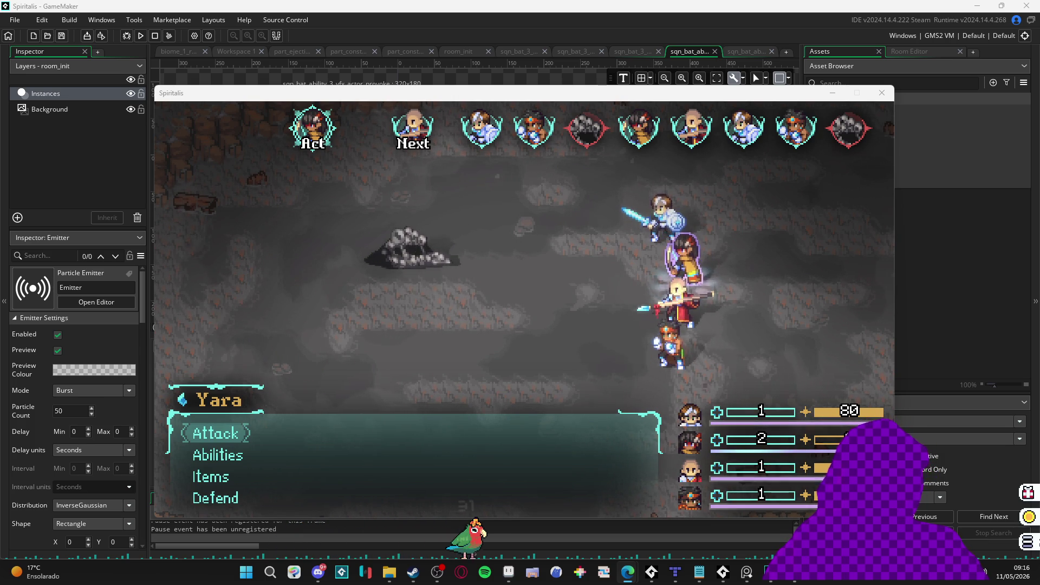
Step: Stop the running Spiritalis test game and bring up the Windows Start search
{"action": "left_click", "coordinate": [876, 101]}
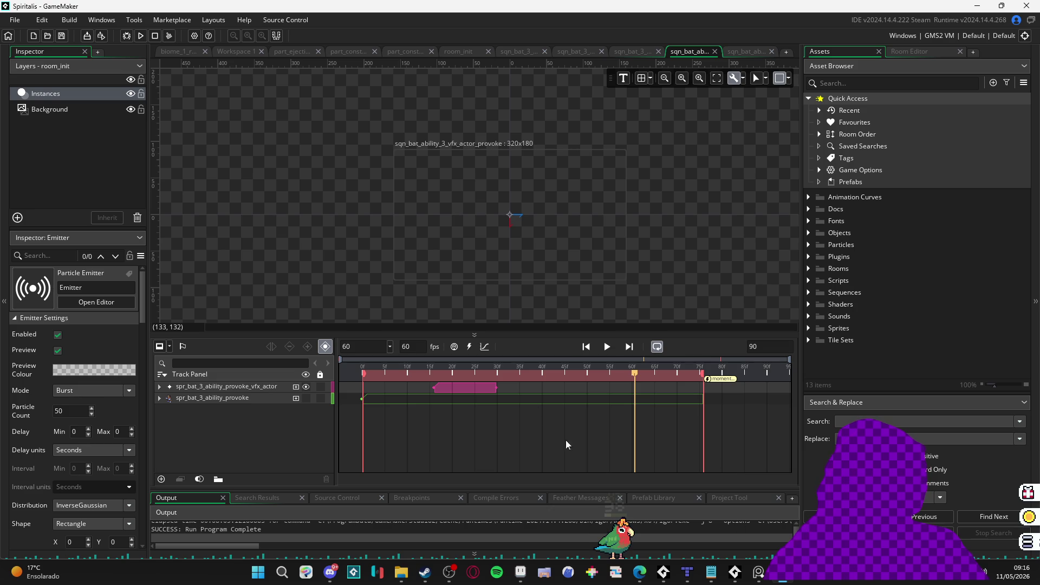
{"action": "mouse_move", "coordinate": [685, 578]}
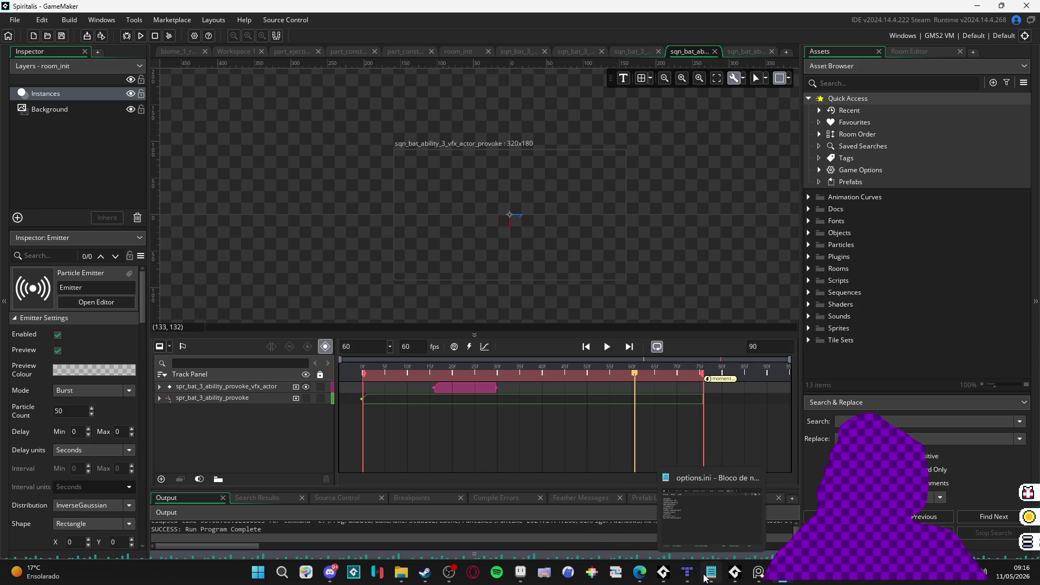
{"action": "left_click", "coordinate": [259, 578]}
Step: Launch Figma by searching 'fig' and maximize its window
{"action": "type", "text": "fig"}
{"action": "left_click", "coordinate": [259, 578]}
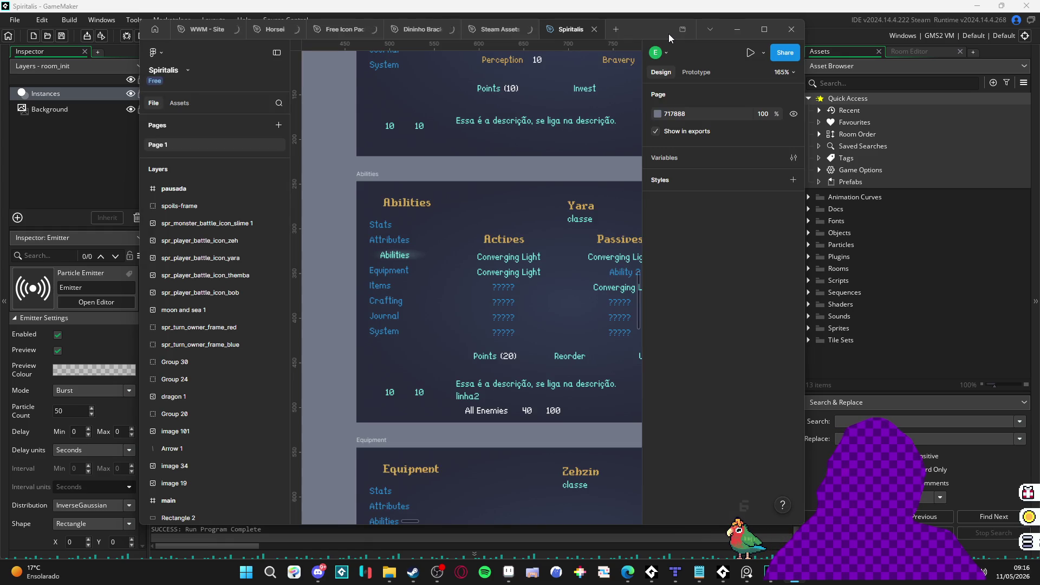
{"action": "left_click", "coordinate": [764, 29]}
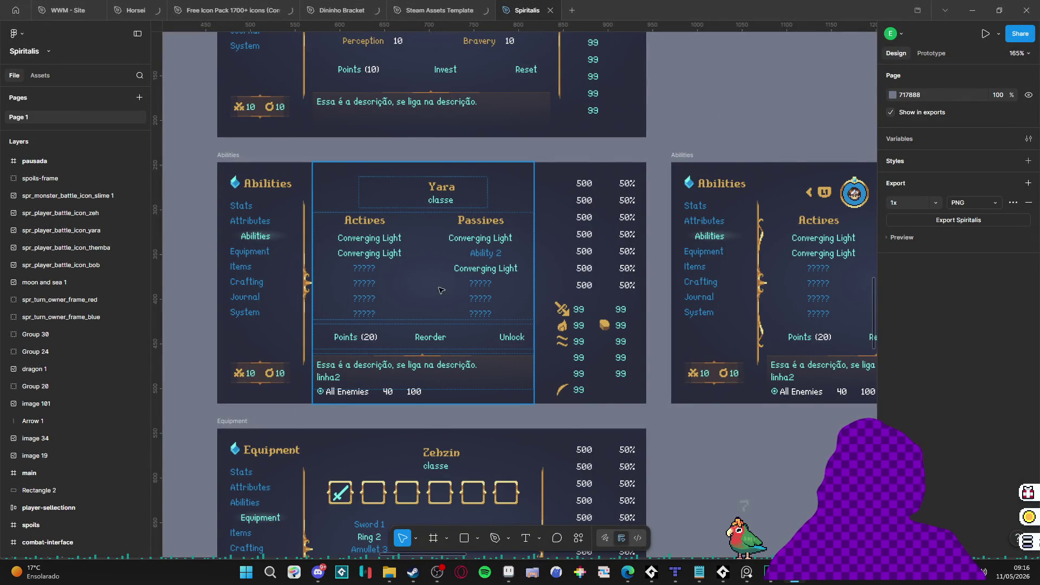
Step: Bring the pausada frame with PAUSE and Resume into view and dismiss the survey popup
{"action": "scroll", "coordinate": [666, 351], "scroll_direction": "down", "scroll_amount": 10}
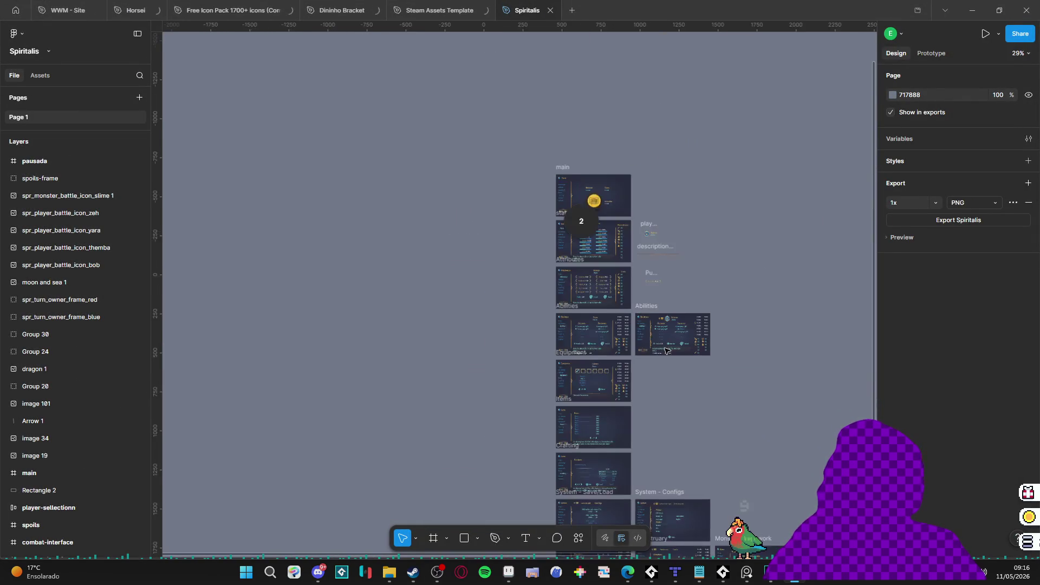
{"action": "scroll", "coordinate": [318, 109], "scroll_direction": "right", "scroll_amount": 10}
{"action": "scroll", "coordinate": [530, 249], "scroll_direction": "up", "scroll_amount": 10}
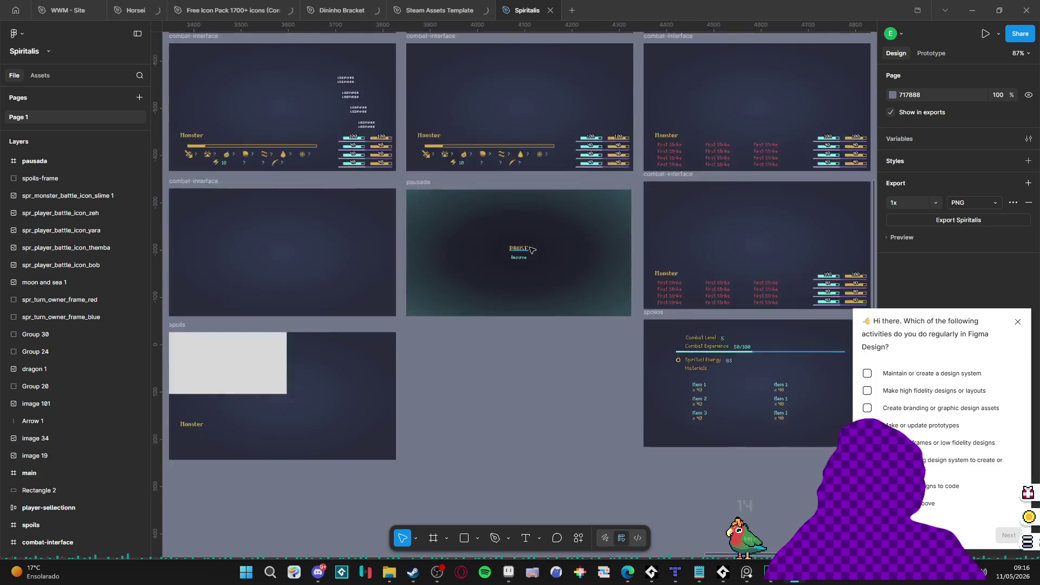
{"action": "scroll", "coordinate": [531, 249], "scroll_direction": "up", "scroll_amount": 5}
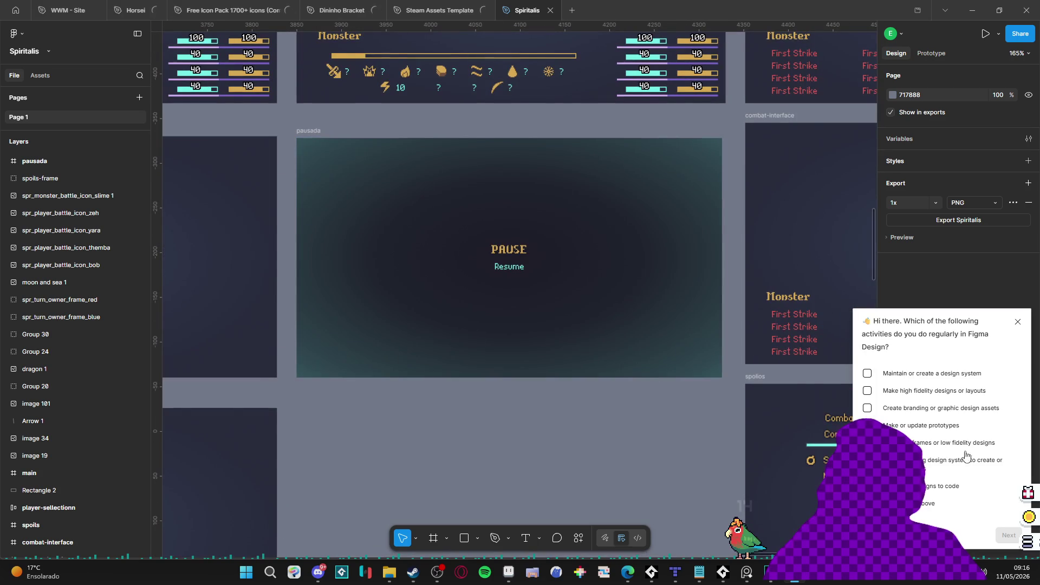
{"action": "left_click", "coordinate": [1018, 323]}
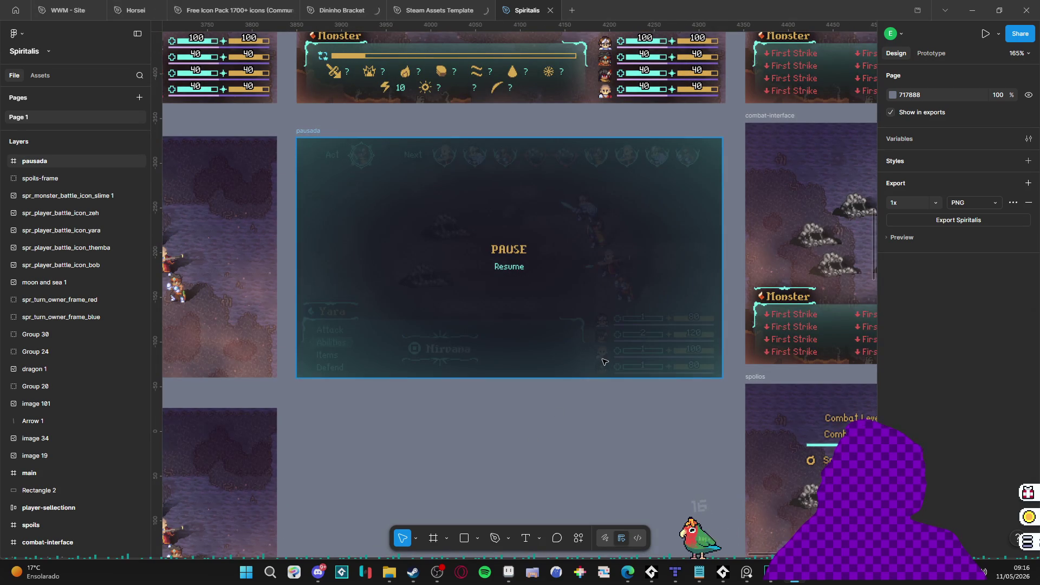
Step: Select the pausada frame on the Figma canvas
{"action": "key", "text": "Tab"}
{"action": "left_click", "coordinate": [643, 421]}
{"action": "key", "text": "Tab"}
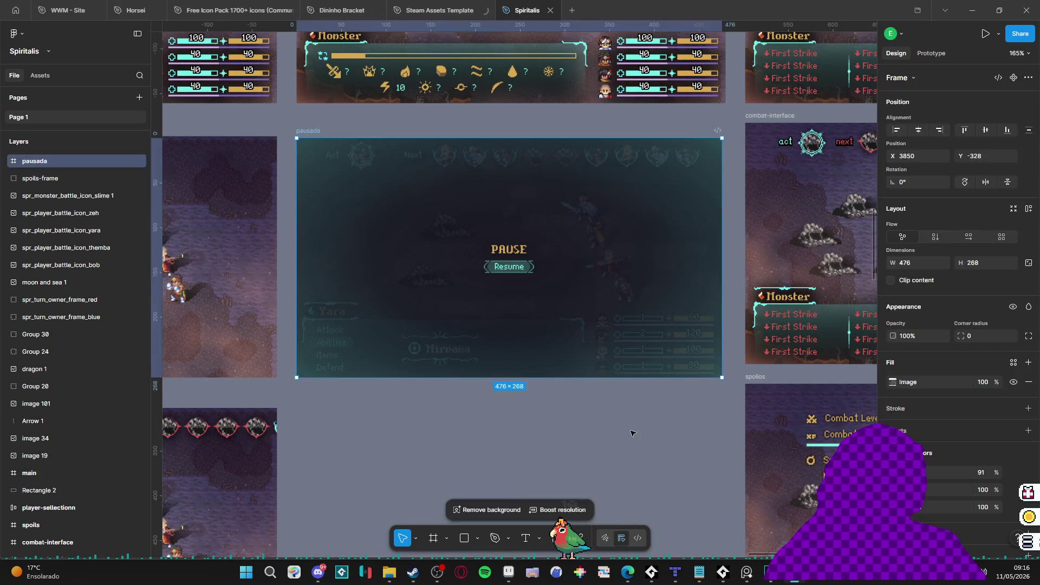
{"action": "left_click", "coordinate": [631, 421]}
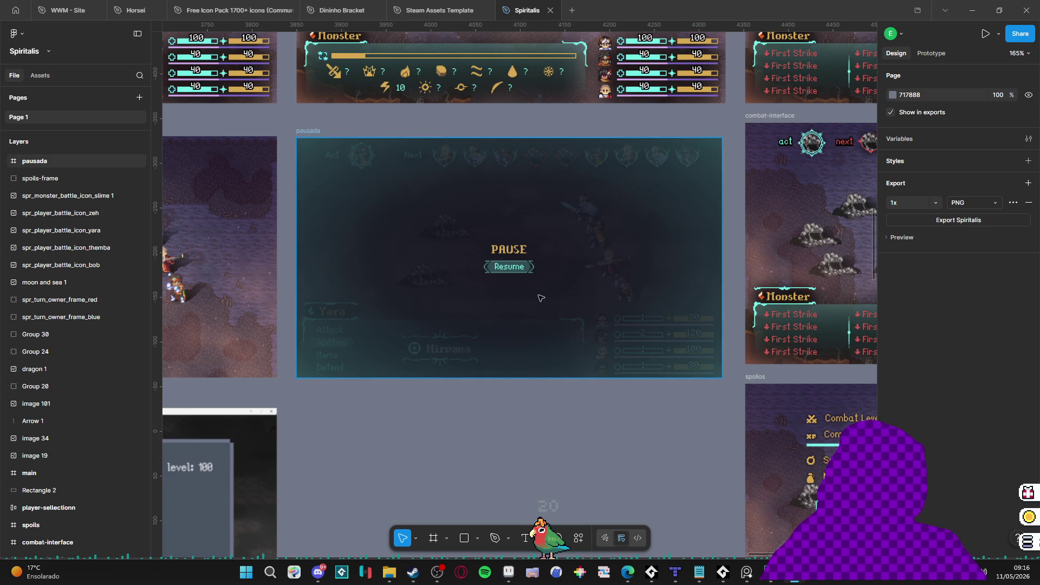
{"action": "left_click", "coordinate": [592, 355]}
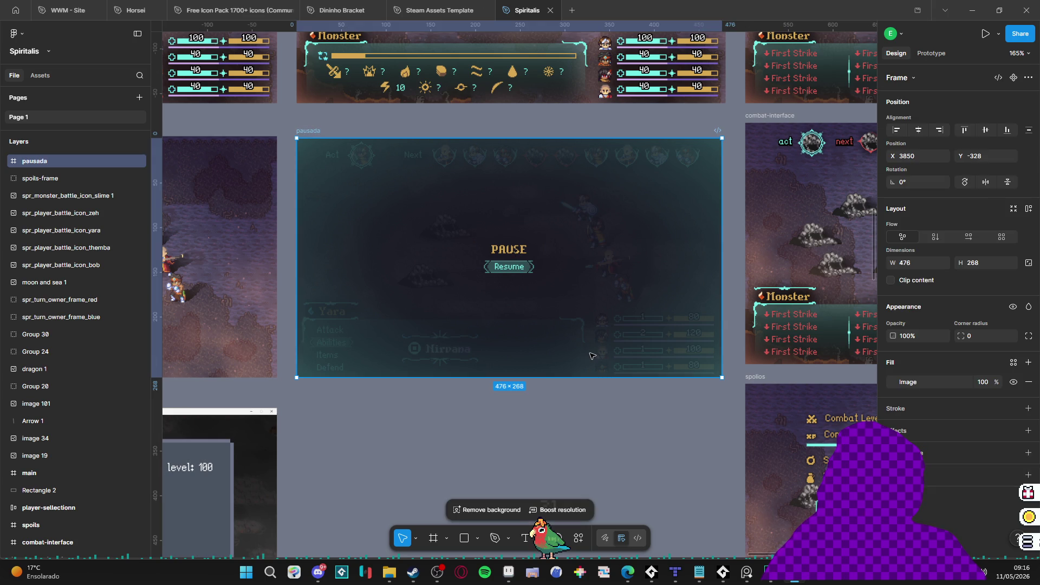
{"action": "left_click", "coordinate": [608, 422]}
{"action": "left_click", "coordinate": [639, 353]}
{"action": "left_click", "coordinate": [655, 448]}
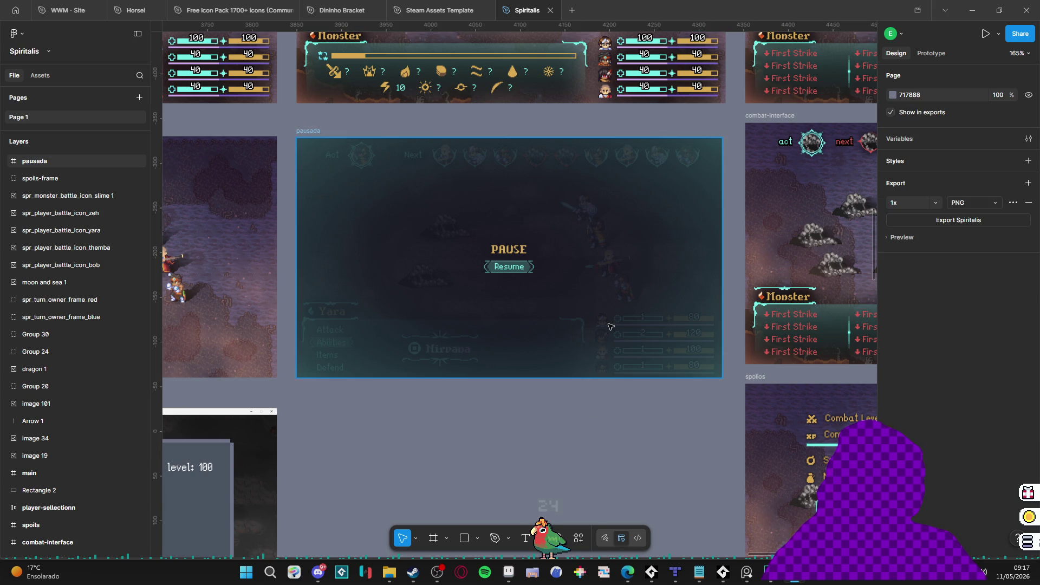
{"action": "left_click", "coordinate": [637, 210]}
{"action": "left_click", "coordinate": [641, 421]}
{"action": "left_click", "coordinate": [661, 309]}
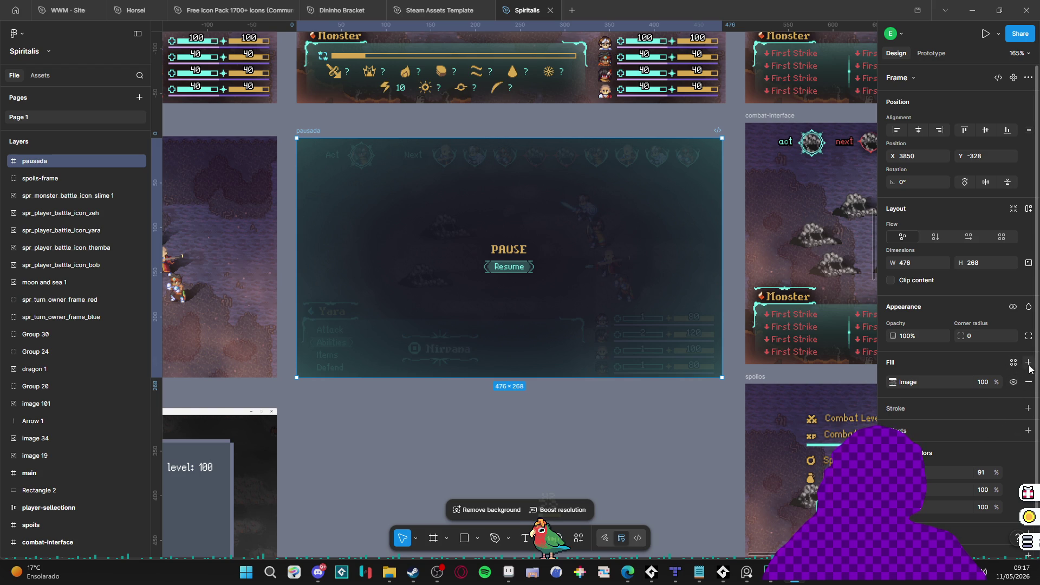
Step: Export the pausada frame as a PNG from the Design panel's Export section
{"action": "scroll", "coordinate": [992, 456], "scroll_direction": "down", "scroll_amount": 1}
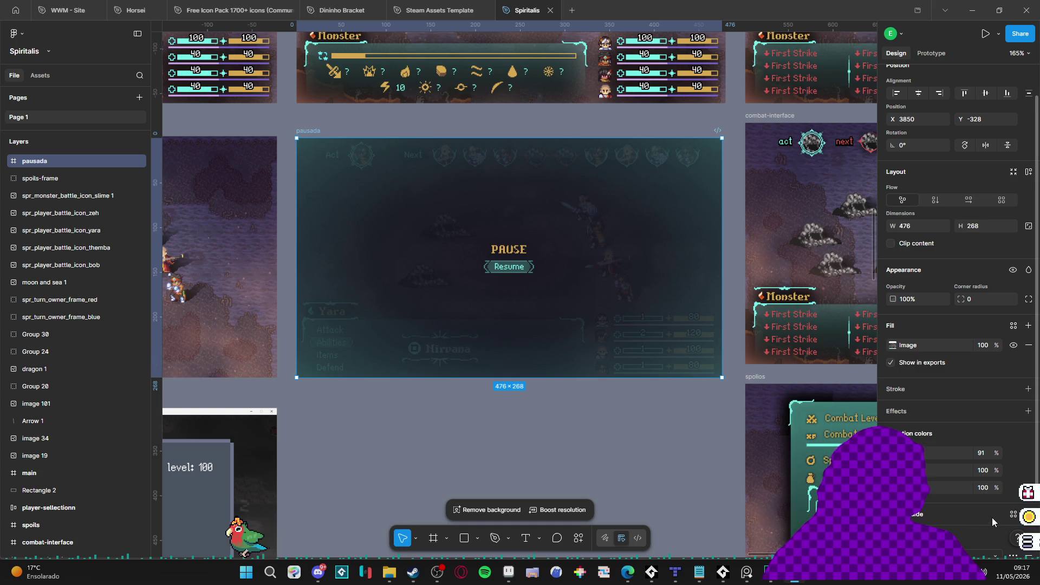
{"action": "scroll", "coordinate": [964, 542], "scroll_direction": "down", "scroll_amount": 2}
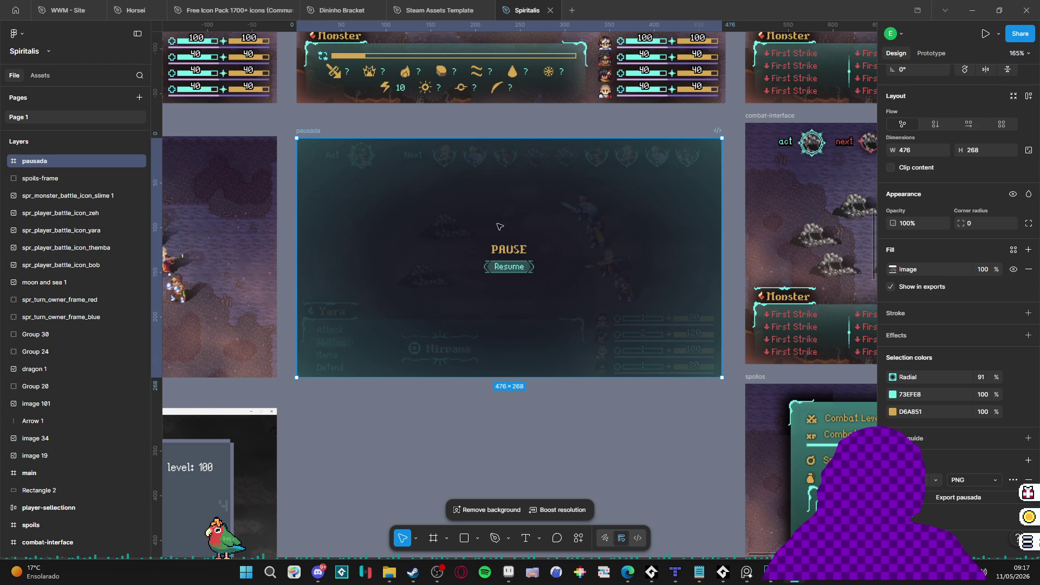
{"action": "left_click", "coordinate": [960, 497]}
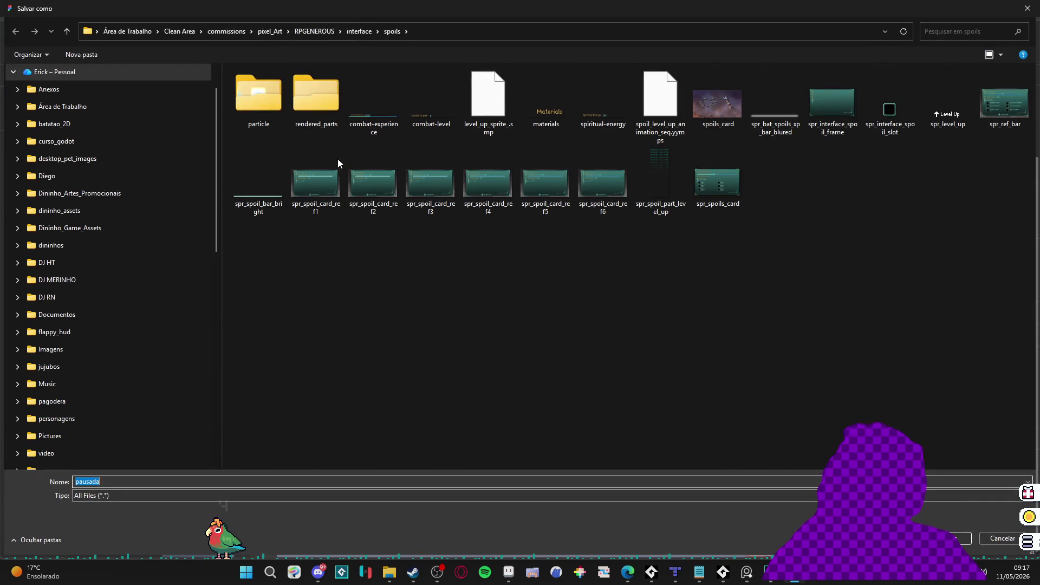
Step: Create a new folder named pause inside the interface folder
{"action": "left_click", "coordinate": [368, 34]}
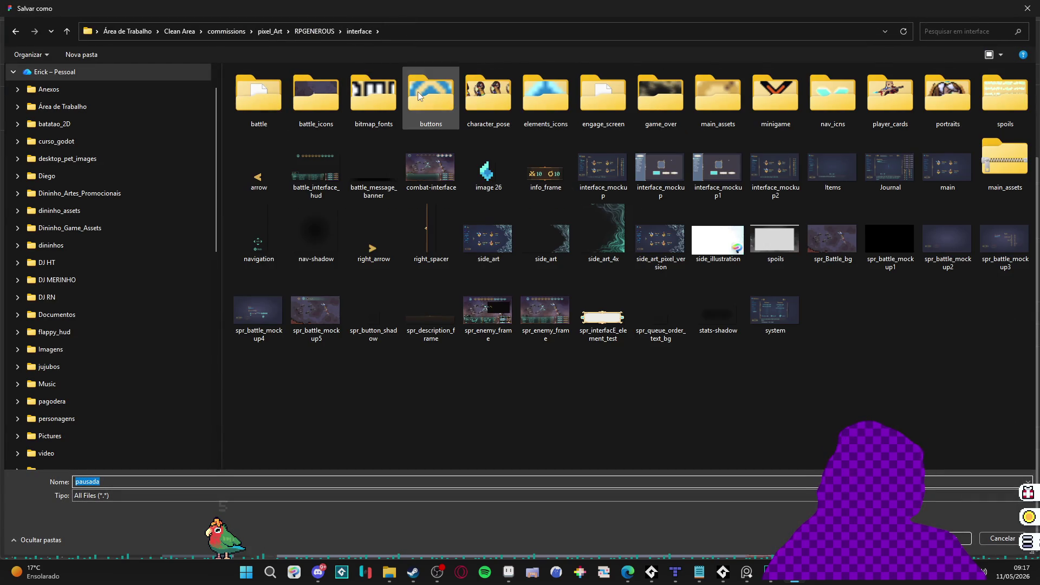
{"action": "right_click", "coordinate": [549, 383]}
{"action": "mouse_move", "coordinate": [642, 355]}
{"action": "left_click", "coordinate": [762, 360]}
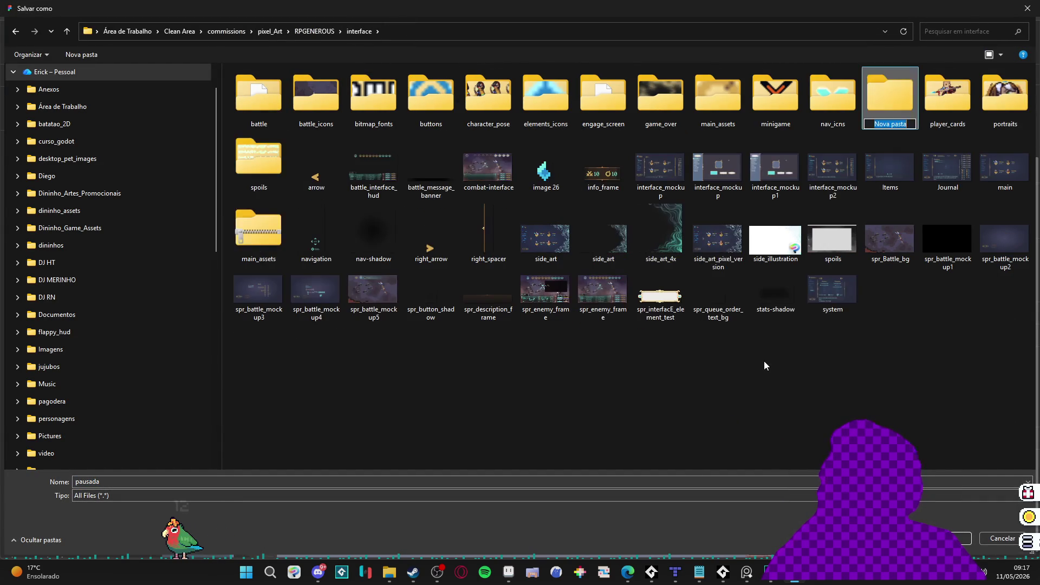
{"action": "type", "text": "pause"}
{"action": "key", "text": "Return"}
{"action": "key", "text": "Return"}
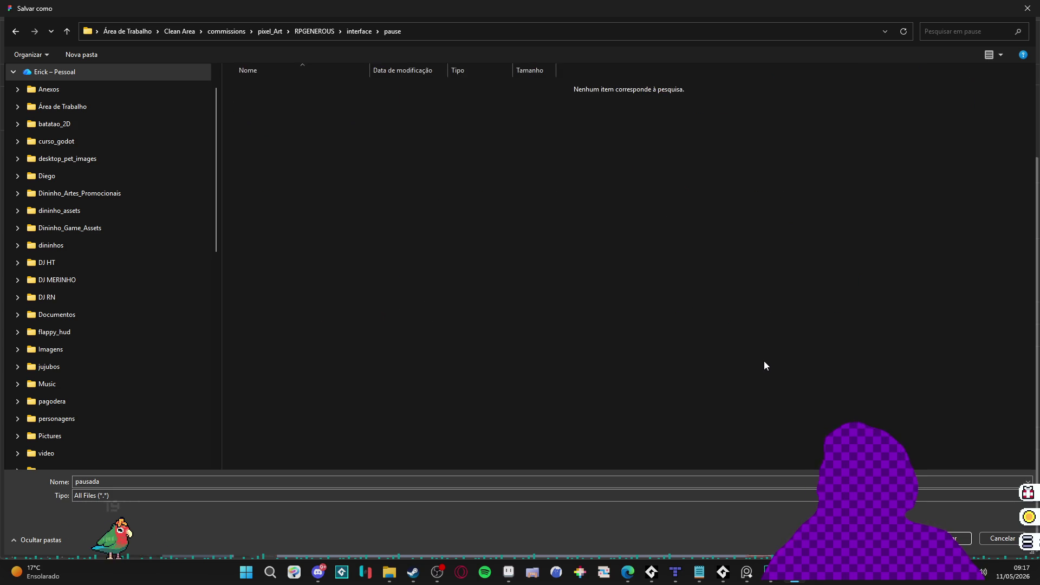
Step: Save the exported image into the pause folder as spr_pause_mockup
{"action": "left_click", "coordinate": [147, 479]}
{"action": "type", "text": "spr_paus"}
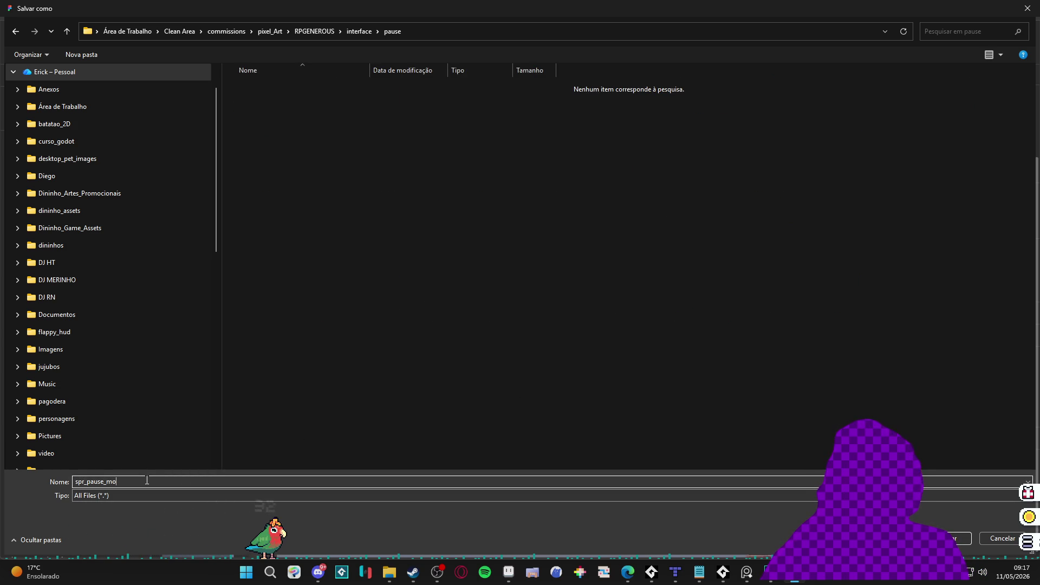
{"action": "key", "text": "Return"}
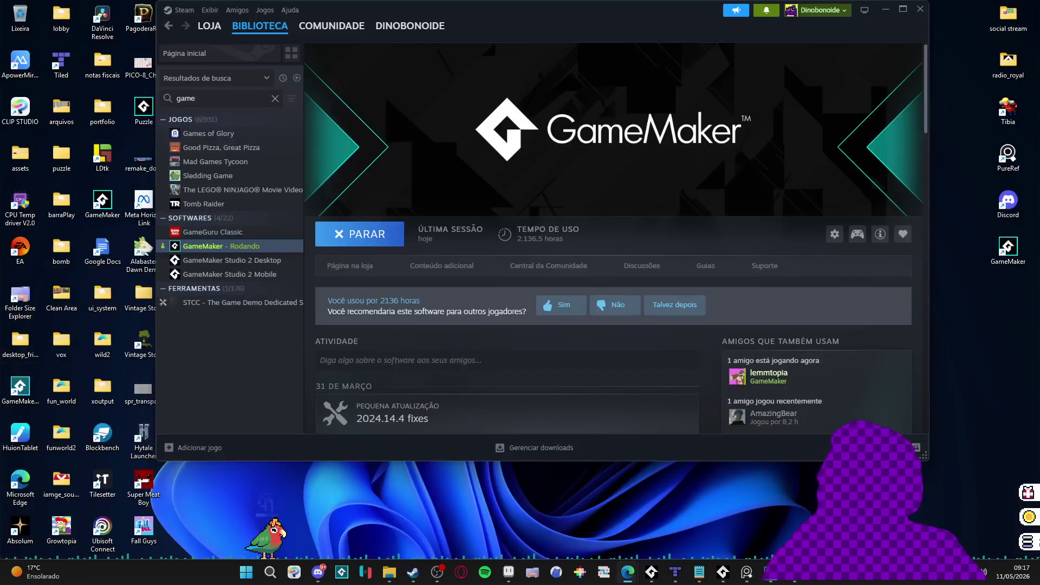
Step: Back in GameMaker, add a group named Interface under Sprites › Field
{"action": "left_click", "coordinate": [787, 579]}
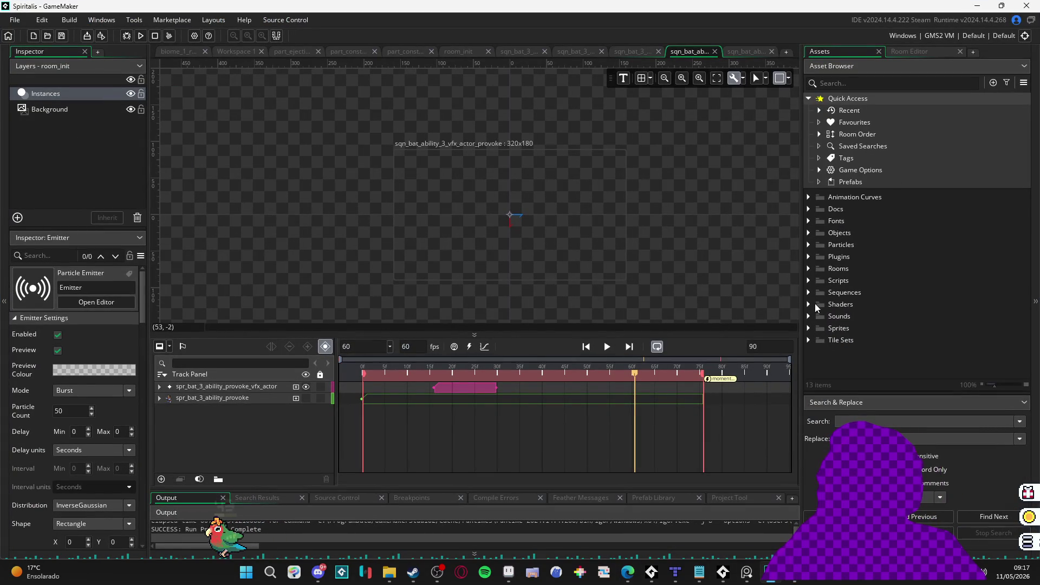
{"action": "left_click", "coordinate": [809, 327]}
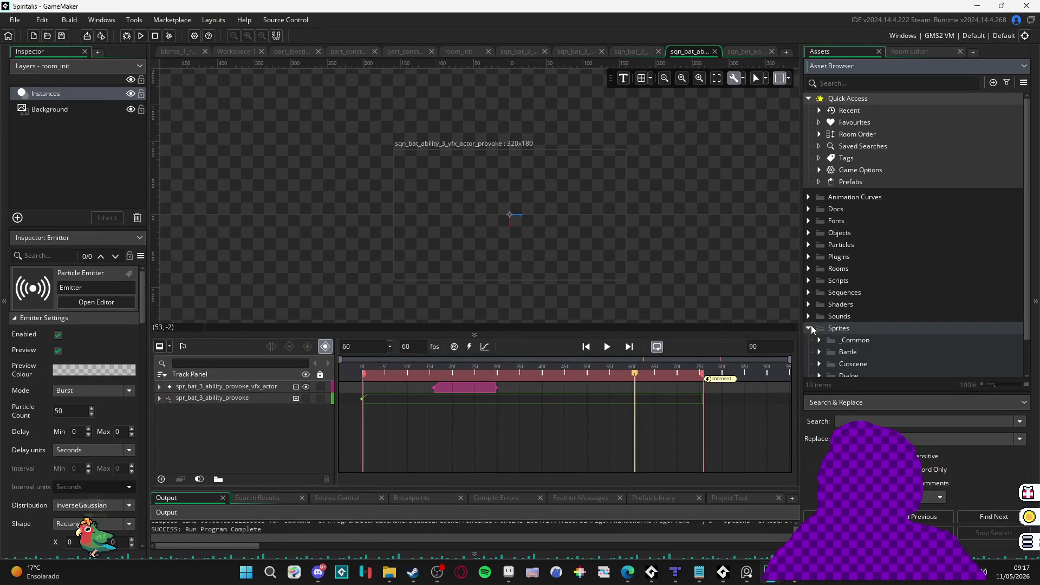
{"action": "scroll", "coordinate": [813, 320], "scroll_direction": "down", "scroll_amount": 3}
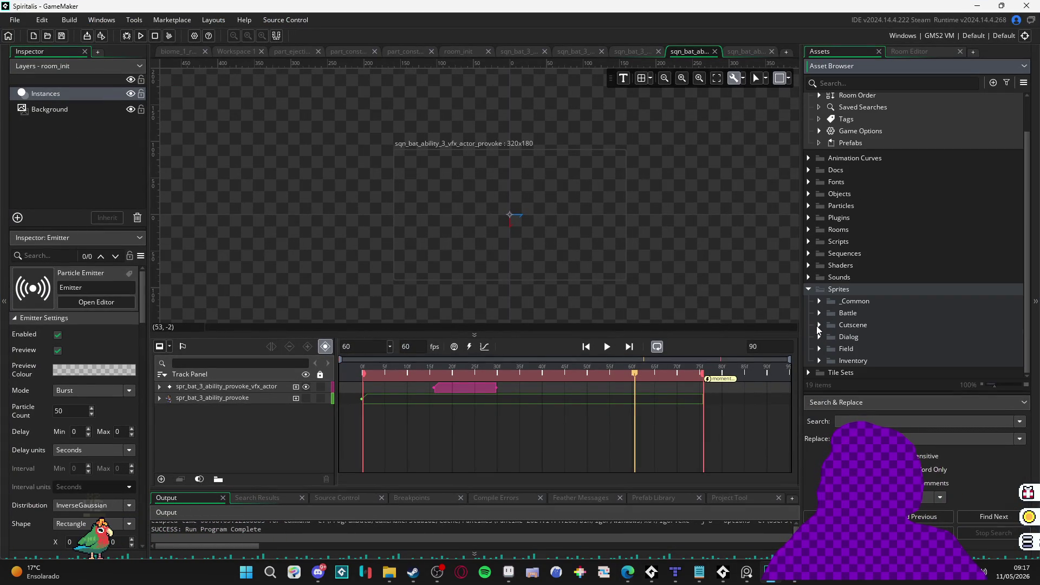
{"action": "left_click", "coordinate": [818, 346]}
{"action": "scroll", "coordinate": [828, 336], "scroll_direction": "down", "scroll_amount": 5}
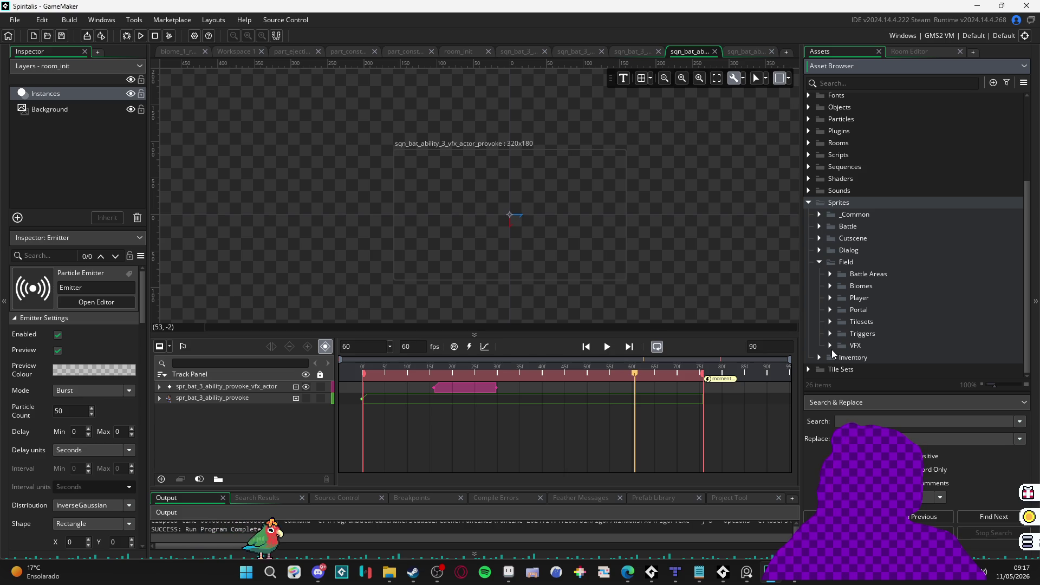
{"action": "left_click", "coordinate": [819, 215]}
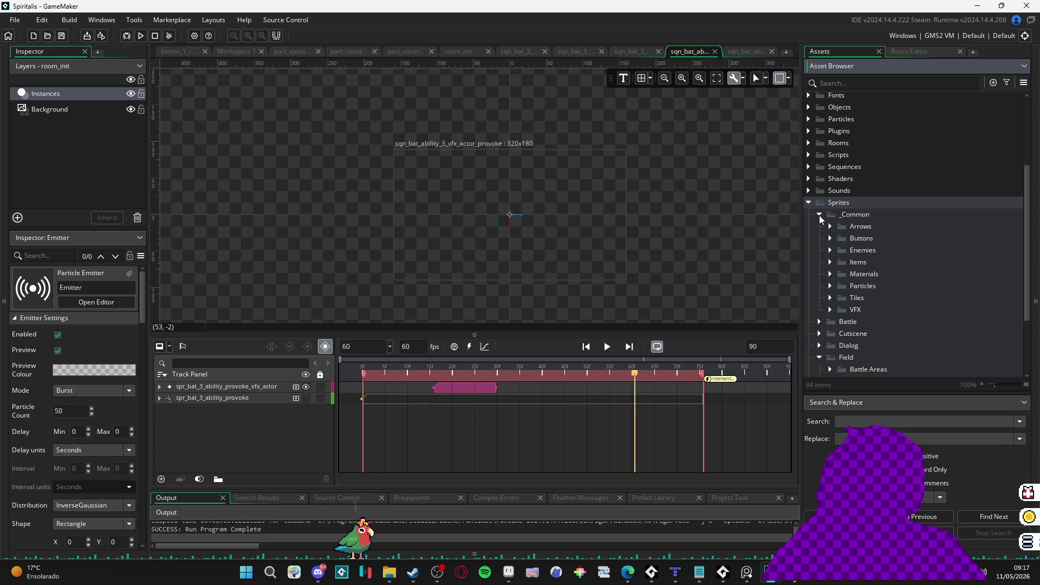
{"action": "left_click", "coordinate": [819, 215]}
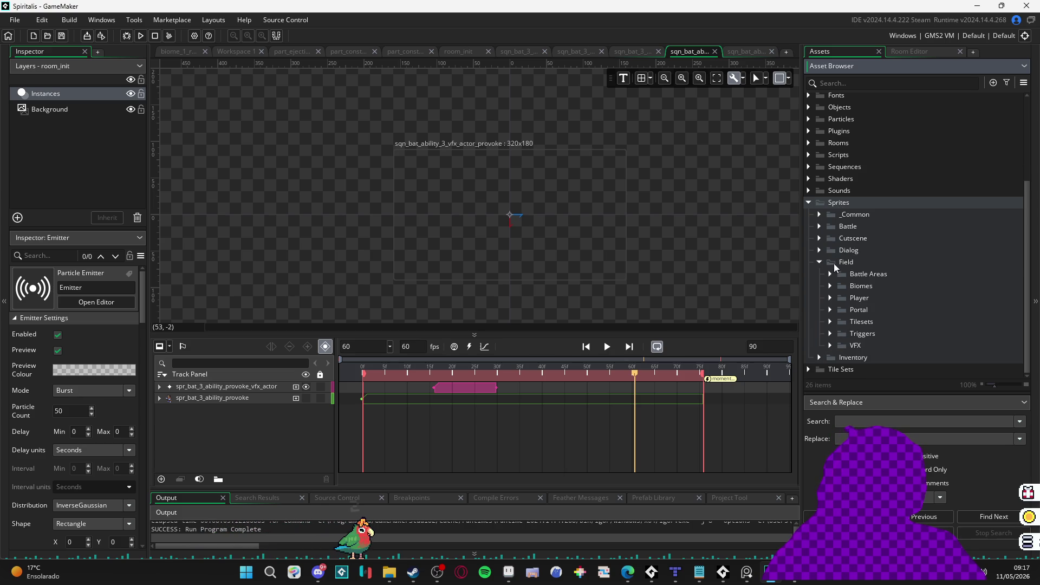
{"action": "right_click", "coordinate": [834, 263]}
{"action": "left_click", "coordinate": [883, 361]}
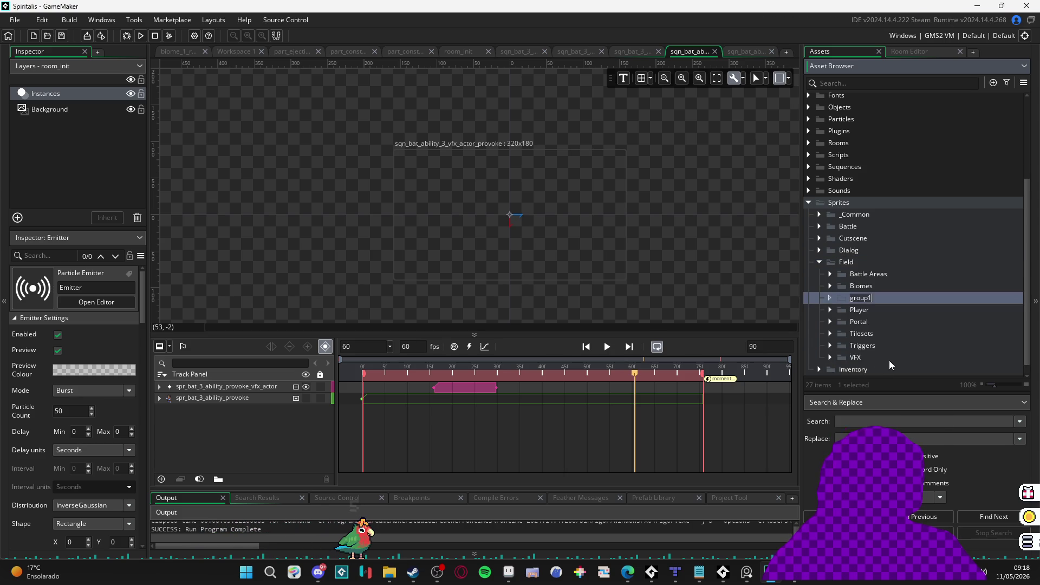
{"action": "type", "text": "I"}
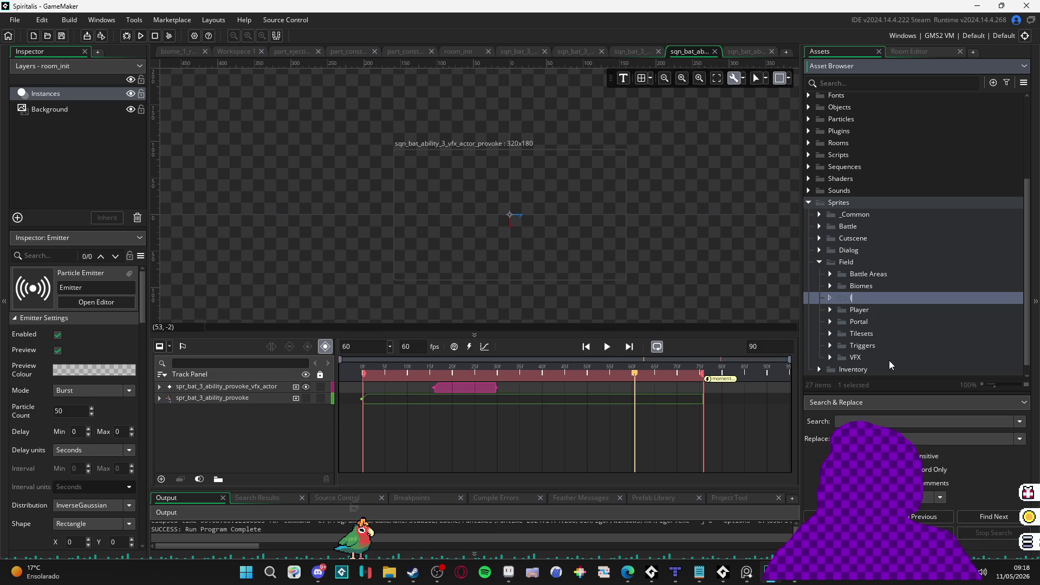
{"action": "type", "text": "nterface"}
{"action": "key", "text": "Return"}
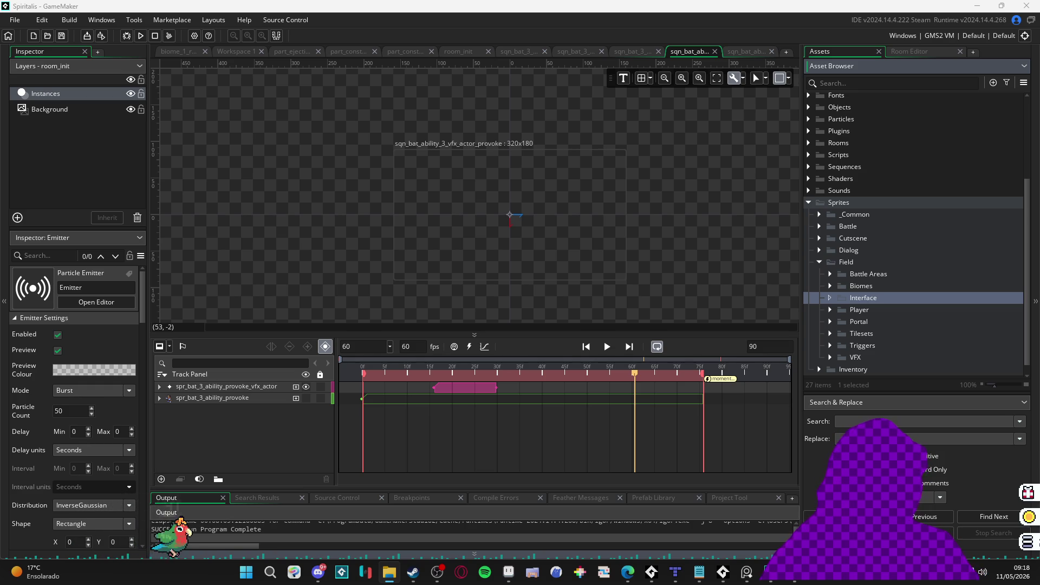
Step: Open the 476×268 spr_pause_mockup sprite and expand Particles › Field in the asset tree
{"action": "double_click", "coordinate": [882, 300]}
{"action": "double_click", "coordinate": [880, 310]}
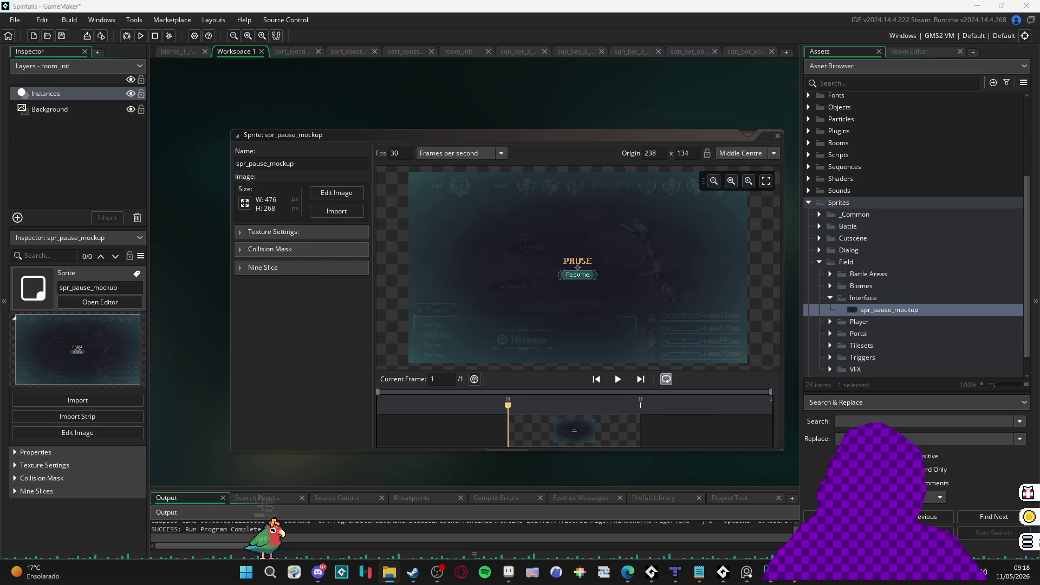
{"action": "left_click", "coordinate": [874, 82]}
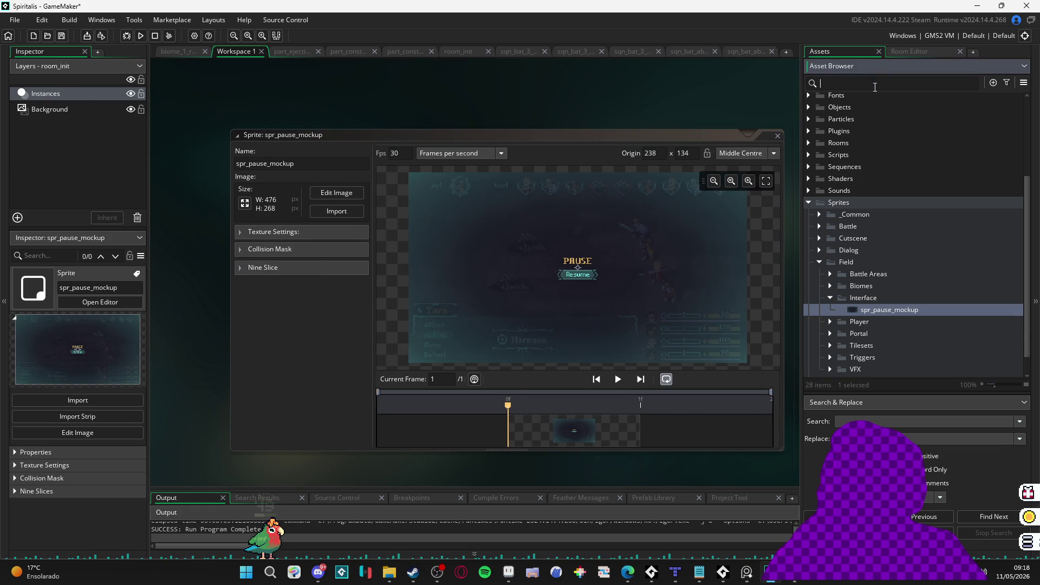
{"action": "scroll", "coordinate": [856, 151], "scroll_direction": "up", "scroll_amount": 3}
{"action": "double_click", "coordinate": [820, 209]}
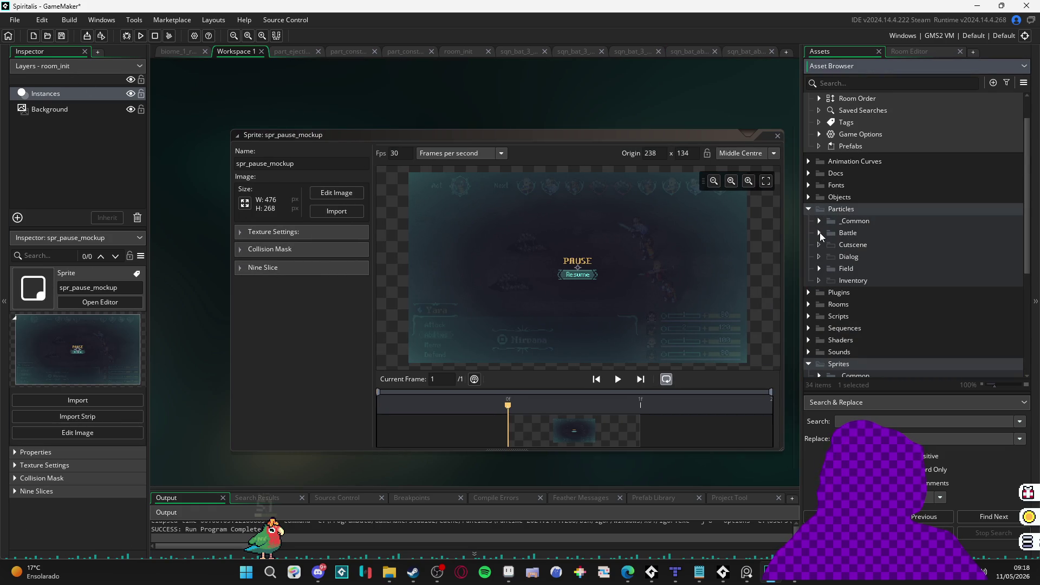
{"action": "left_click", "coordinate": [820, 267]}
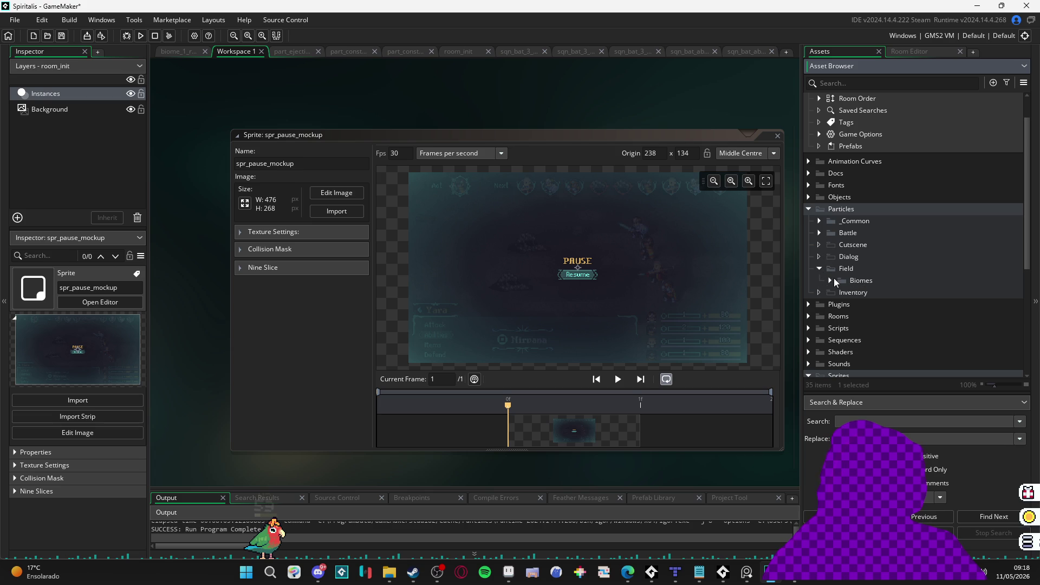
{"action": "left_click", "coordinate": [829, 280]}
{"action": "left_click", "coordinate": [829, 280]}
Step: Remove the stray group1 folder accidentally created under Particles › Field
{"action": "right_click", "coordinate": [845, 268]}
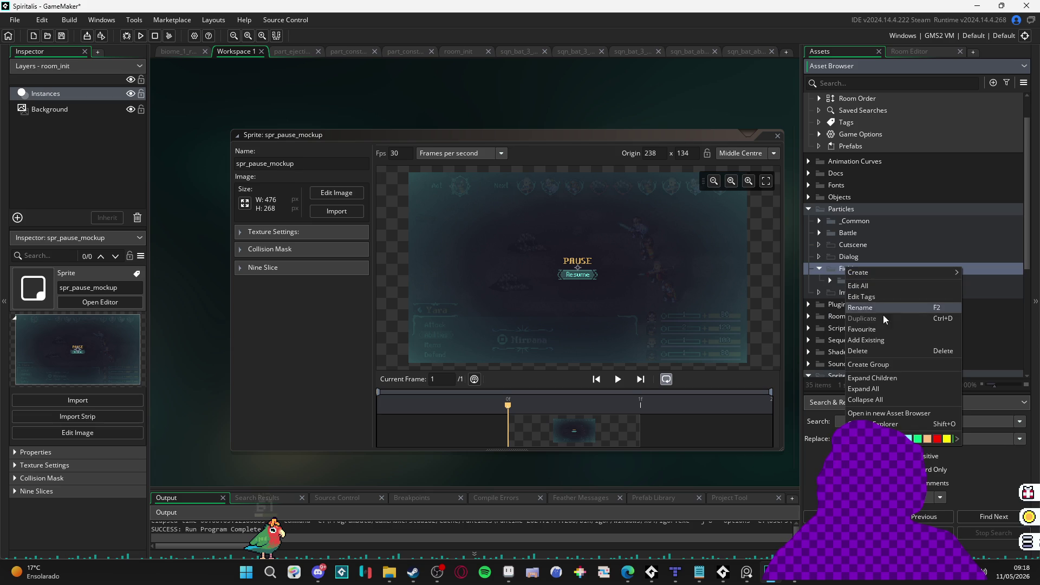
{"action": "left_click", "coordinate": [900, 364]}
{"action": "left_click", "coordinate": [873, 280]}
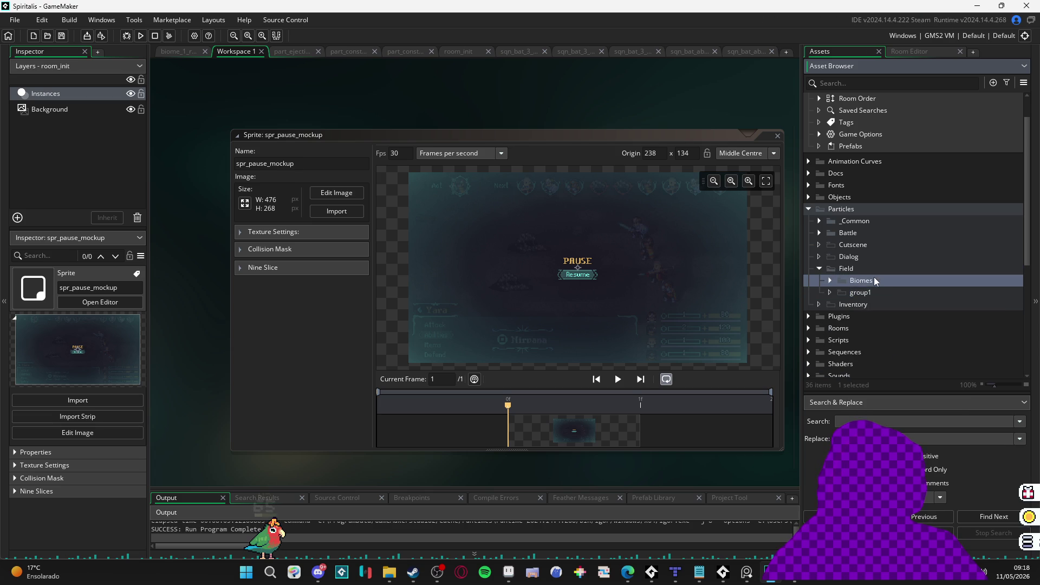
{"action": "left_click", "coordinate": [870, 292]}
{"action": "key", "text": "Delete"}
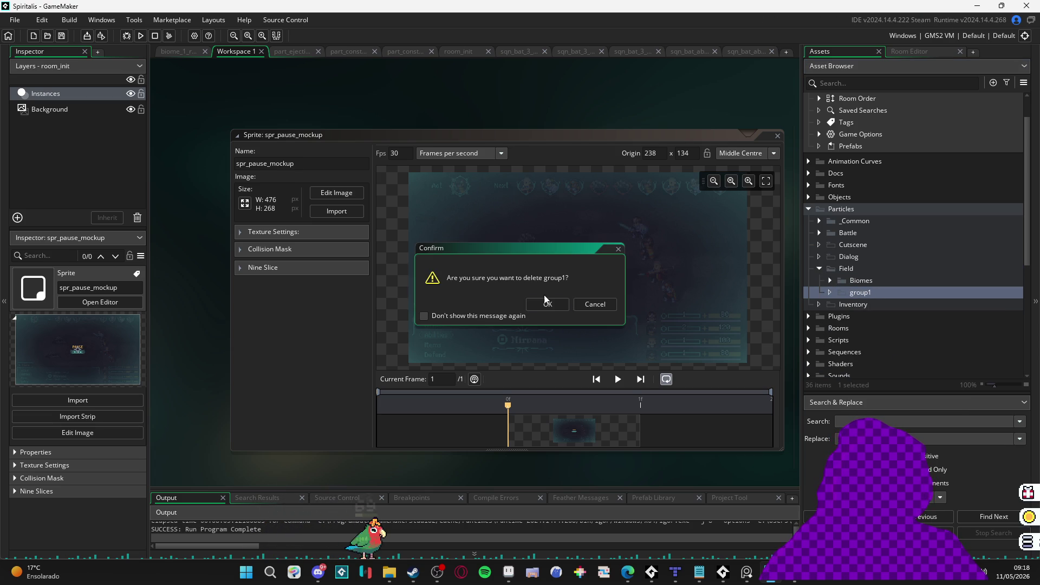
{"action": "left_click", "coordinate": [546, 299]}
Step: Add a _Common group inside Particles › Field › Biomes
{"action": "left_click", "coordinate": [832, 281]}
{"action": "right_click", "coordinate": [852, 281]}
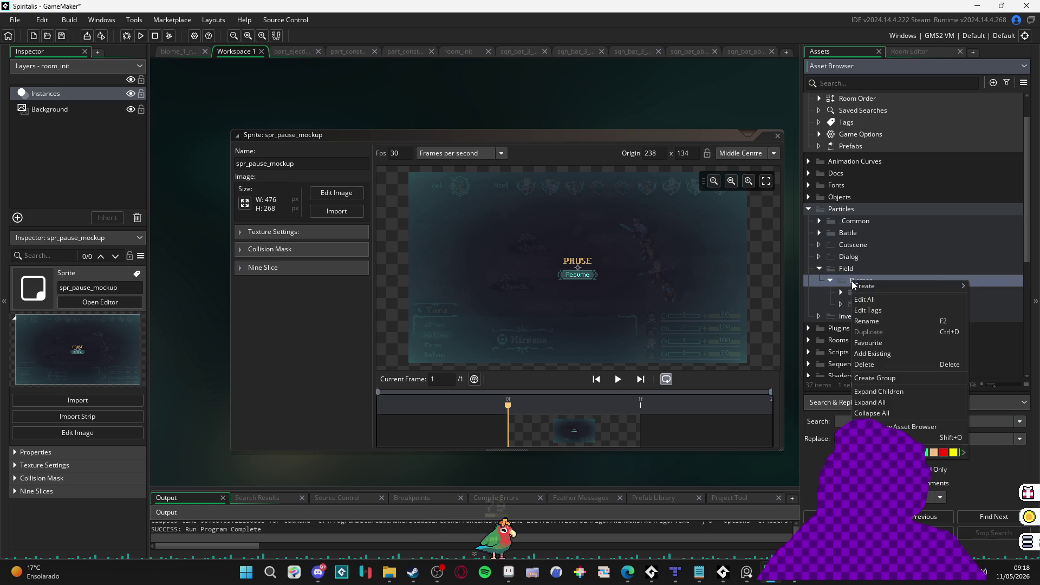
{"action": "left_click", "coordinate": [879, 375]}
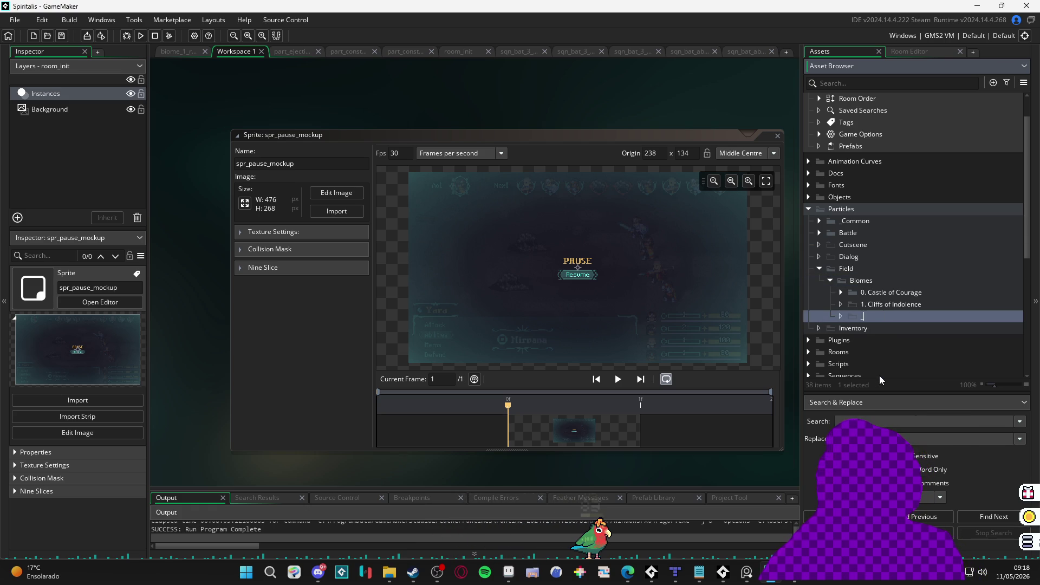
{"action": "type", "text": "Common"}
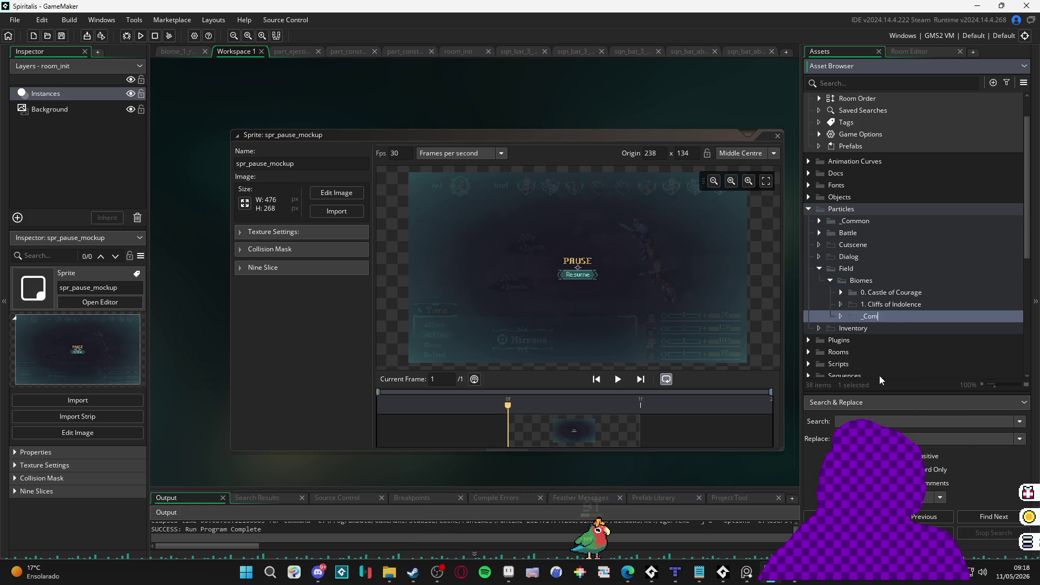
{"action": "key", "text": "Return"}
{"action": "scroll", "coordinate": [940, 294], "scroll_direction": "down", "scroll_amount": 5}
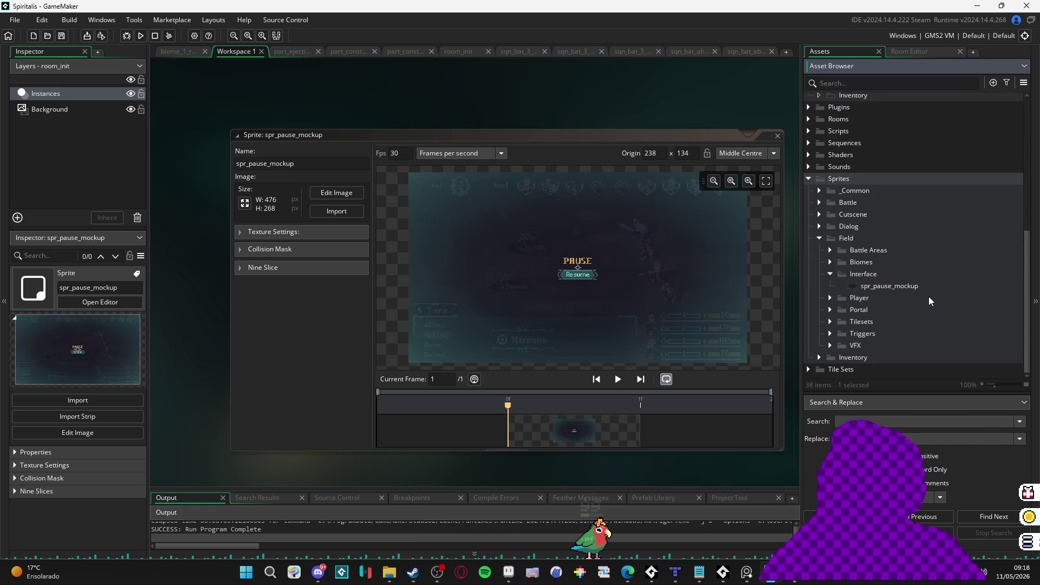
{"action": "left_click", "coordinate": [830, 261]}
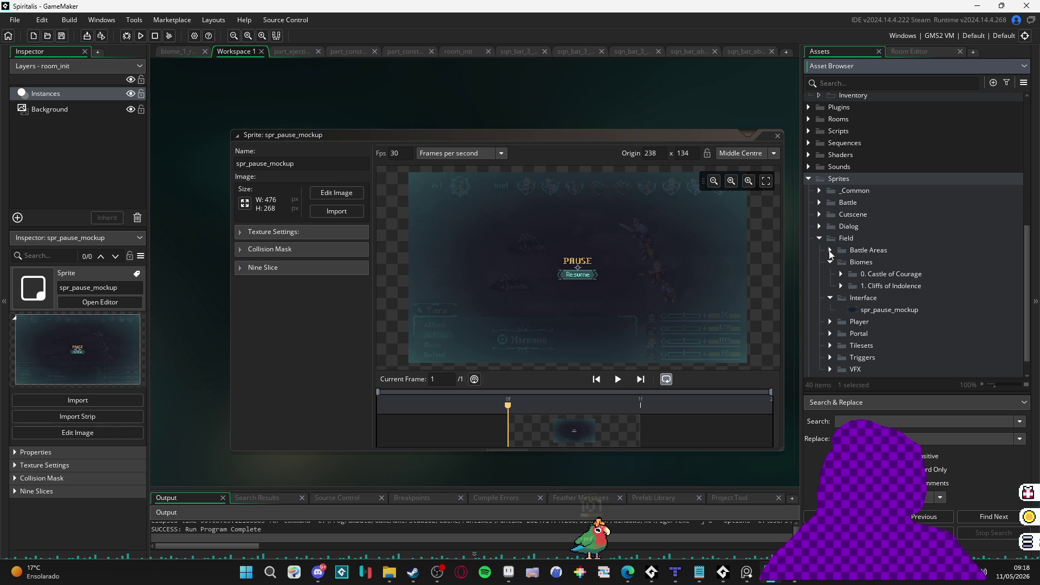
{"action": "scroll", "coordinate": [836, 284], "scroll_direction": "down", "scroll_amount": 1}
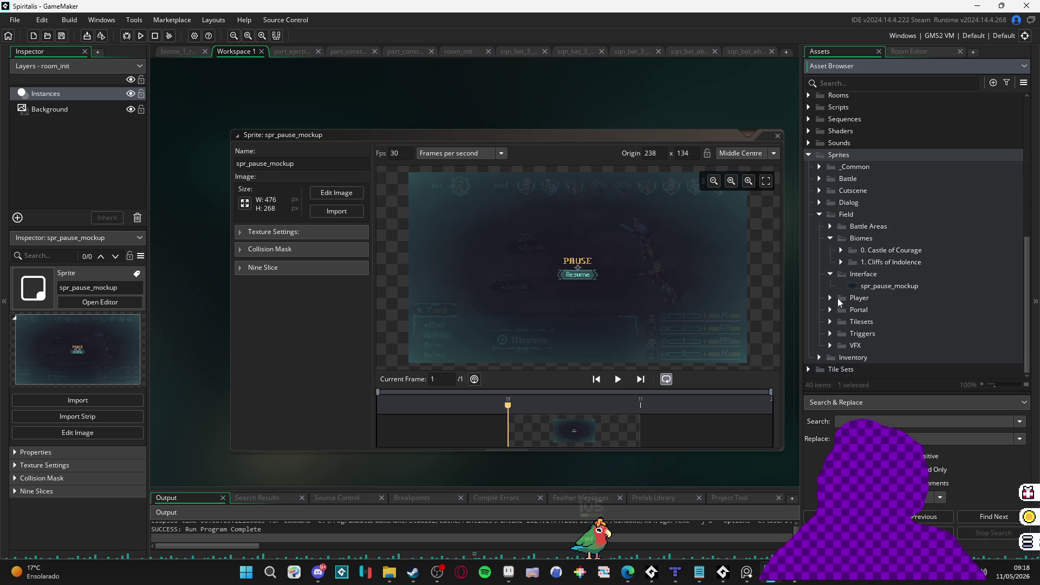
{"action": "scroll", "coordinate": [839, 325], "scroll_direction": "up", "scroll_amount": 2}
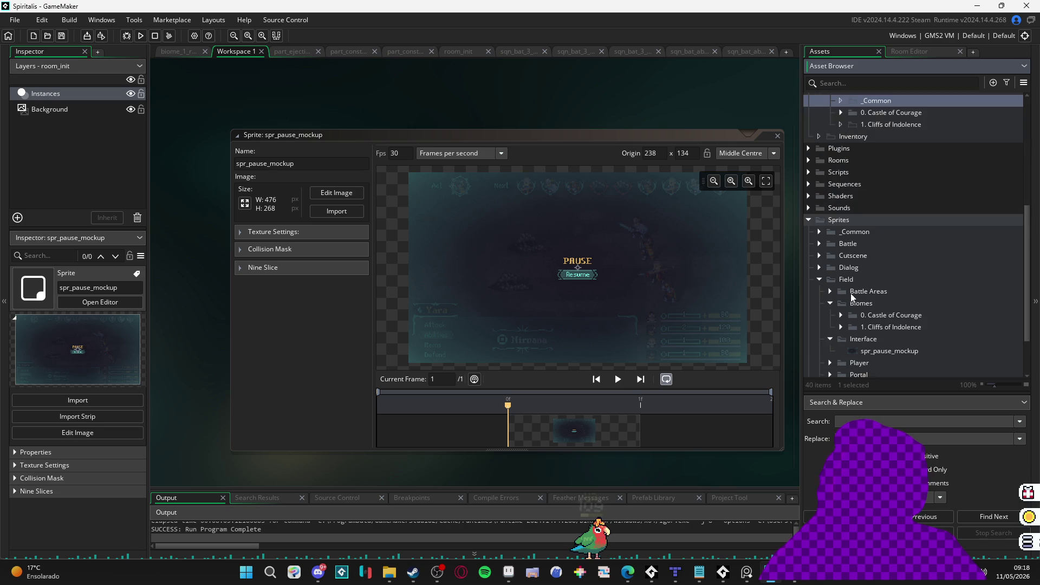
{"action": "scroll", "coordinate": [859, 258], "scroll_direction": "up", "scroll_amount": 5}
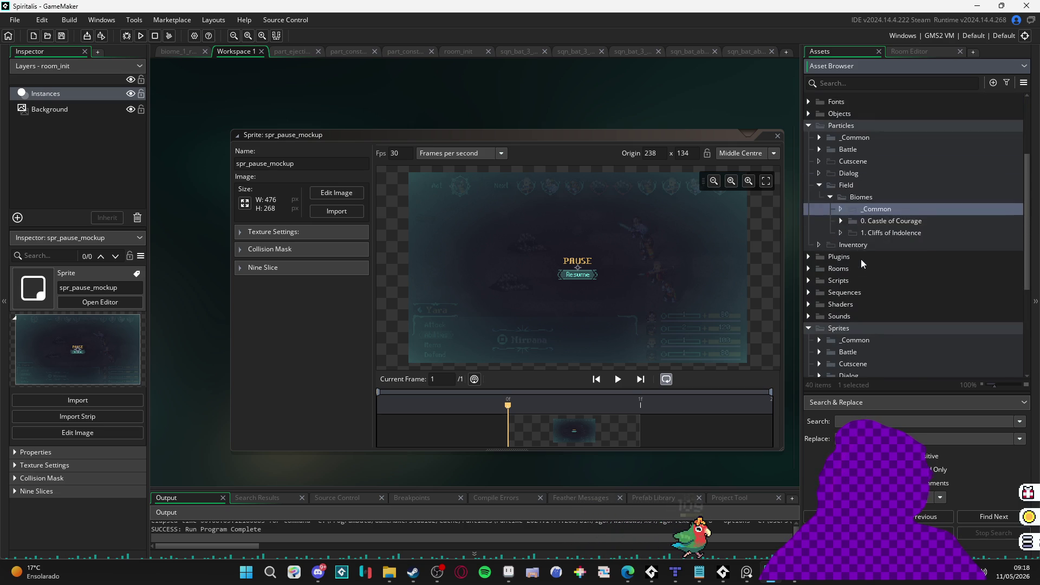
Step: Create a particle system named part_pause inside Biomes › _Common
{"action": "right_click", "coordinate": [883, 256]}
{"action": "mouse_move", "coordinate": [900, 263]}
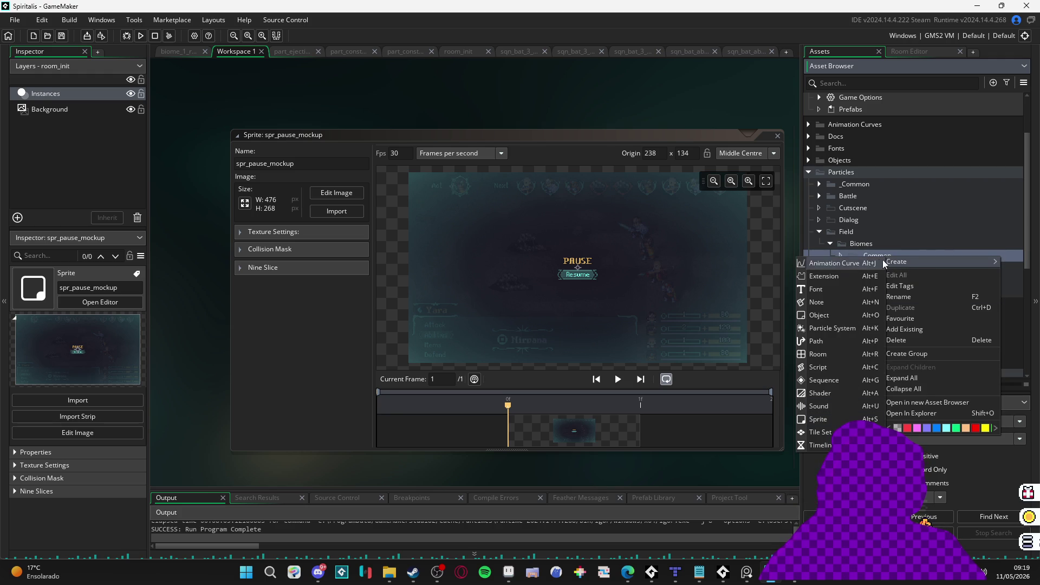
{"action": "left_click", "coordinate": [861, 254]}
{"action": "right_click", "coordinate": [868, 252]}
{"action": "mouse_move", "coordinate": [876, 255]}
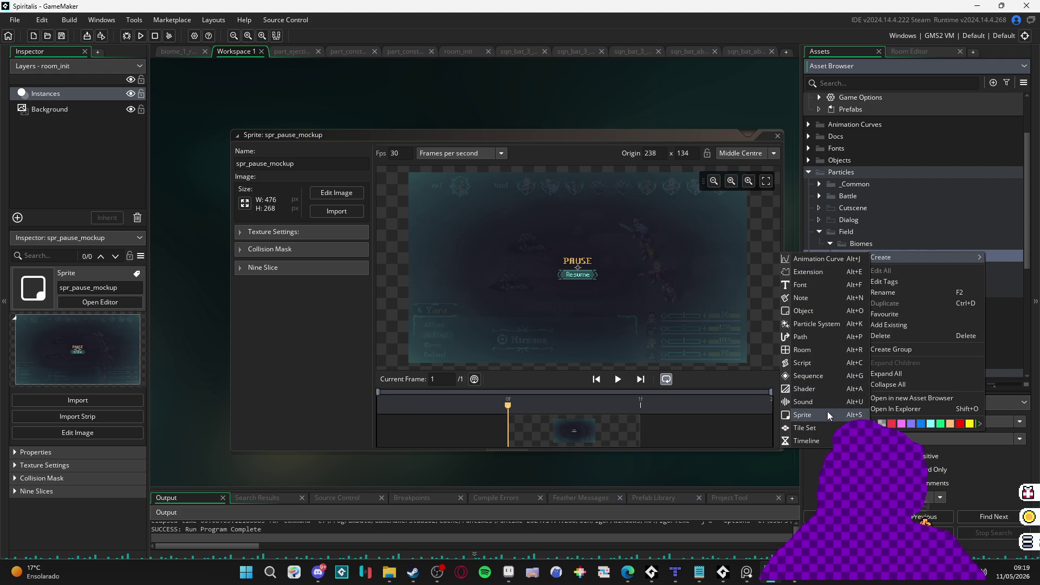
{"action": "left_click", "coordinate": [881, 235]}
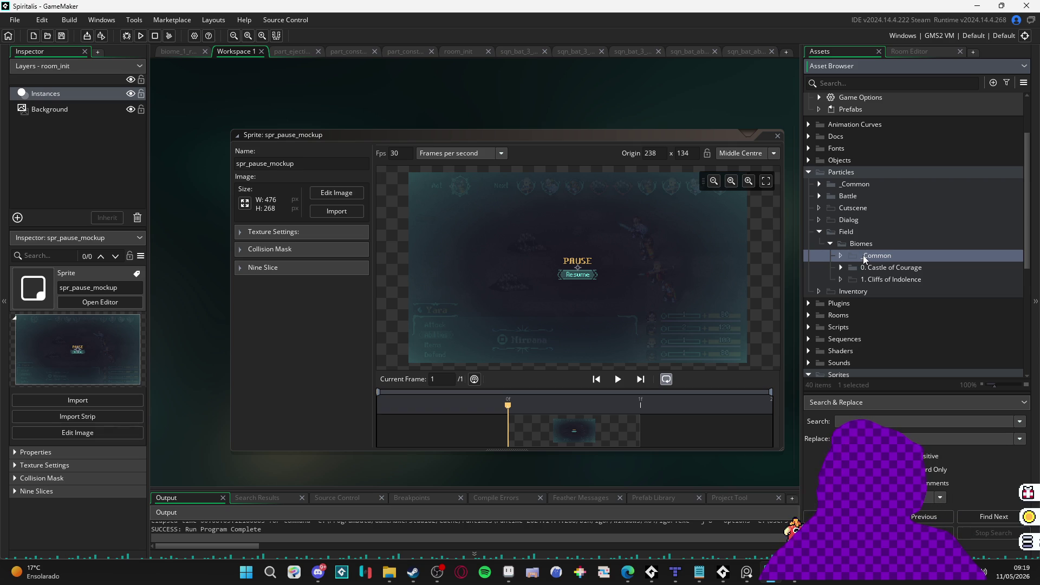
{"action": "right_click", "coordinate": [863, 255]}
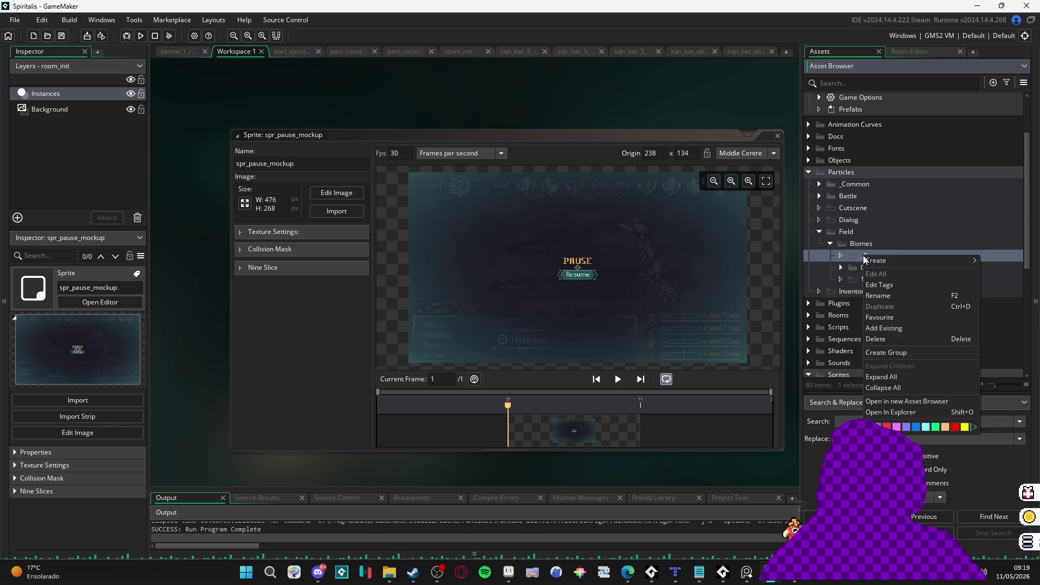
{"action": "mouse_move", "coordinate": [872, 257]}
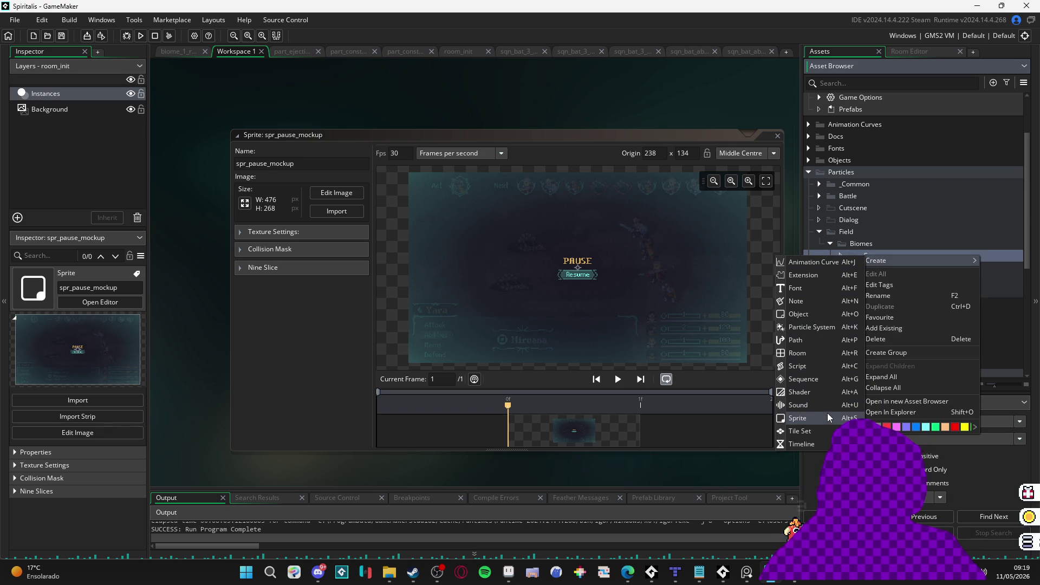
{"action": "left_click", "coordinate": [833, 329]}
{"action": "key", "text": "End"}
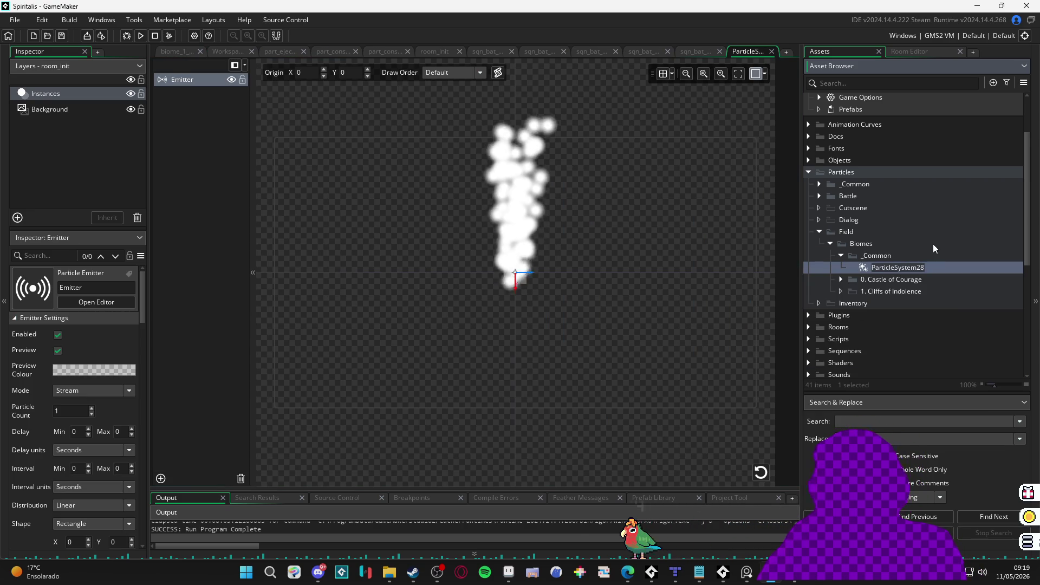
{"action": "type", "text": "part"}
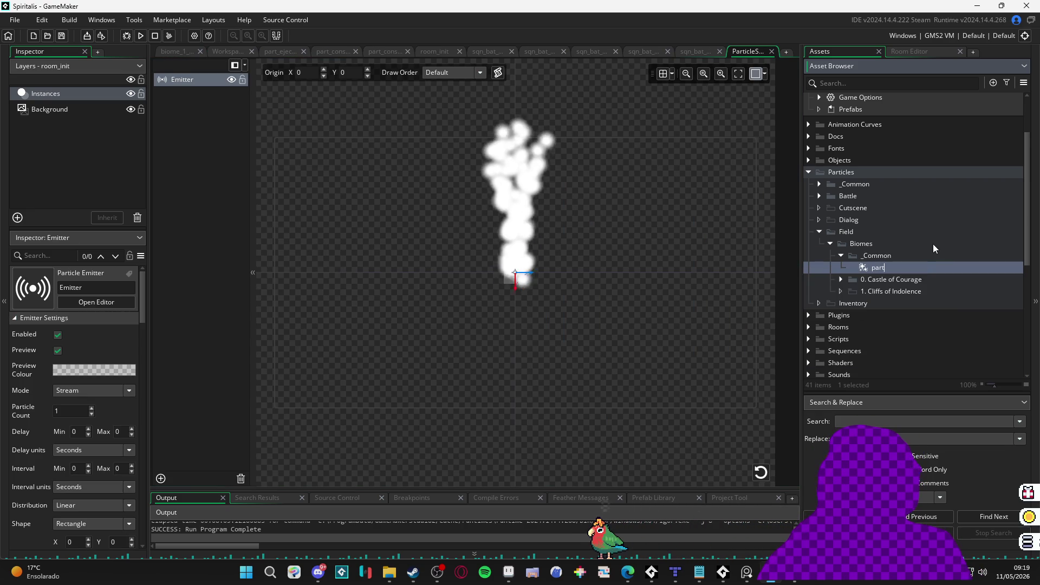
{"action": "type", "text": "_pause"}
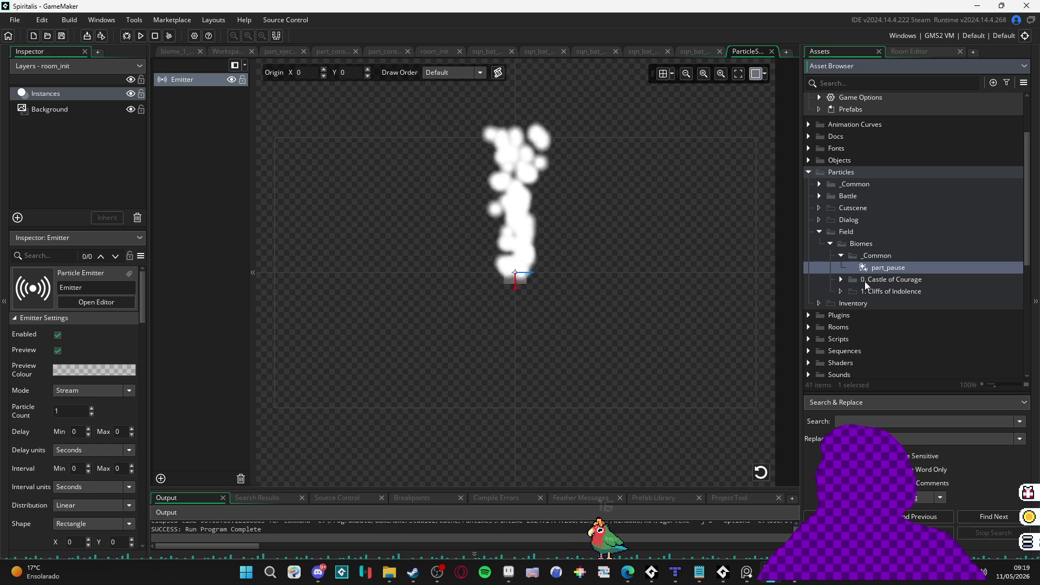
{"action": "left_click", "coordinate": [764, 74]}
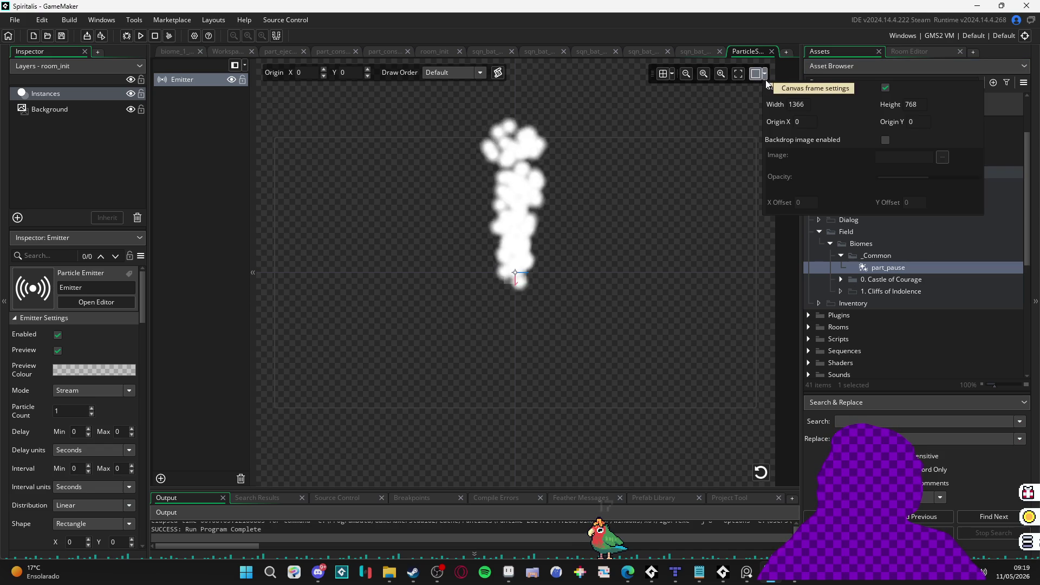
Step: Enable a backdrop image for the preview, loading spr_pause_mockup from interface/pause
{"action": "left_click", "coordinate": [885, 140]}
{"action": "left_click", "coordinate": [943, 157]}
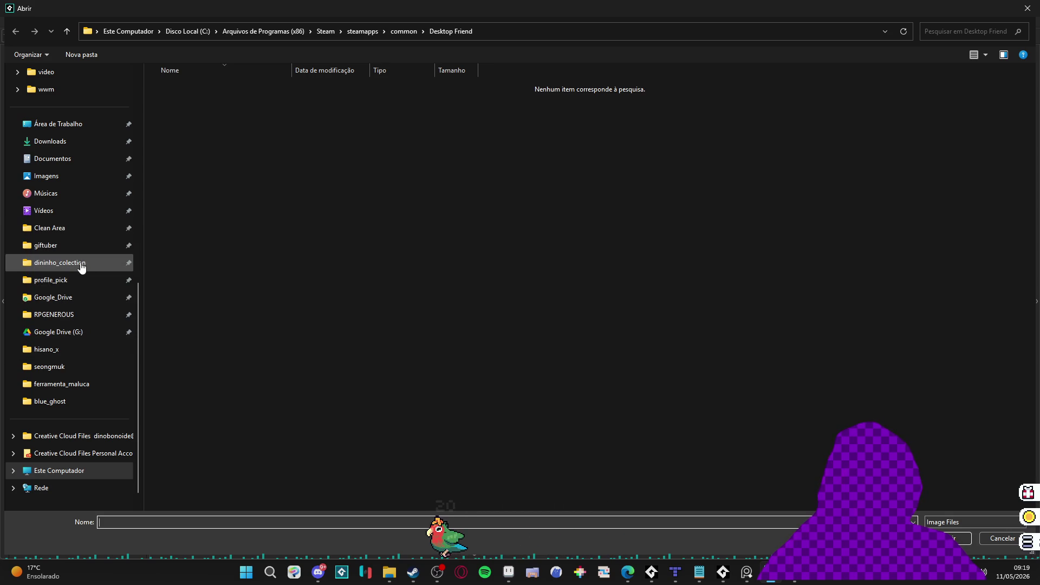
{"action": "left_click", "coordinate": [72, 315]}
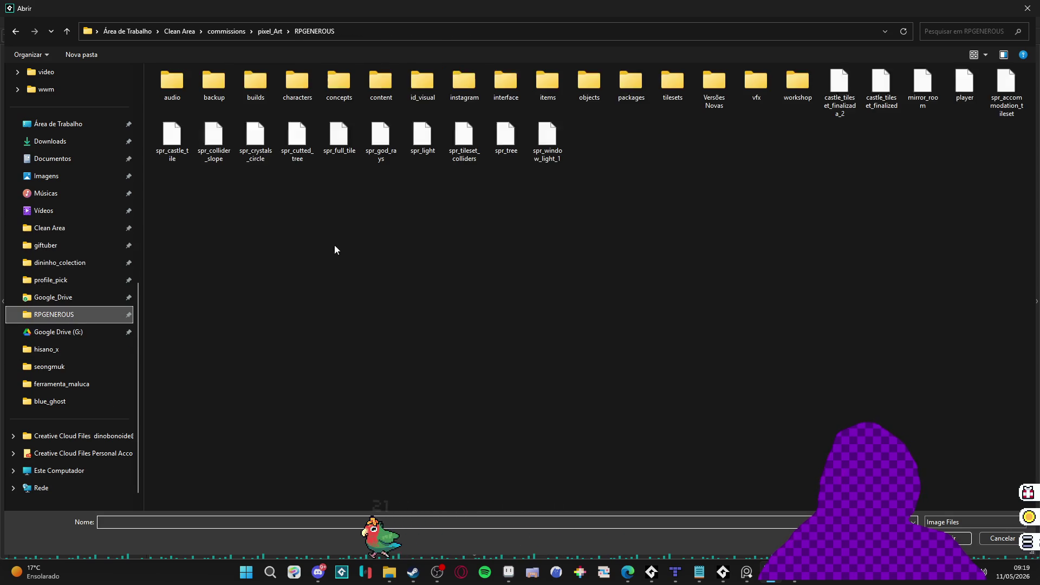
{"action": "double_click", "coordinate": [494, 94]}
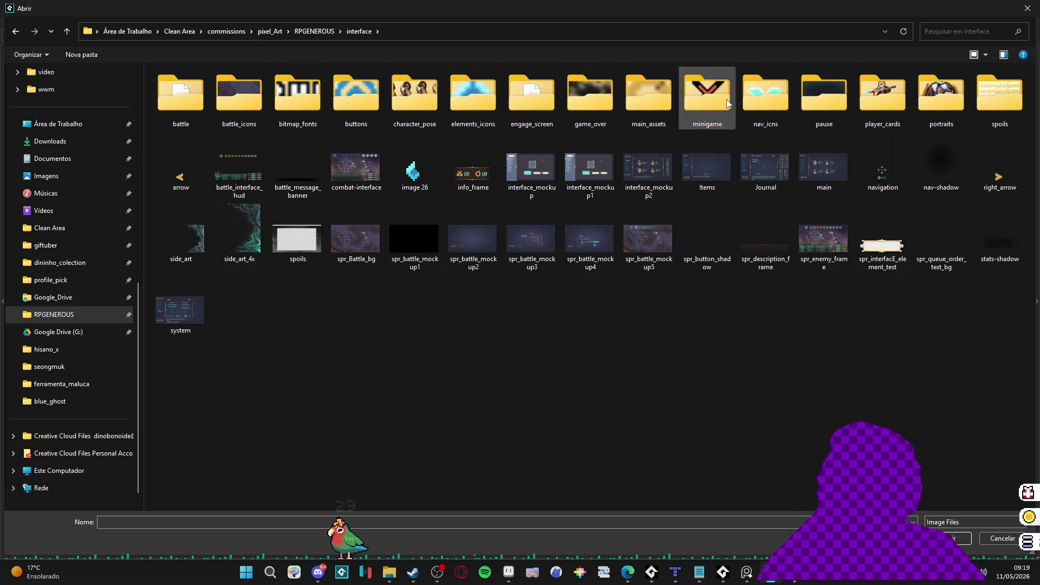
{"action": "key", "text": "p"}
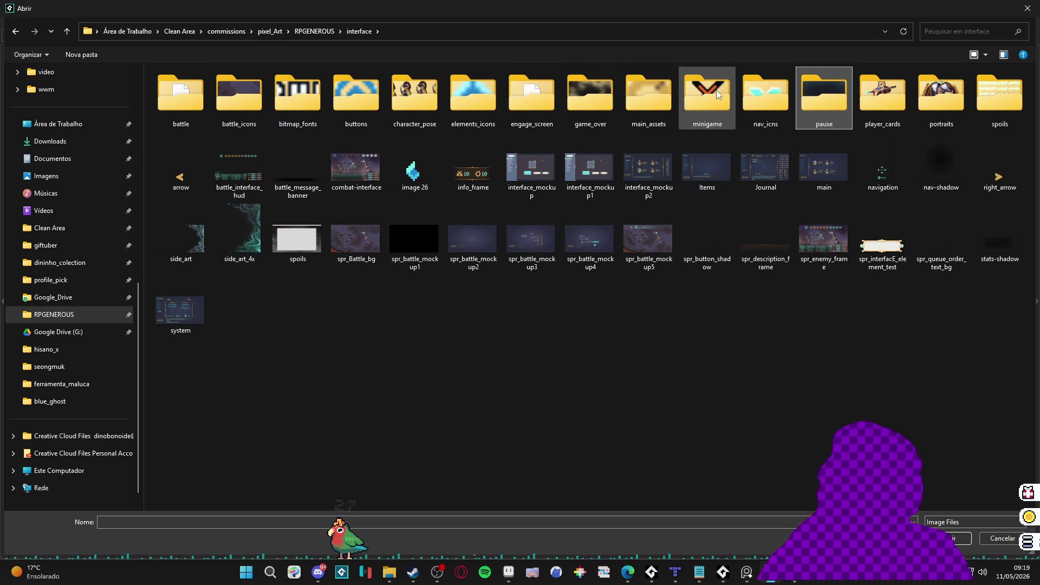
{"action": "key", "text": "Return"}
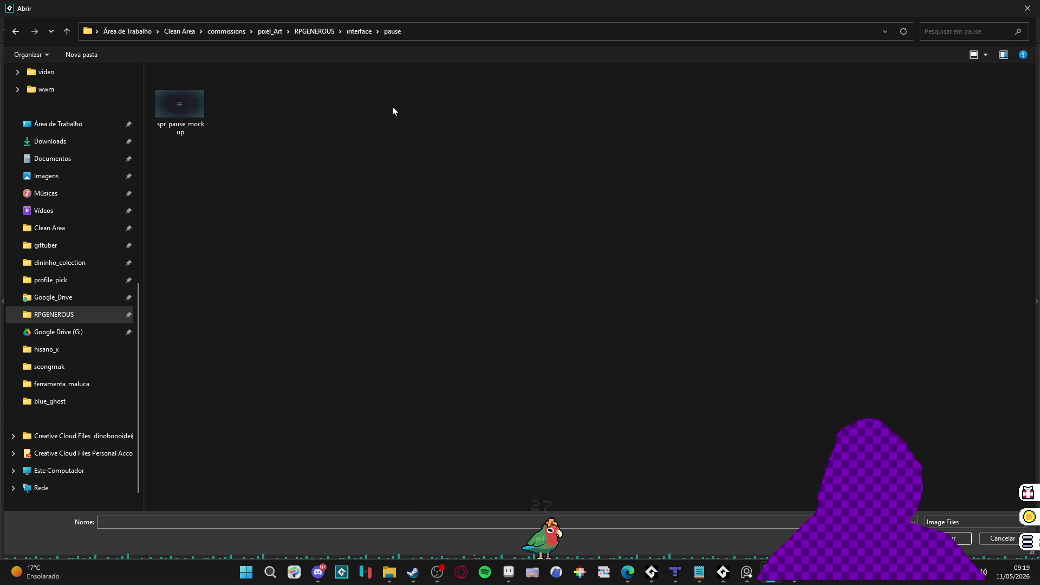
{"action": "double_click", "coordinate": [172, 126]}
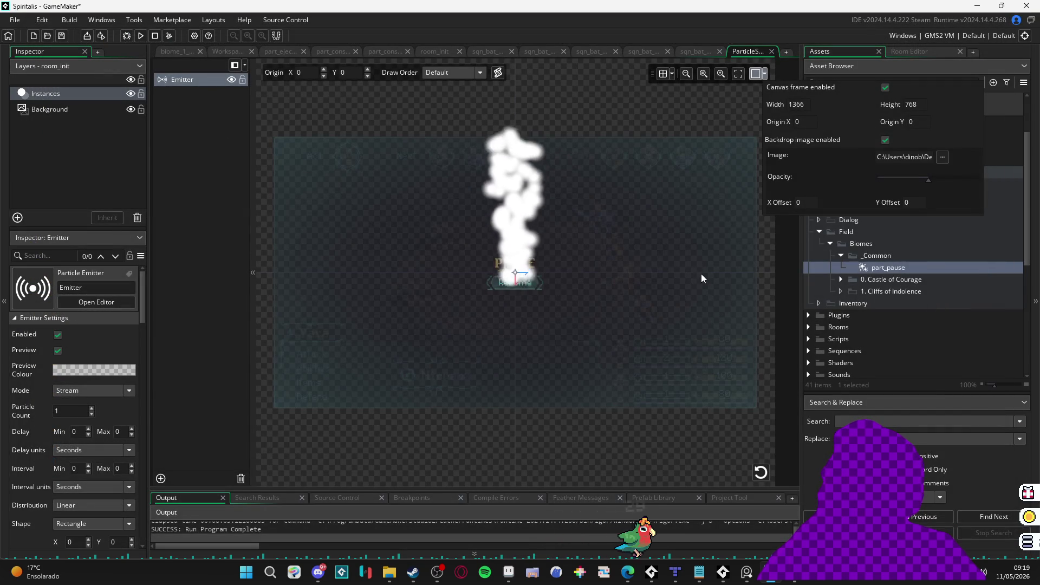
Step: Close the canvas frame settings, look at room_init, and reopen the part_pause editor
{"action": "left_click", "coordinate": [513, 340]}
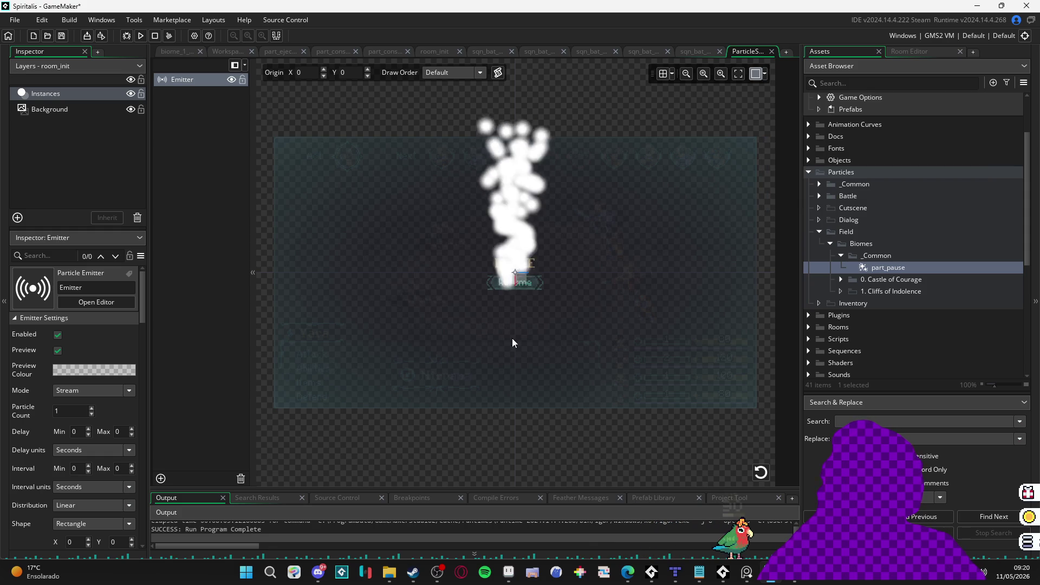
{"action": "left_click", "coordinate": [64, 112]}
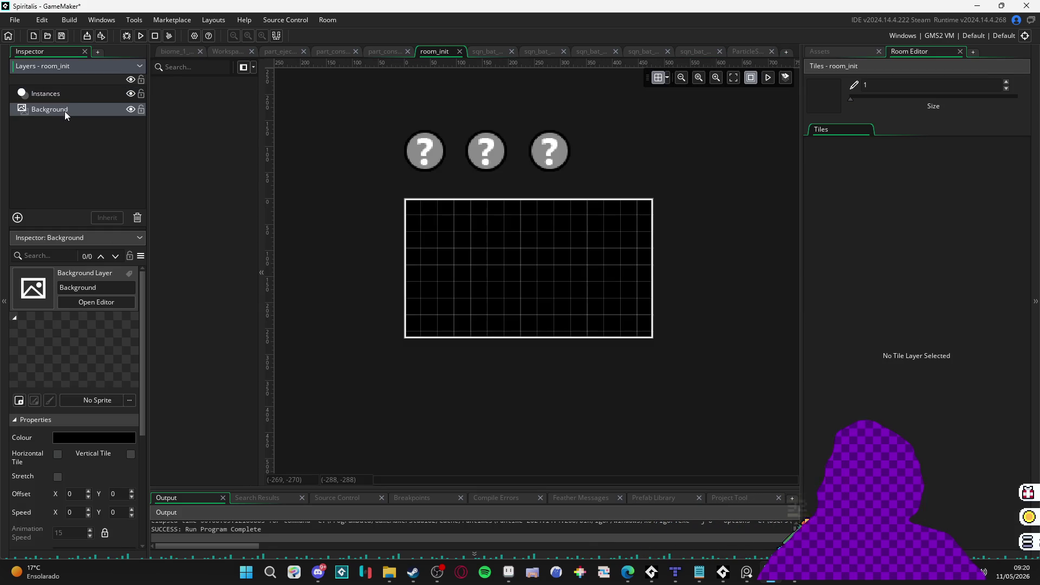
{"action": "left_click", "coordinate": [843, 51]}
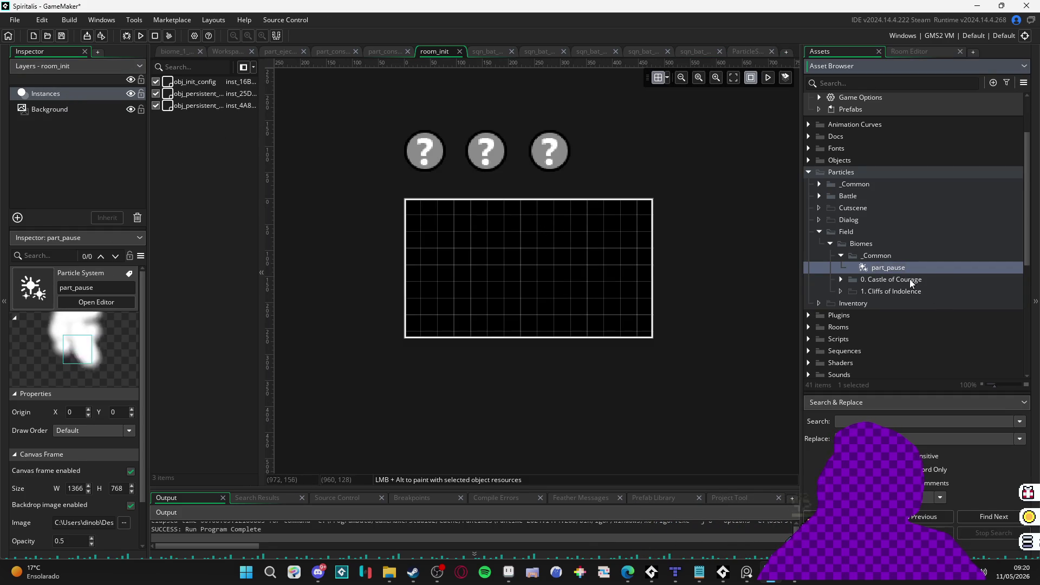
{"action": "double_click", "coordinate": [894, 268]}
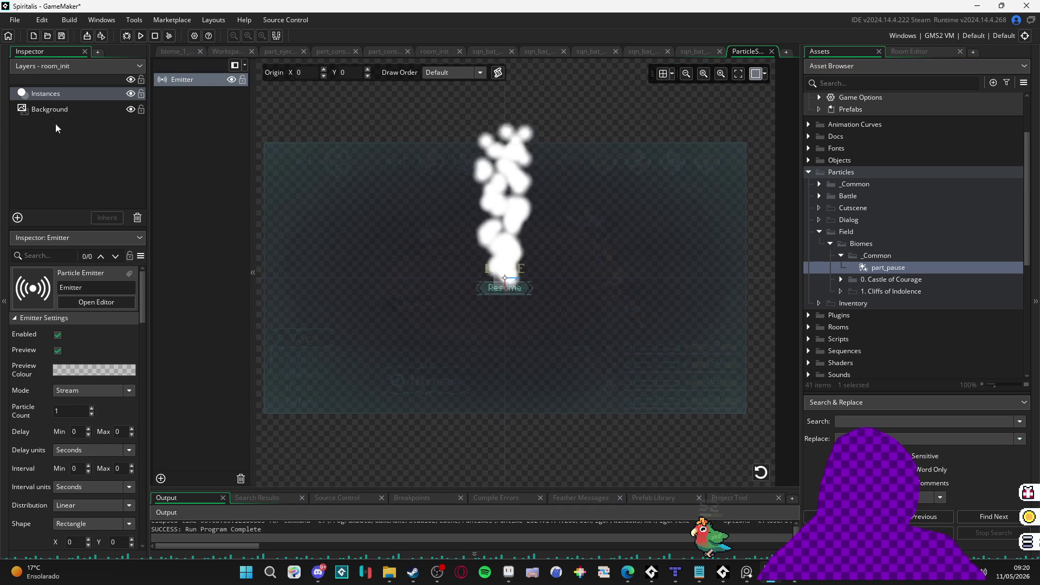
Step: Scroll through the part_pause emitter settings, then switch to the Aseprite window
{"action": "scroll", "coordinate": [37, 398], "scroll_direction": "down", "scroll_amount": 3}
{"action": "scroll", "coordinate": [38, 395], "scroll_direction": "down", "scroll_amount": 2}
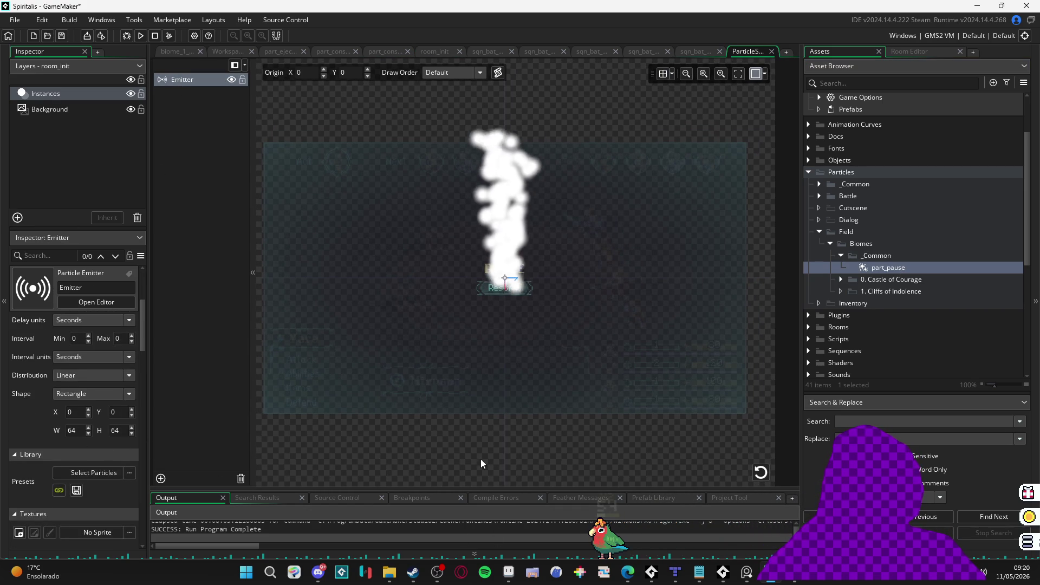
{"action": "left_click", "coordinate": [512, 575]}
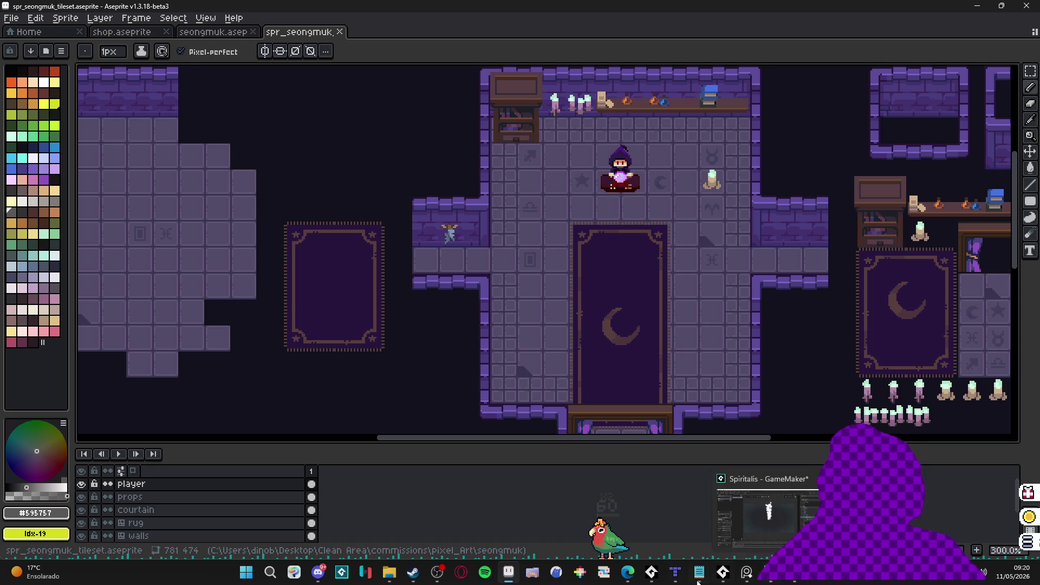
Step: Glance at Figma's pausada frame, minimize Figma, and return to GameMaker's part_pause editor
{"action": "left_click", "coordinate": [867, 514]}
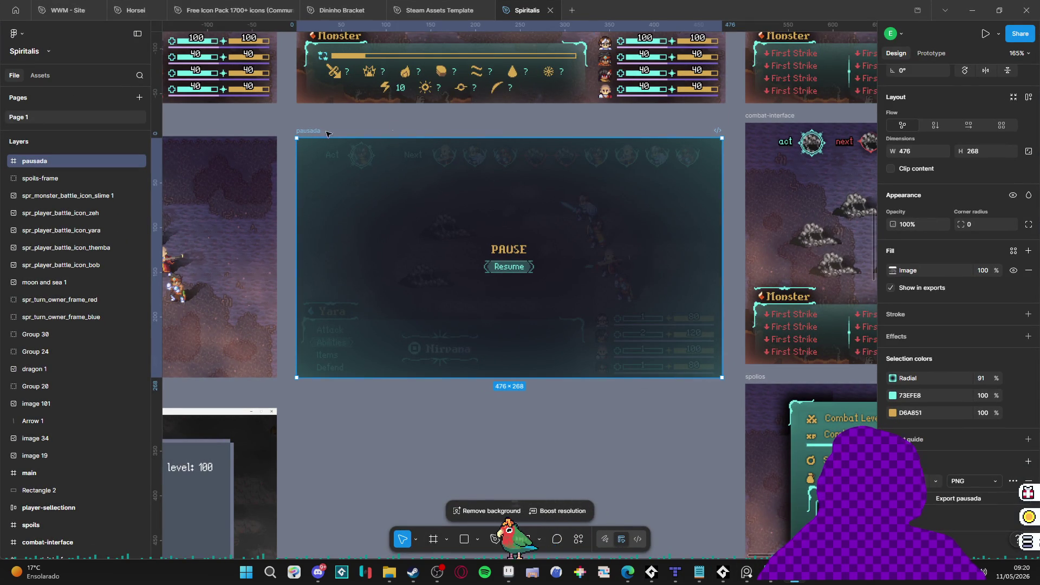
{"action": "left_click", "coordinate": [973, 9]}
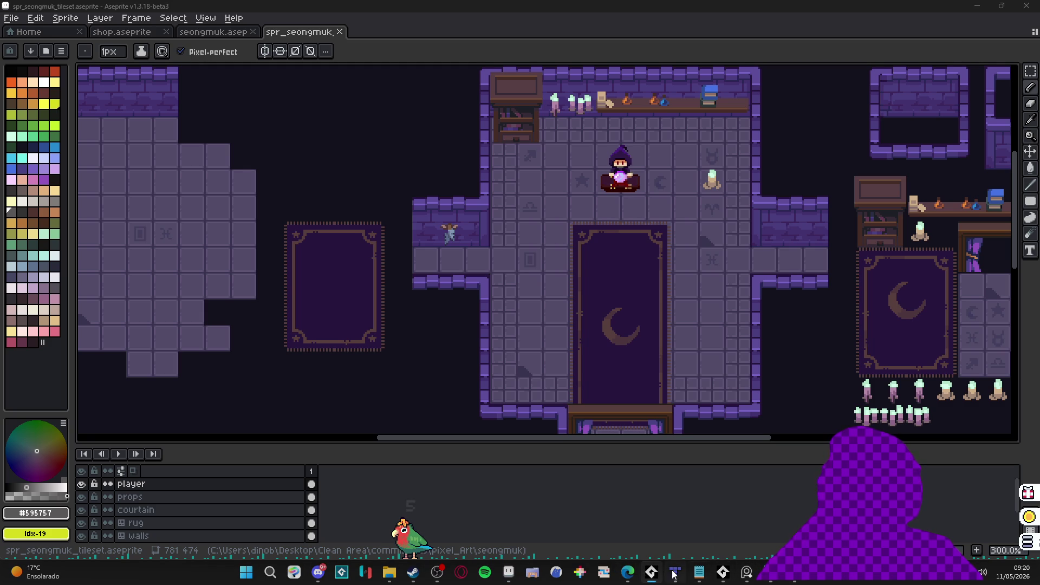
{"action": "left_click", "coordinate": [776, 578]}
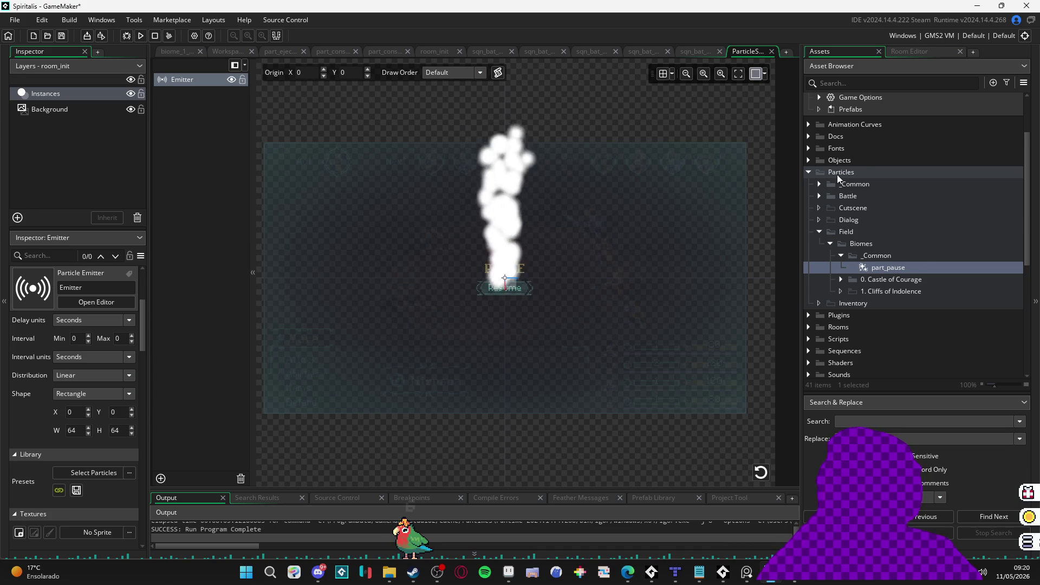
Step: Search the assets for 'room' and open biome_0_room_0_main
{"action": "scroll", "coordinate": [876, 350], "scroll_direction": "down", "scroll_amount": 5}
{"action": "scroll", "coordinate": [873, 156], "scroll_direction": "up", "scroll_amount": 3}
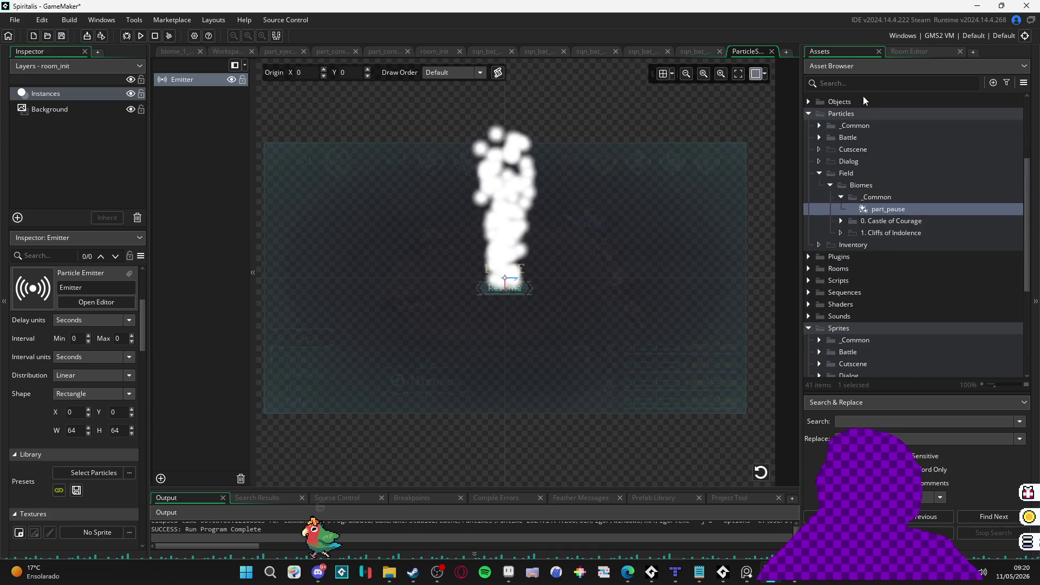
{"action": "left_click", "coordinate": [863, 82]}
{"action": "type", "text": "room"}
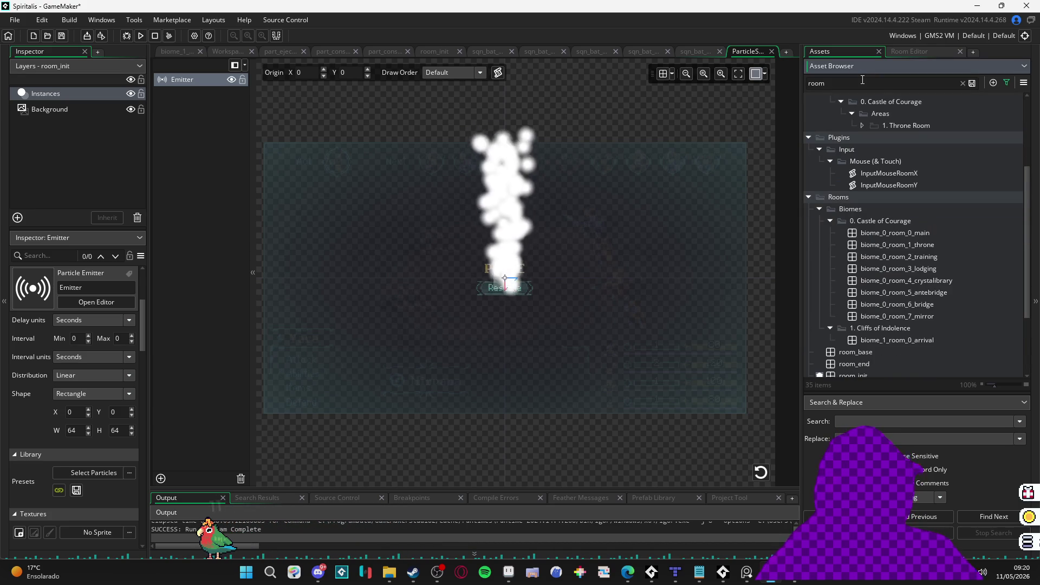
{"action": "double_click", "coordinate": [892, 232]}
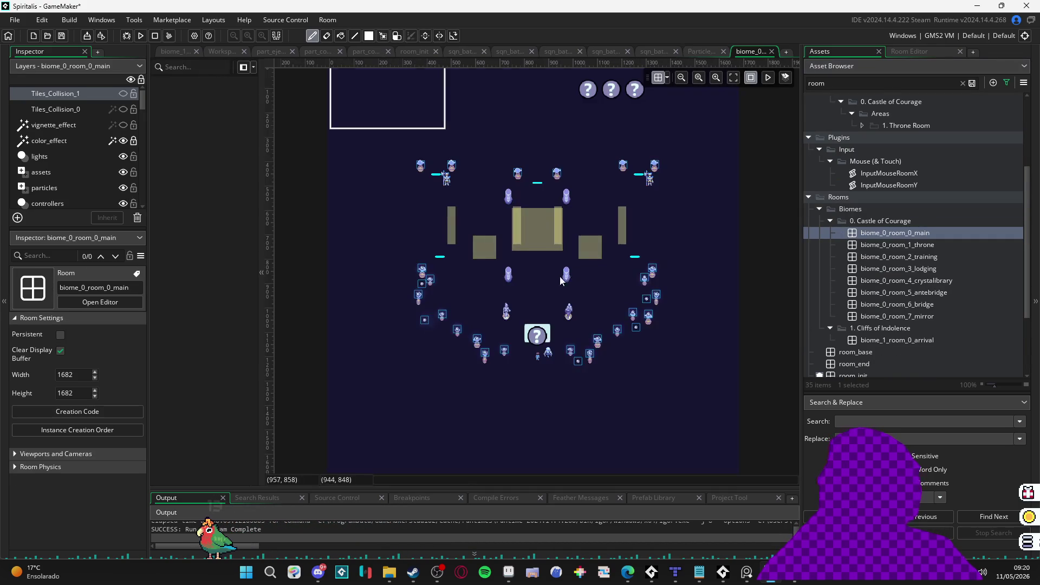
Step: Check Viewport 0's 480×270 camera size, then reopen part_pause from recent assets
{"action": "left_click", "coordinate": [58, 453]}
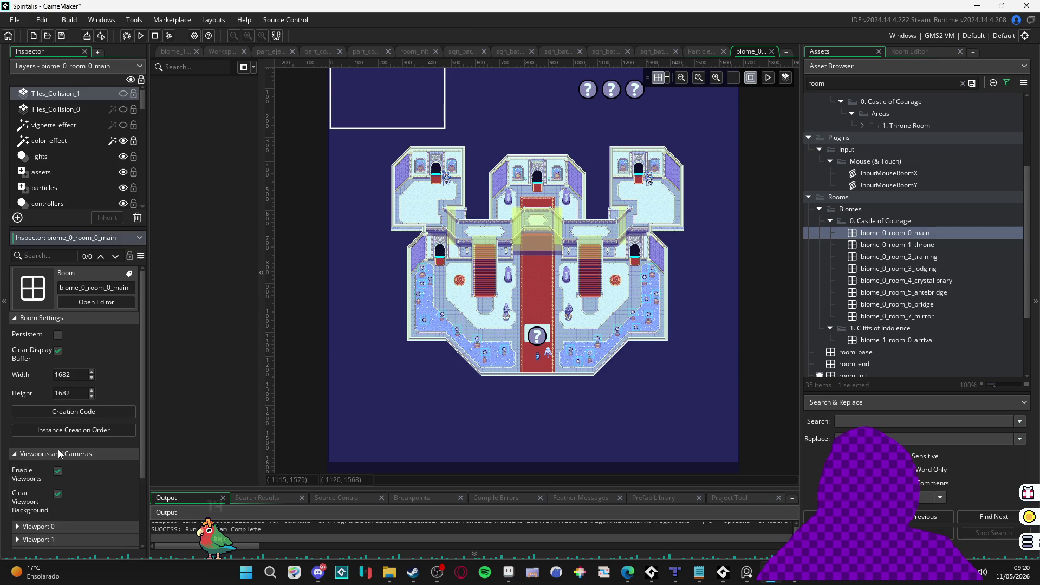
{"action": "scroll", "coordinate": [59, 453], "scroll_direction": "down", "scroll_amount": 3}
{"action": "left_click", "coordinate": [82, 427]}
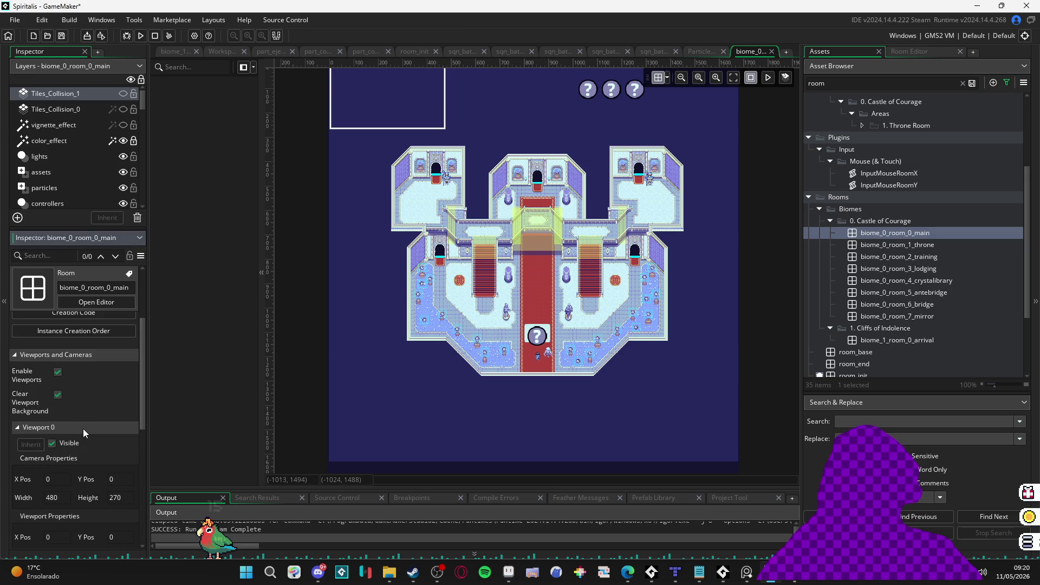
{"action": "scroll", "coordinate": [934, 191], "scroll_direction": "up", "scroll_amount": 5}
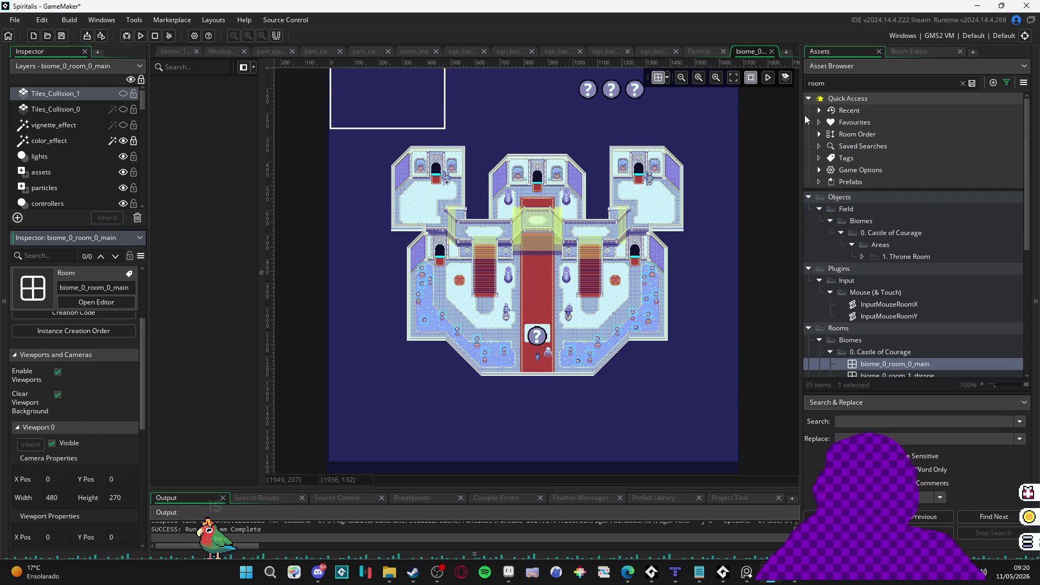
{"action": "left_click", "coordinate": [819, 110]}
{"action": "double_click", "coordinate": [867, 134]}
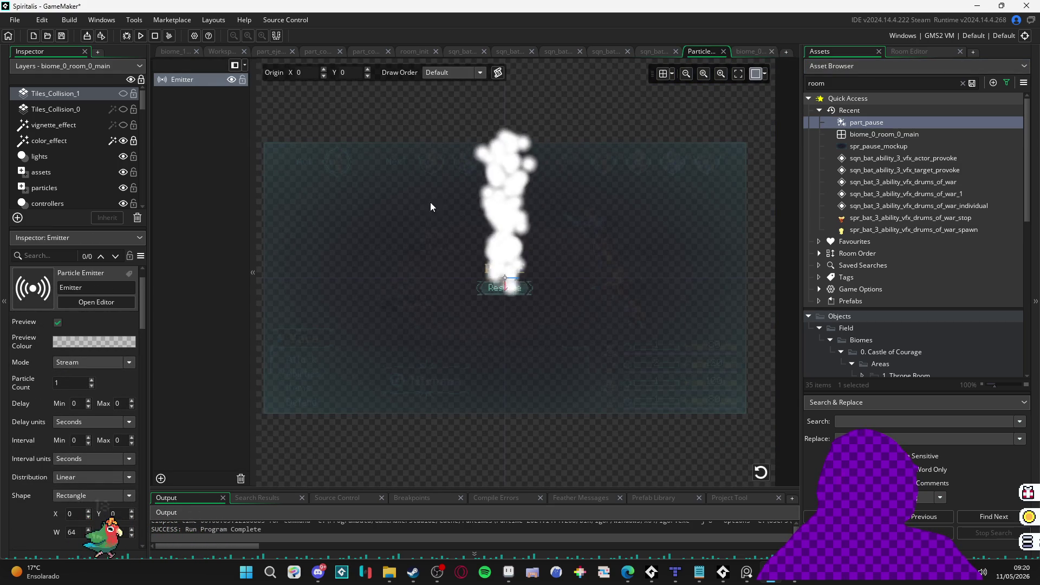
Step: Set the part_pause emitter rectangle to 480 by 270
{"action": "left_click", "coordinate": [187, 80]}
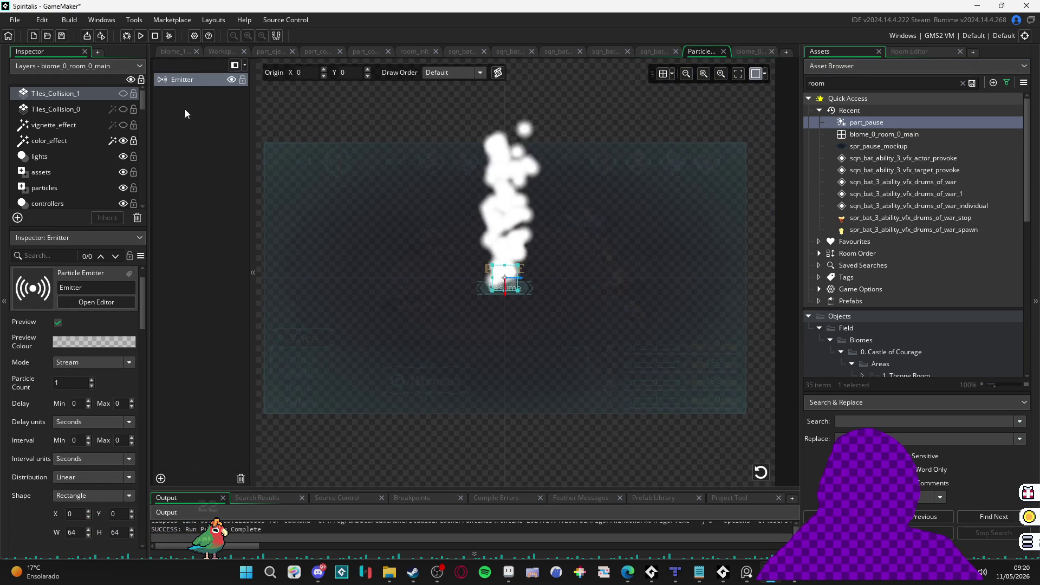
{"action": "scroll", "coordinate": [59, 423], "scroll_direction": "down", "scroll_amount": 3}
{"action": "type", "text": "4"}
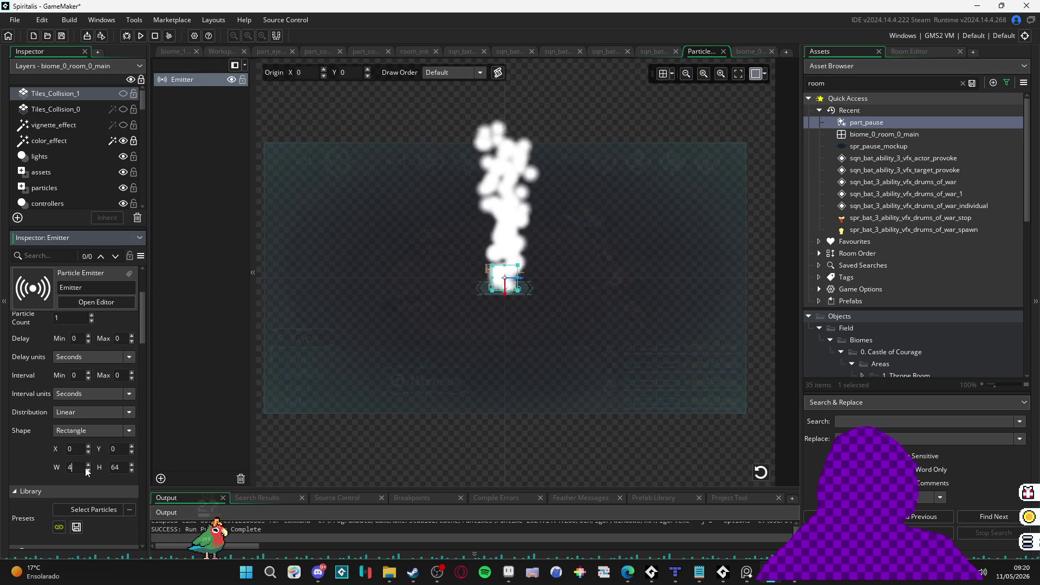
{"action": "type", "text": "80"}
{"action": "key", "text": "Tab"}
{"action": "type", "text": "27"}
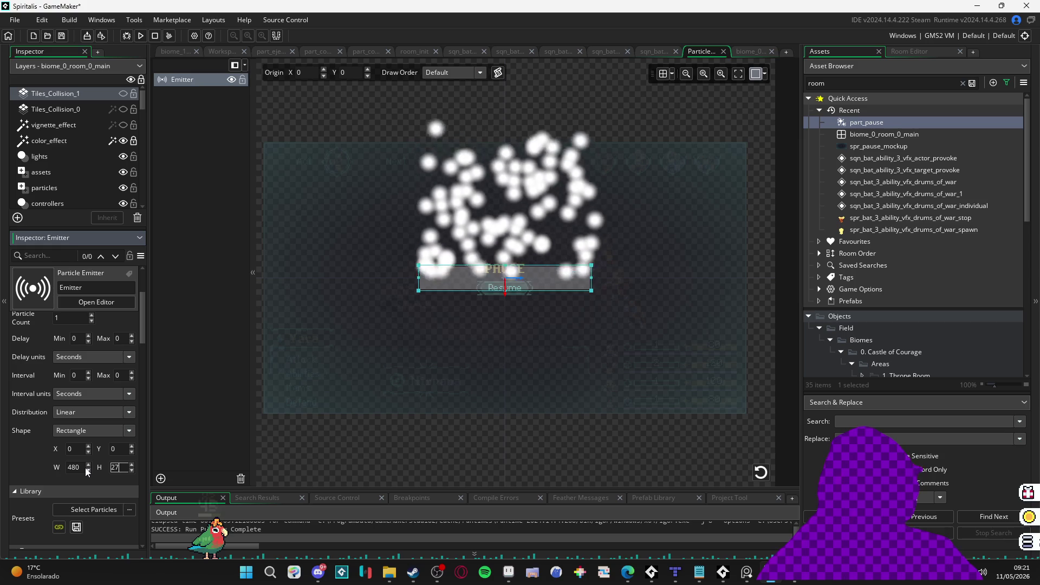
{"action": "type", "text": "0"}
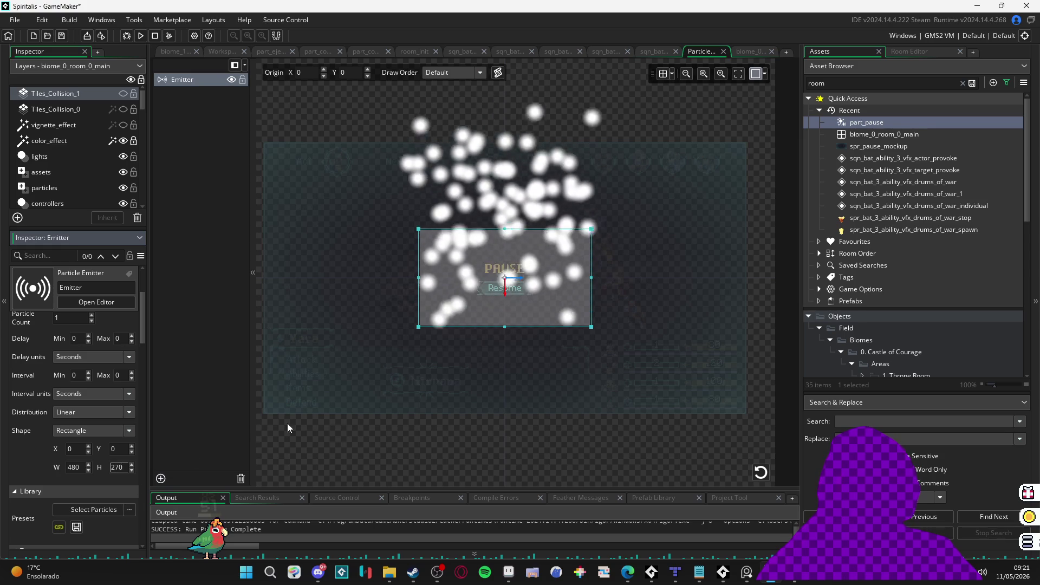
{"action": "left_click", "coordinate": [287, 423]}
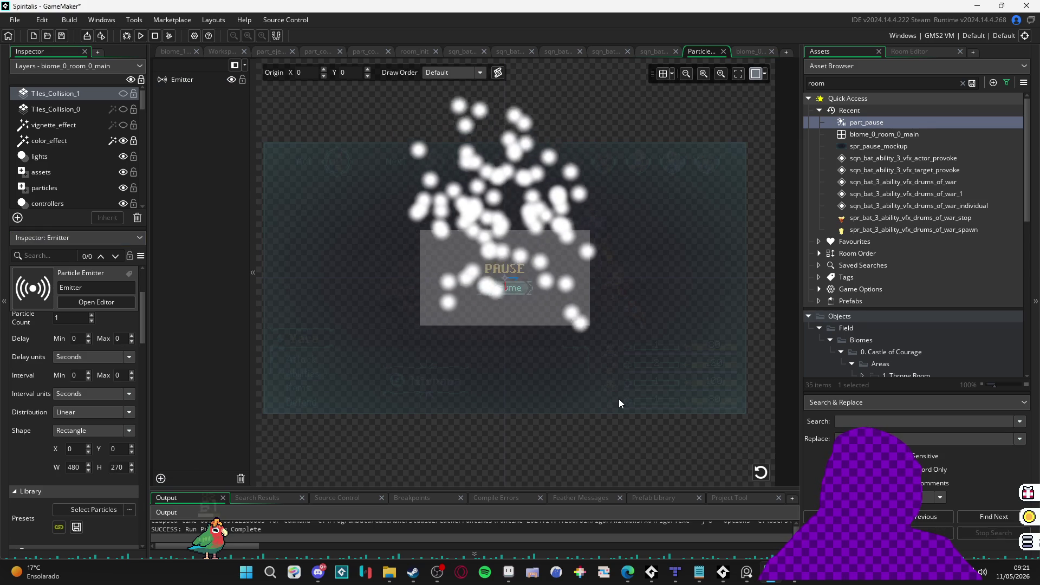
Step: Nudge the emitter rectangle to X 8, Y −2 so it covers the pause backdrop
{"action": "scroll", "coordinate": [633, 217], "scroll_direction": "down", "scroll_amount": 5}
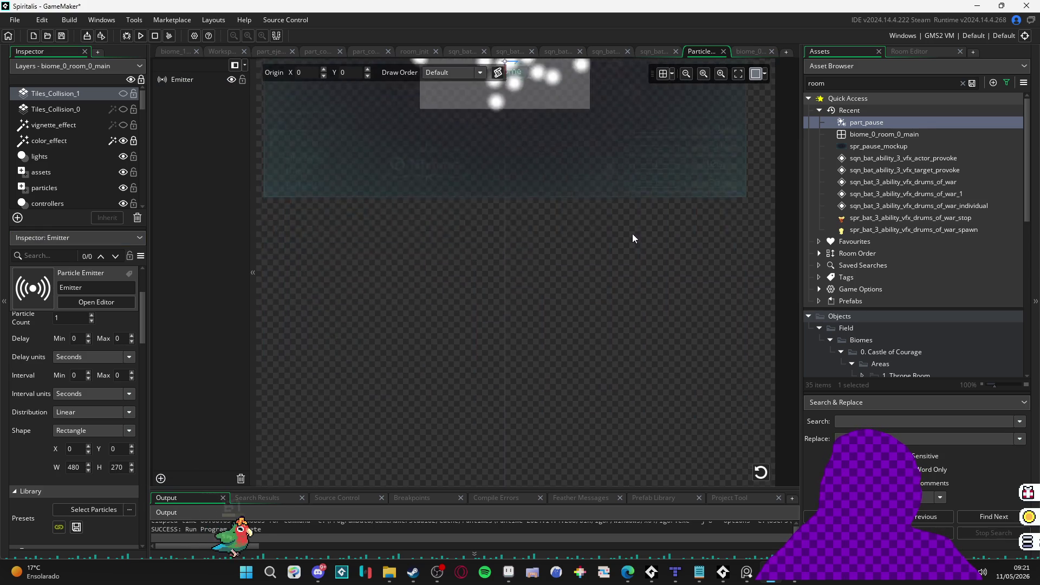
{"action": "scroll", "coordinate": [632, 238], "scroll_direction": "up", "scroll_amount": 5}
{"action": "left_click", "coordinate": [764, 74]}
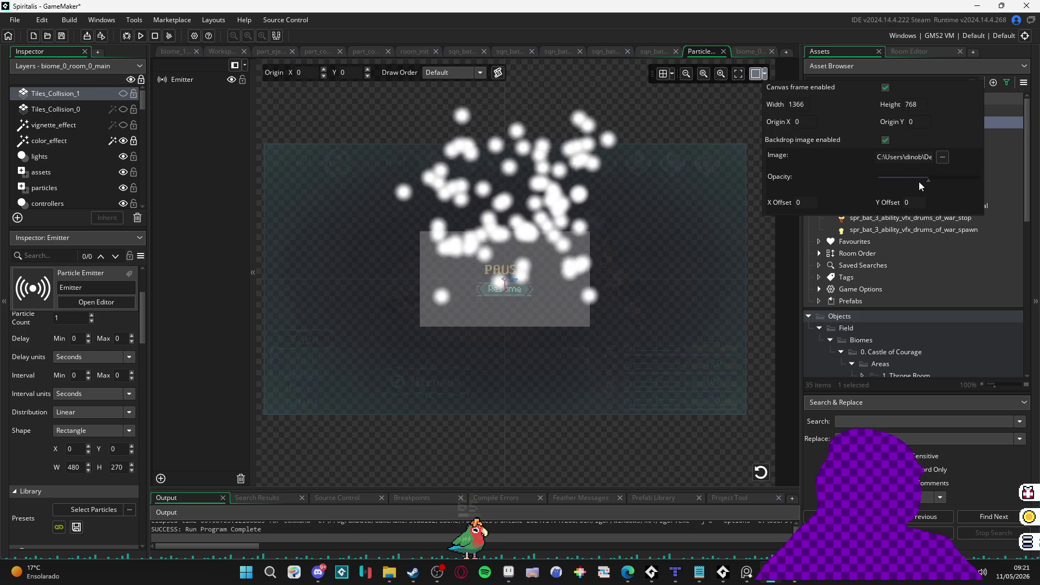
{"action": "left_click", "coordinate": [593, 283]}
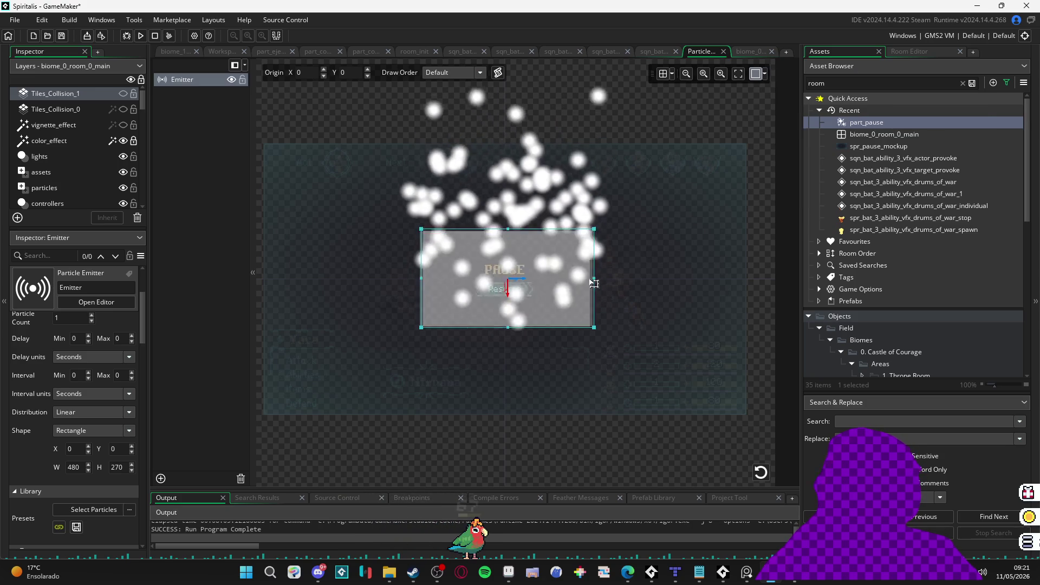
{"action": "left_click_drag", "start_coordinate": [593, 283], "coordinate": [596, 282]}
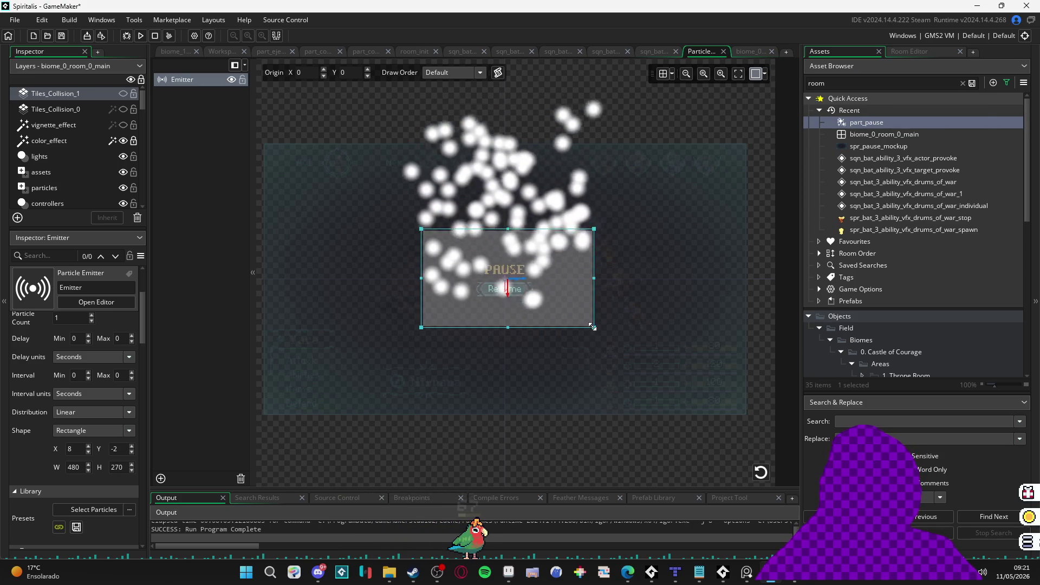
{"action": "scroll", "coordinate": [727, 335], "scroll_direction": "down", "scroll_amount": 2}
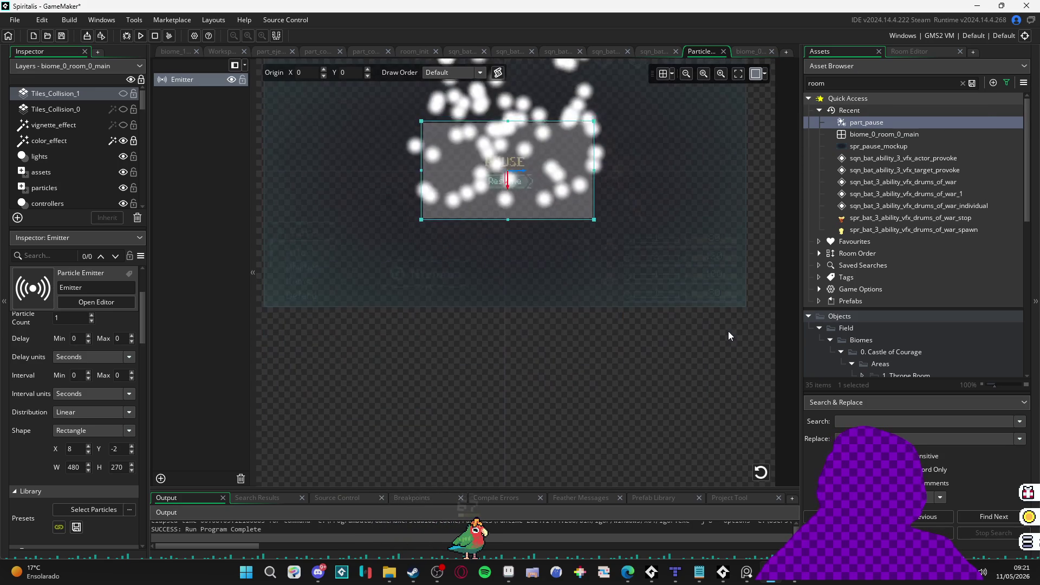
{"action": "scroll", "coordinate": [722, 320], "scroll_direction": "up", "scroll_amount": 2}
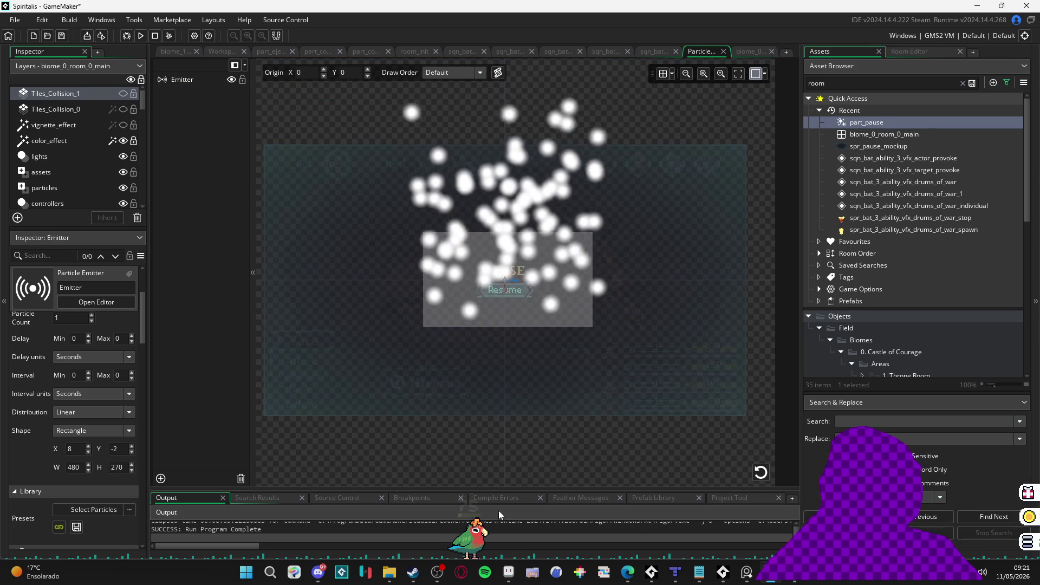
Step: Resize the preview canvas frame to width 480 and height 270
{"action": "left_click", "coordinate": [500, 579]}
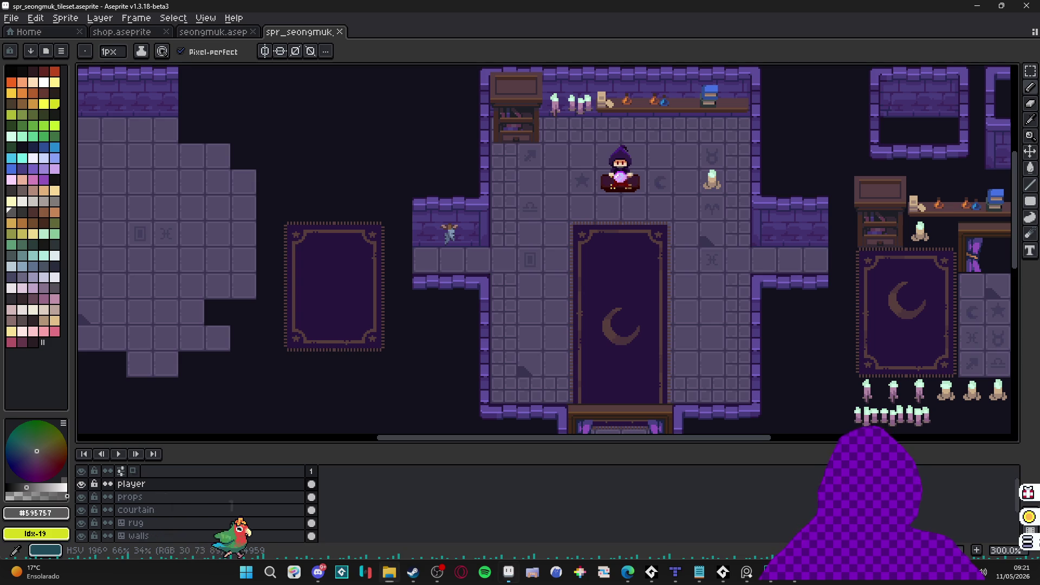
{"action": "left_click", "coordinate": [771, 577]}
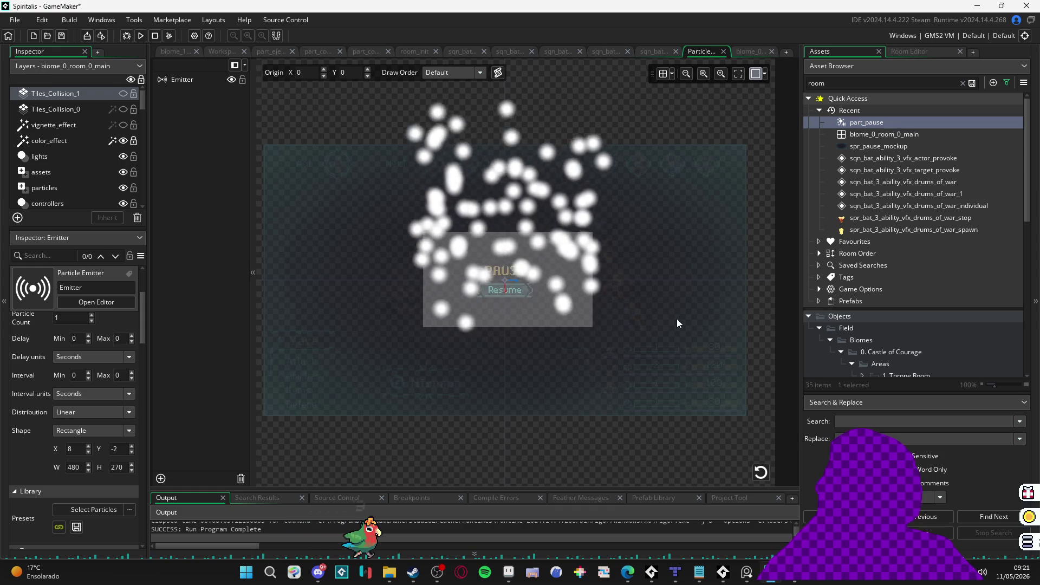
{"action": "left_click", "coordinate": [763, 74]}
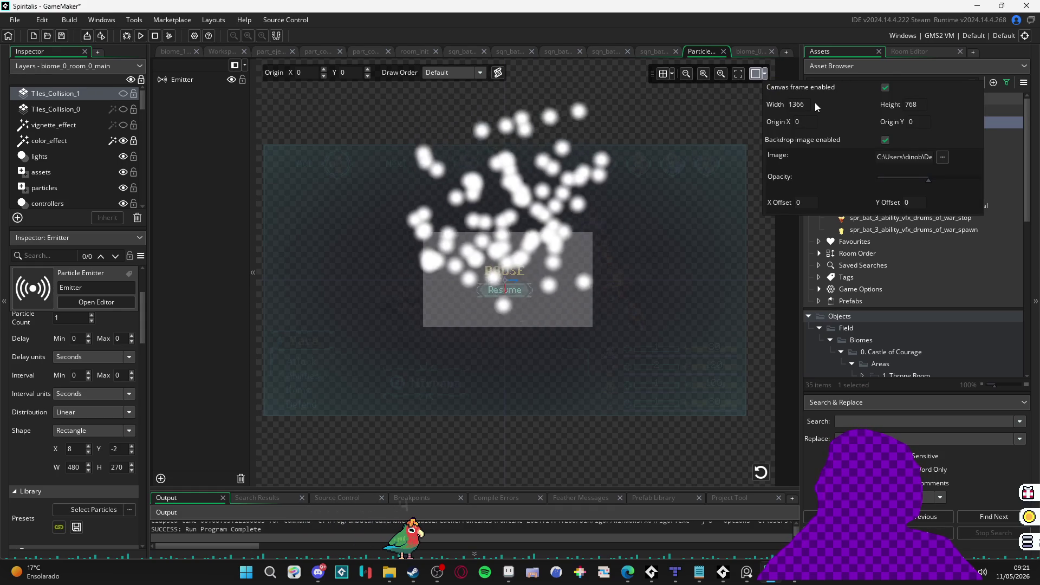
{"action": "double_click", "coordinate": [798, 105]}
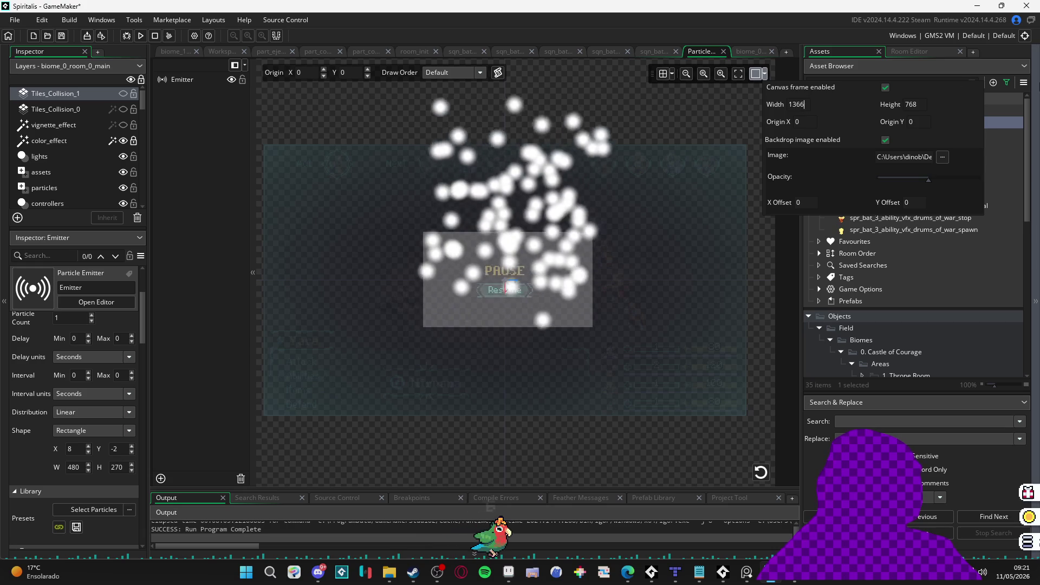
{"action": "type", "text": "480"}
{"action": "key", "text": "Tab"}
{"action": "type", "text": "270"}
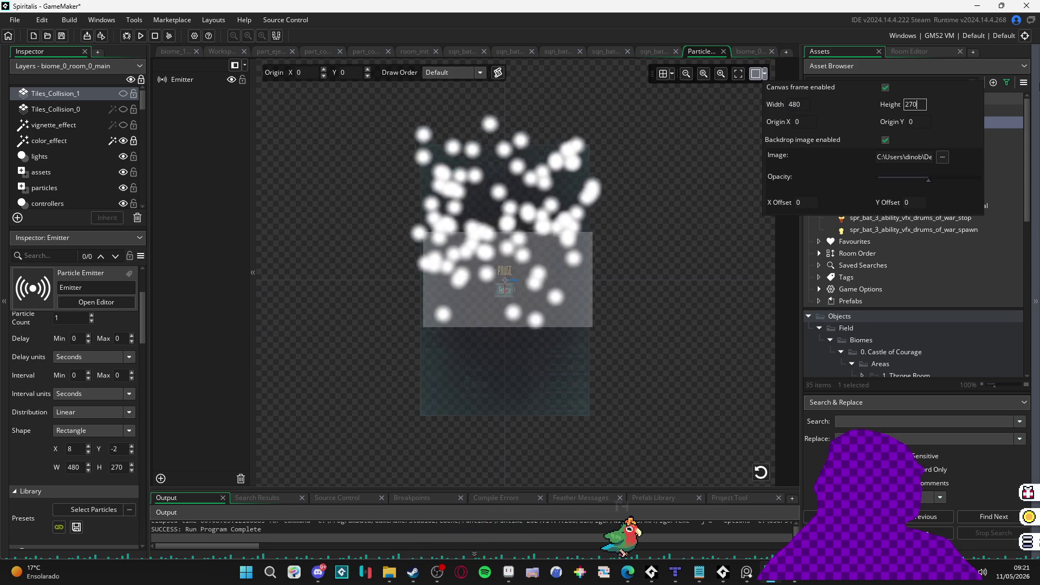
{"action": "scroll", "coordinate": [508, 299], "scroll_direction": "up", "scroll_amount": 2}
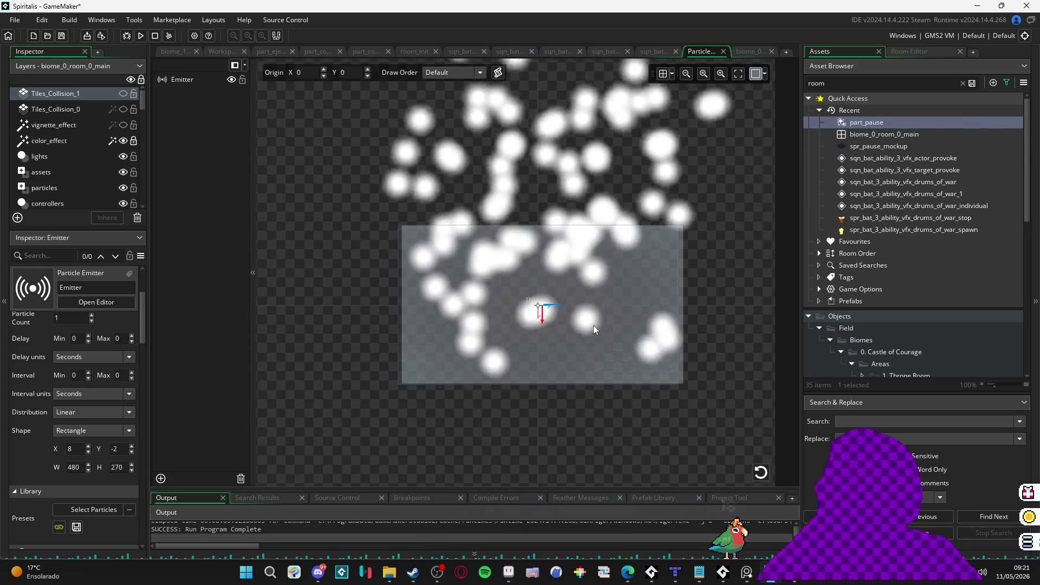
{"action": "scroll", "coordinate": [590, 328], "scroll_direction": "up", "scroll_amount": 1}
{"action": "scroll", "coordinate": [587, 329], "scroll_direction": "up", "scroll_amount": 3}
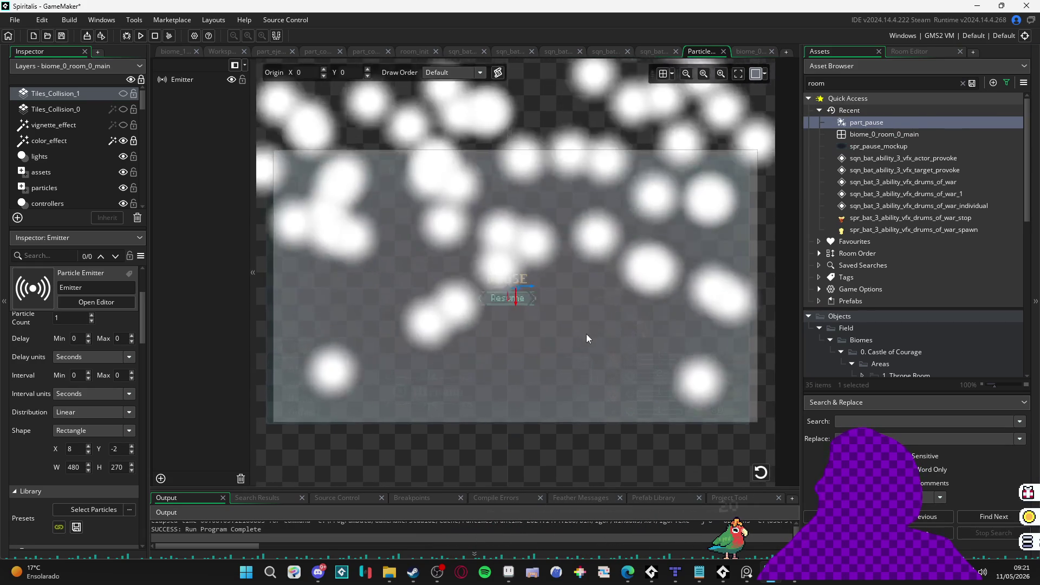
Step: Raise the backdrop opacity so the pause mockup shows clearly behind the particles
{"action": "left_click", "coordinate": [765, 75]}
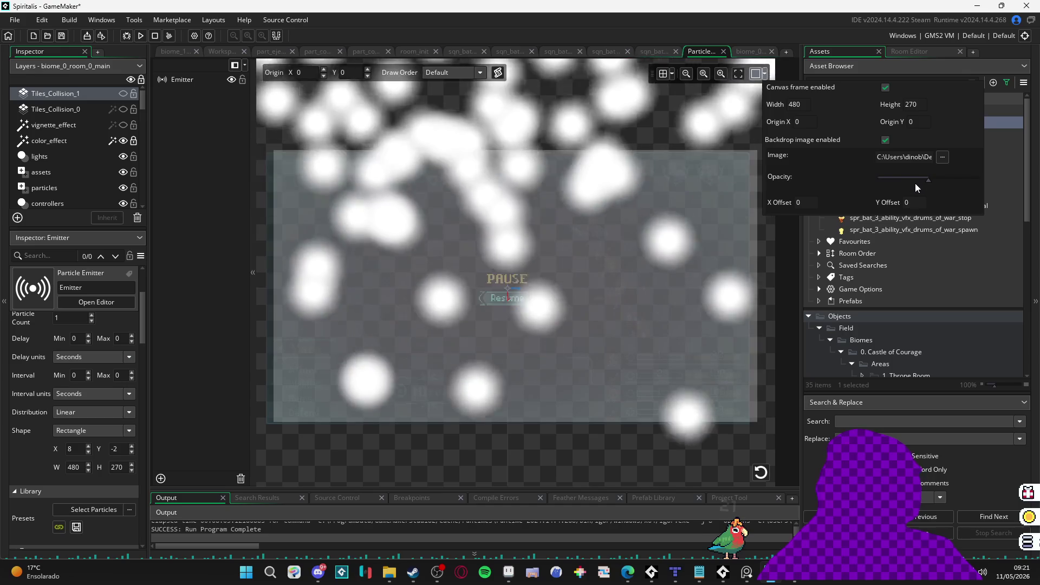
{"action": "mouse_move", "coordinate": [915, 183]}
{"action": "left_mouse_down"}
{"action": "mouse_move", "coordinate": [891, 179]}
{"action": "mouse_move", "coordinate": [977, 183]}
{"action": "left_mouse_up"}
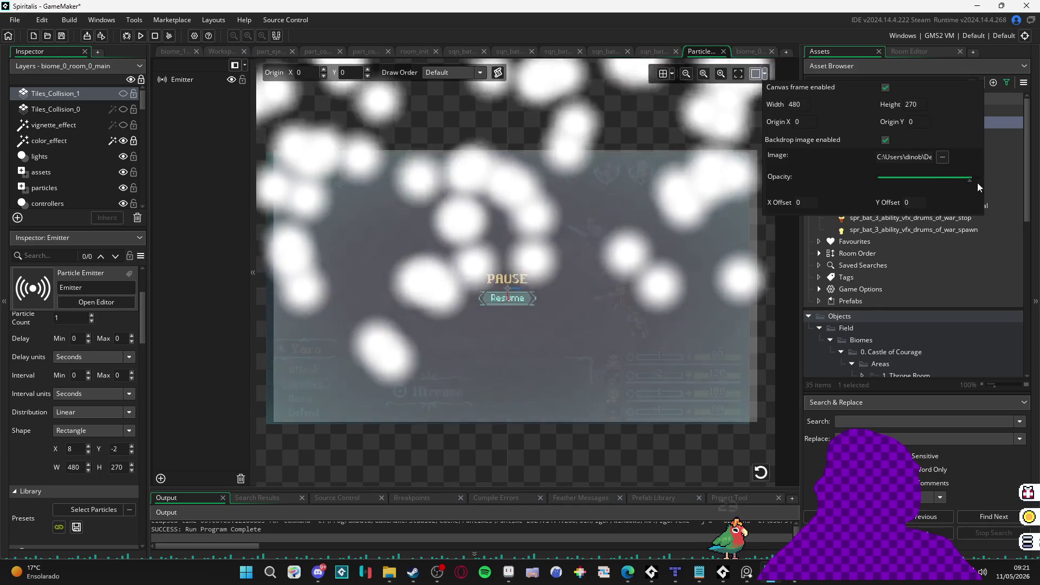
{"action": "left_click", "coordinate": [478, 432]}
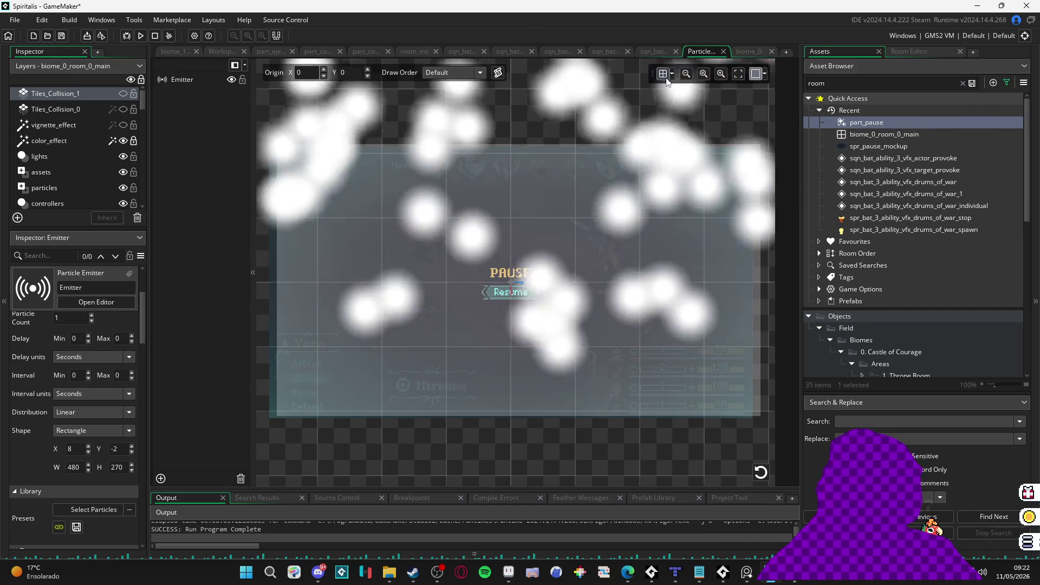
{"action": "left_click", "coordinate": [759, 78]}
{"action": "left_click", "coordinate": [758, 77]}
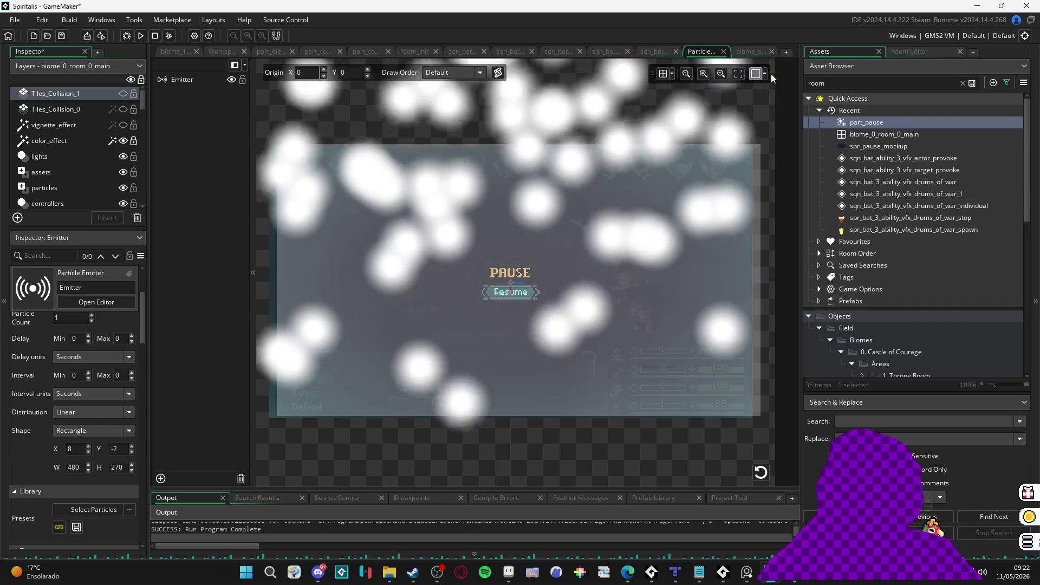
{"action": "left_click", "coordinate": [765, 74]}
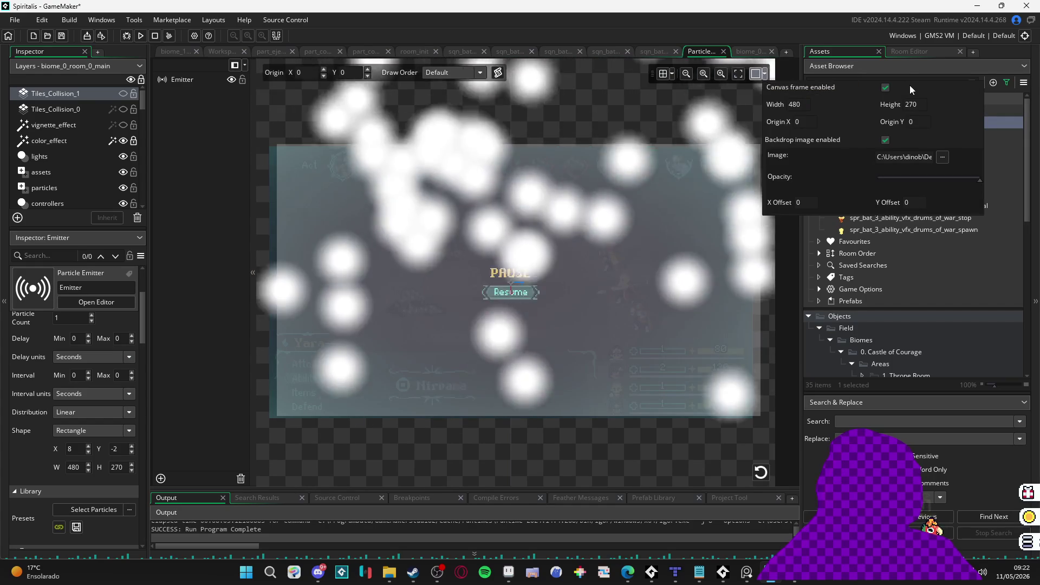
{"action": "left_click", "coordinate": [328, 430]}
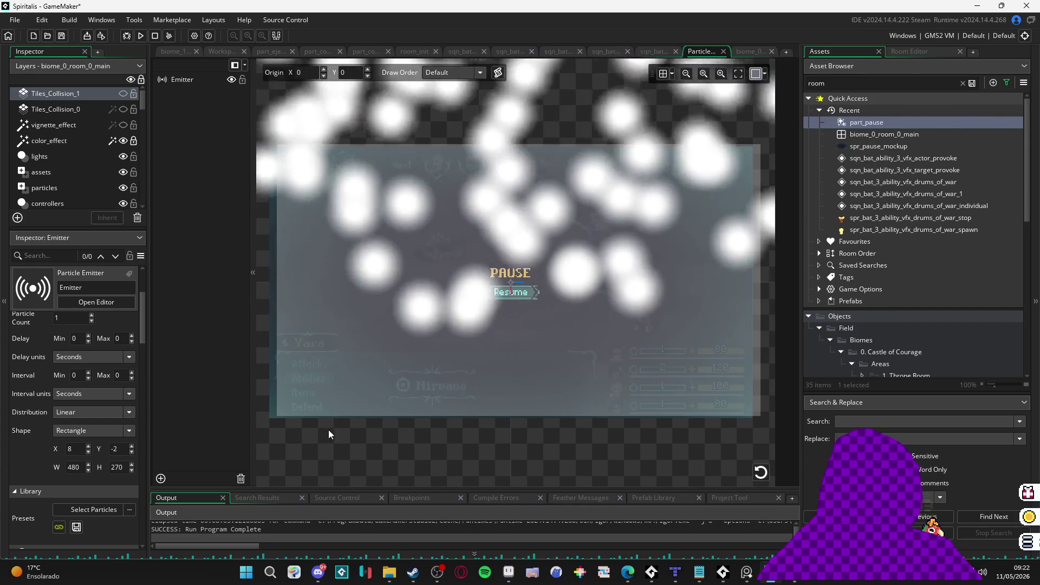
{"action": "left_click", "coordinate": [209, 80]}
Step: Set the particle size range to 0.1–0.3
{"action": "scroll", "coordinate": [75, 424], "scroll_direction": "down", "scroll_amount": 10}
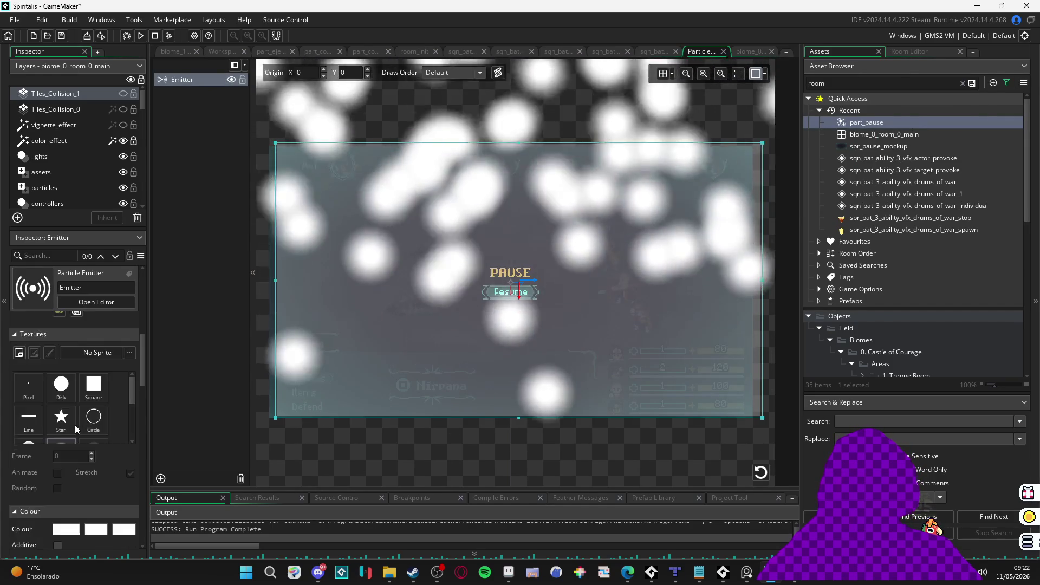
{"action": "scroll", "coordinate": [70, 428], "scroll_direction": "up", "scroll_amount": 5}
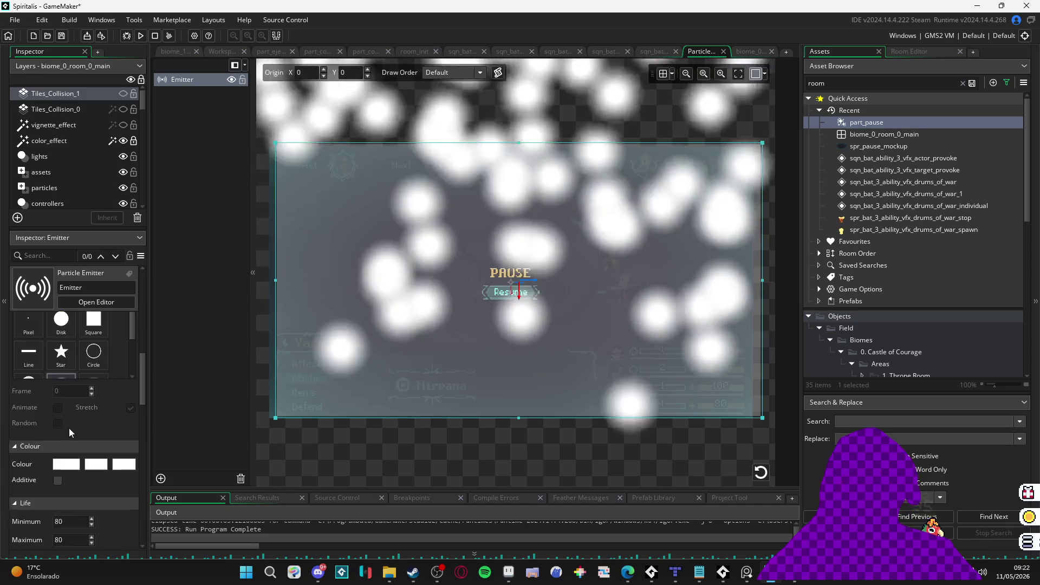
{"action": "scroll", "coordinate": [74, 427], "scroll_direction": "down", "scroll_amount": 5}
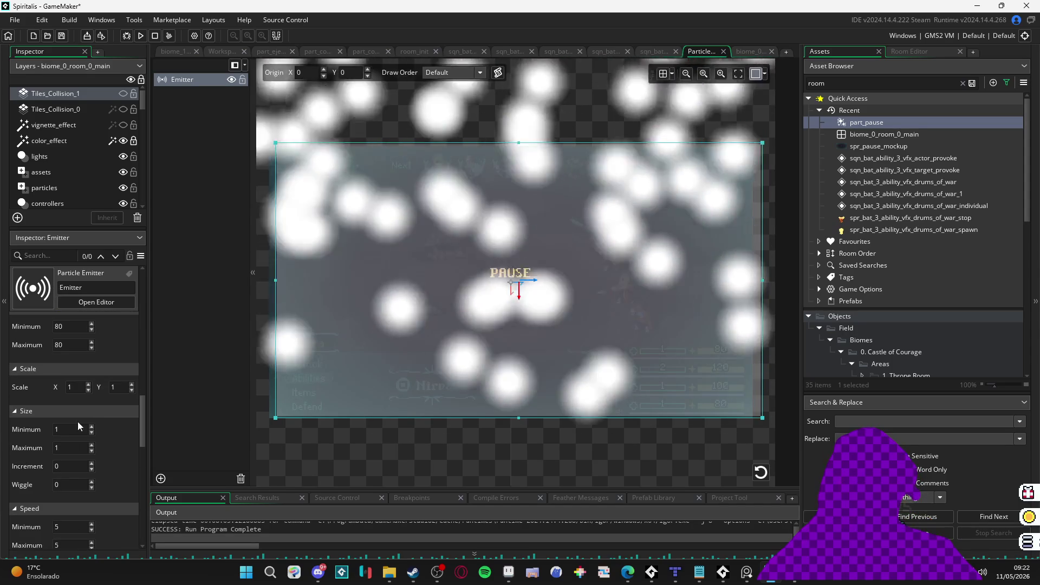
{"action": "double_click", "coordinate": [73, 428]}
{"action": "type", "text": "0.1"}
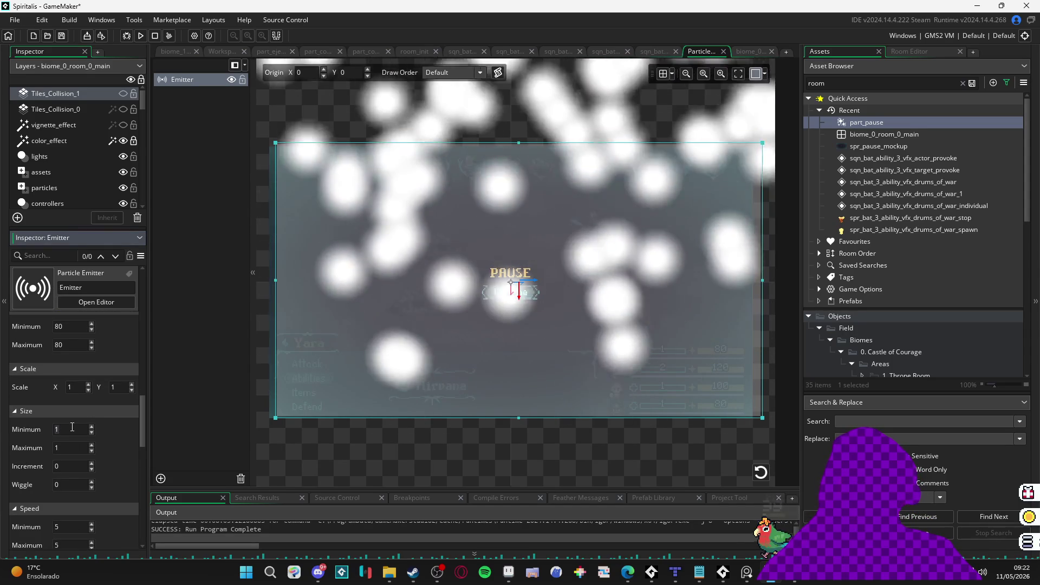
{"action": "key", "text": "Tab"}
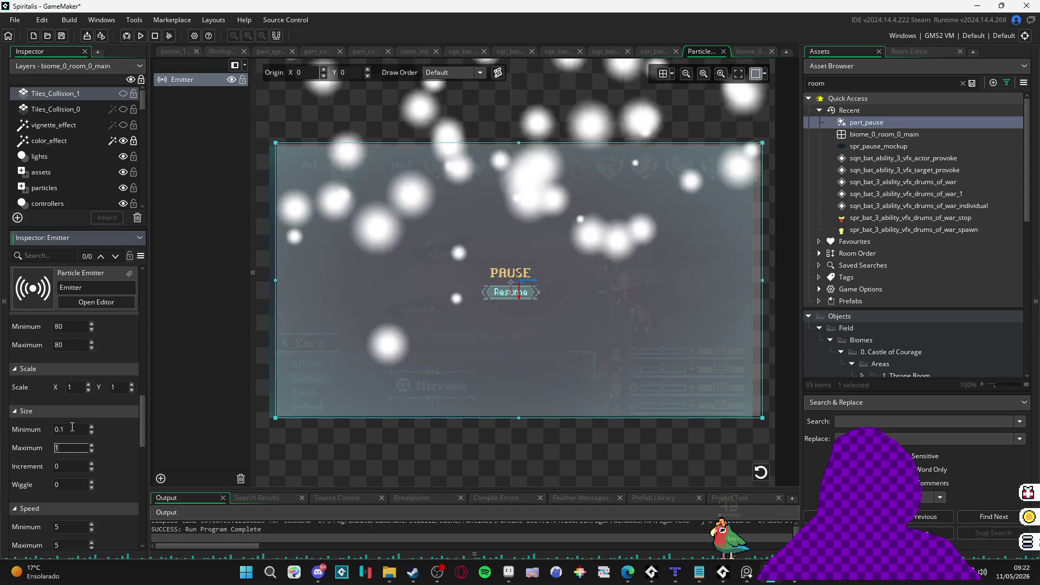
{"action": "key", "text": "BackSpace"}
{"action": "type", "text": "0.3"}
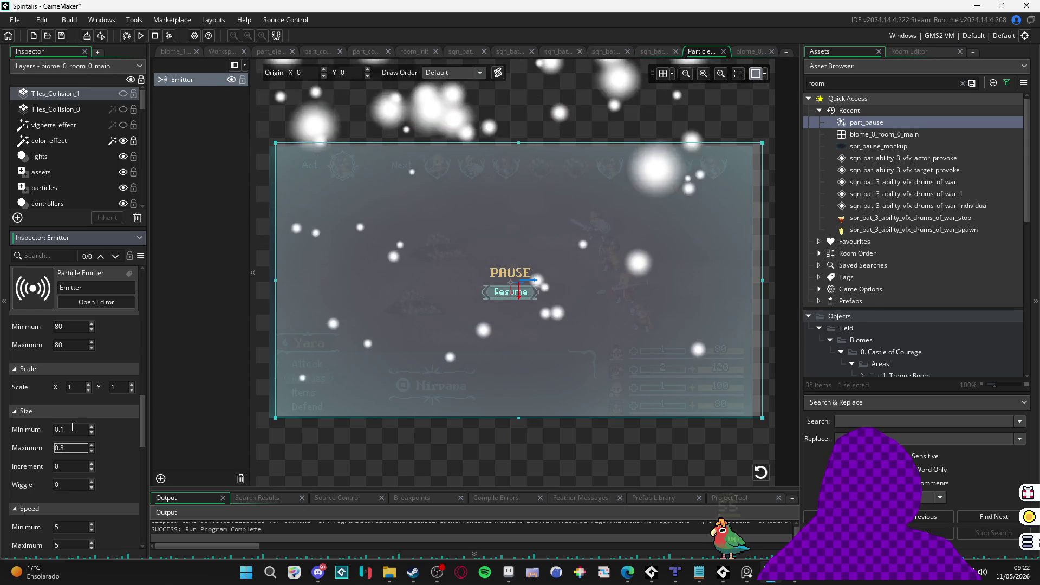
Step: Set the particle speed range to 1–2
{"action": "scroll", "coordinate": [112, 506], "scroll_direction": "down", "scroll_amount": 2}
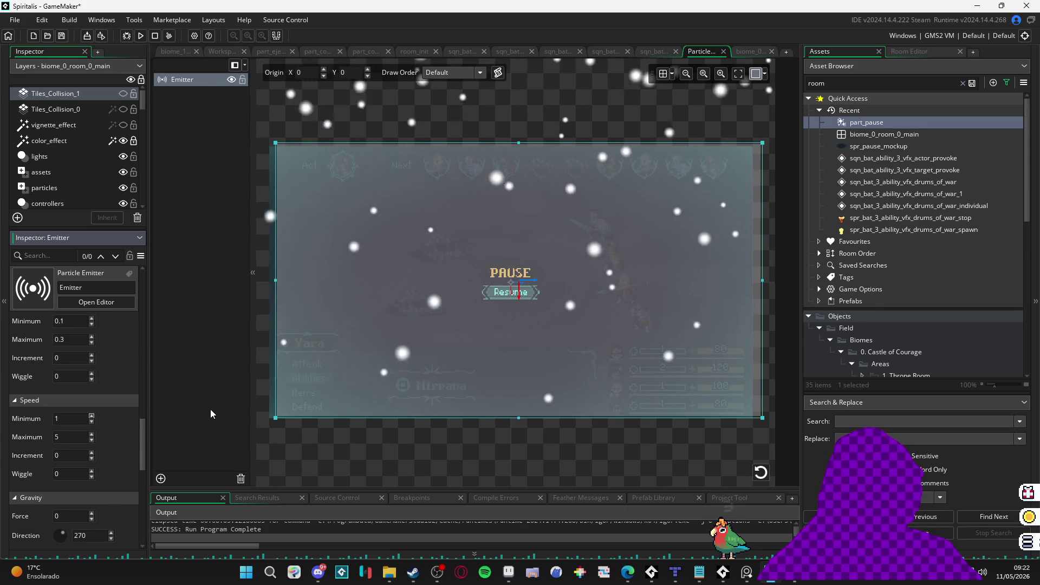
{"action": "key", "text": "BackSpace"}
{"action": "type", "text": "1"}
{"action": "key", "text": "Tab"}
{"action": "key", "text": "BackSpace"}
{"action": "type", "text": "2"}
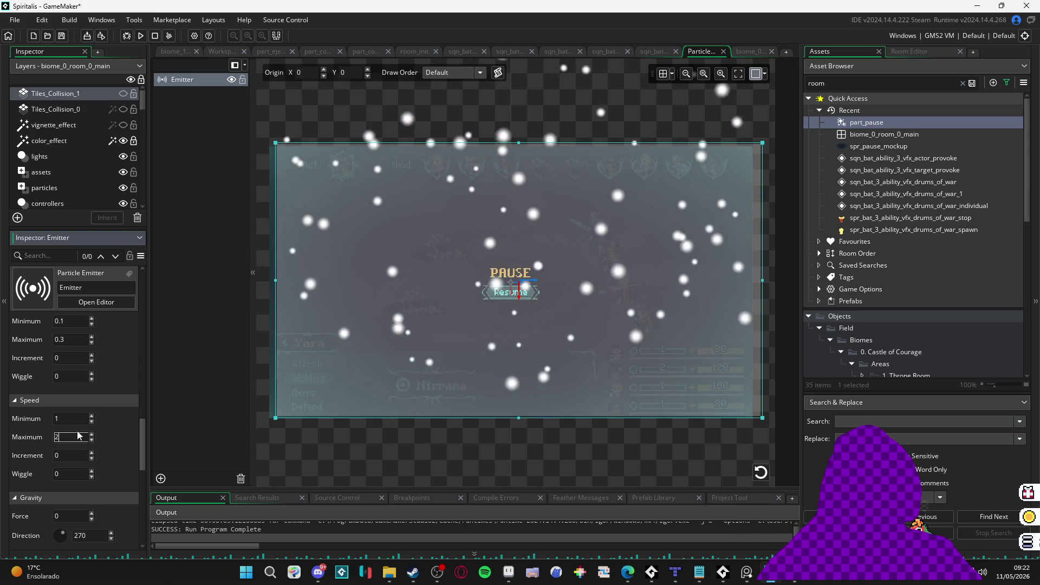
Step: Set particle direction to 0–360 with a direction wiggle of 45
{"action": "scroll", "coordinate": [112, 461], "scroll_direction": "down", "scroll_amount": 2}
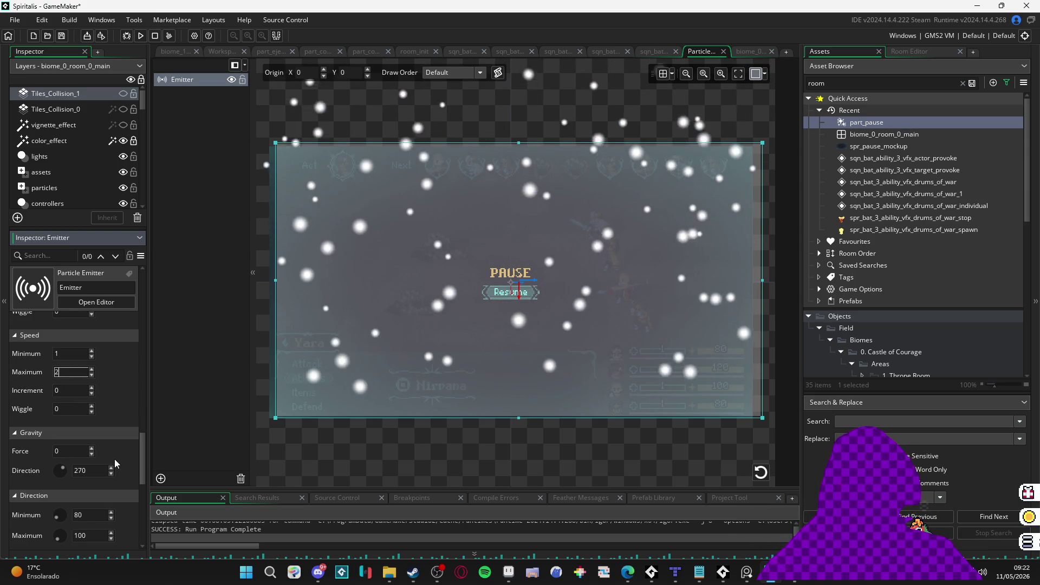
{"action": "scroll", "coordinate": [115, 459], "scroll_direction": "down", "scroll_amount": 2}
{"action": "type", "text": "0"}
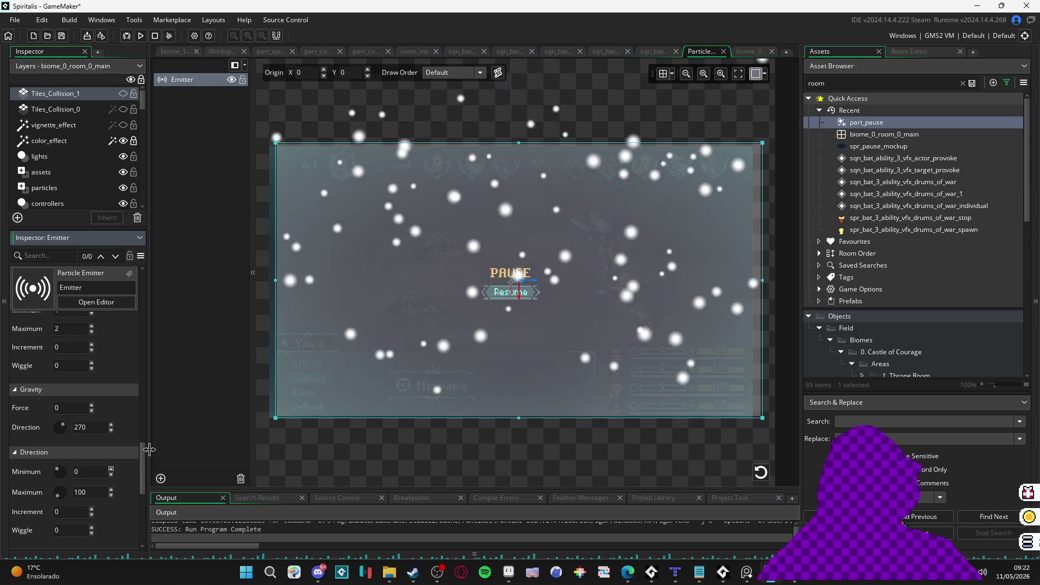
{"action": "key", "text": "Tab"}
{"action": "type", "text": "360"}
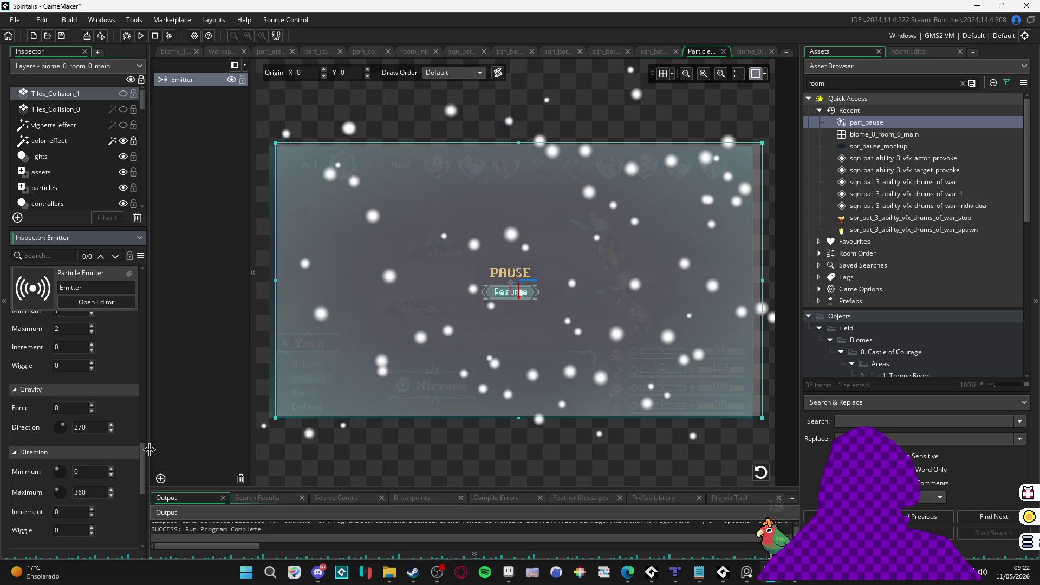
{"action": "scroll", "coordinate": [144, 466], "scroll_direction": "down", "scroll_amount": 1}
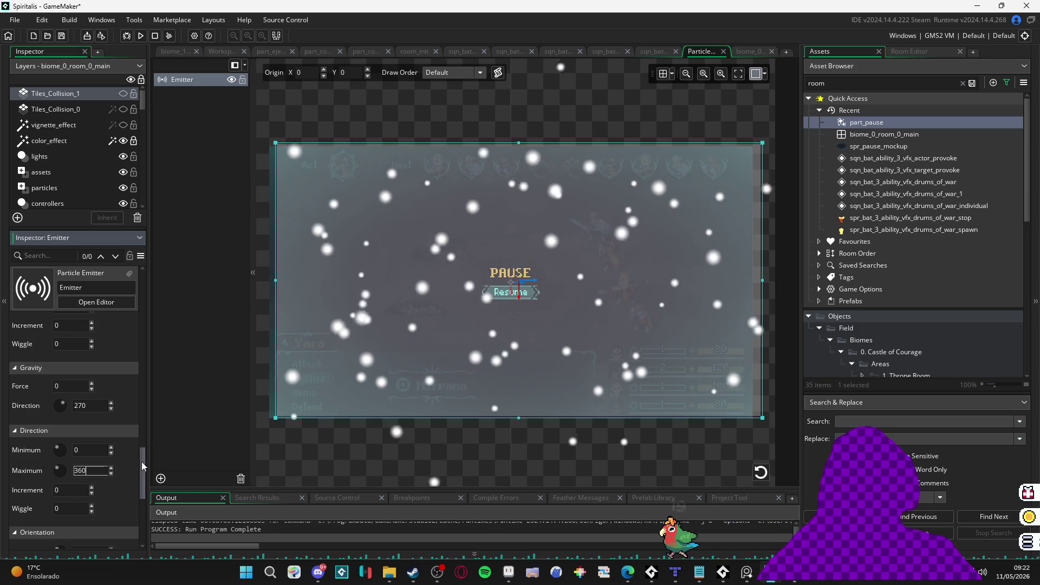
{"action": "left_click", "coordinate": [78, 508]}
{"action": "type", "text": "45"}
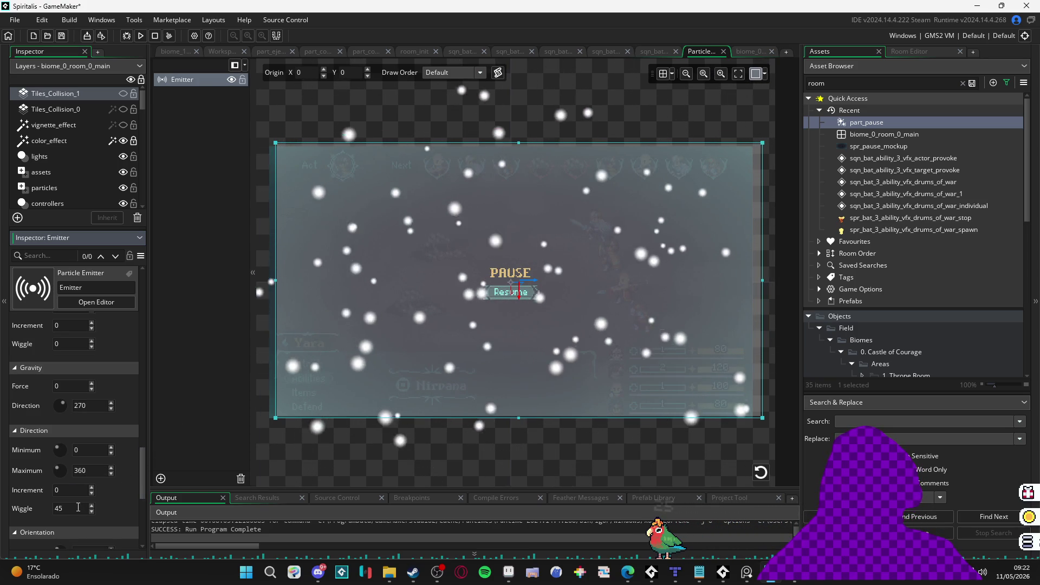
Step: Lower the particle speed range to 0.1–0.2
{"action": "scroll", "coordinate": [105, 493], "scroll_direction": "up", "scroll_amount": 5}
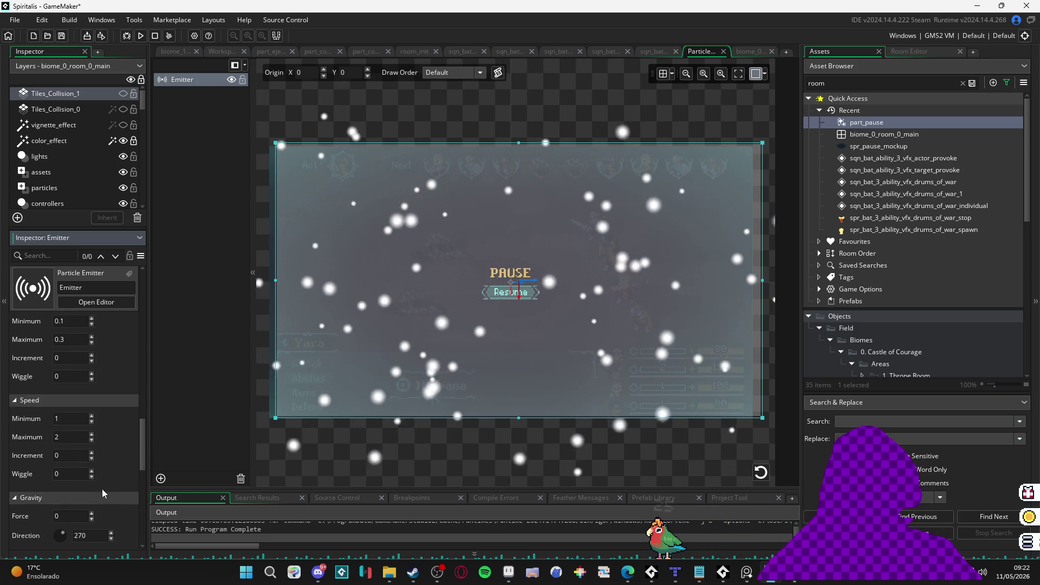
{"action": "double_click", "coordinate": [73, 418]}
{"action": "type", "text": "0.1"}
{"action": "key", "text": "Tab"}
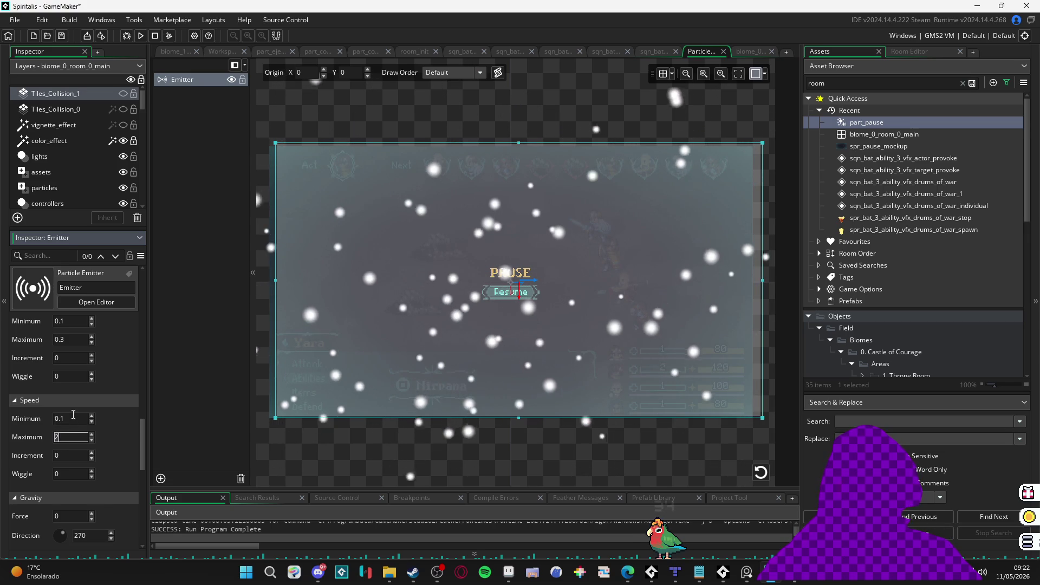
{"action": "type", "text": "0.2"}
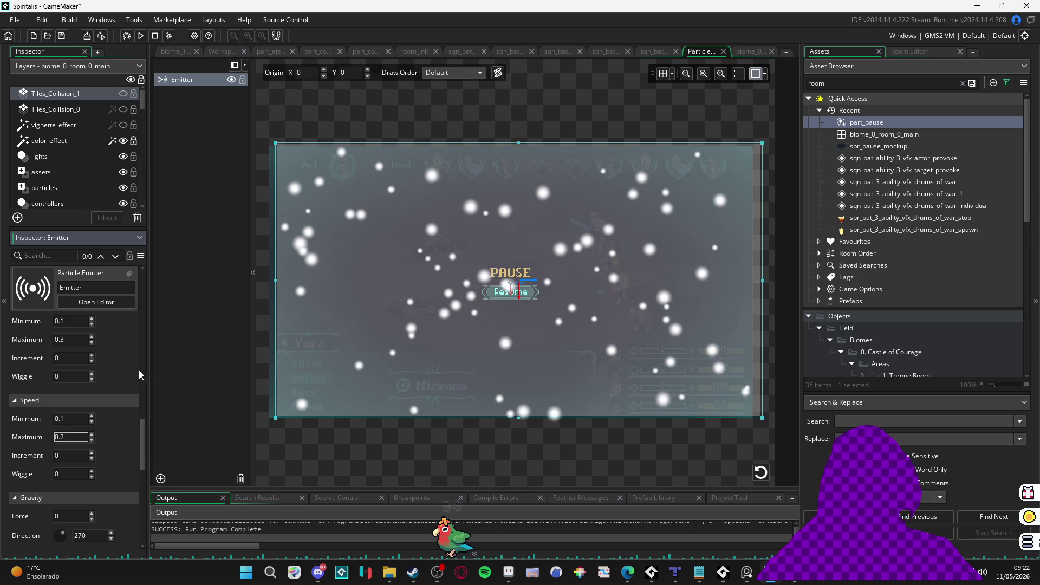
Step: Shrink the particle size range to 0.01–0.05
{"action": "scroll", "coordinate": [139, 369], "scroll_direction": "up", "scroll_amount": 1}
{"action": "left_click", "coordinate": [79, 343]}
{"action": "type", "text": "0.0"}
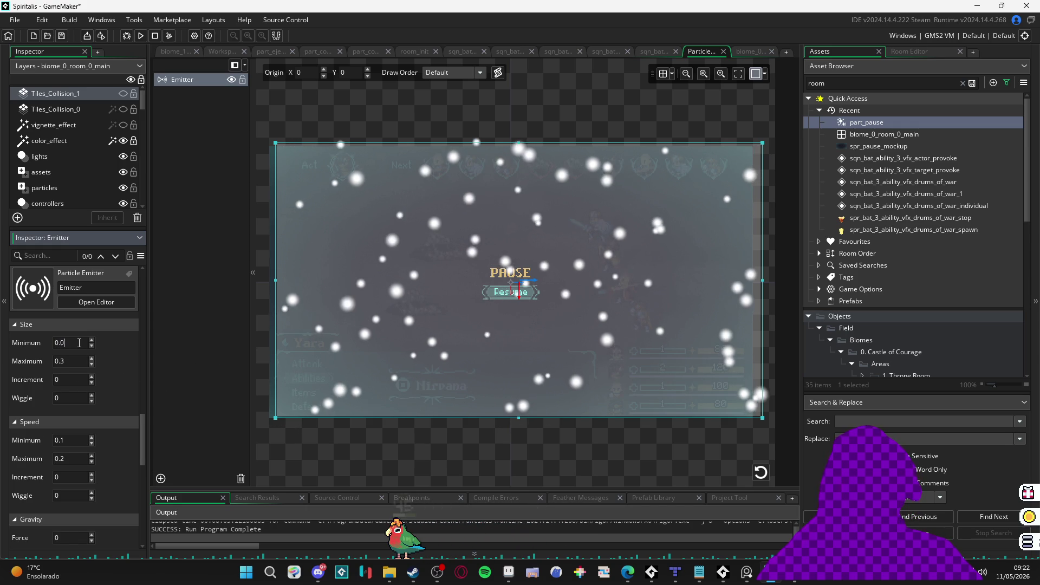
{"action": "type", "text": "1"}
{"action": "key", "text": "Tab"}
{"action": "type", "text": "0.0"}
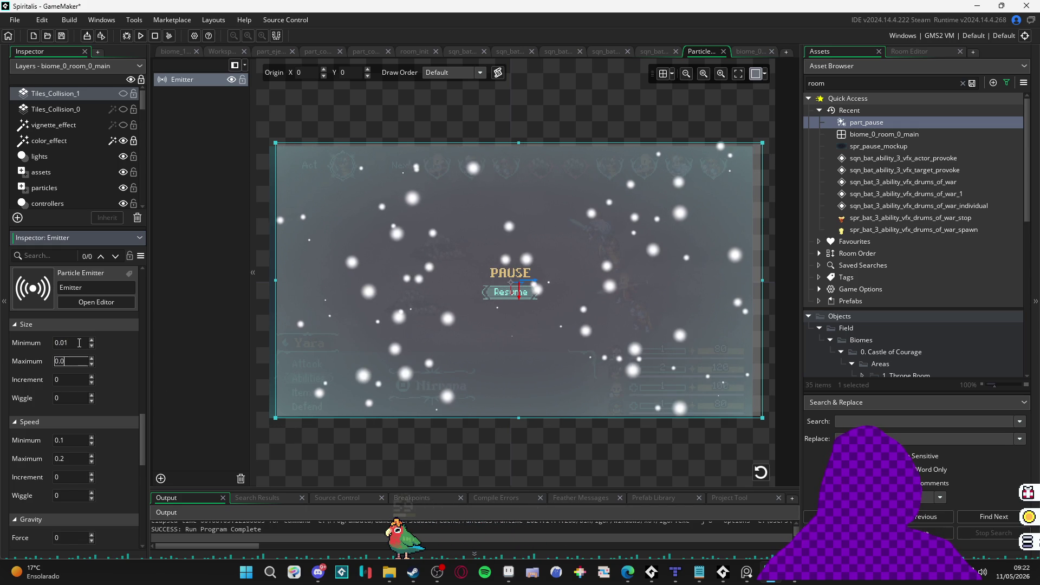
{"action": "type", "text": "2"}
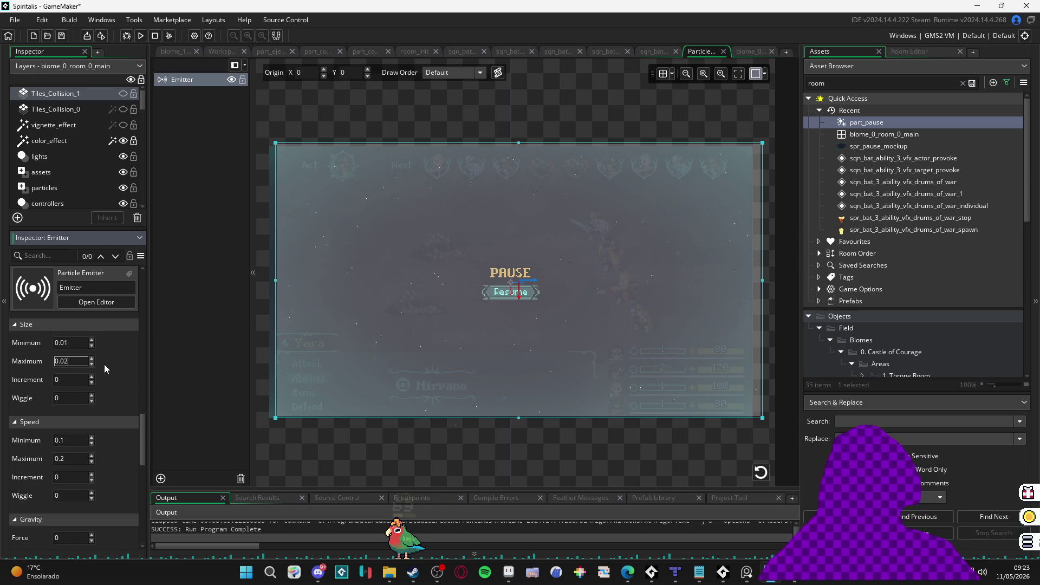
{"action": "key", "text": "BackSpace"}
{"action": "type", "text": "5"}
Step: Reduce the direction wiggle from 45 to 10
{"action": "scroll", "coordinate": [118, 436], "scroll_direction": "down", "scroll_amount": 4}
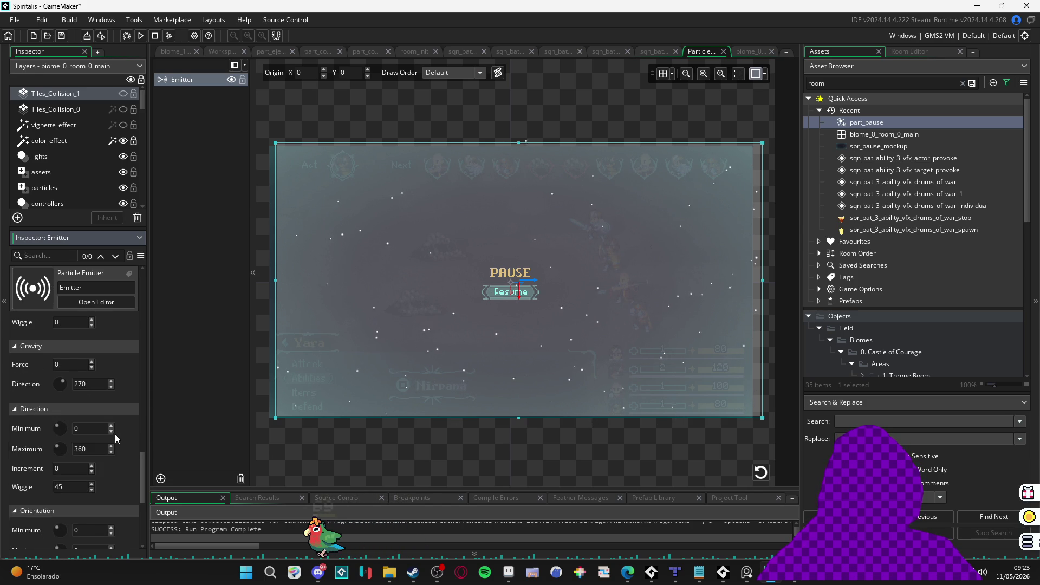
{"action": "left_click", "coordinate": [81, 487]}
{"action": "type", "text": "45"}
{"action": "key", "text": "BackSpace"}
{"action": "key", "text": "BackSpace"}
{"action": "type", "text": "10"}
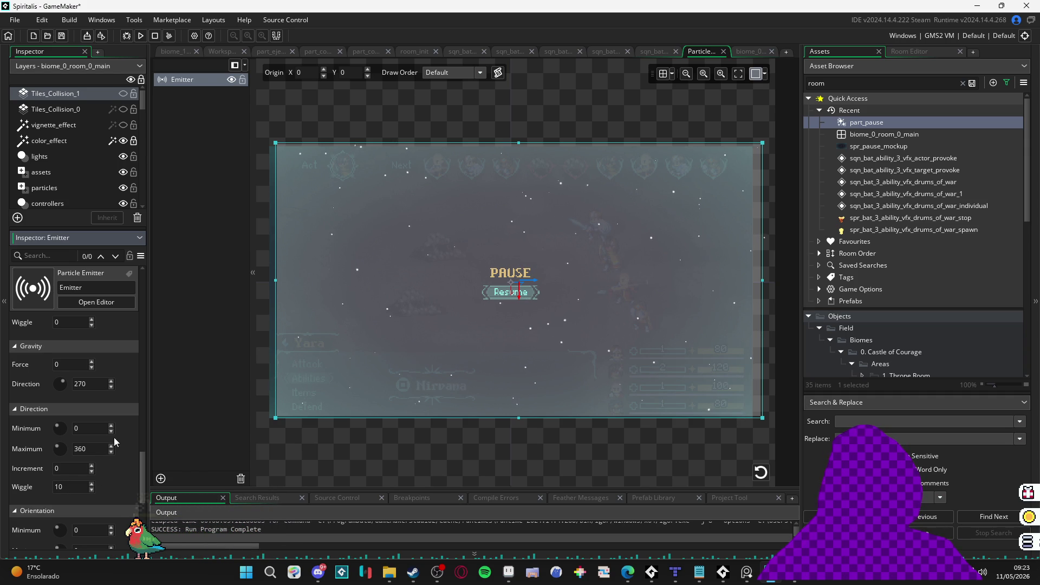
{"action": "scroll", "coordinate": [113, 437], "scroll_direction": "up", "scroll_amount": 2}
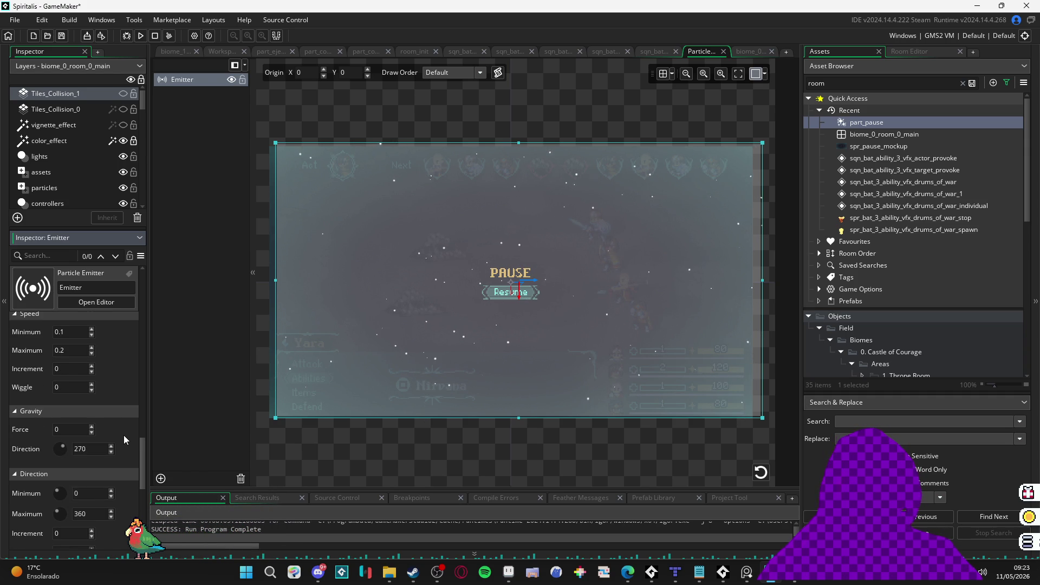
{"action": "scroll", "coordinate": [123, 436], "scroll_direction": "up", "scroll_amount": 4}
{"action": "scroll", "coordinate": [123, 434], "scroll_direction": "up", "scroll_amount": 1}
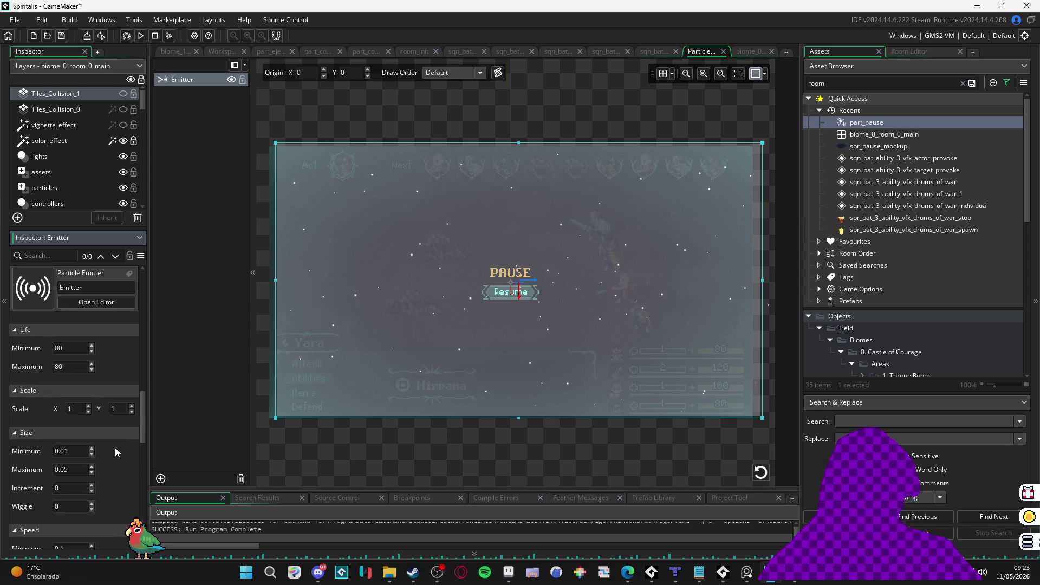
{"action": "scroll", "coordinate": [116, 463], "scroll_direction": "up", "scroll_amount": 2}
Step: Make the first and last particle colours white at alpha 0
{"action": "left_click", "coordinate": [66, 356]}
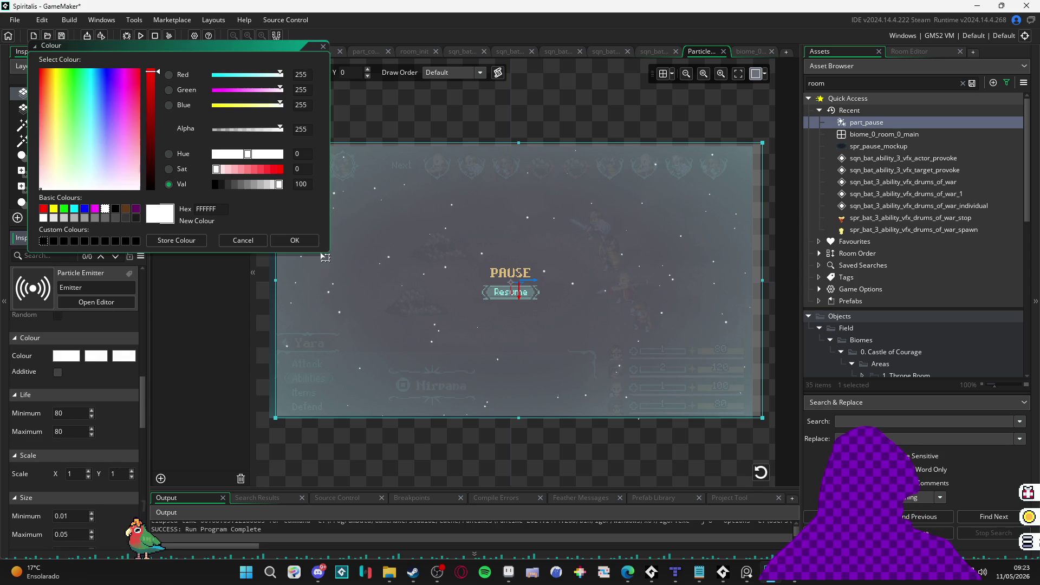
{"action": "left_click_drag", "start_coordinate": [229, 130], "coordinate": [213, 130]}
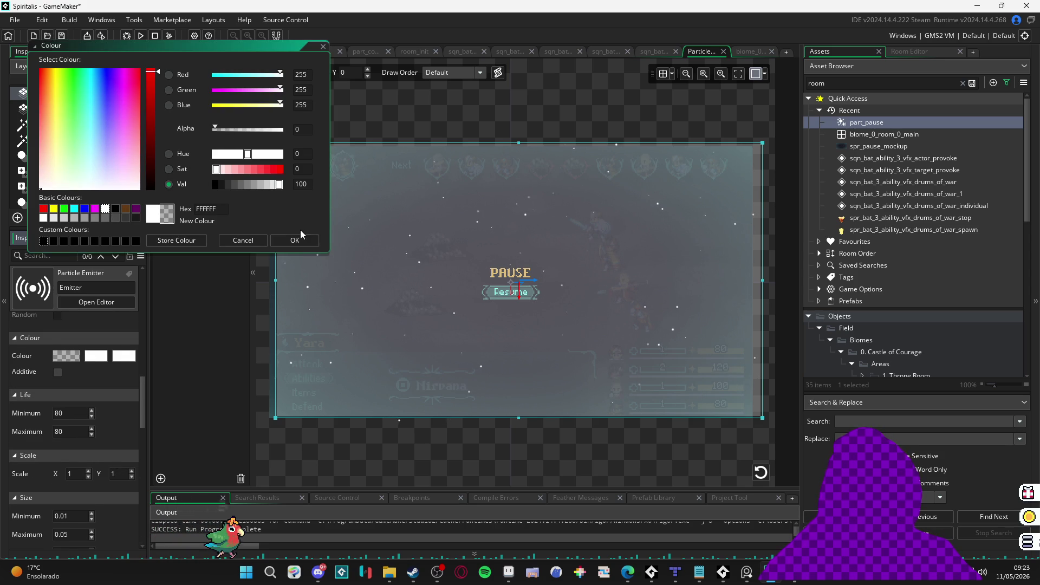
{"action": "left_click", "coordinate": [262, 244]}
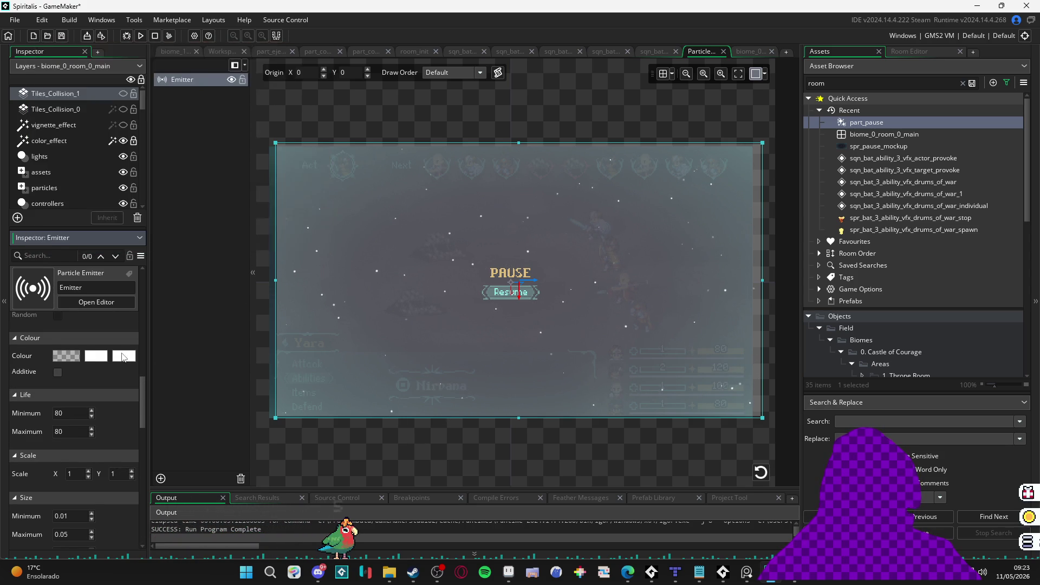
{"action": "left_click", "coordinate": [66, 356]}
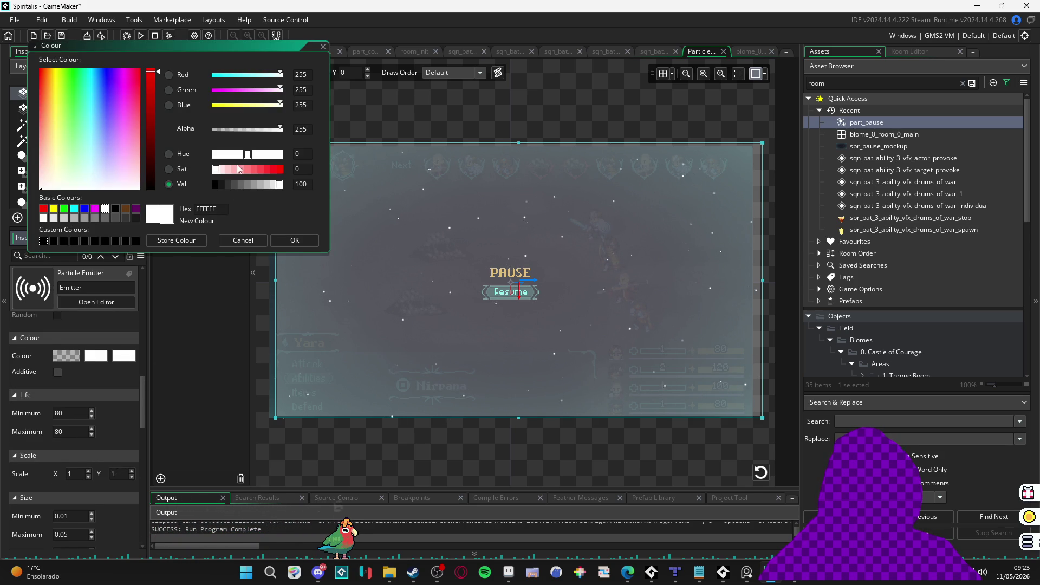
{"action": "left_click", "coordinate": [294, 242]}
Step: Copy the hex code of Aseprite's cyan palette colour 73efe8 and return to GameMaker
{"action": "left_click", "coordinate": [504, 579]}
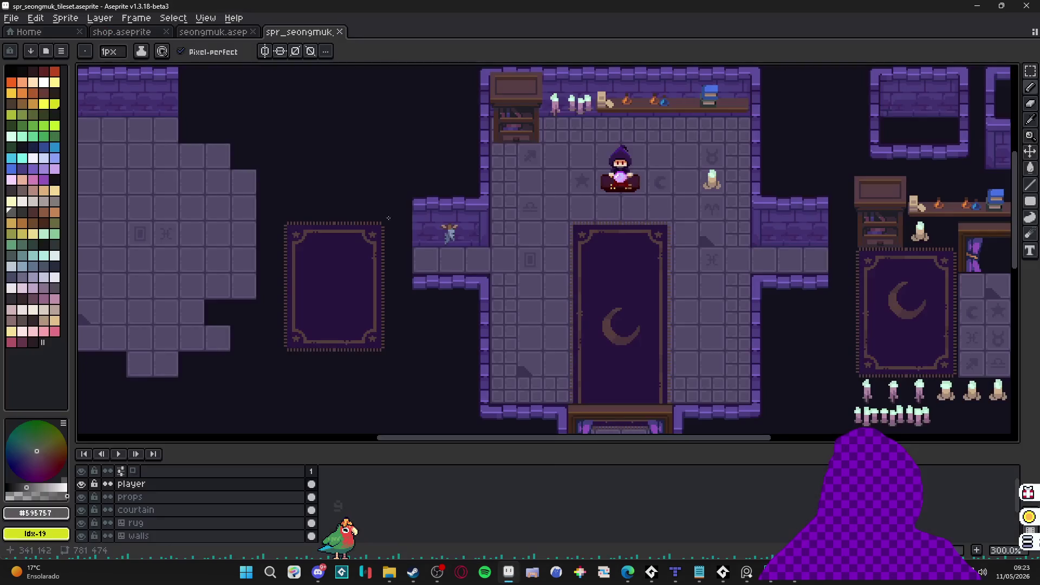
{"action": "left_click", "coordinate": [30, 169]}
{"action": "left_click", "coordinate": [36, 513]}
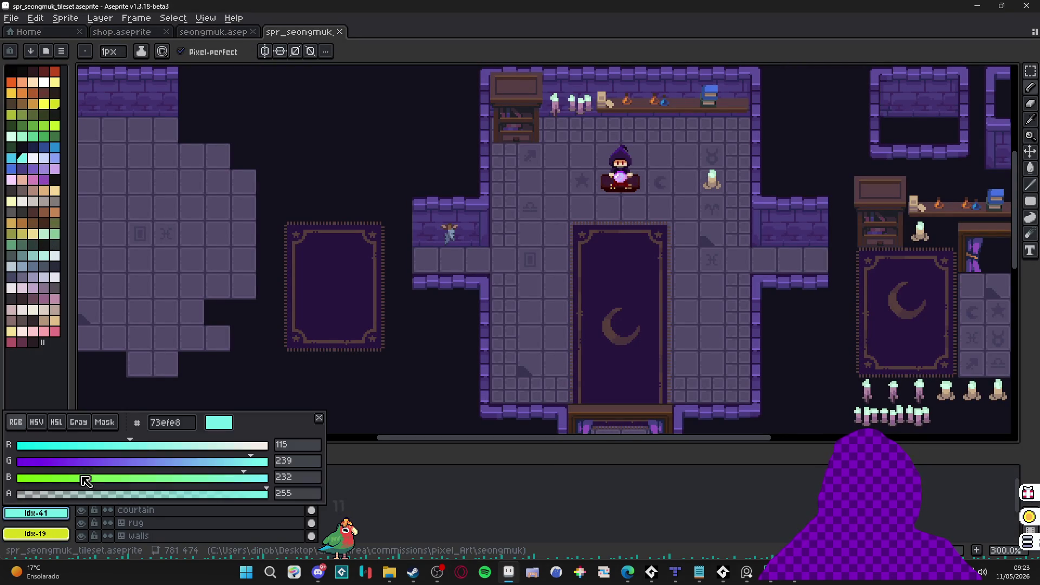
{"action": "key", "text": "Escape"}
{"action": "left_click", "coordinate": [977, 5]}
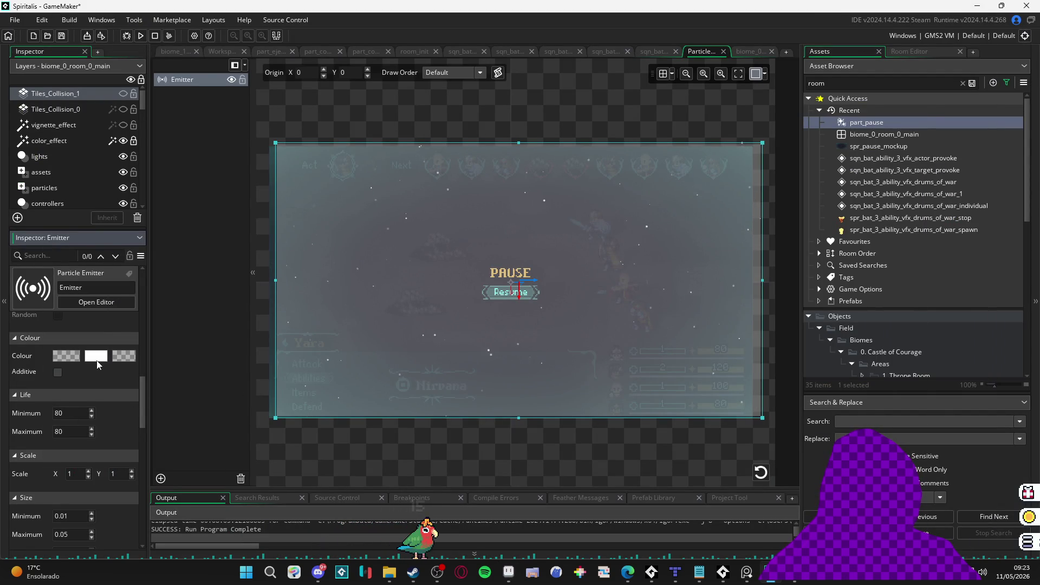
Step: Paste hex 73efe8 as the middle particle colour
{"action": "left_click", "coordinate": [96, 355]}
{"action": "type", "text": "73efe8"}
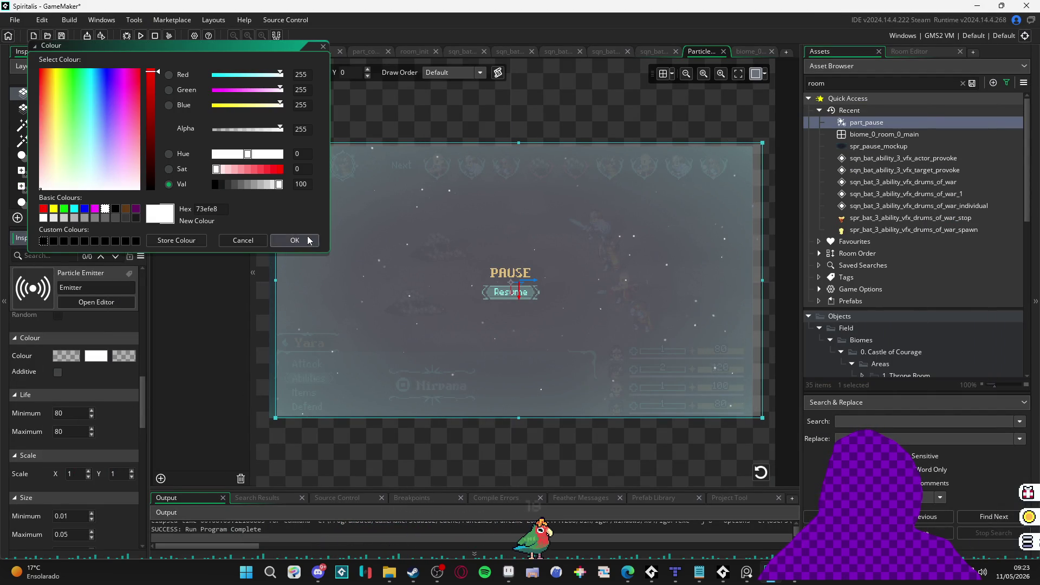
{"action": "left_click", "coordinate": [312, 243]}
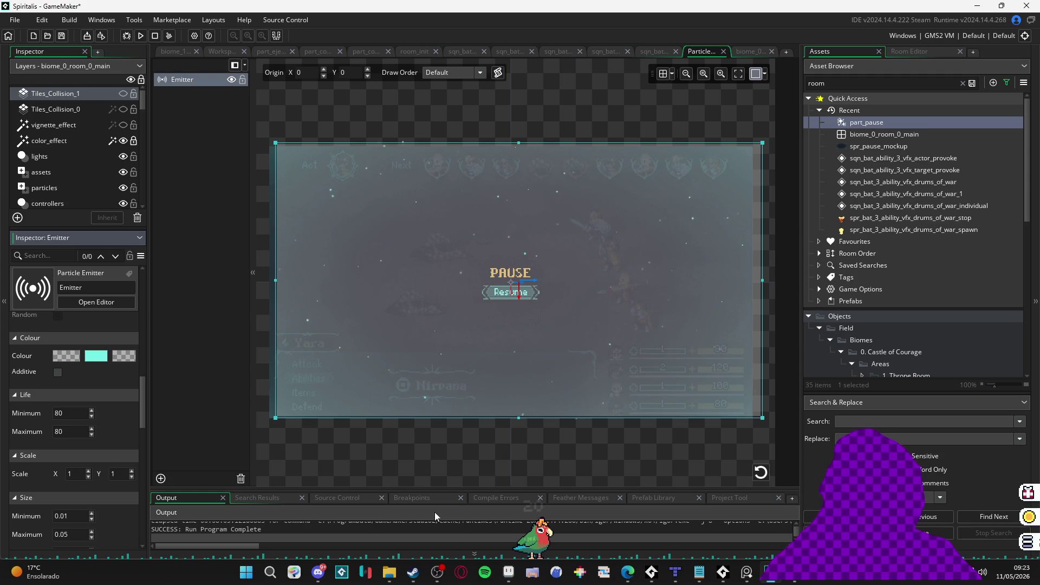
{"action": "scroll", "coordinate": [509, 398], "scroll_direction": "up", "scroll_amount": 1}
{"action": "scroll", "coordinate": [456, 459], "scroll_direction": "down", "scroll_amount": 1}
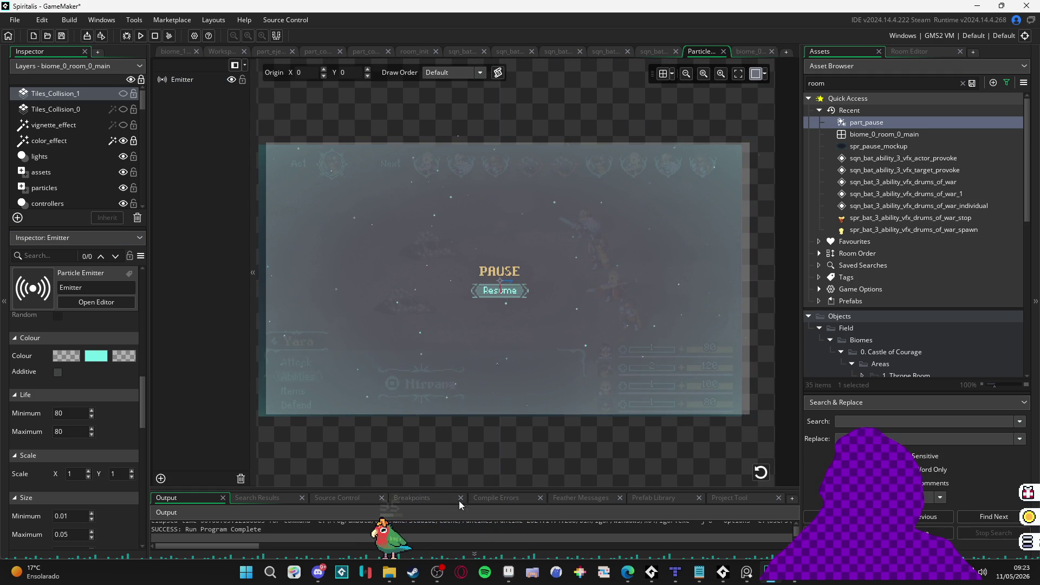
Step: In File Explorer, go up to the RPGENEROUS folder and search it for 'part'
{"action": "left_click", "coordinate": [390, 578]}
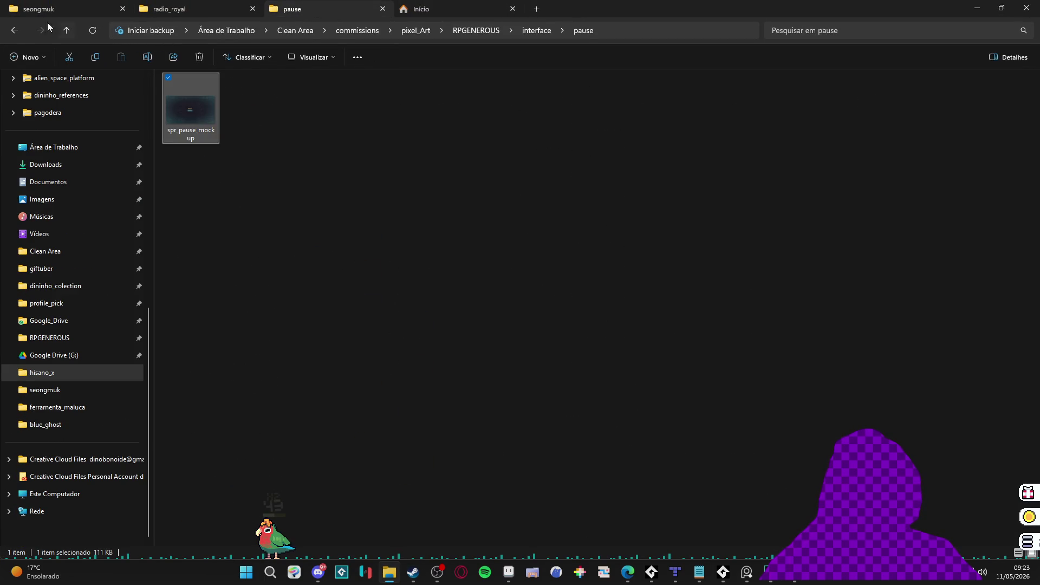
{"action": "left_click", "coordinate": [12, 30]}
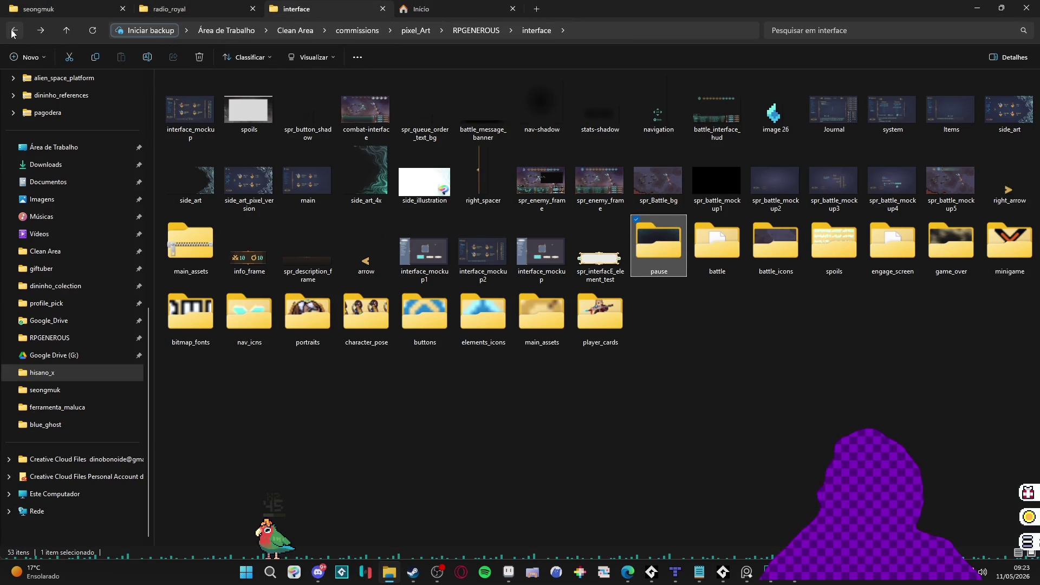
{"action": "left_click", "coordinate": [468, 30]}
{"action": "key", "text": "p"}
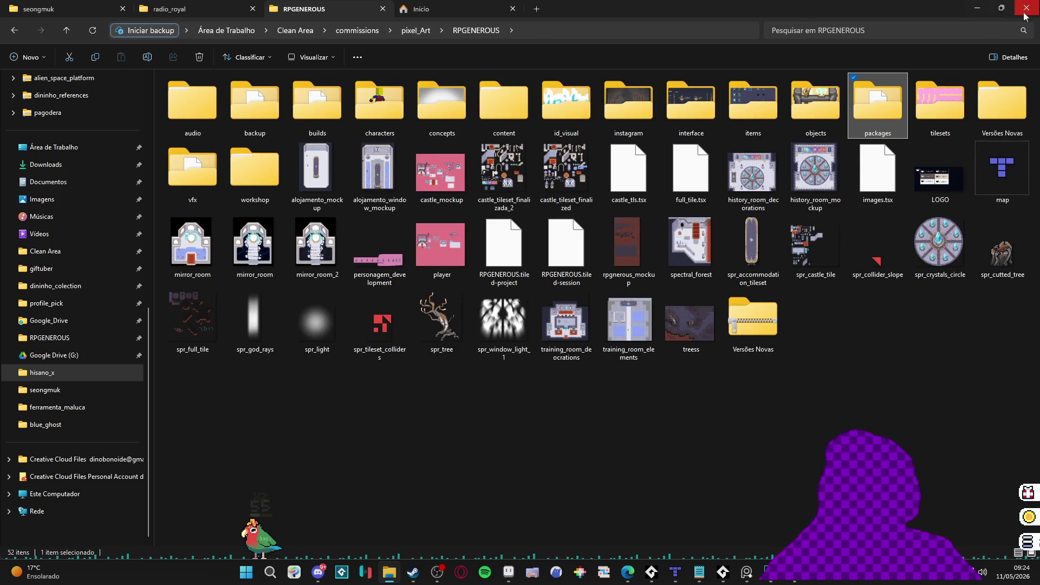
{"action": "left_click", "coordinate": [899, 29]}
{"action": "type", "text": "part"}
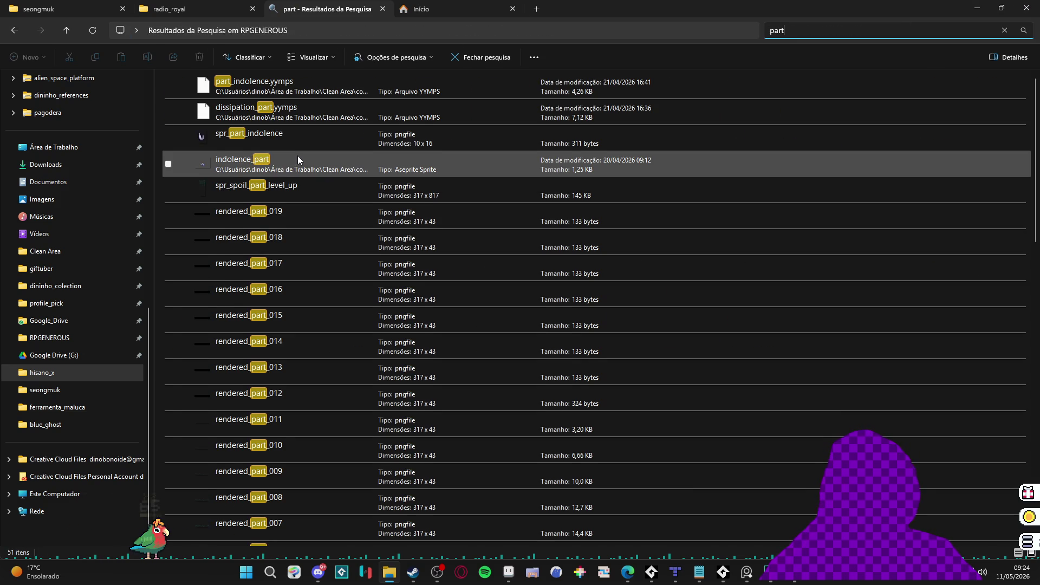
Step: Open the file location of spr_part_stars, then circle_05 to reach the Nova pasta folder
{"action": "scroll", "coordinate": [298, 155], "scroll_direction": "down", "scroll_amount": 7}
{"action": "scroll", "coordinate": [298, 155], "scroll_direction": "down", "scroll_amount": 4}
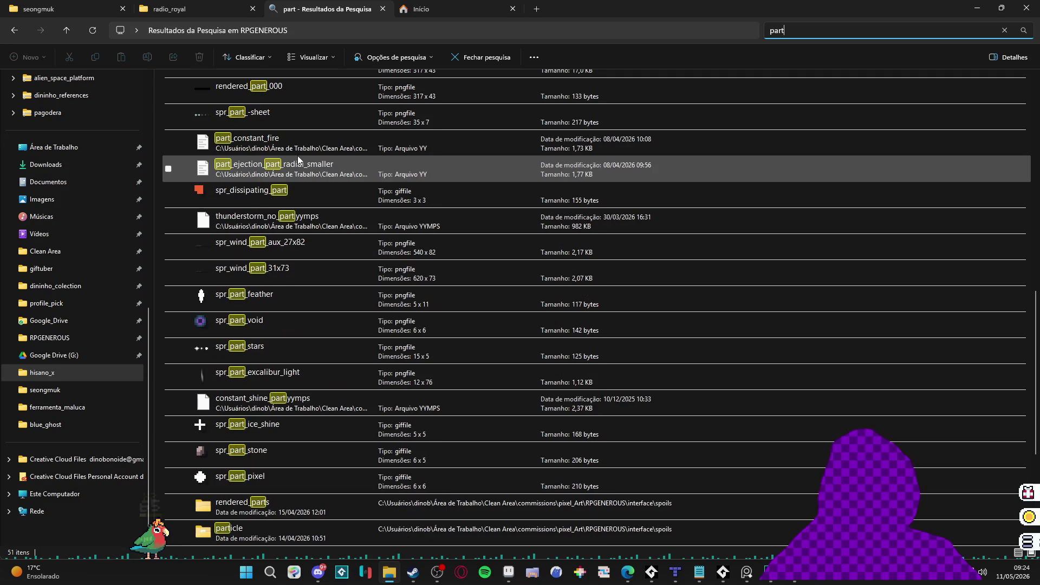
{"action": "scroll", "coordinate": [274, 259], "scroll_direction": "down", "scroll_amount": 3}
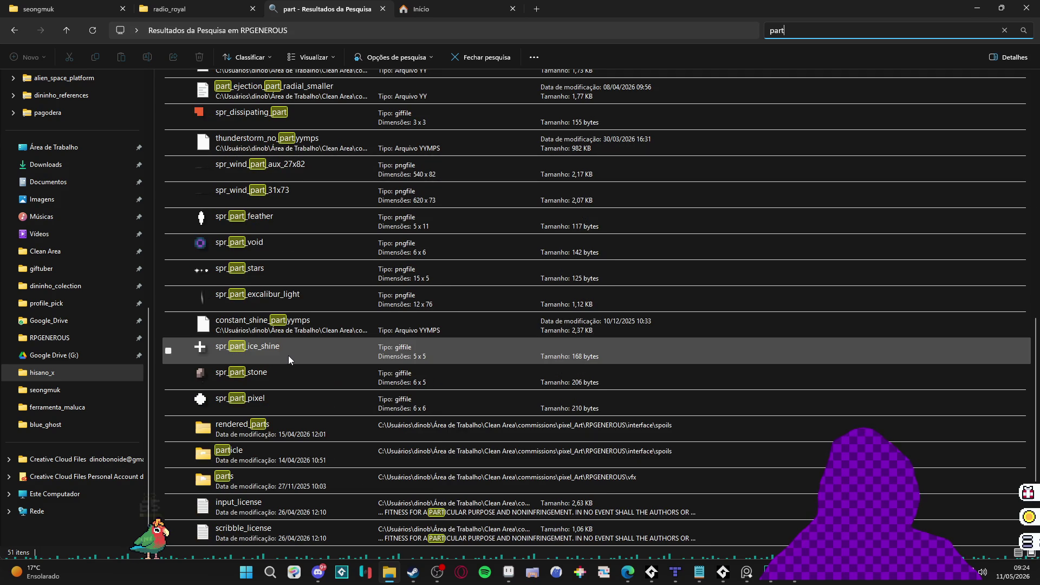
{"action": "left_click", "coordinate": [310, 276]}
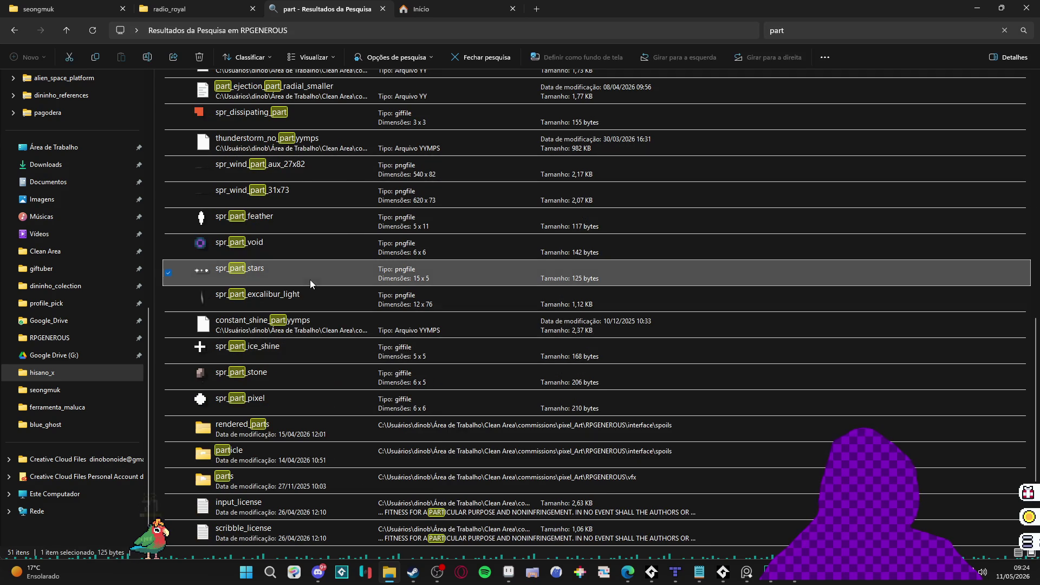
{"action": "left_click", "coordinate": [402, 532]}
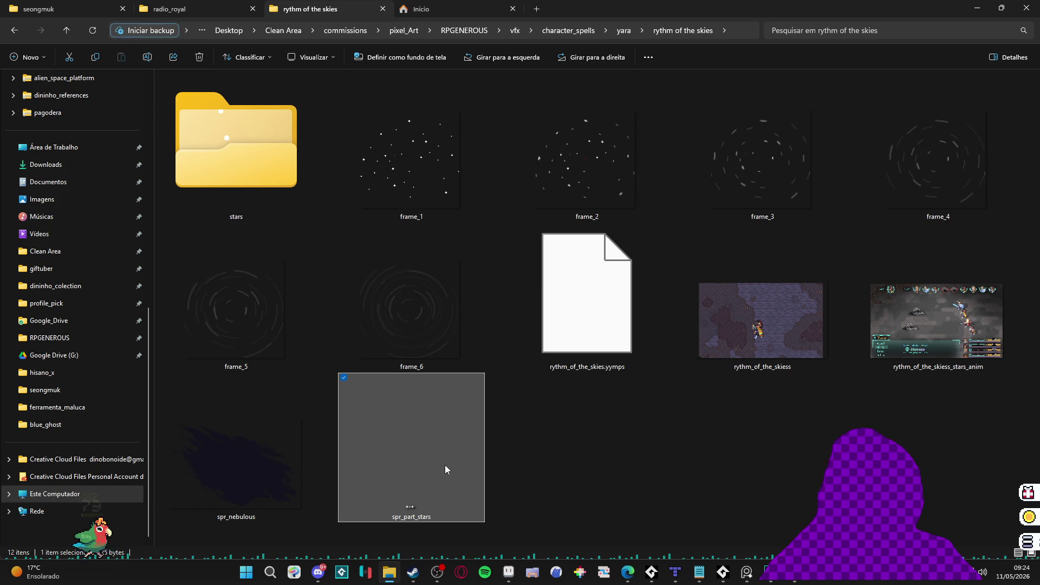
{"action": "left_click", "coordinate": [17, 29]}
{"action": "scroll", "coordinate": [450, 200], "scroll_direction": "down", "scroll_amount": 10}
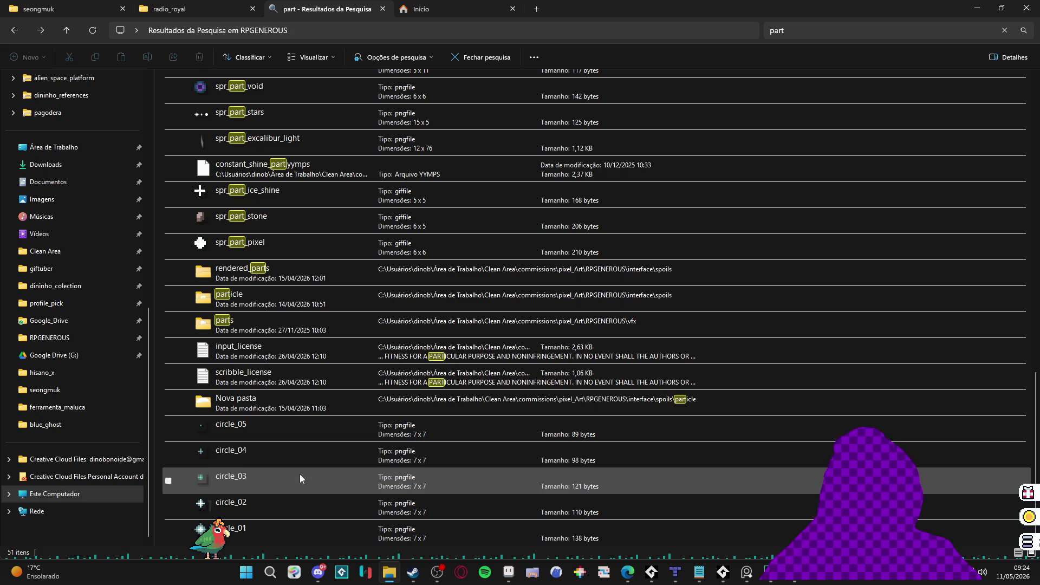
{"action": "right_click", "coordinate": [299, 432]}
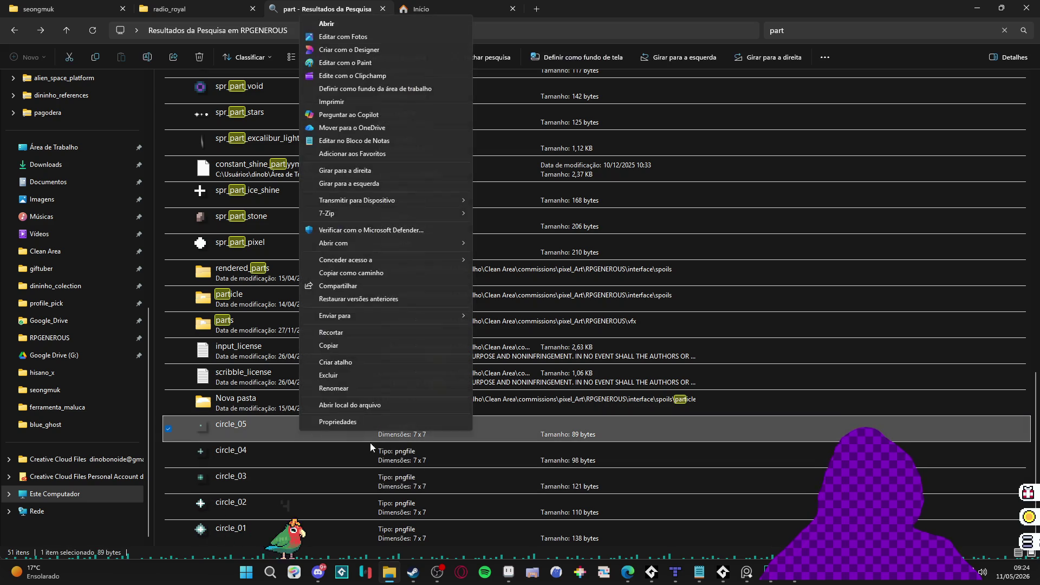
{"action": "left_click", "coordinate": [410, 405]}
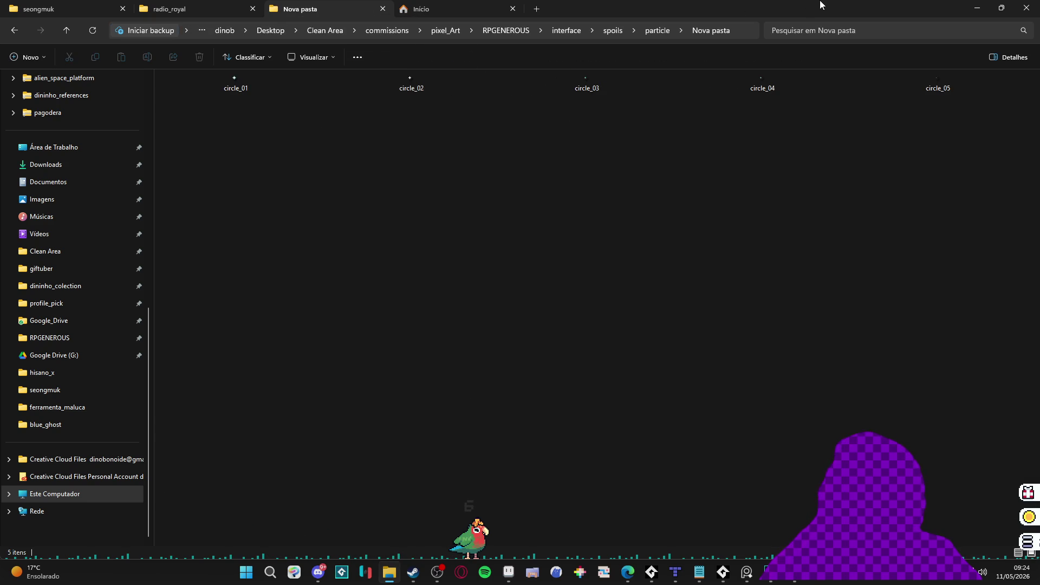
{"action": "key", "text": "super+Down"}
{"action": "key", "text": "super+Down"}
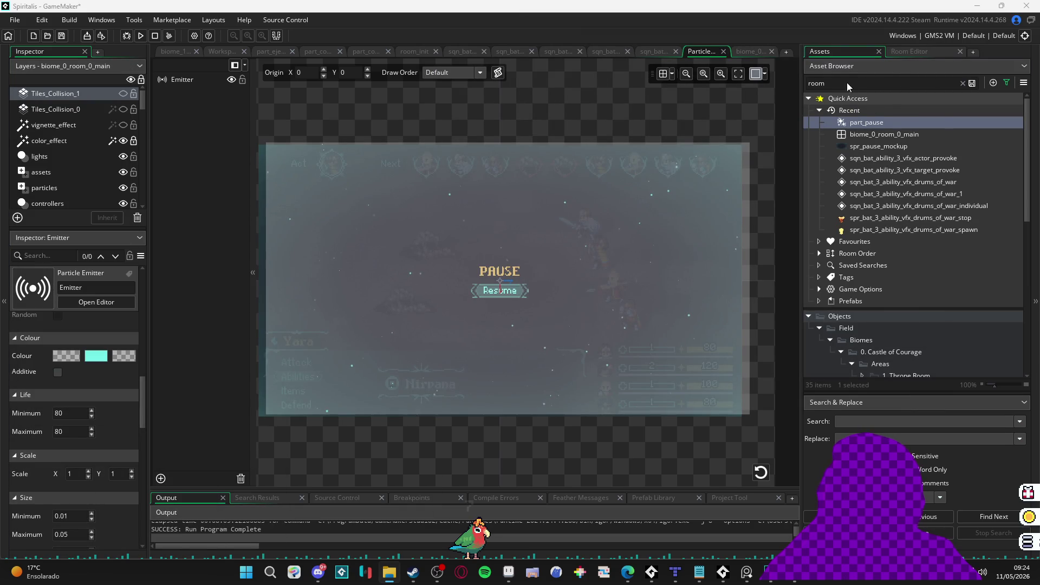
Step: Create a new sprite named spr_part_stars in the Sprites/_Common/Particles folder
{"action": "left_click", "coordinate": [846, 82]}
{"action": "type", "text": "t"}
{"action": "scroll", "coordinate": [867, 267], "scroll_direction": "down", "scroll_amount": 10}
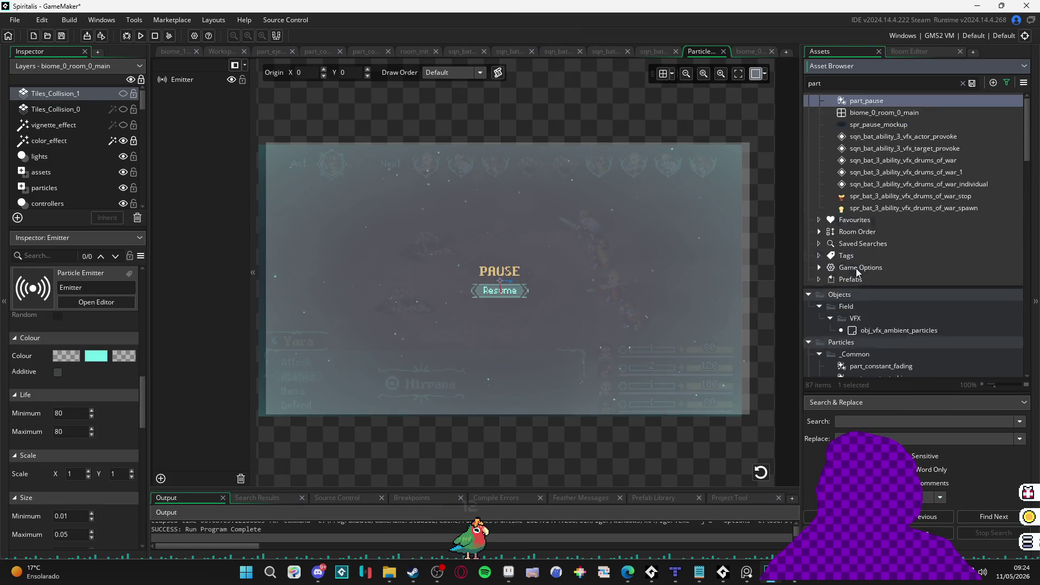
{"action": "scroll", "coordinate": [869, 267], "scroll_direction": "down", "scroll_amount": 15}
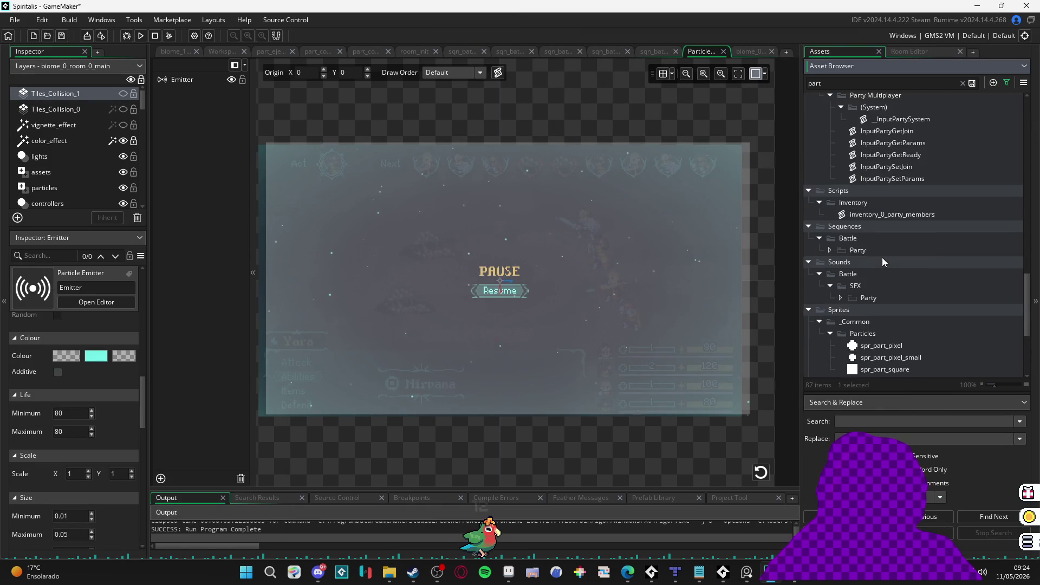
{"action": "scroll", "coordinate": [944, 283], "scroll_direction": "down", "scroll_amount": 2}
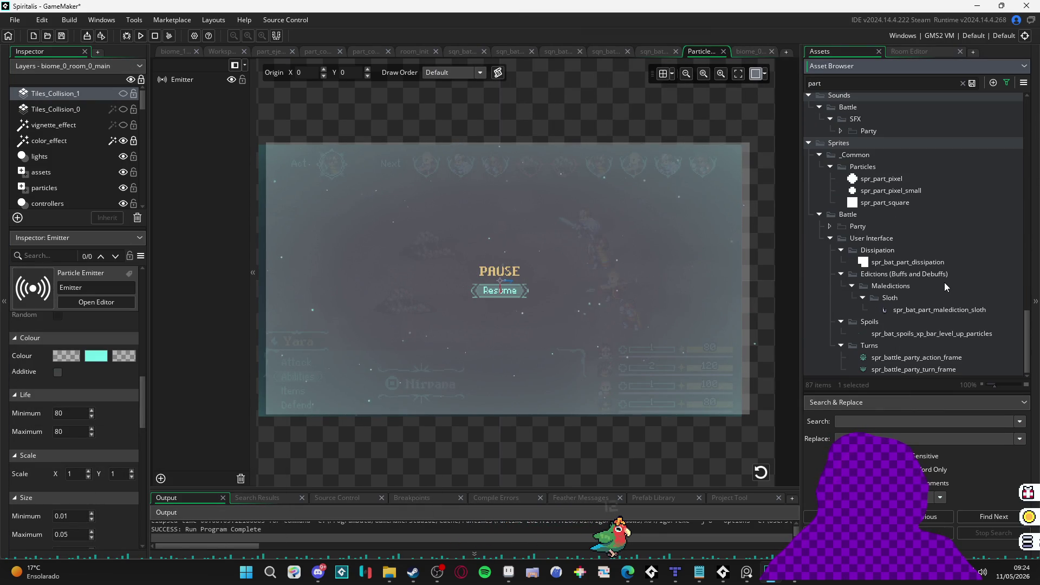
{"action": "right_click", "coordinate": [875, 210]}
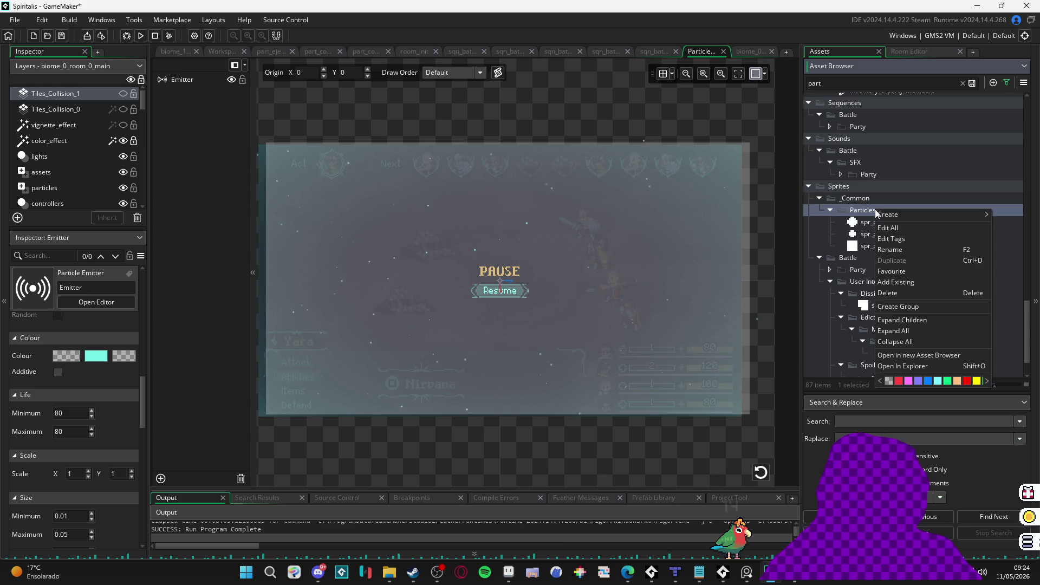
{"action": "mouse_move", "coordinate": [931, 214]}
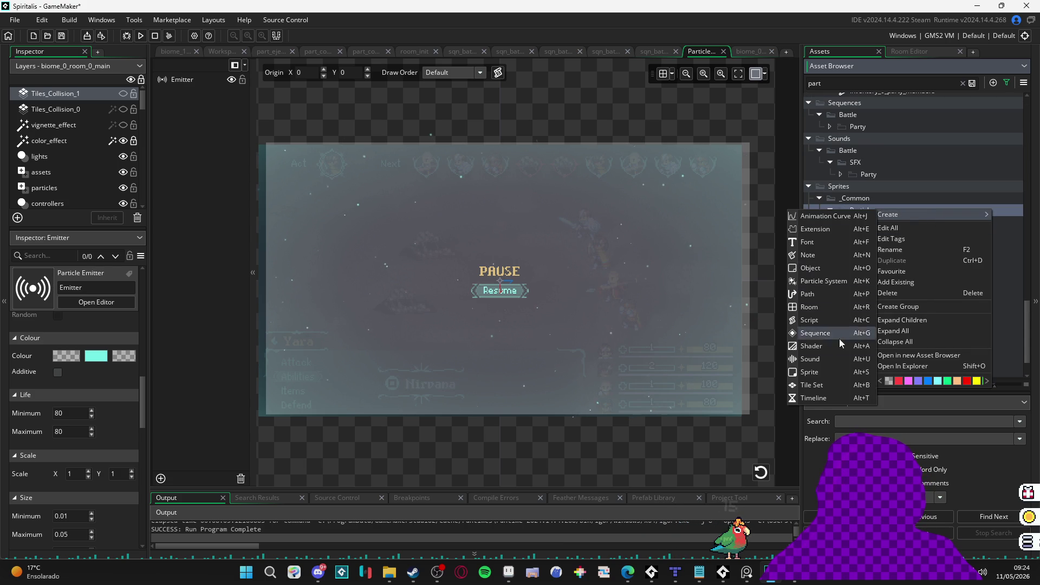
{"action": "left_click", "coordinate": [839, 352]}
{"action": "type", "text": "spr_par"}
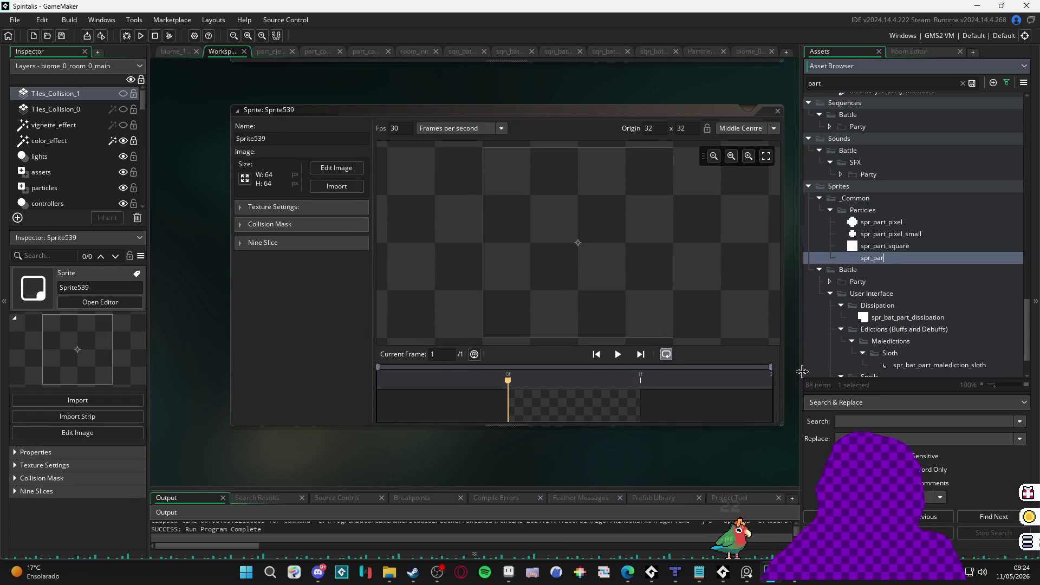
{"action": "type", "text": "t_star"}
{"action": "key", "text": "Return"}
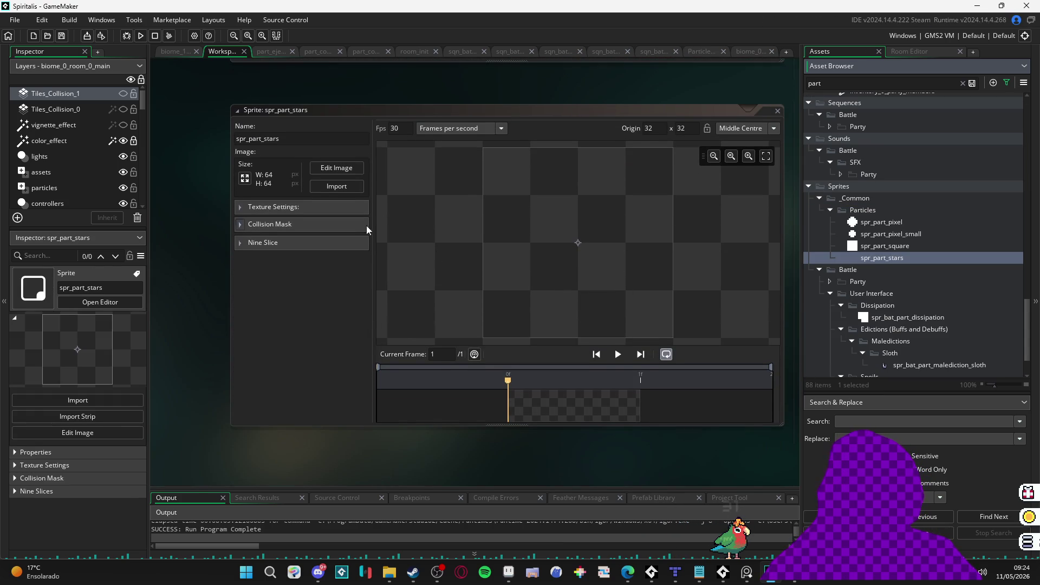
Step: Import circle_01 to circle_05 from Nova pasta as the sprite's five frames
{"action": "left_click", "coordinate": [320, 186]}
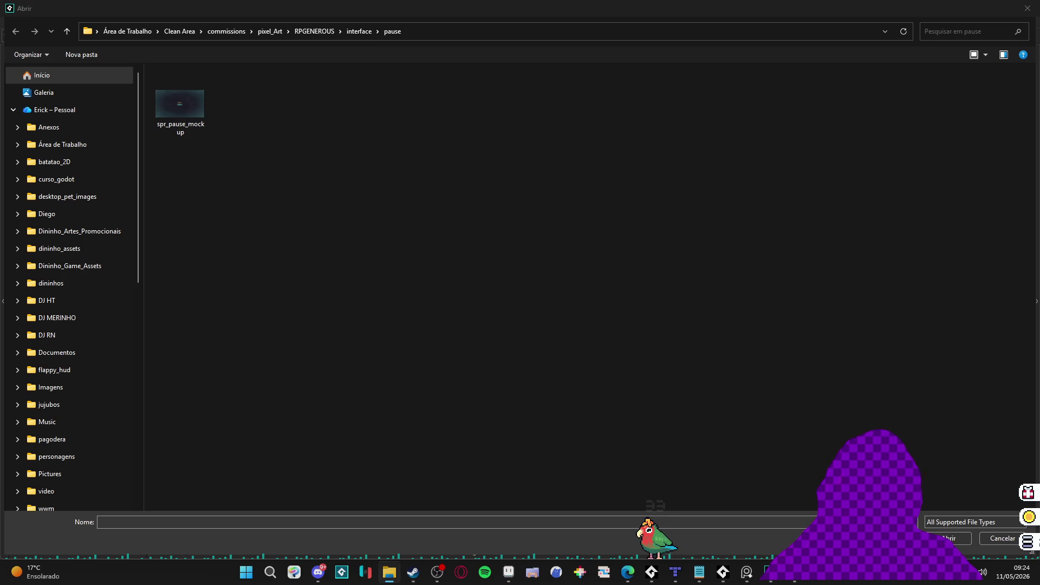
{"action": "left_click", "coordinate": [450, 33]}
{"action": "key", "text": "ctrl+v"}
{"action": "key", "text": "Return"}
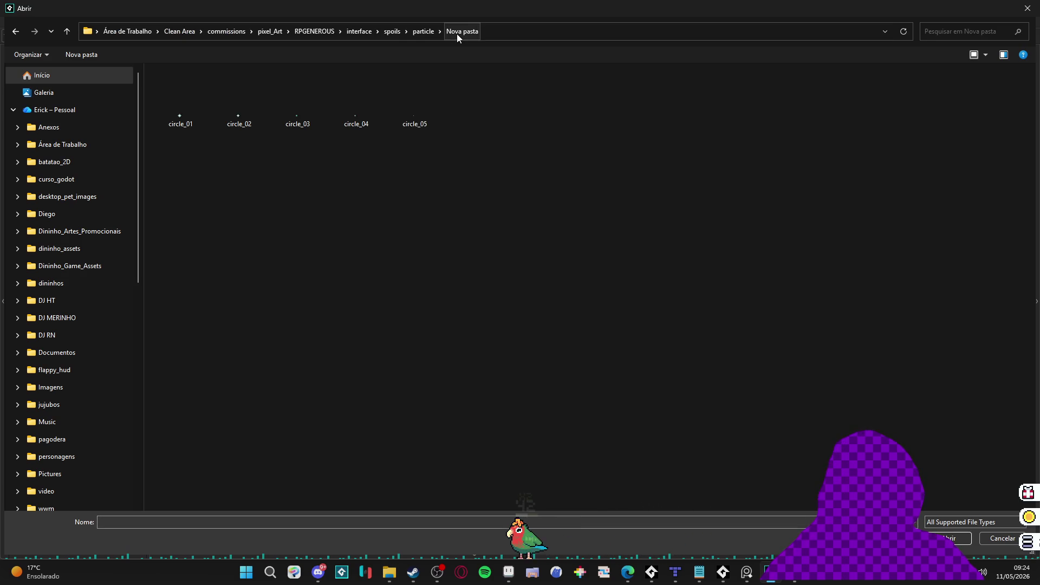
{"action": "left_click_drag", "start_coordinate": [190, 142], "coordinate": [485, 73]}
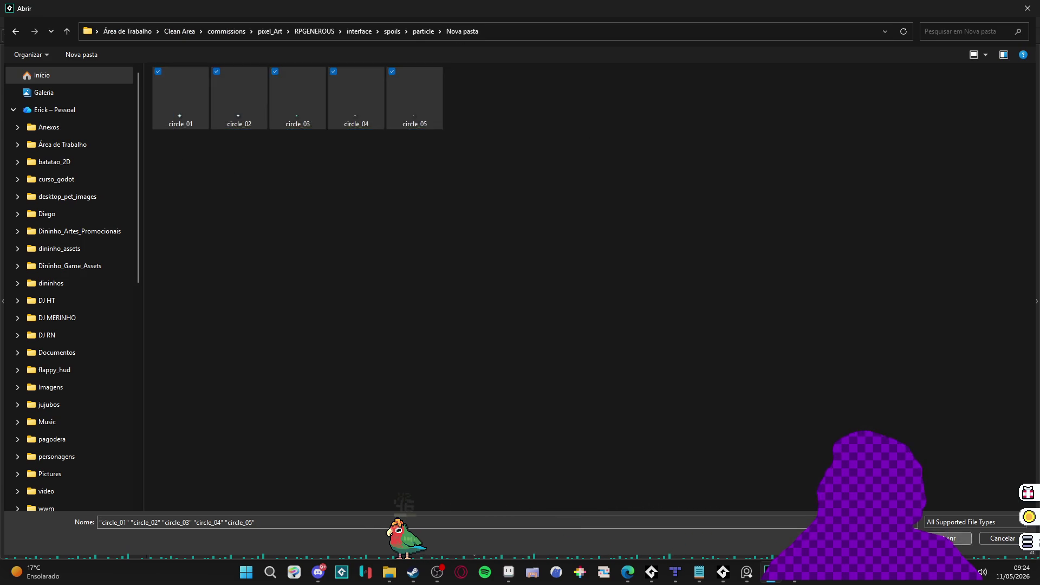
{"action": "key", "text": "Return"}
{"action": "left_click", "coordinate": [537, 404]}
{"action": "left_click", "coordinate": [574, 412]}
{"action": "left_click", "coordinate": [628, 412]}
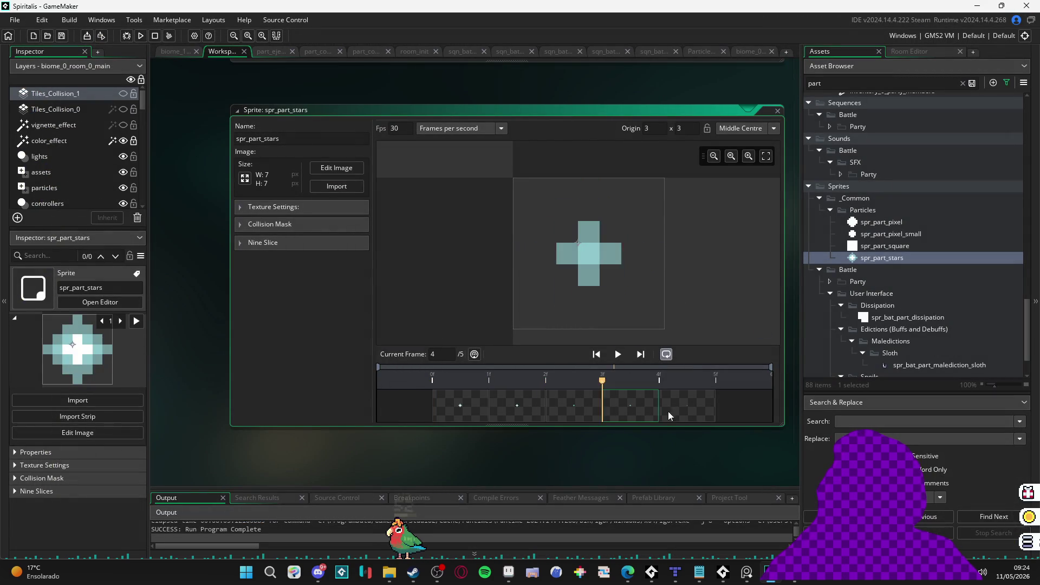
{"action": "left_click", "coordinate": [668, 411]}
{"action": "left_click", "coordinate": [479, 411]}
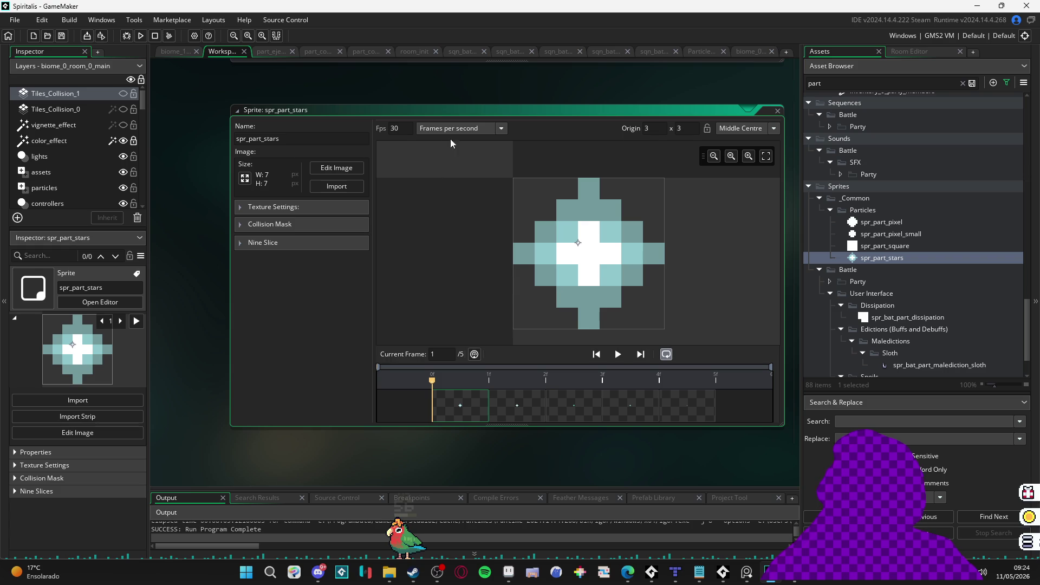
{"action": "type", "text": "0"}
Step: Set the sprite's playback speed to 0 fps and go back to the part_pause tab
{"action": "left_click", "coordinate": [394, 128]}
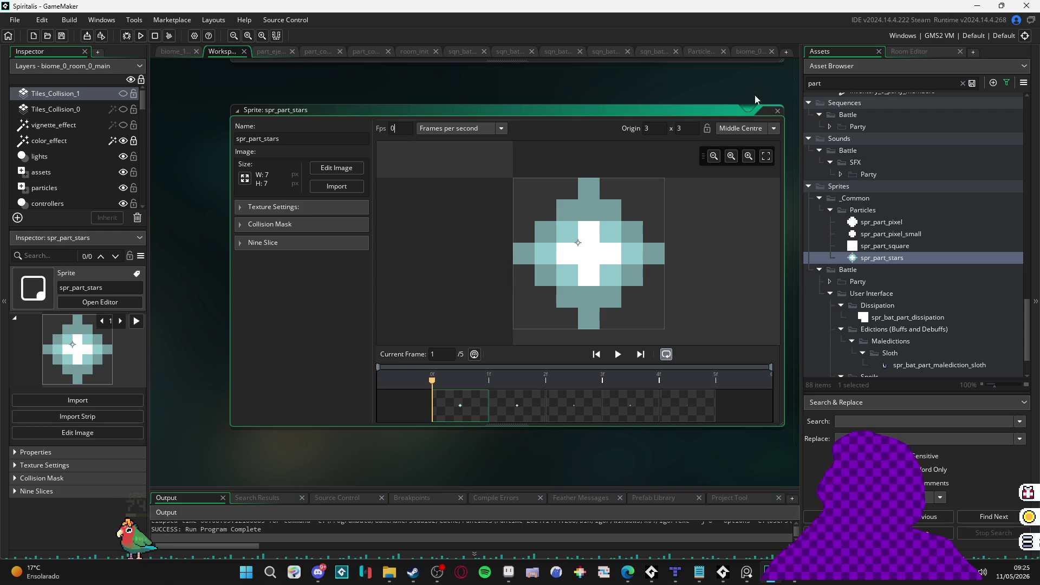
{"action": "left_click", "coordinate": [745, 50]}
{"action": "left_click", "coordinate": [702, 50]}
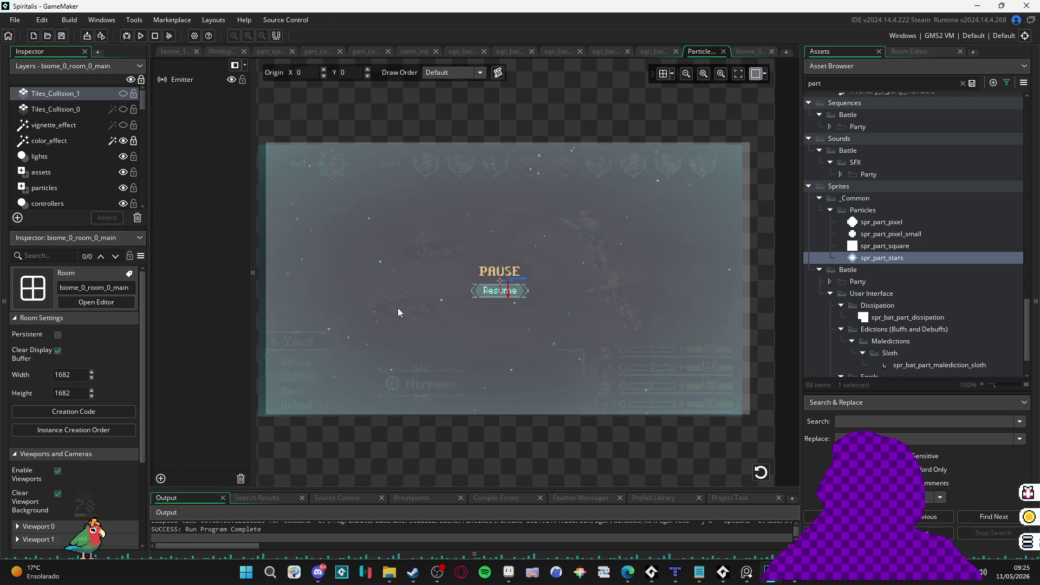
Step: Select the pause emitter and set spr_part_stars as its particle texture
{"action": "left_click", "coordinate": [215, 80]}
{"action": "scroll", "coordinate": [87, 341], "scroll_direction": "down", "scroll_amount": 5}
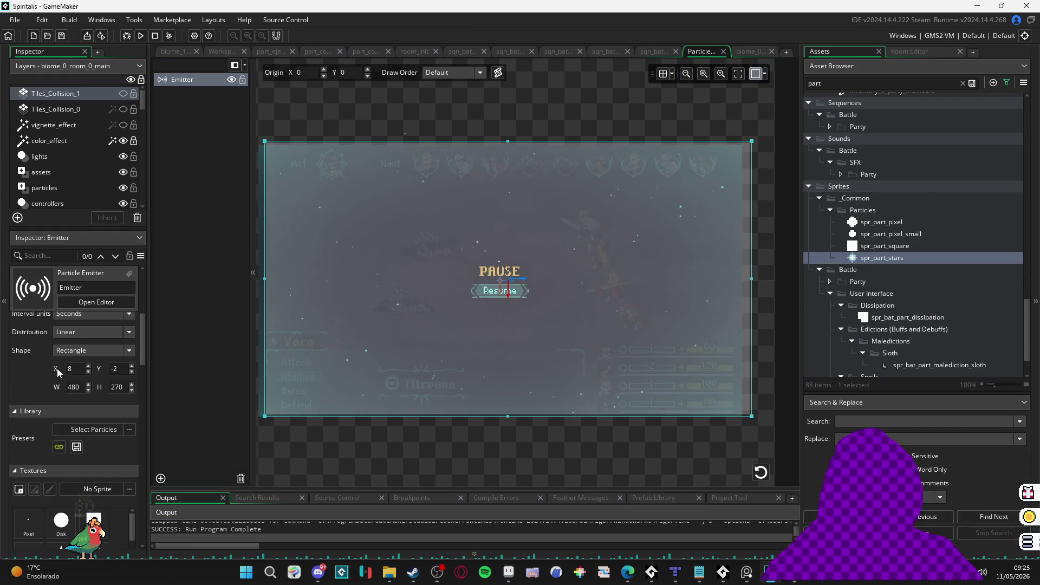
{"action": "left_click_drag", "start_coordinate": [893, 259], "coordinate": [171, 419]}
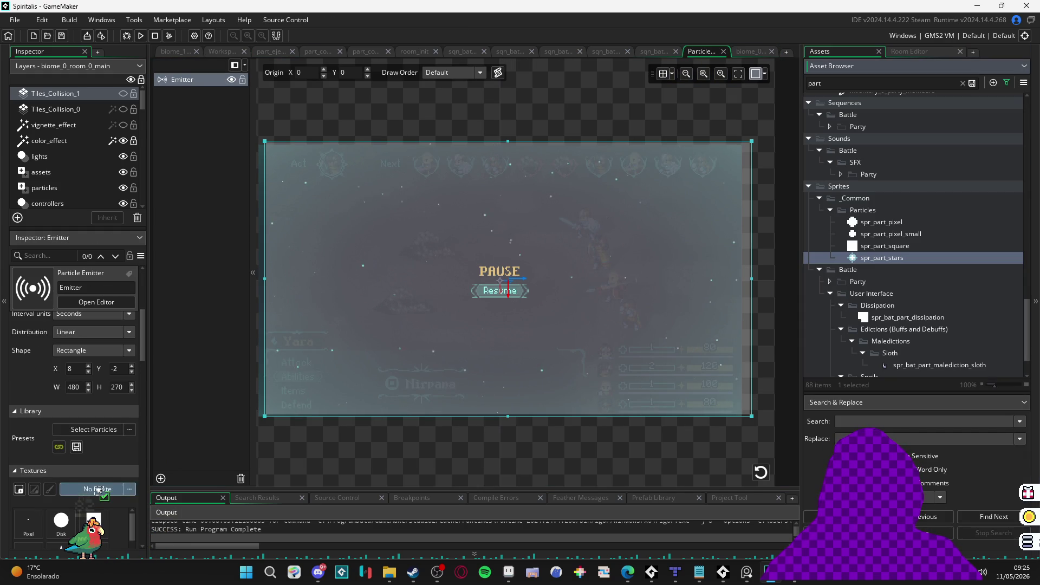
Step: Set particle size to 1, turn off texture stretching, and enable random star frames
{"action": "scroll", "coordinate": [27, 391], "scroll_direction": "down", "scroll_amount": 6}
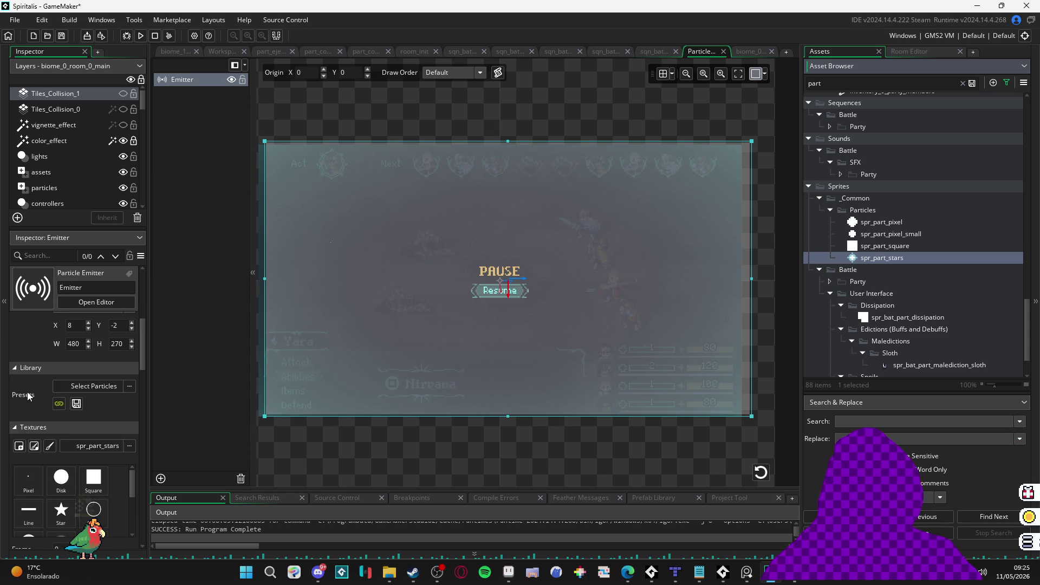
{"action": "left_click", "coordinate": [75, 437]}
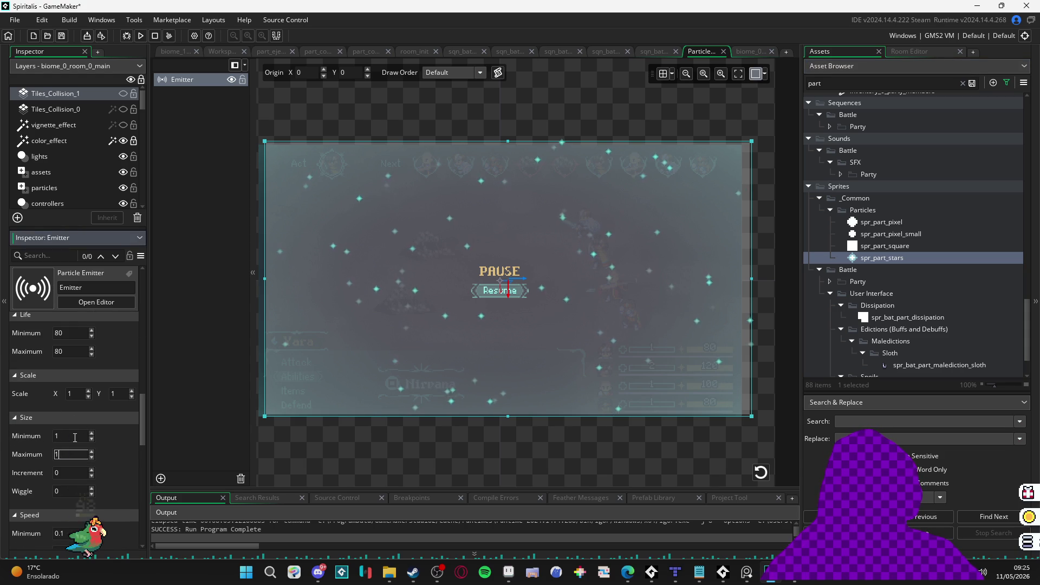
{"action": "type", "text": "1"}
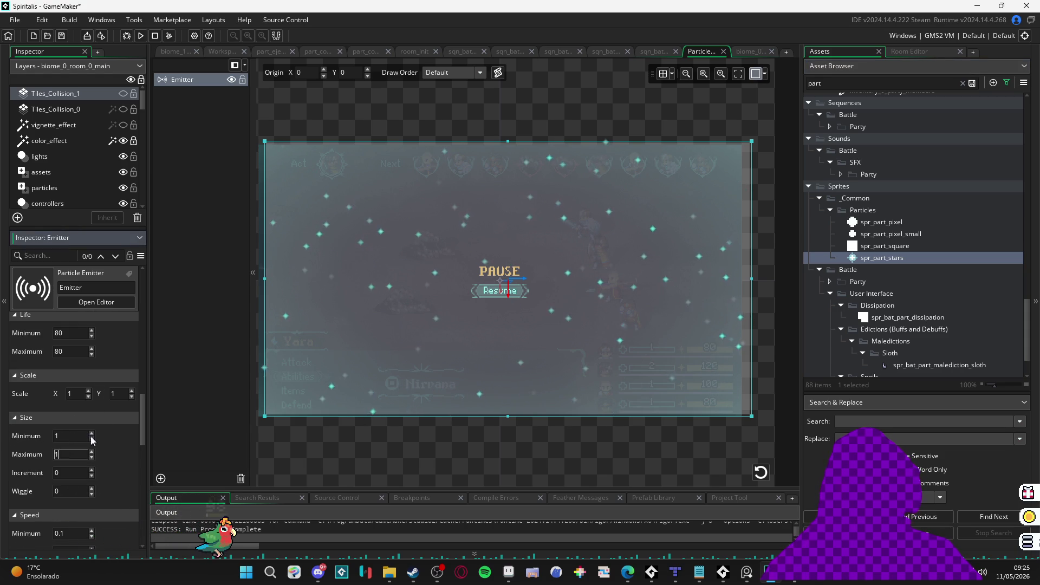
{"action": "scroll", "coordinate": [119, 444], "scroll_direction": "up", "scroll_amount": 2}
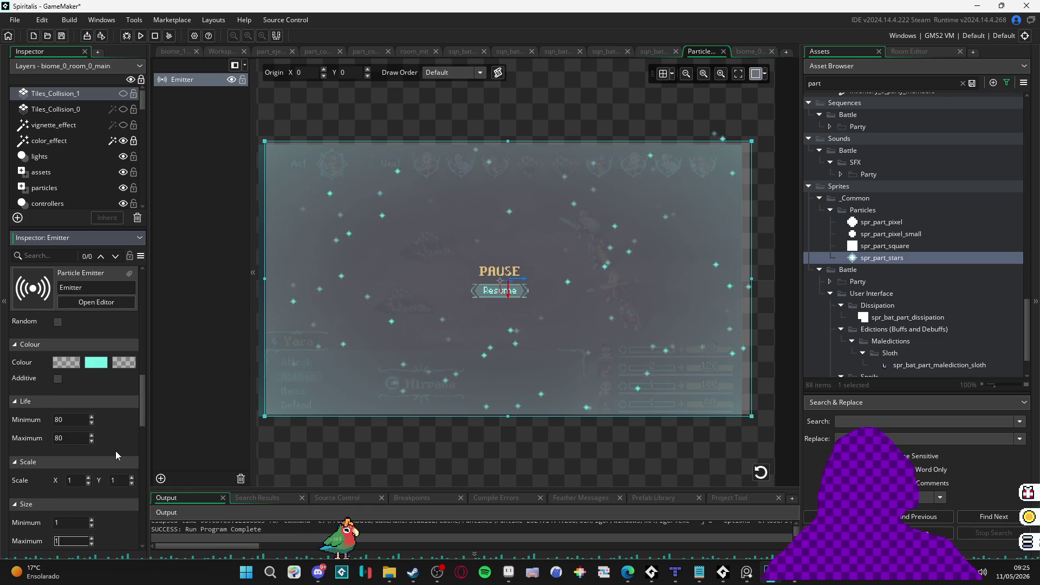
{"action": "scroll", "coordinate": [116, 451], "scroll_direction": "up", "scroll_amount": 2}
{"action": "left_click", "coordinate": [130, 415]}
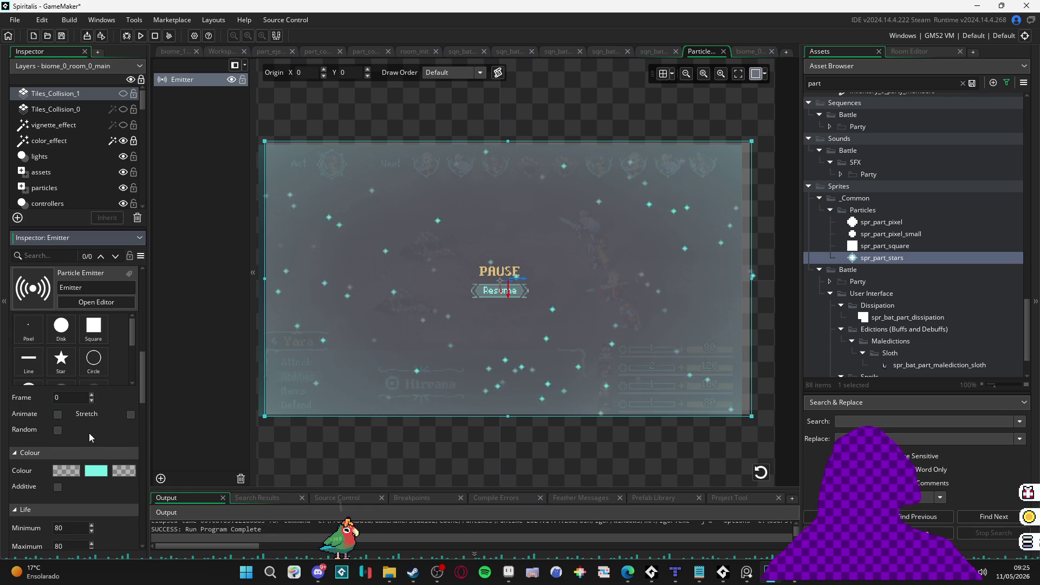
{"action": "left_click", "coordinate": [58, 430]}
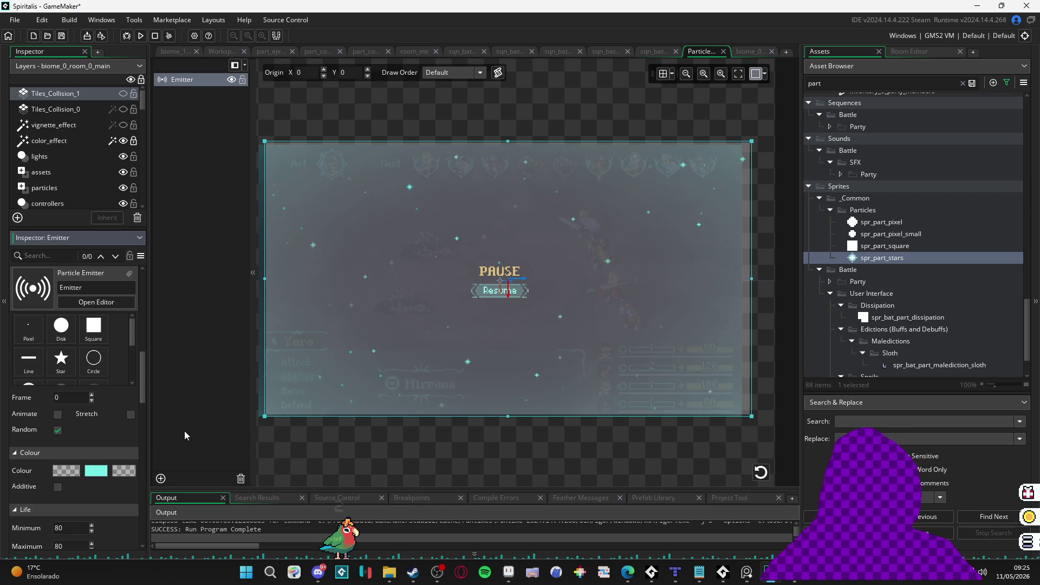
{"action": "scroll", "coordinate": [125, 435], "scroll_direction": "down", "scroll_amount": 10}
{"action": "scroll", "coordinate": [125, 434], "scroll_direction": "down", "scroll_amount": 4}
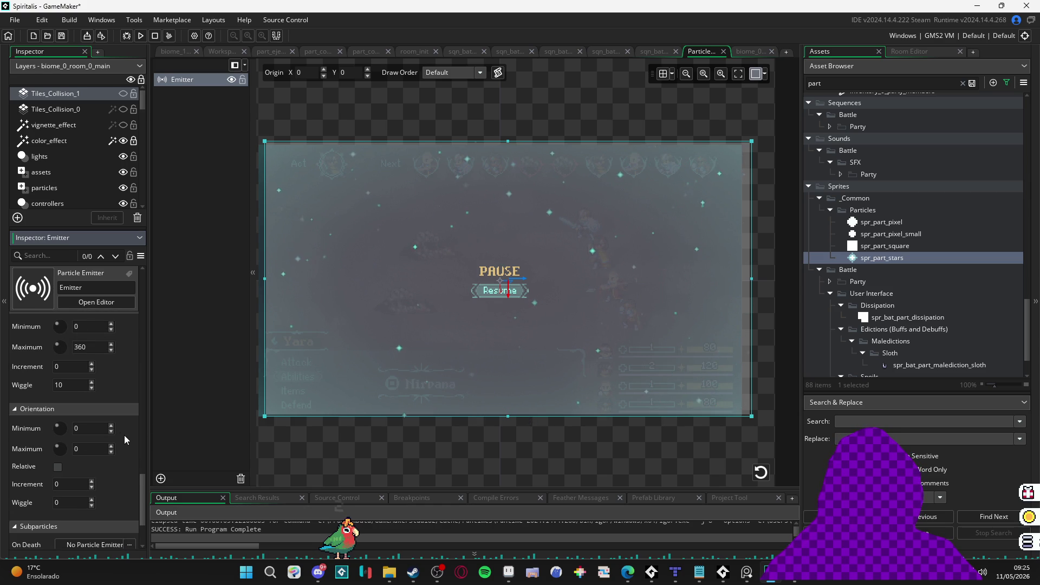
Step: Set the emitter's maximum particle orientation to 360 degrees
{"action": "double_click", "coordinate": [92, 448]}
{"action": "type", "text": "360"}
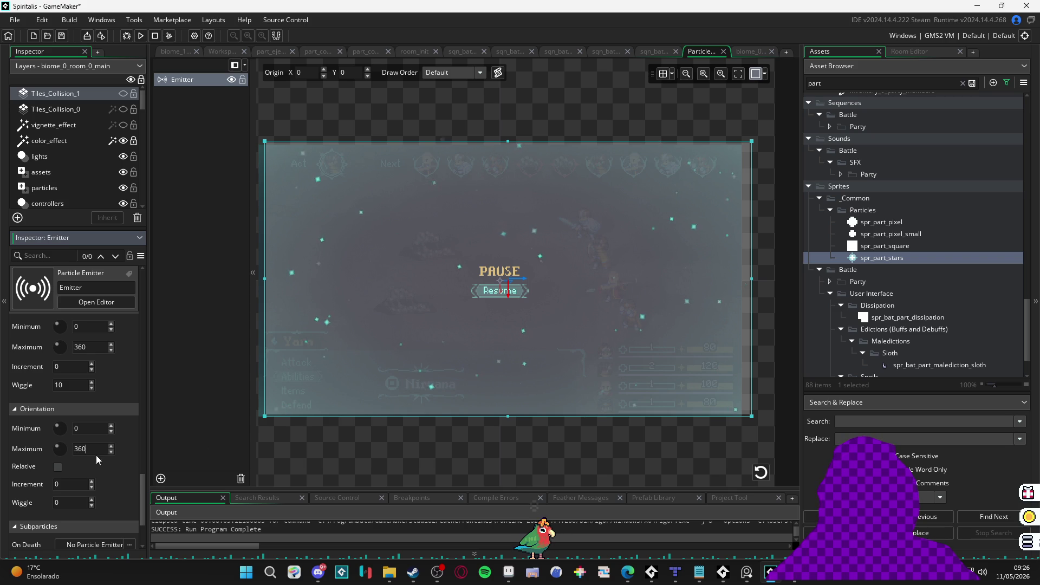
{"action": "scroll", "coordinate": [130, 471], "scroll_direction": "down", "scroll_amount": 3}
{"action": "scroll", "coordinate": [128, 472], "scroll_direction": "up", "scroll_amount": 12}
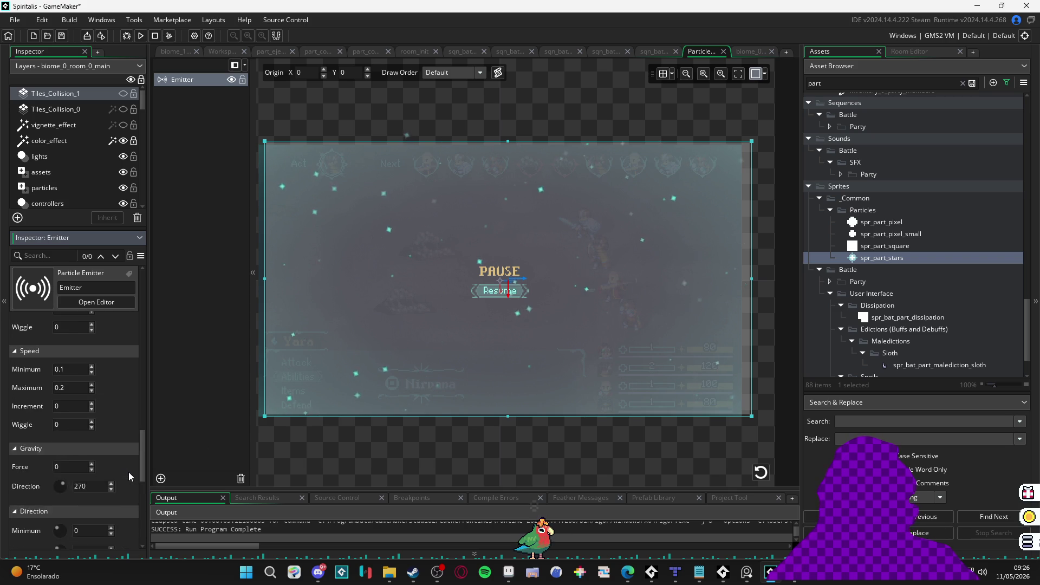
Step: Lower the particle colour's alpha to about 107, then deselect the emitter
{"action": "left_click", "coordinate": [96, 414]}
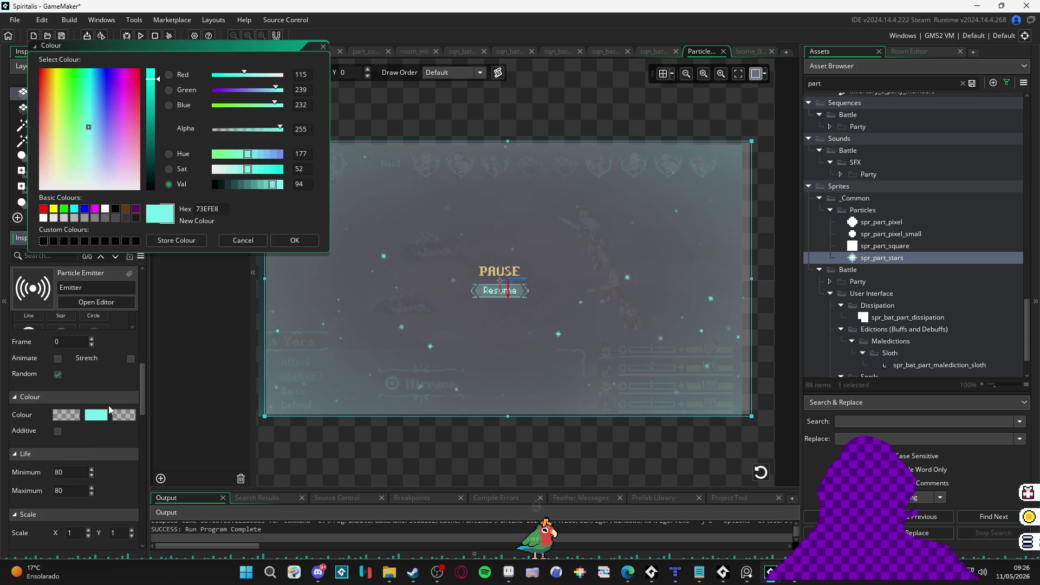
{"action": "left_click", "coordinate": [246, 130]}
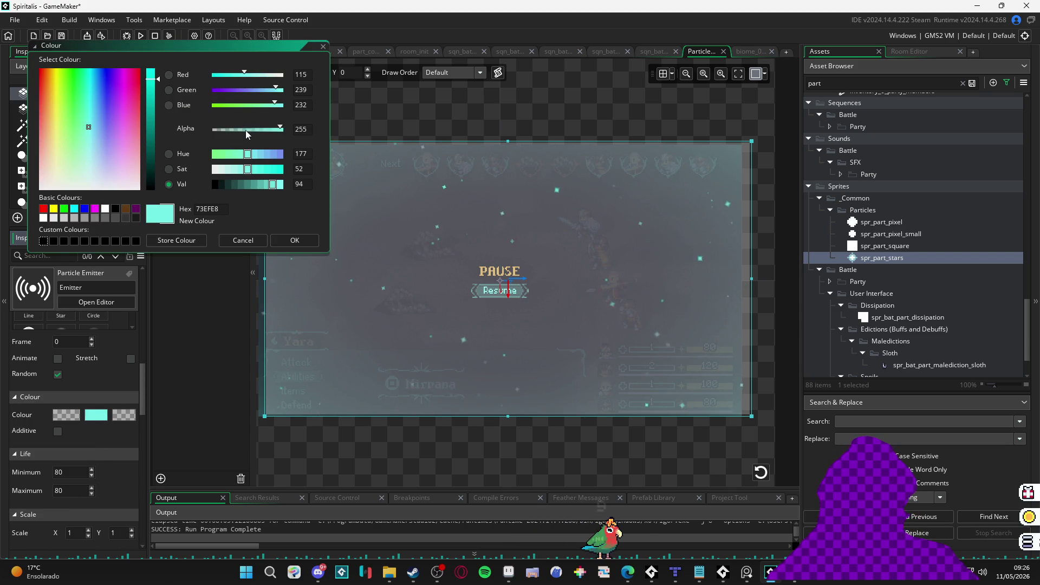
{"action": "left_click", "coordinate": [301, 238]}
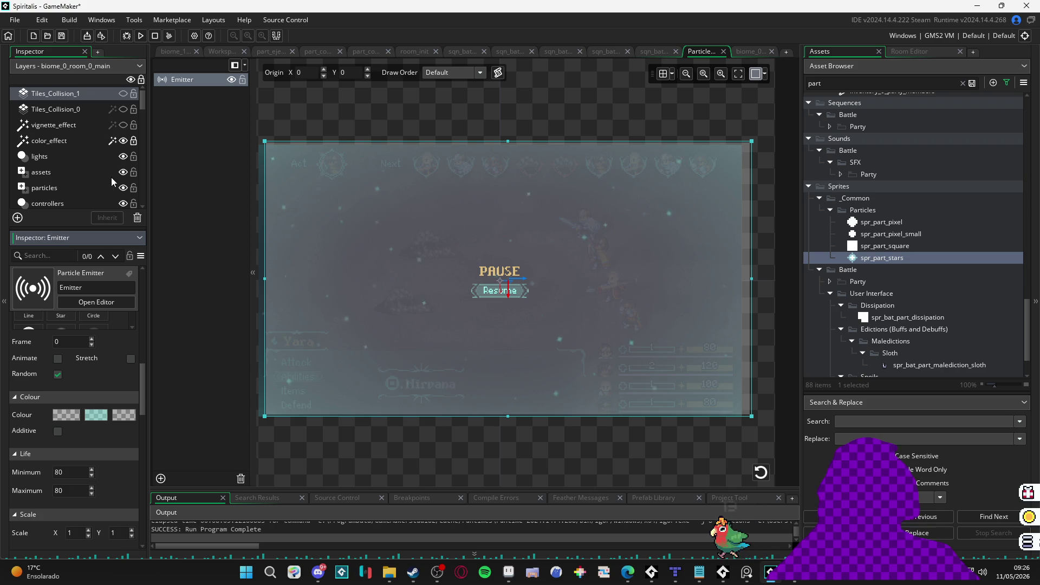
{"action": "left_click", "coordinate": [353, 458]}
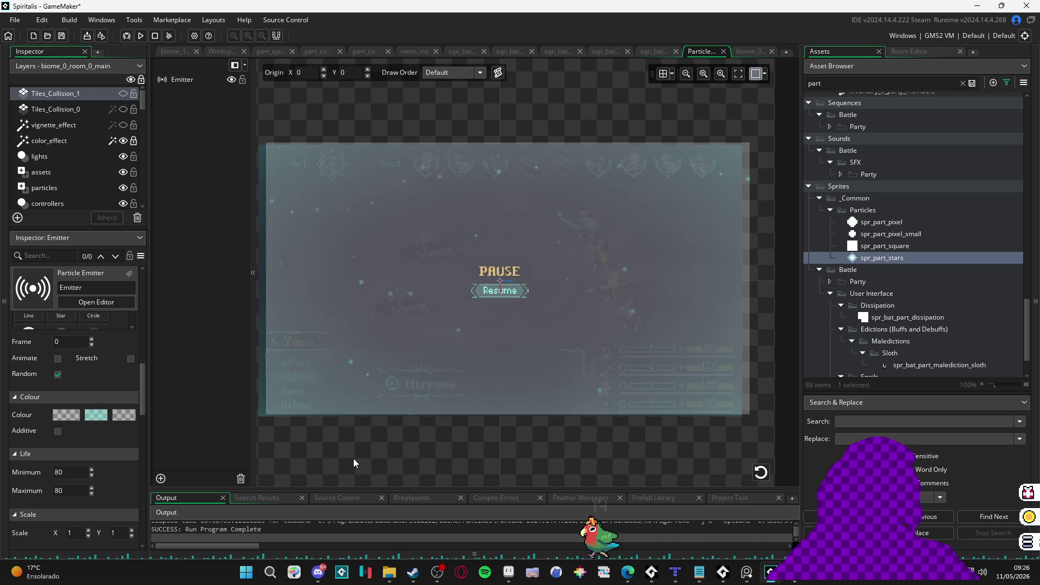
Step: Reselect the emitter, toggle its visibility to compare, and turn off its preview
{"action": "scroll", "coordinate": [85, 353], "scroll_direction": "up", "scroll_amount": 5}
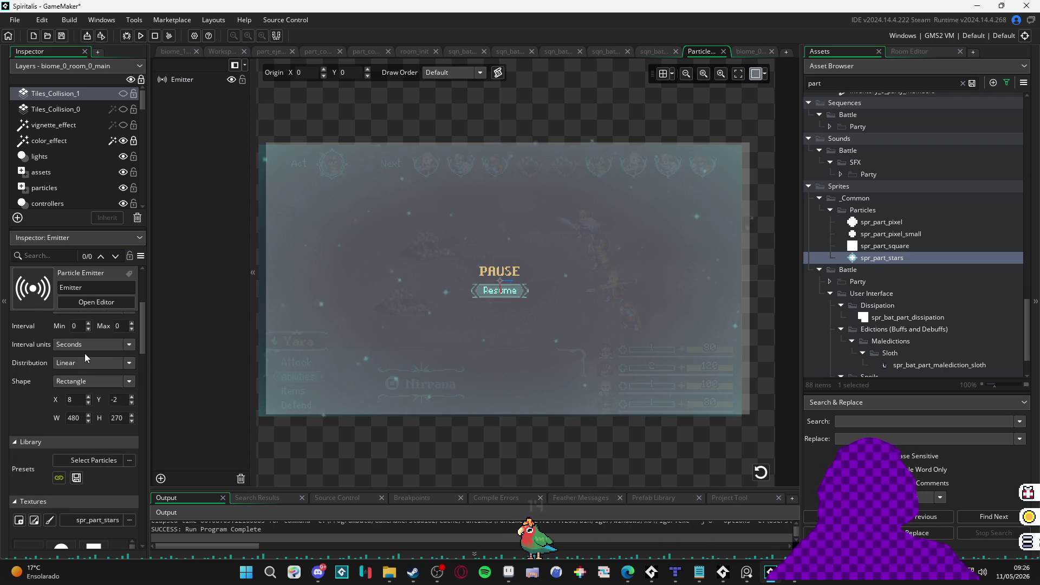
{"action": "left_click", "coordinate": [319, 247]}
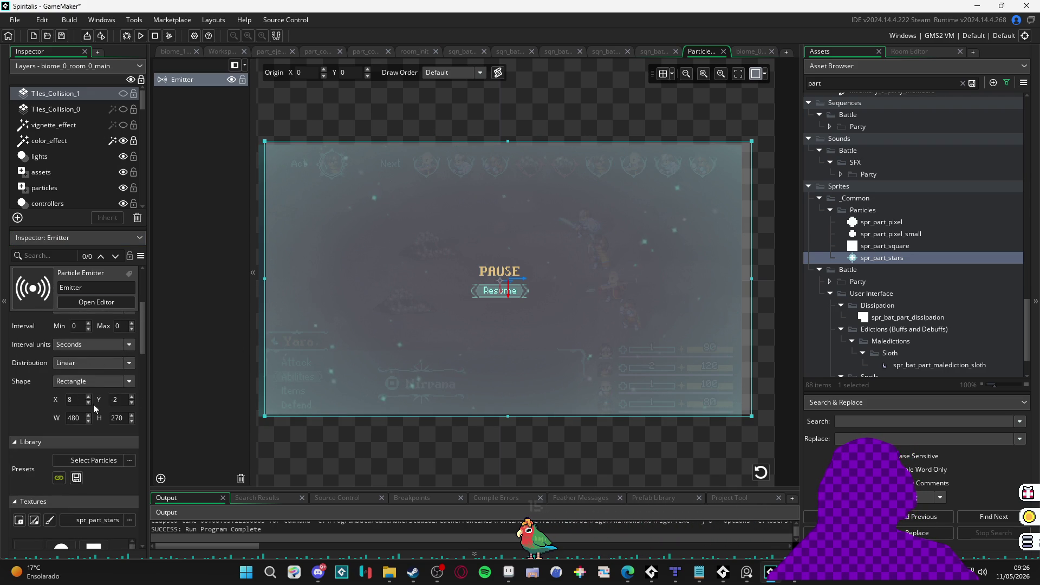
{"action": "left_click", "coordinate": [232, 79]}
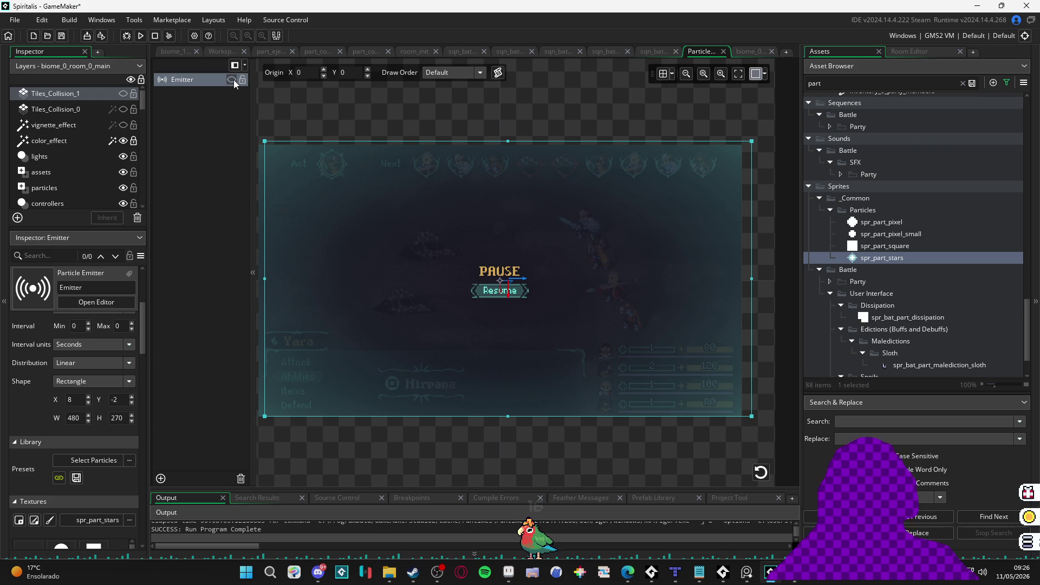
{"action": "left_click", "coordinate": [233, 79]}
{"action": "scroll", "coordinate": [46, 438], "scroll_direction": "up", "scroll_amount": 3}
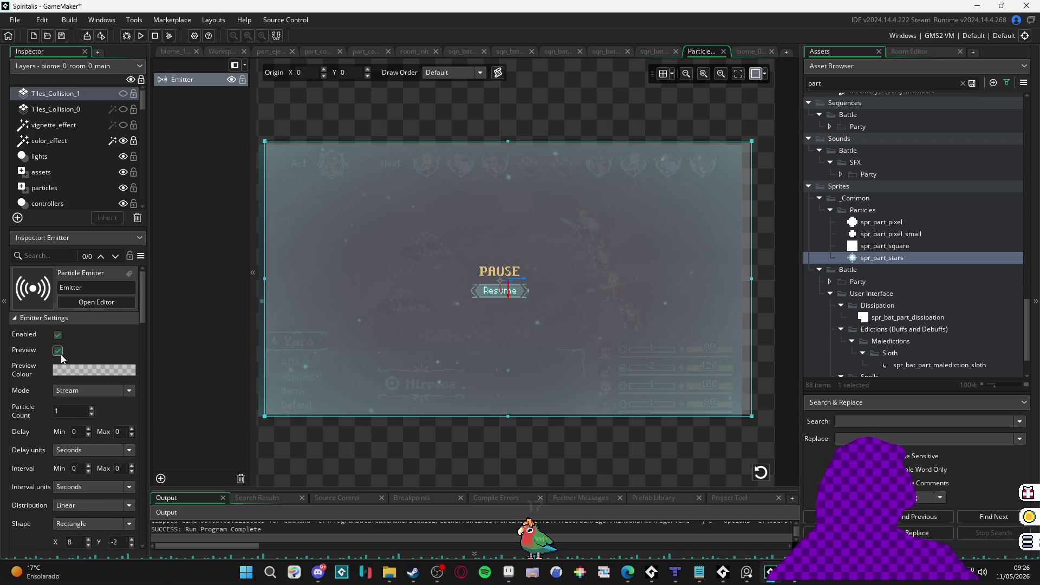
{"action": "left_click", "coordinate": [58, 350]}
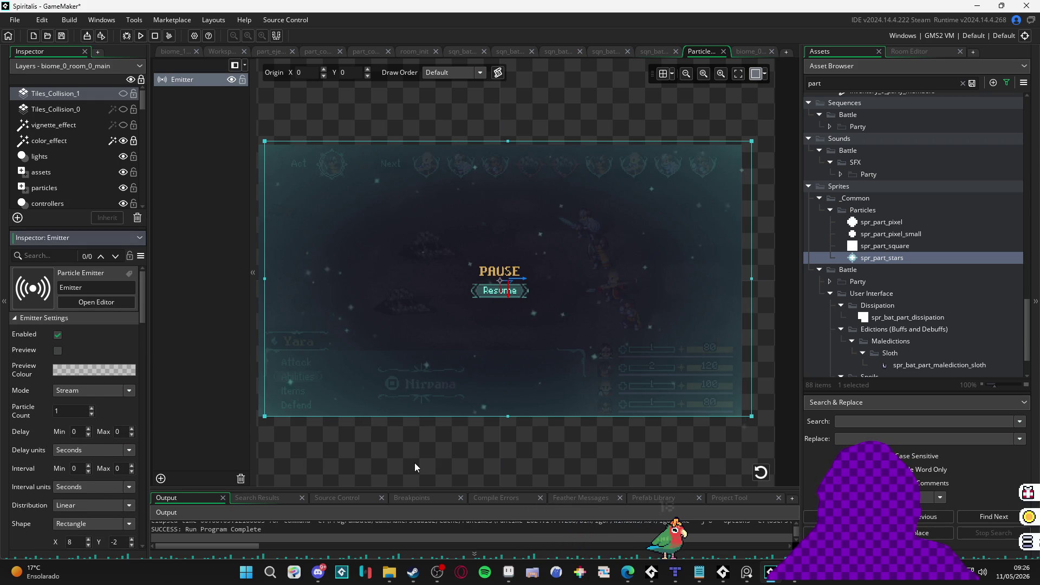
Step: Drag the emitter region onto the 480×270 canvas and set its Y position to 0
{"action": "left_click", "coordinate": [706, 112]}
{"action": "left_click", "coordinate": [763, 73]}
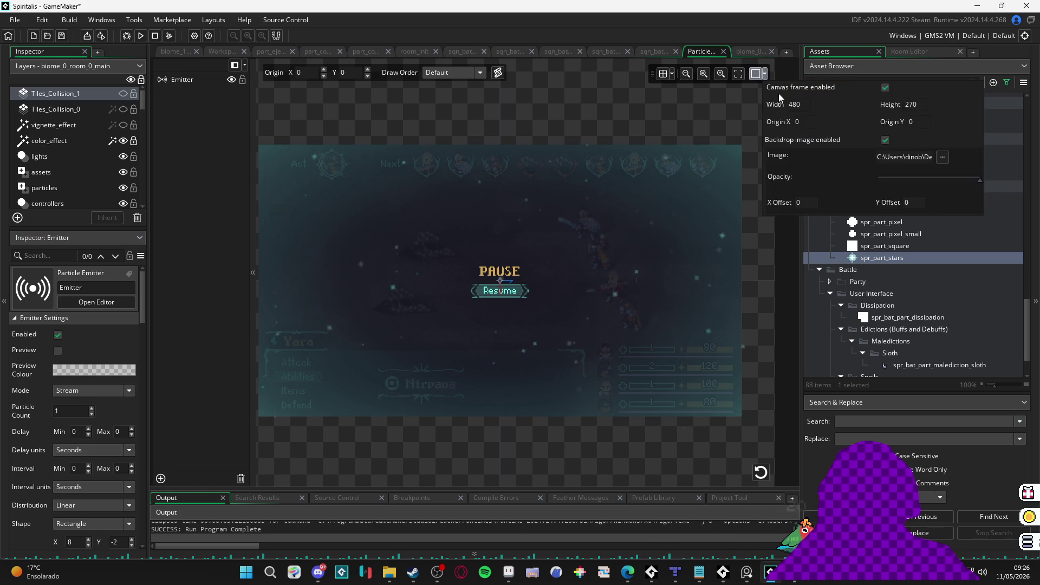
{"action": "left_click", "coordinate": [546, 438]}
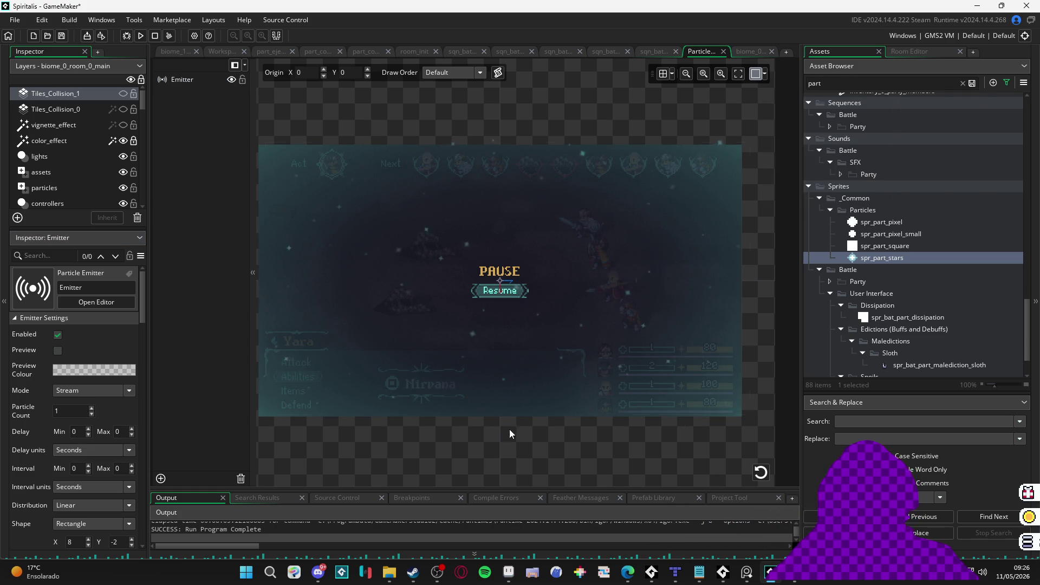
{"action": "left_click", "coordinate": [503, 314]}
{"action": "mouse_move", "coordinate": [505, 318]}
{"action": "left_mouse_down"}
{"action": "mouse_move", "coordinate": [495, 320]}
{"action": "mouse_move", "coordinate": [508, 318]}
{"action": "mouse_move", "coordinate": [509, 331]}
{"action": "left_mouse_up"}
{"action": "scroll", "coordinate": [102, 460], "scroll_direction": "down", "scroll_amount": 3}
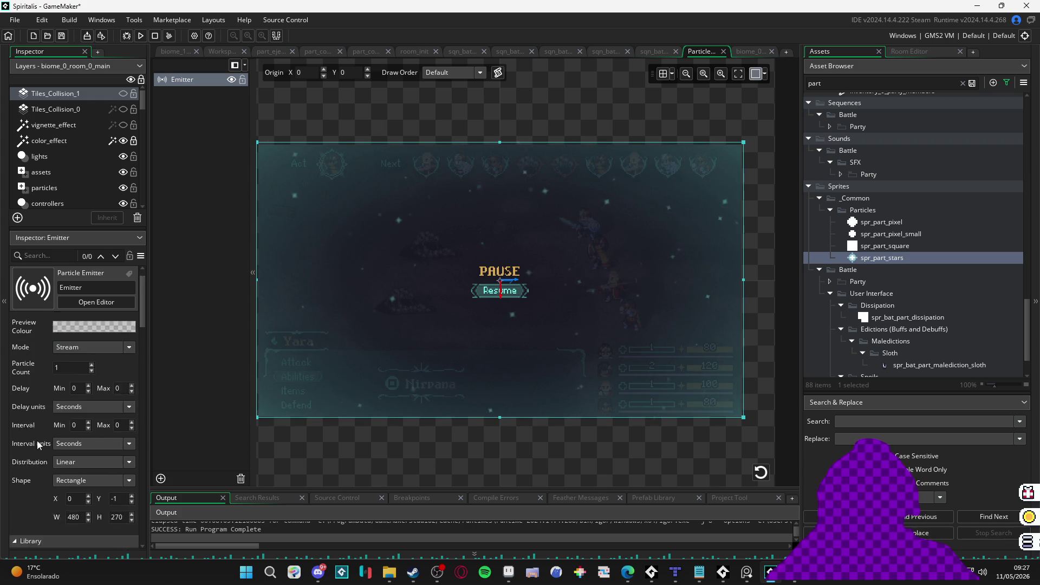
{"action": "double_click", "coordinate": [121, 478]}
{"action": "type", "text": "0"}
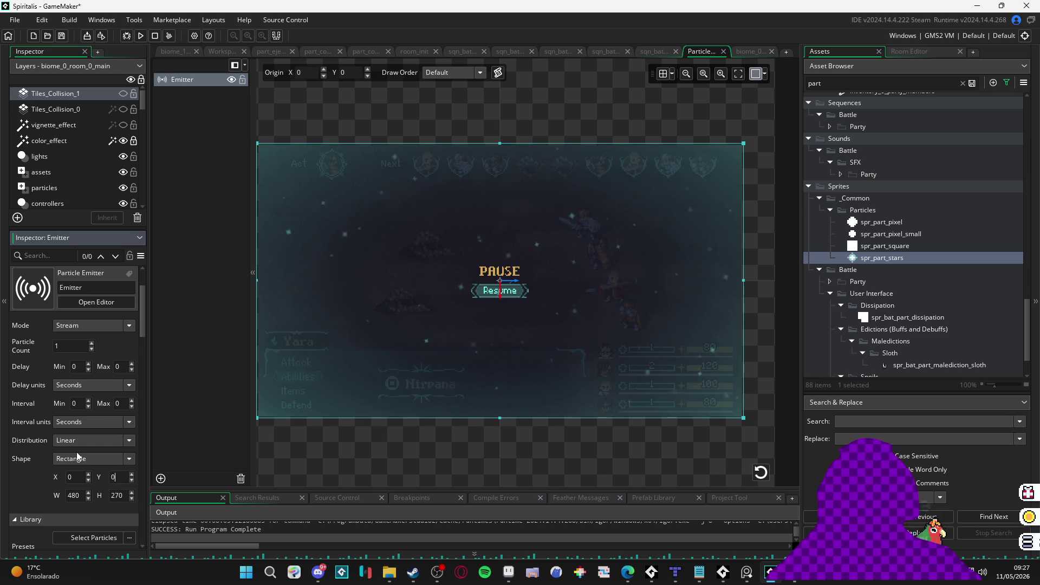
{"action": "left_click", "coordinate": [519, 469]}
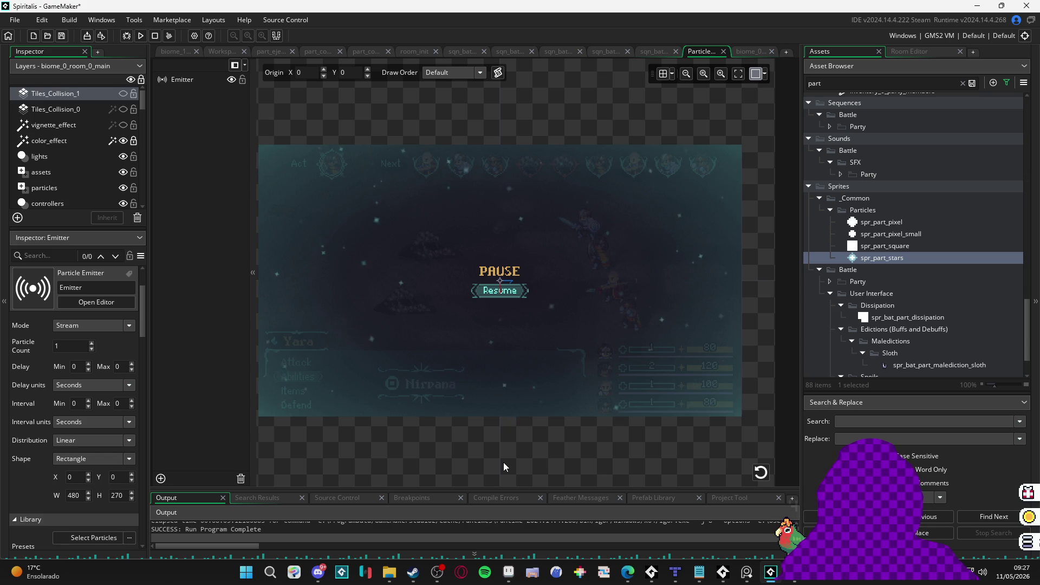
{"action": "double_click", "coordinate": [857, 260]}
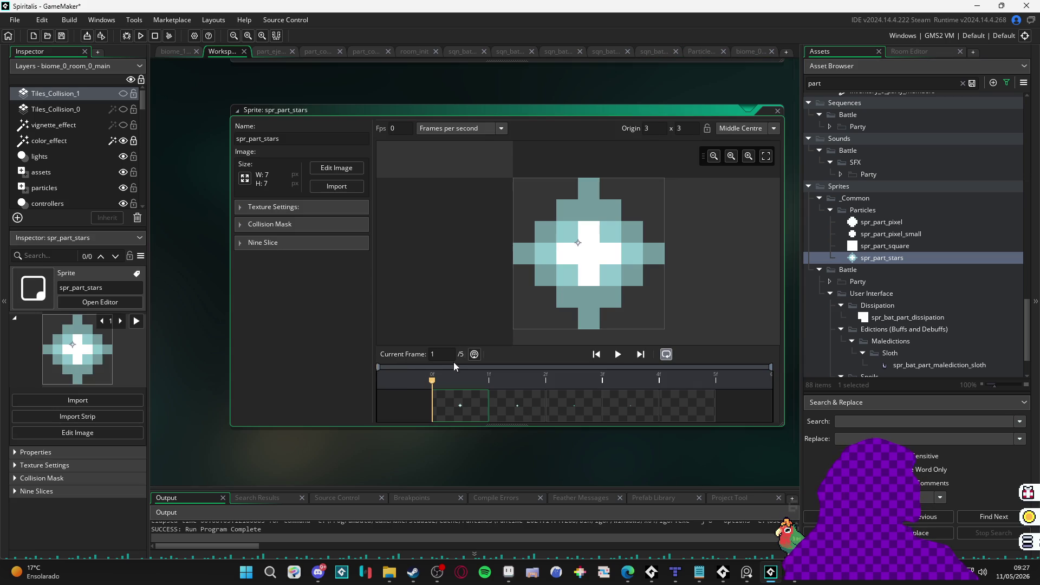
{"action": "scroll", "coordinate": [885, 223], "scroll_direction": "up", "scroll_amount": 10}
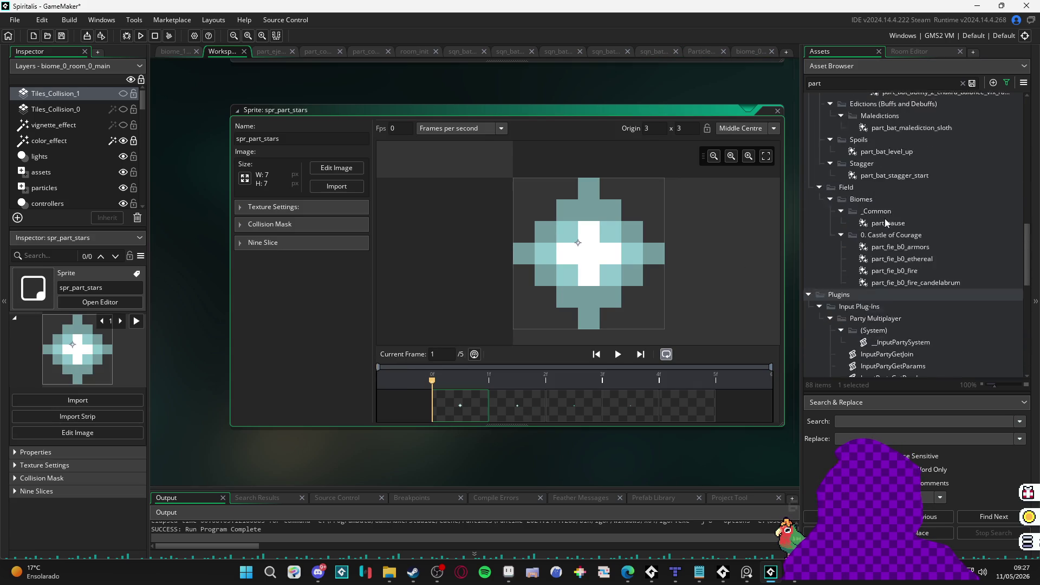
{"action": "left_click", "coordinate": [698, 52]}
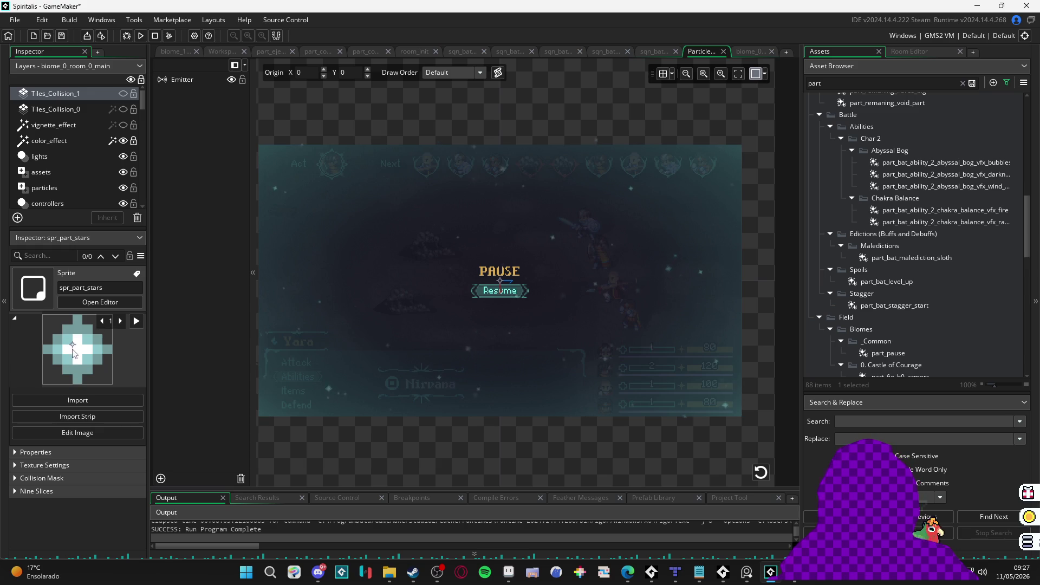
{"action": "left_click", "coordinate": [170, 83]}
{"action": "scroll", "coordinate": [45, 408], "scroll_direction": "down", "scroll_amount": 10}
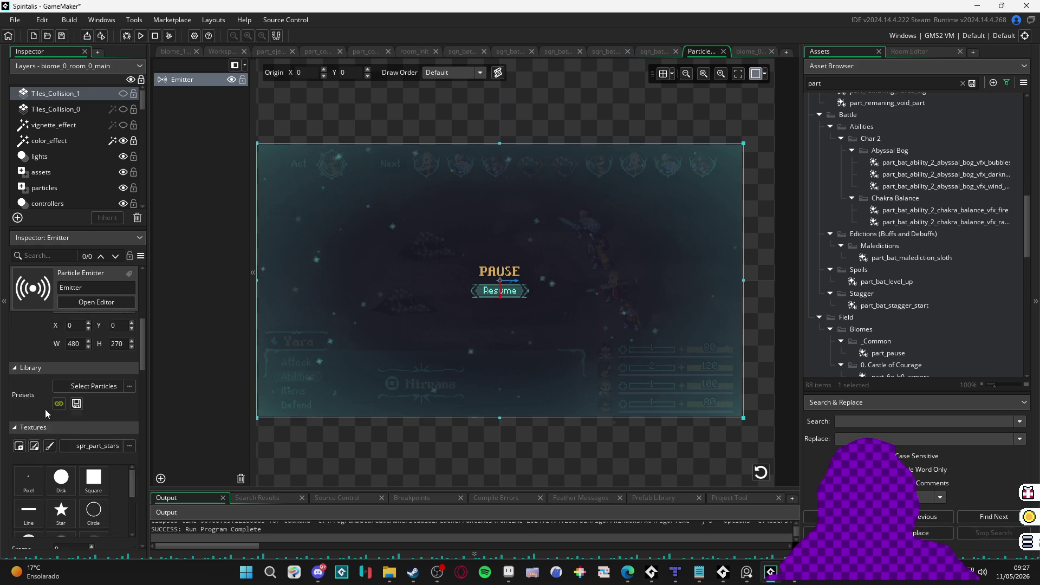
{"action": "scroll", "coordinate": [43, 433], "scroll_direction": "down", "scroll_amount": 2}
Step: Turn on additive blending and drop the middle cyan colour's alpha from 107 to 31
{"action": "left_click", "coordinate": [58, 464]}
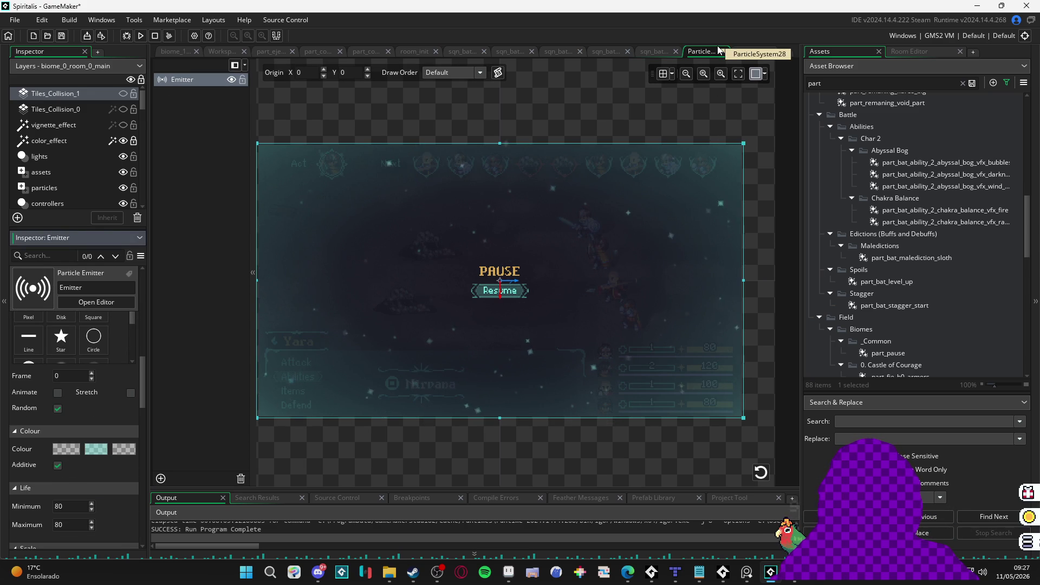
{"action": "left_click", "coordinate": [88, 448]}
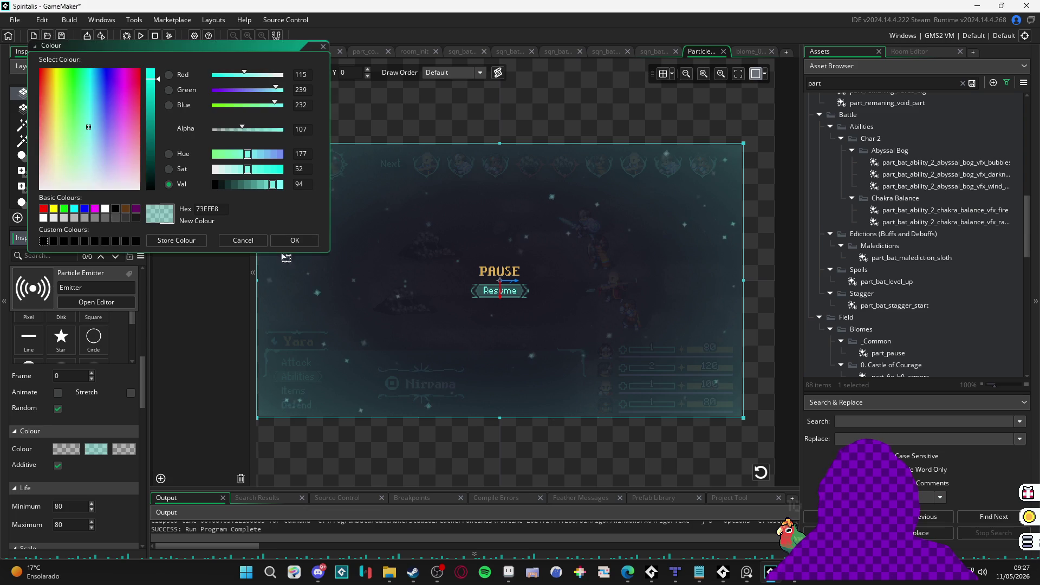
{"action": "left_click_drag", "start_coordinate": [232, 130], "coordinate": [226, 138]}
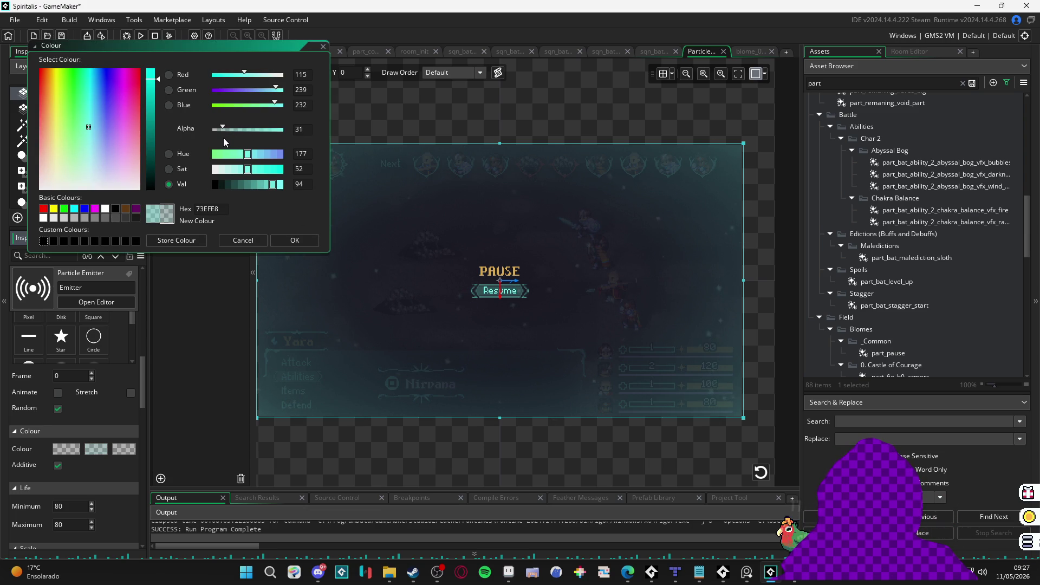
{"action": "left_click", "coordinate": [295, 241]}
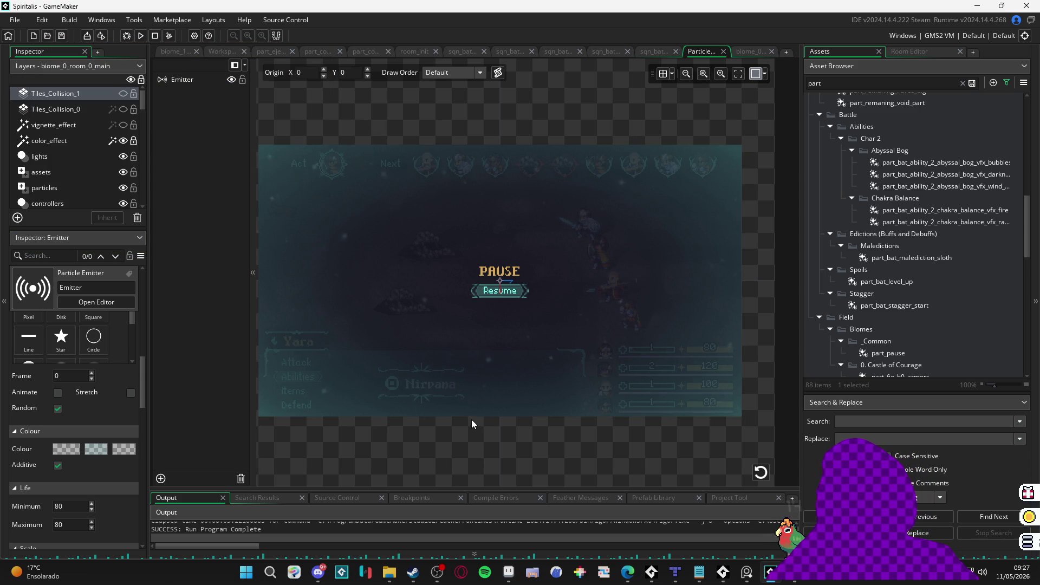
Step: Raise the pause-screen backdrop image opacity to full behind the particles
{"action": "left_click", "coordinate": [590, 376]}
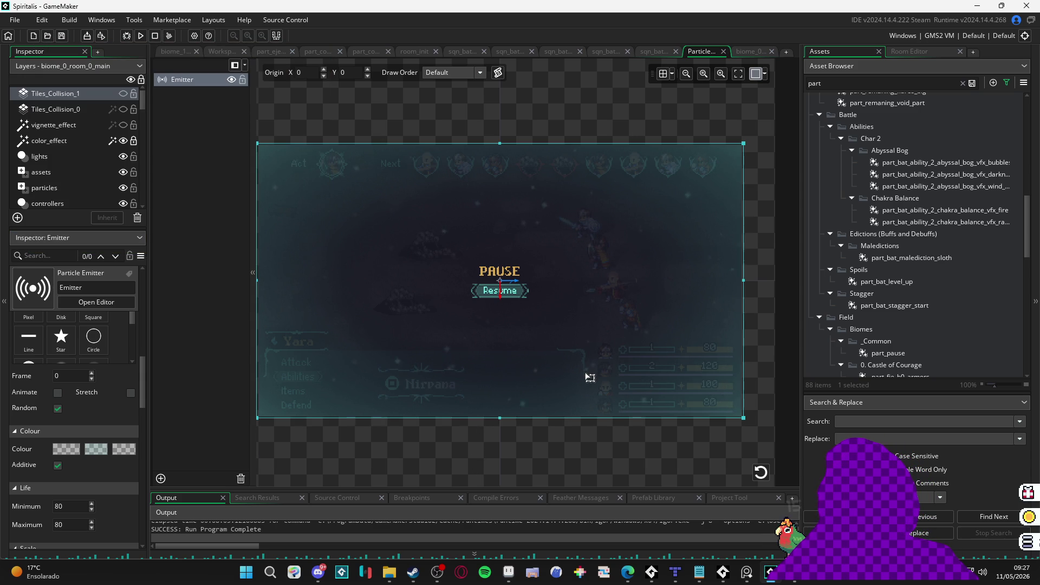
{"action": "left_click", "coordinate": [765, 73]}
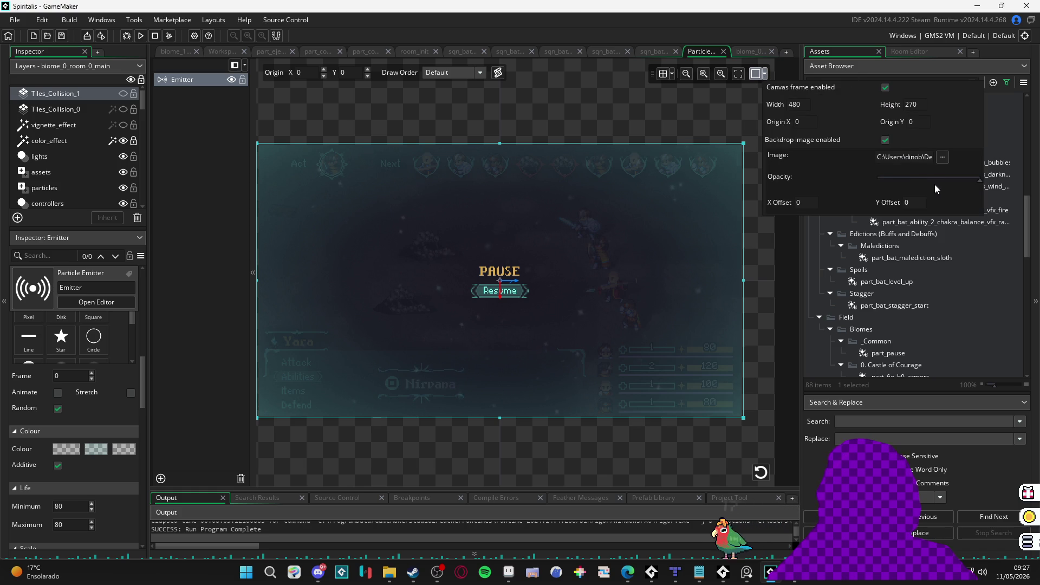
{"action": "mouse_move", "coordinate": [935, 178]}
{"action": "left_mouse_down"}
{"action": "mouse_move", "coordinate": [866, 177]}
{"action": "mouse_move", "coordinate": [980, 176]}
{"action": "left_mouse_up"}
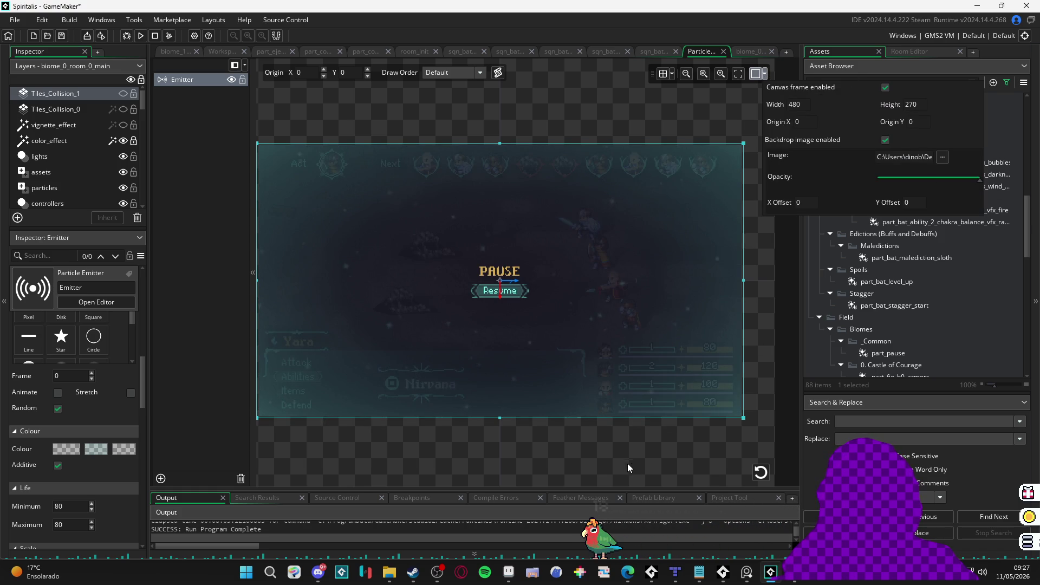
{"action": "left_click", "coordinate": [627, 463]}
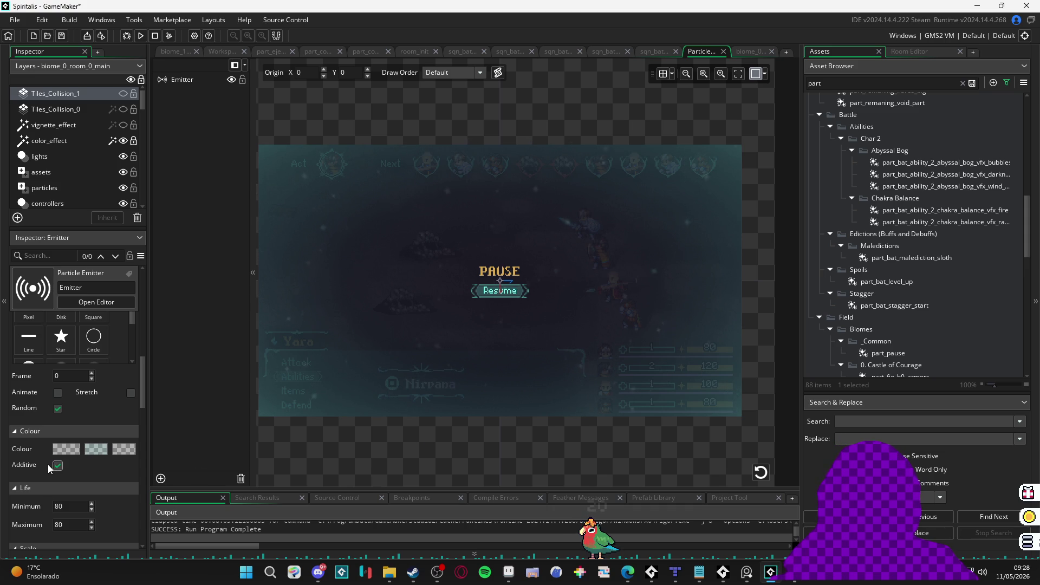
Step: Lower the minimum particle speed to 0.03, reduce maximum speed, and set maximum life to 300
{"action": "scroll", "coordinate": [45, 463], "scroll_direction": "down", "scroll_amount": 6}
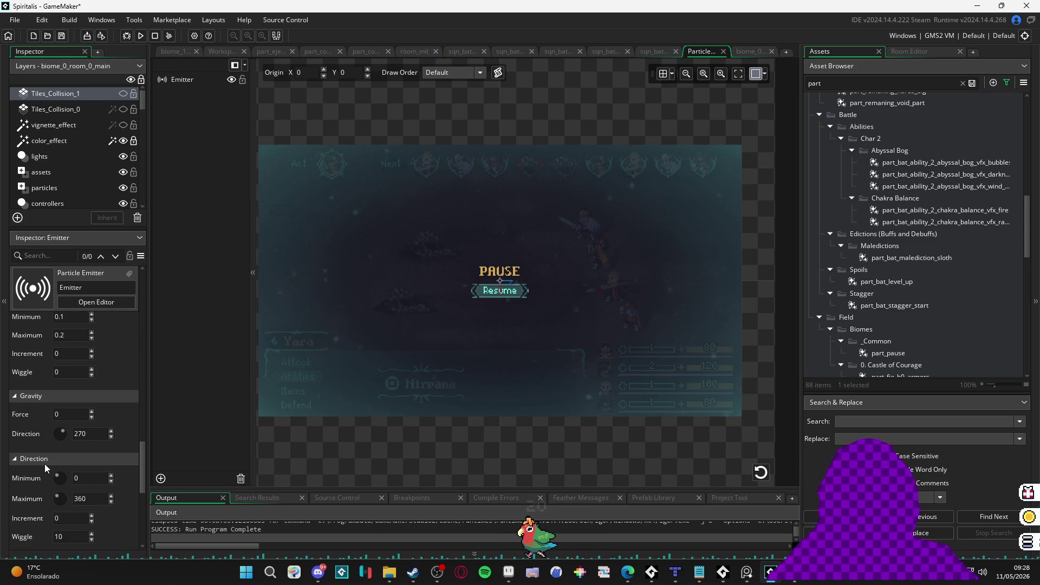
{"action": "scroll", "coordinate": [44, 464], "scroll_direction": "down", "scroll_amount": 2}
{"action": "scroll", "coordinate": [48, 460], "scroll_direction": "down", "scroll_amount": 1}
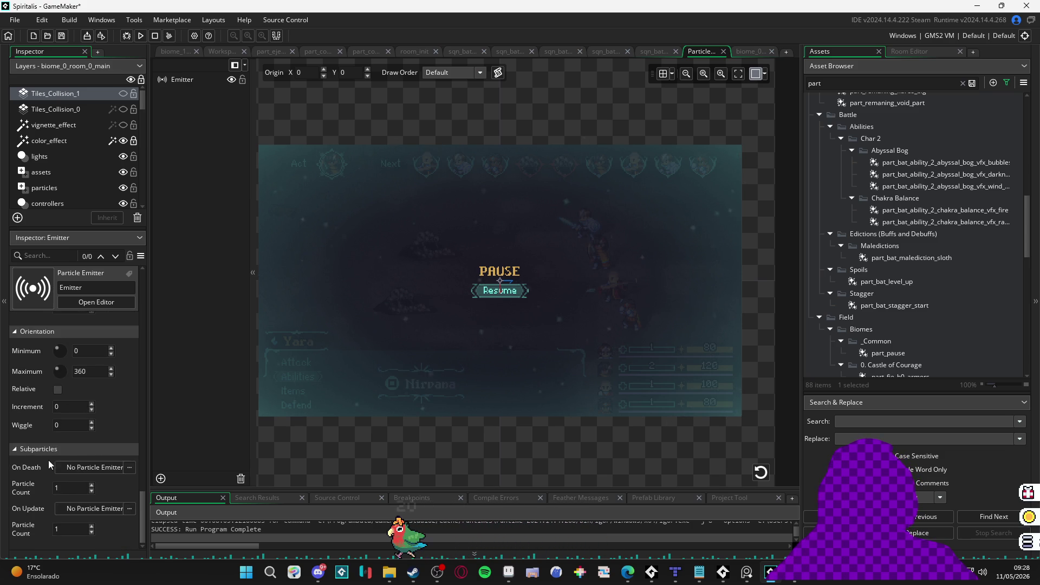
{"action": "scroll", "coordinate": [32, 451], "scroll_direction": "up", "scroll_amount": 4}
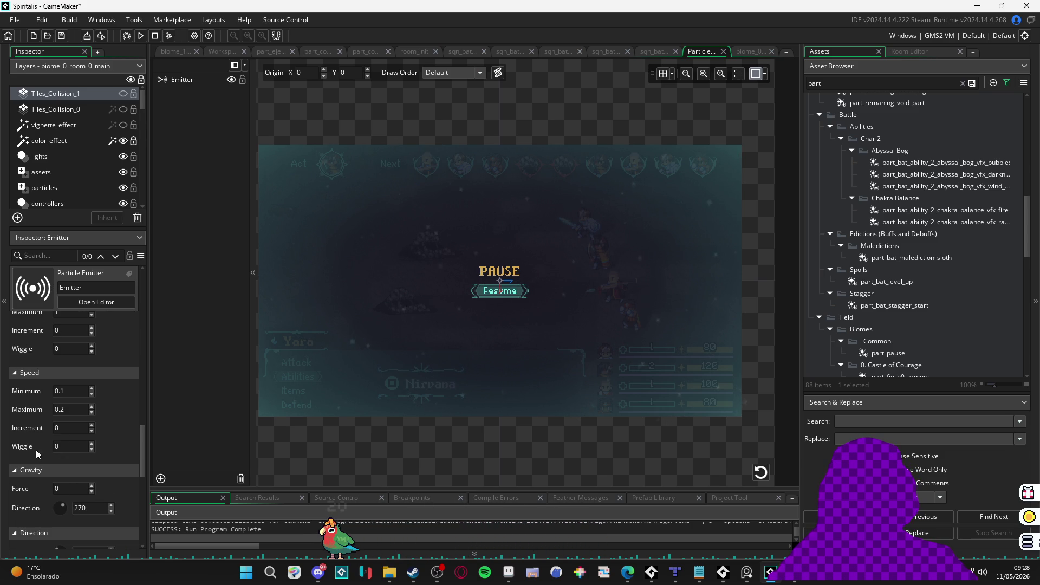
{"action": "left_click", "coordinate": [71, 391]}
{"action": "key", "text": "BackSpace"}
{"action": "type", "text": "03"}
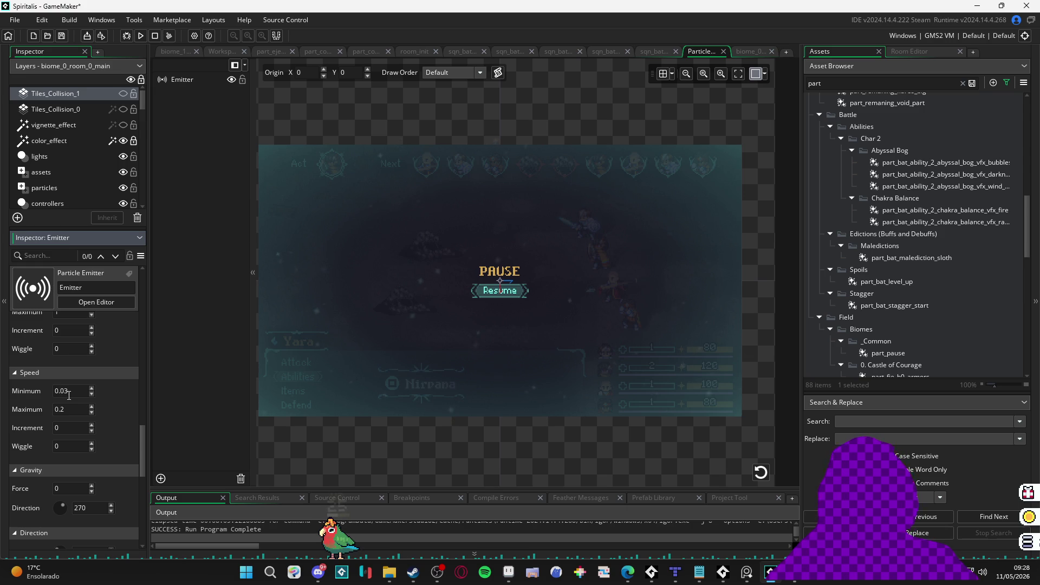
{"action": "left_click", "coordinate": [68, 411]}
{"action": "type", "text": "0.01"}
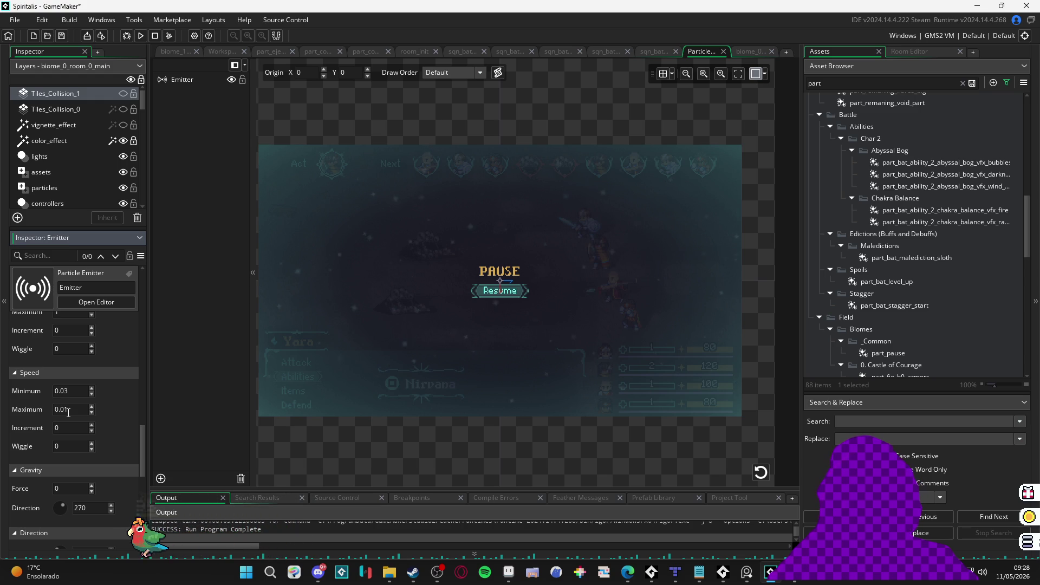
{"action": "scroll", "coordinate": [60, 420], "scroll_direction": "up", "scroll_amount": 5}
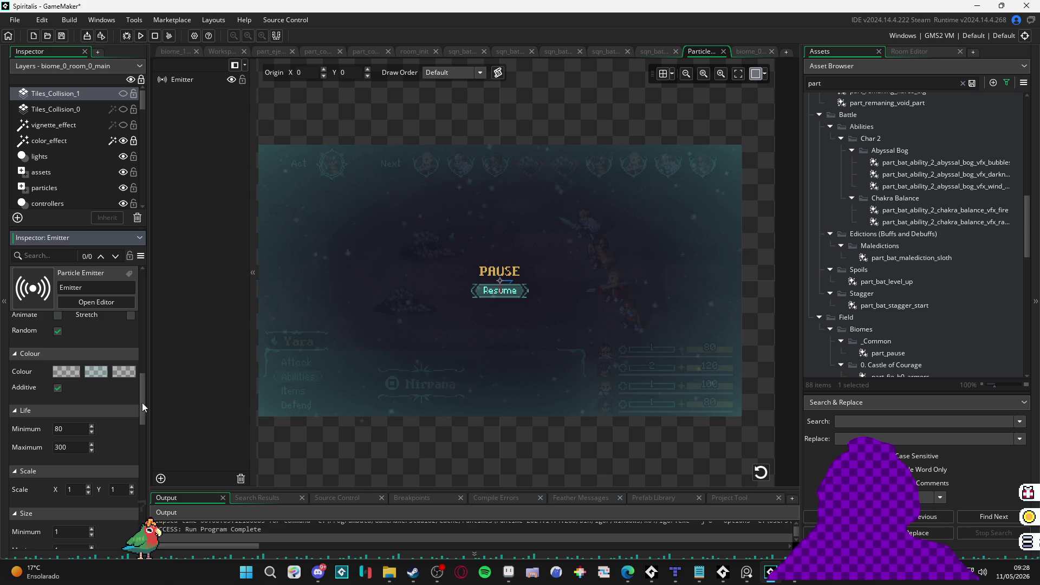
Step: Enter a particle count of -10, then change it to -5 for sparser stars
{"action": "scroll", "coordinate": [131, 423], "scroll_direction": "up", "scroll_amount": 2}
{"action": "scroll", "coordinate": [133, 421], "scroll_direction": "up", "scroll_amount": 5}
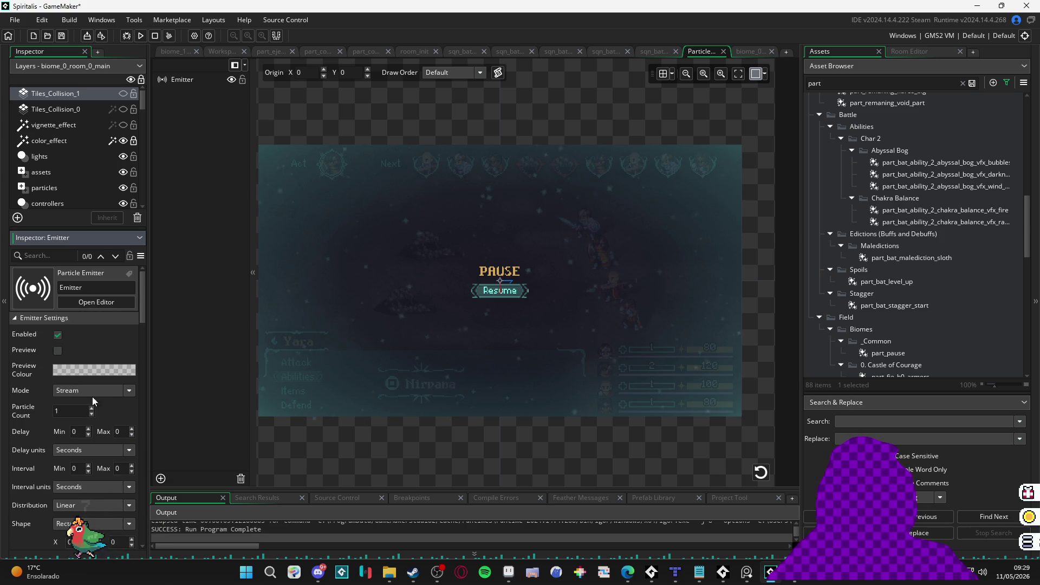
{"action": "left_click", "coordinate": [76, 412]}
{"action": "type", "text": "-"}
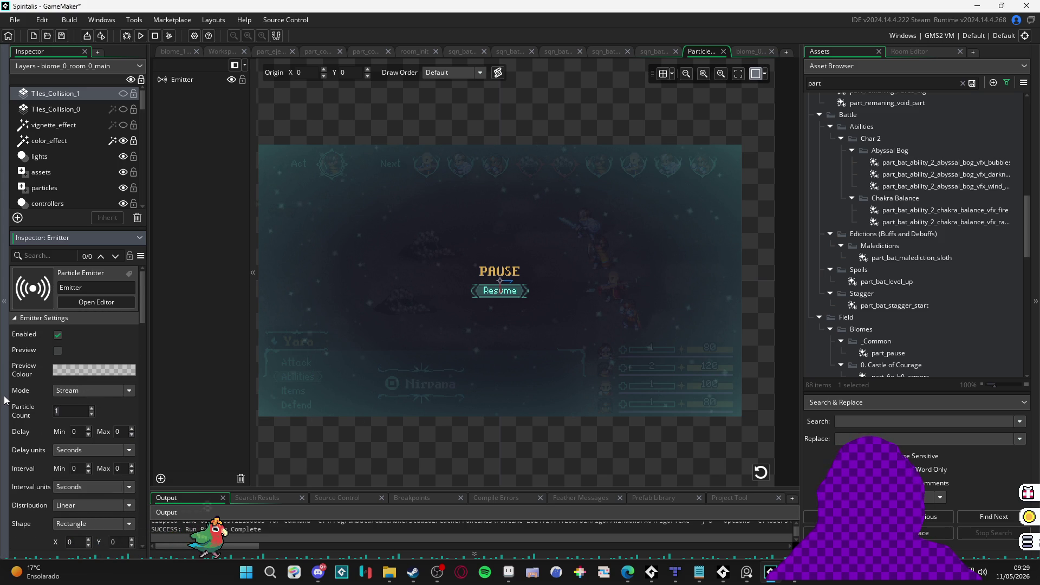
{"action": "type", "text": "10"}
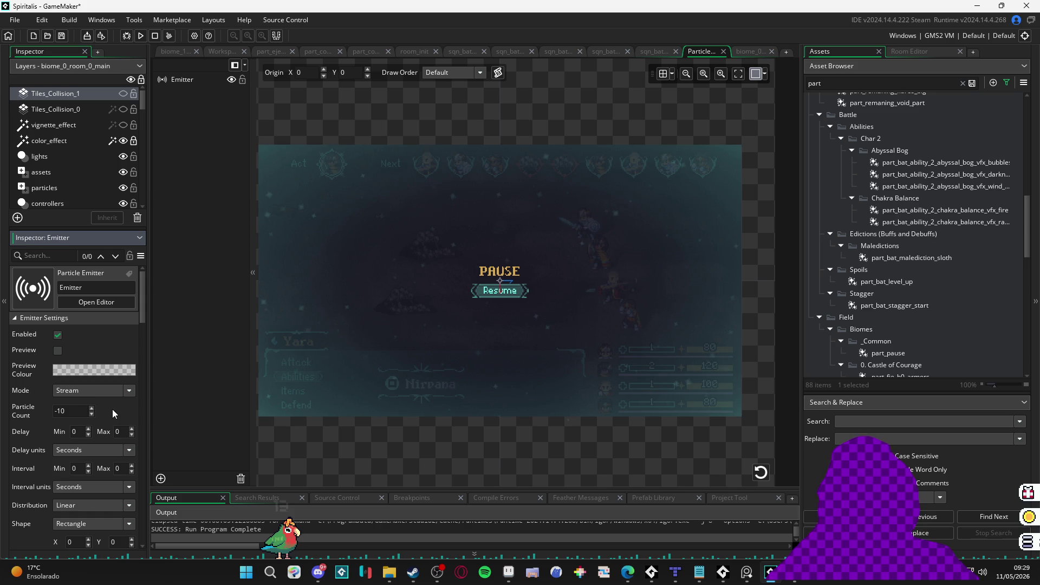
{"action": "left_click", "coordinate": [187, 421]}
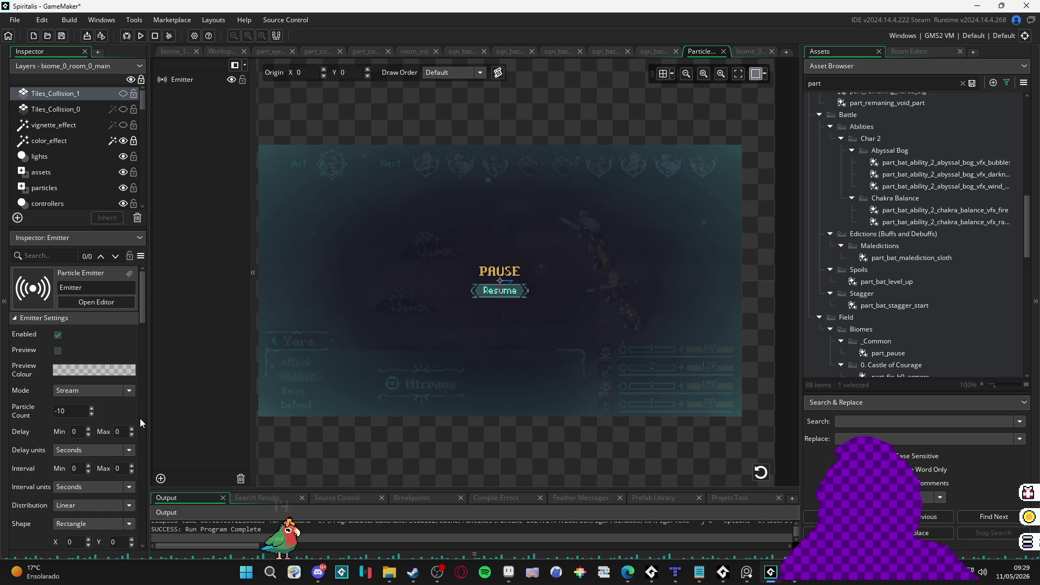
{"action": "left_click", "coordinate": [58, 411]}
{"action": "type", "text": "-5"}
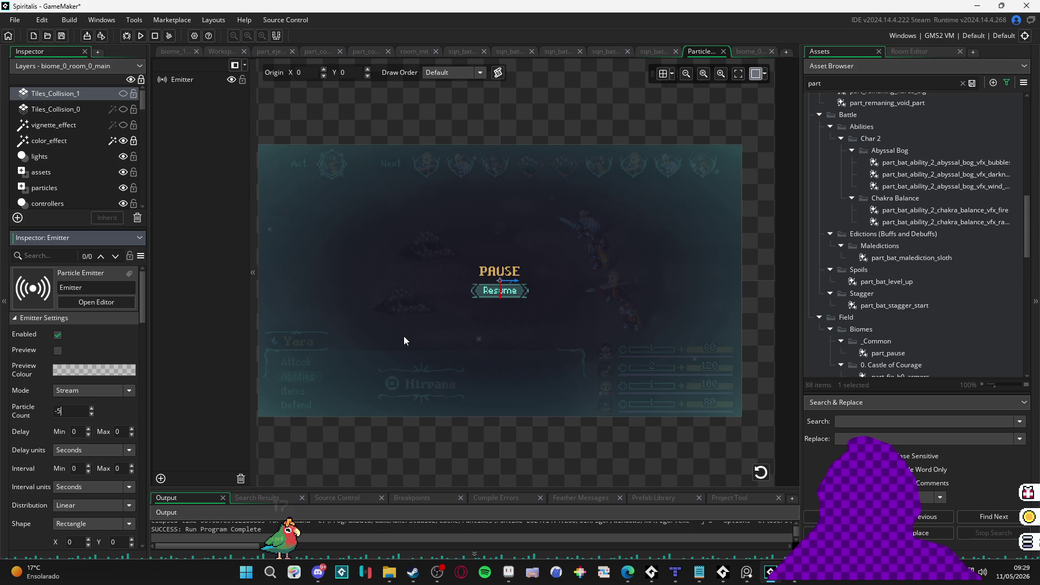
{"action": "left_click", "coordinate": [212, 380]}
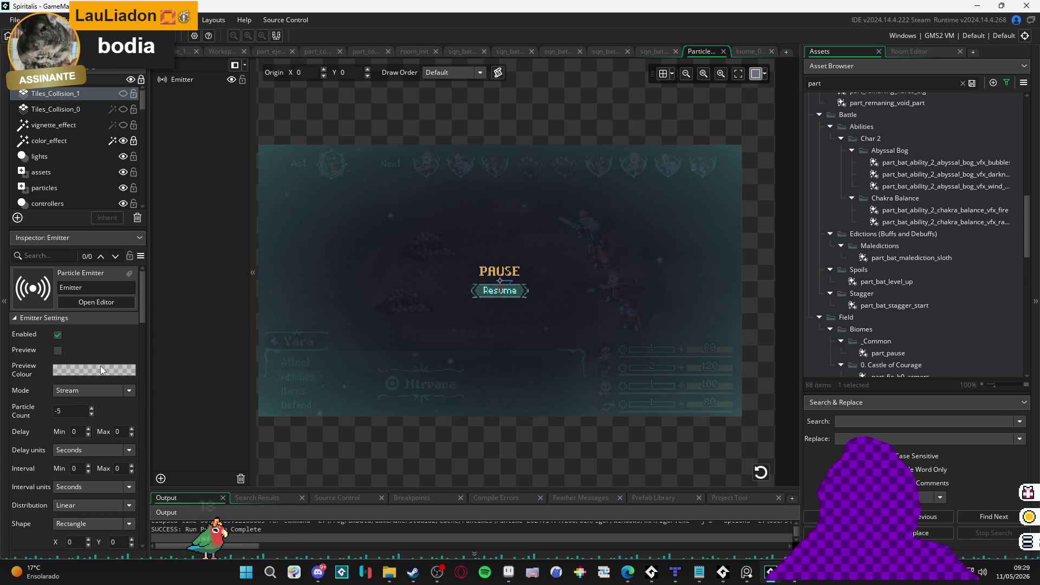
Step: Set the middle cyan particle colour's alpha to about 82
{"action": "scroll", "coordinate": [106, 435], "scroll_direction": "down", "scroll_amount": 3}
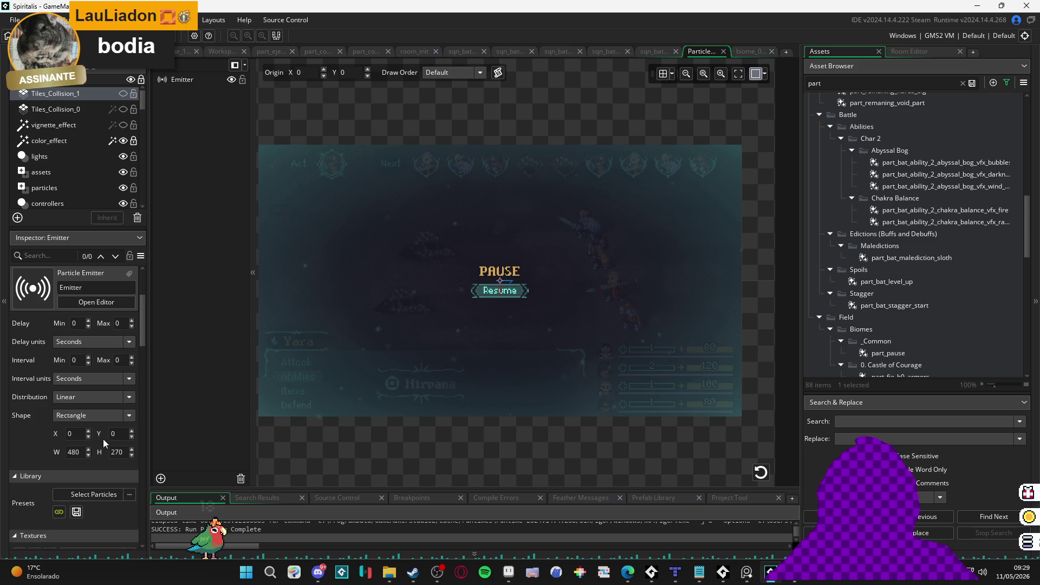
{"action": "scroll", "coordinate": [104, 438], "scroll_direction": "down", "scroll_amount": 6}
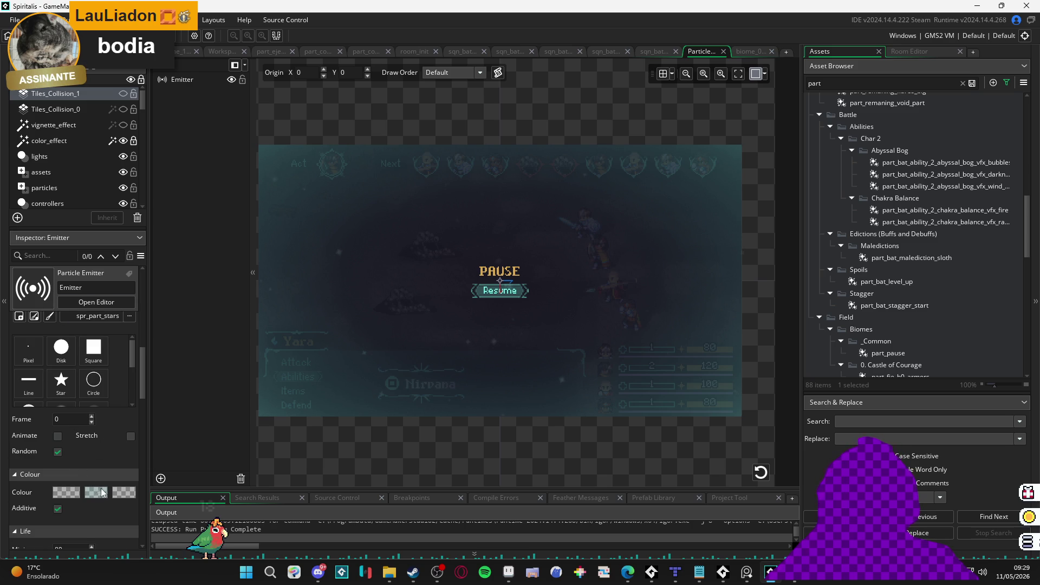
{"action": "left_click", "coordinate": [96, 492]}
{"action": "left_click_drag", "start_coordinate": [229, 129], "coordinate": [236, 129]}
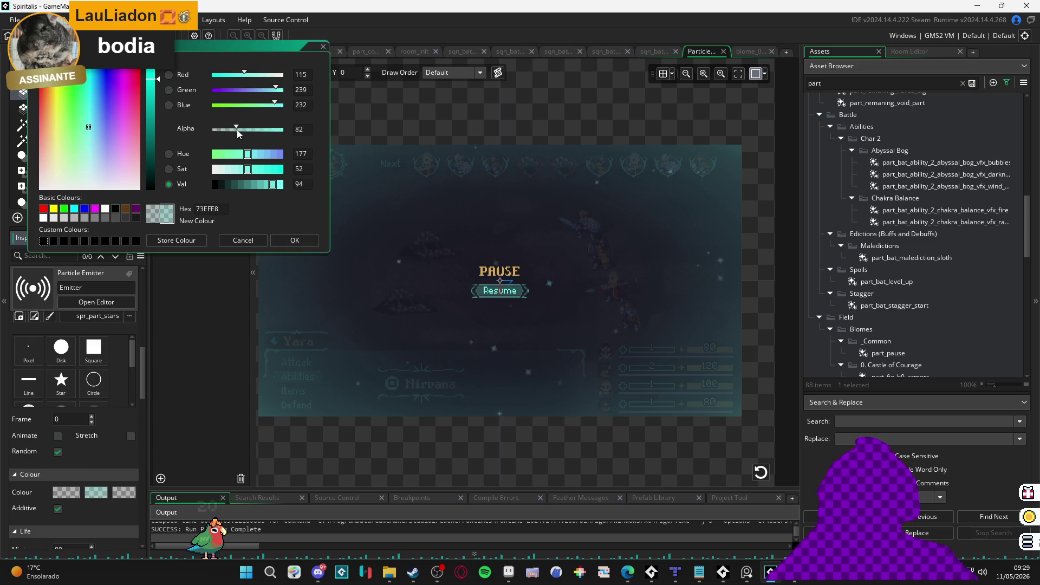
{"action": "left_click", "coordinate": [297, 241]}
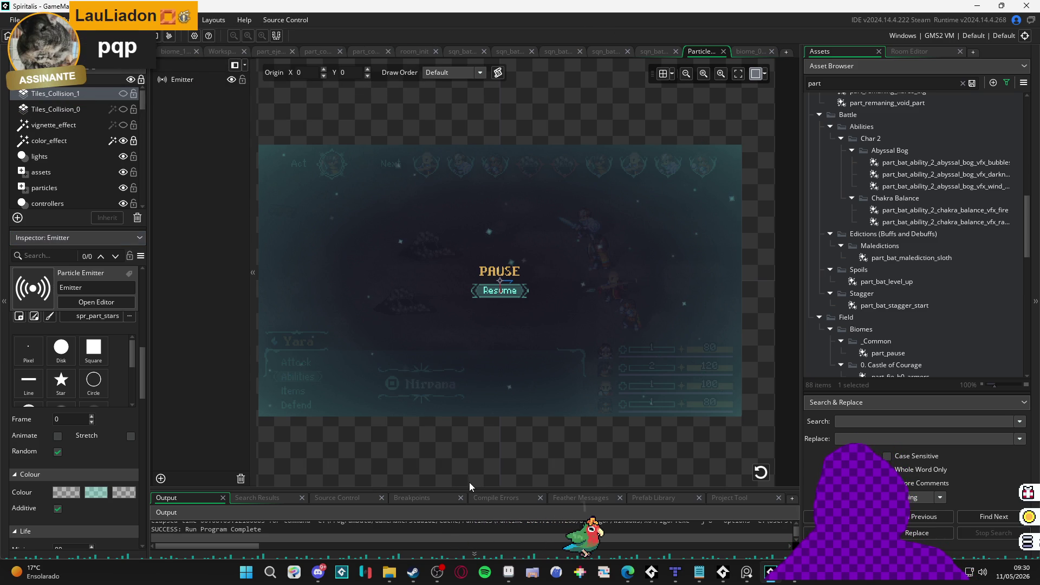
Step: Widen the preview area, centre-fit the canvas, and zoom and pan onto the pause backdrop
{"action": "left_click_drag", "start_coordinate": [469, 482], "coordinate": [480, 467]}
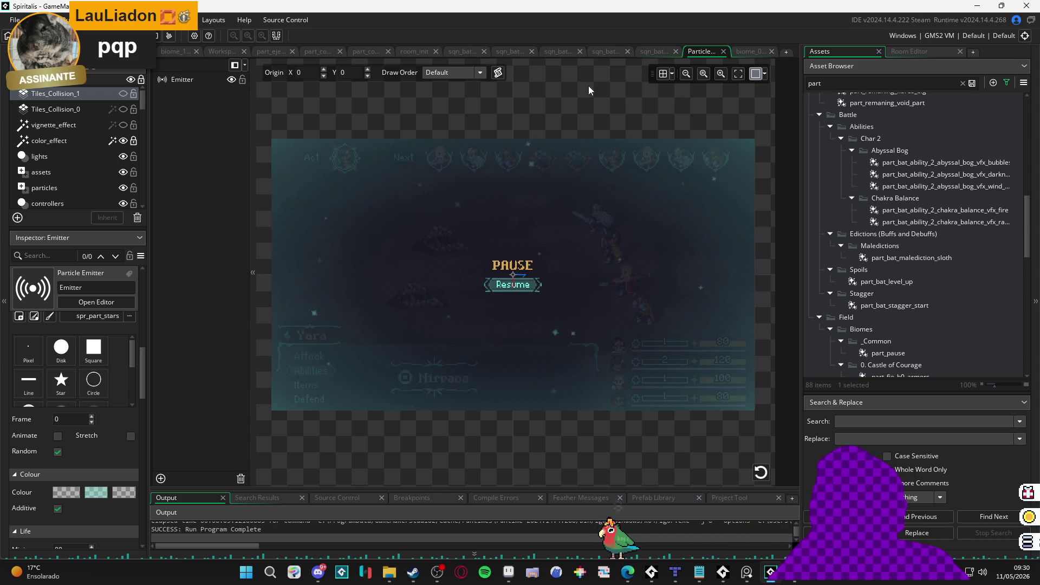
{"action": "left_click_drag", "start_coordinate": [802, 179], "coordinate": [964, 179]}
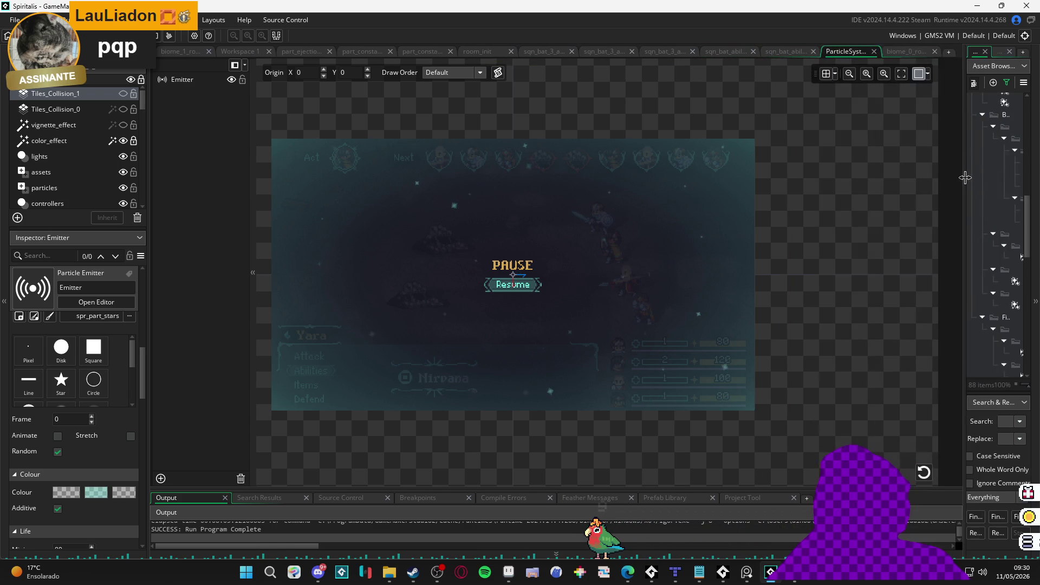
{"action": "left_click", "coordinate": [901, 73]}
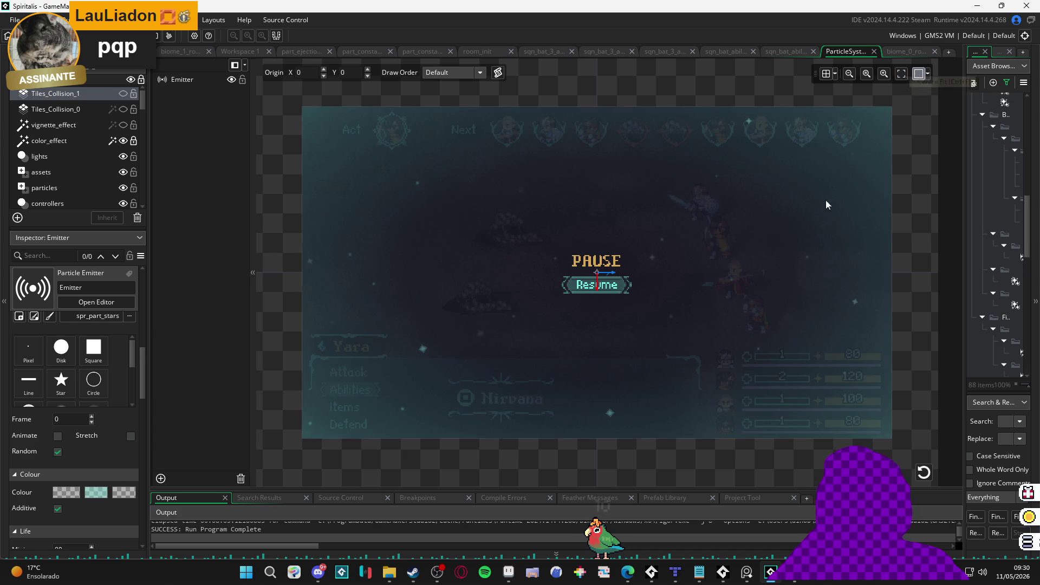
{"action": "scroll", "coordinate": [798, 223], "scroll_direction": "down", "scroll_amount": 2}
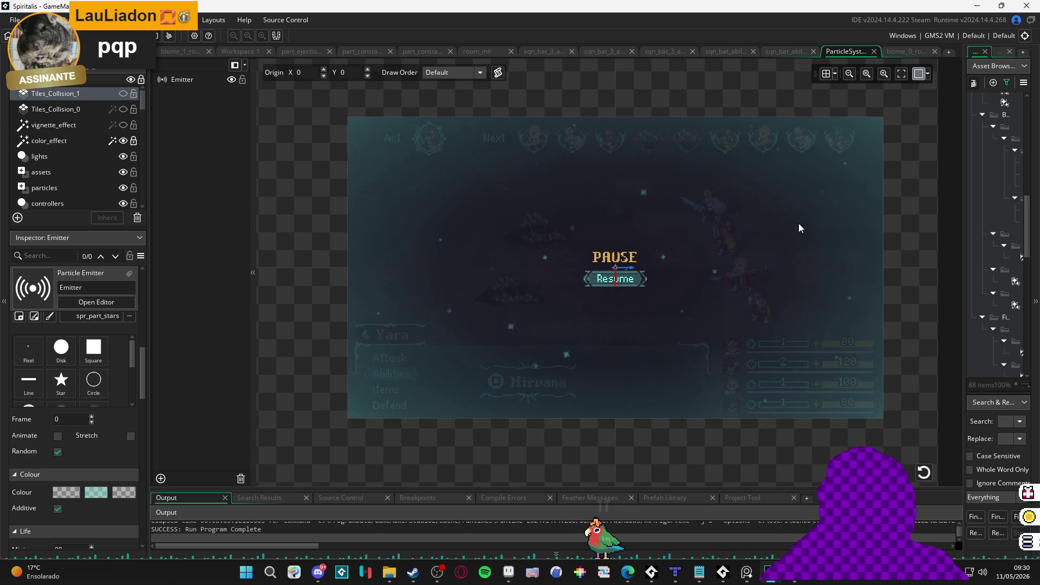
{"action": "scroll", "coordinate": [801, 223], "scroll_direction": "up", "scroll_amount": 1}
{"action": "scroll", "coordinate": [801, 223], "scroll_direction": "down", "scroll_amount": 1}
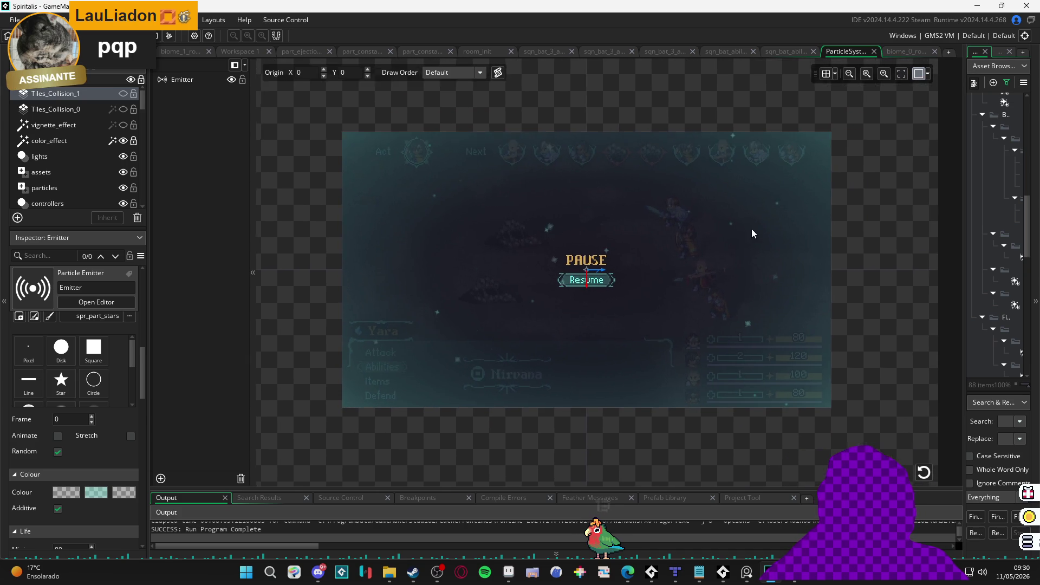
{"action": "scroll", "coordinate": [672, 232], "scroll_direction": "up", "scroll_amount": 2}
{"action": "scroll", "coordinate": [650, 227], "scroll_direction": "up", "scroll_amount": 1}
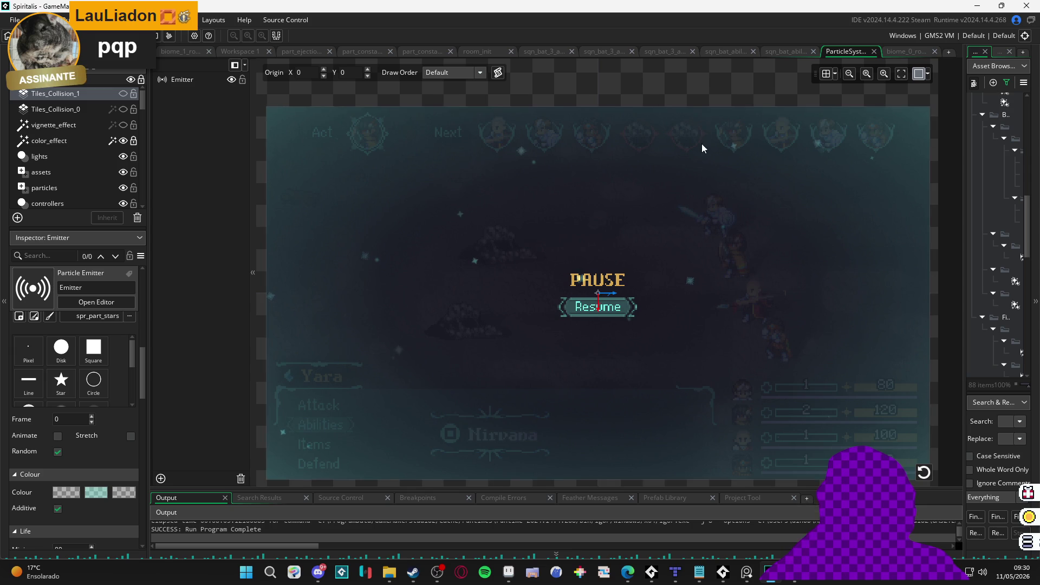
{"action": "left_click_drag", "start_coordinate": [701, 144], "coordinate": [691, 147]}
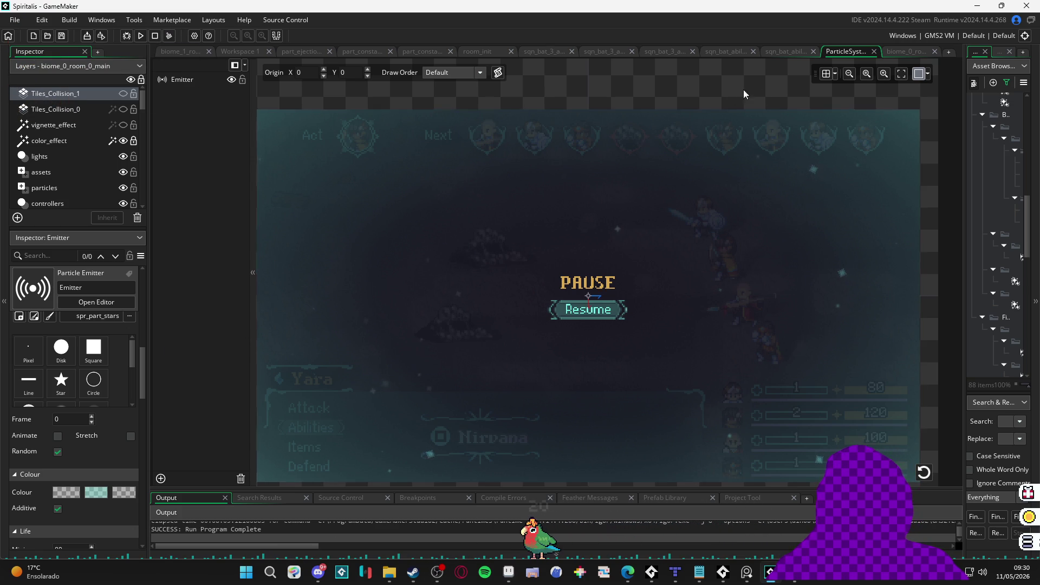
{"action": "left_click", "coordinate": [921, 75]}
{"action": "left_click", "coordinate": [920, 75]}
{"action": "left_click", "coordinate": [928, 74]}
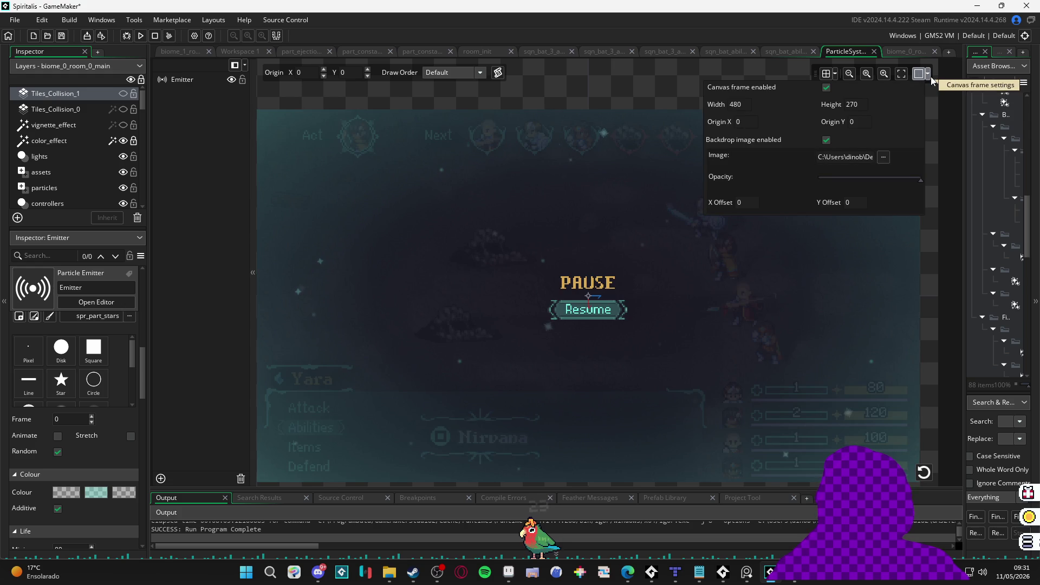
{"action": "left_click", "coordinate": [826, 88]}
{"action": "left_click", "coordinate": [825, 87]}
{"action": "left_click", "coordinate": [826, 140]}
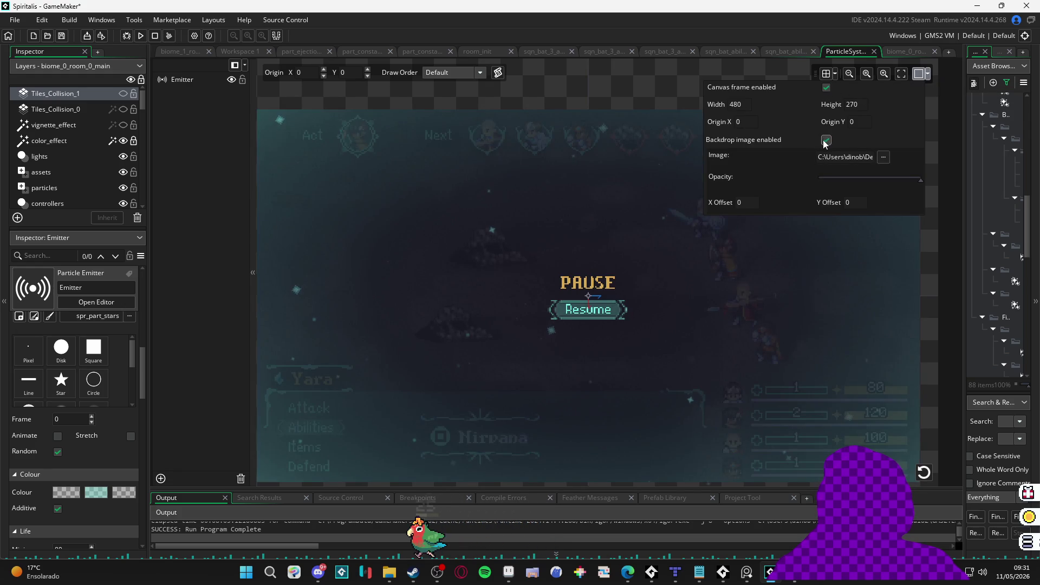
{"action": "left_click", "coordinate": [604, 85]}
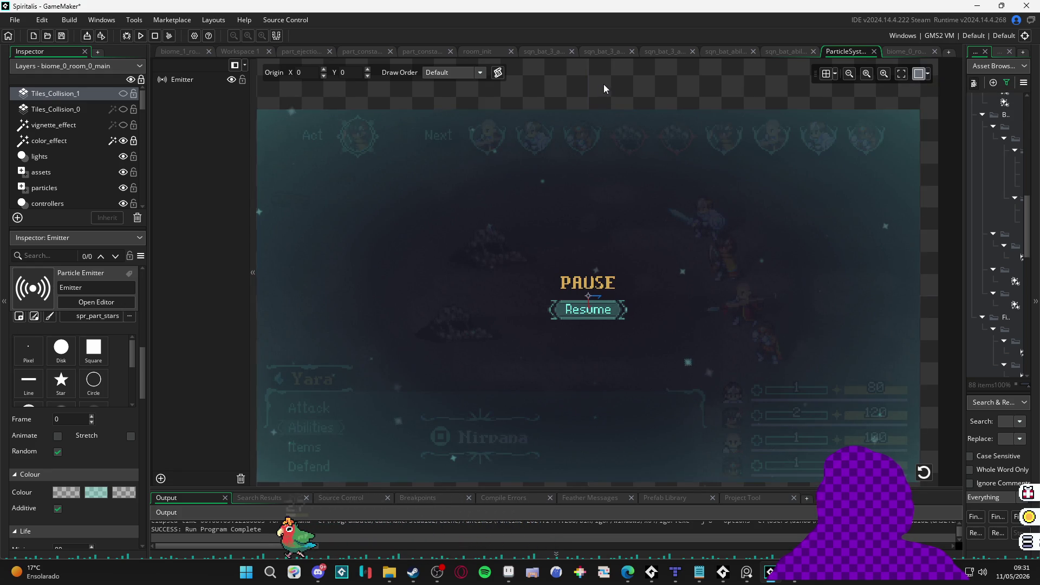
{"action": "mouse_move", "coordinate": [502, 300]}
{"action": "left_mouse_down"}
{"action": "mouse_move", "coordinate": [479, 298]}
{"action": "mouse_move", "coordinate": [524, 289]}
{"action": "mouse_move", "coordinate": [512, 274]}
{"action": "mouse_move", "coordinate": [508, 285]}
{"action": "left_mouse_up"}
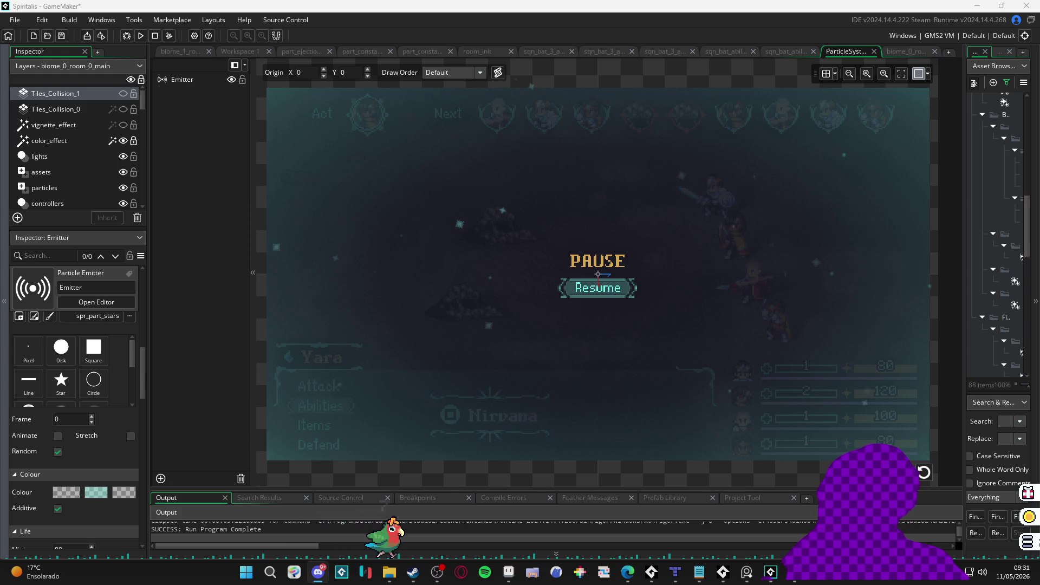
{"action": "left_click", "coordinate": [389, 572]}
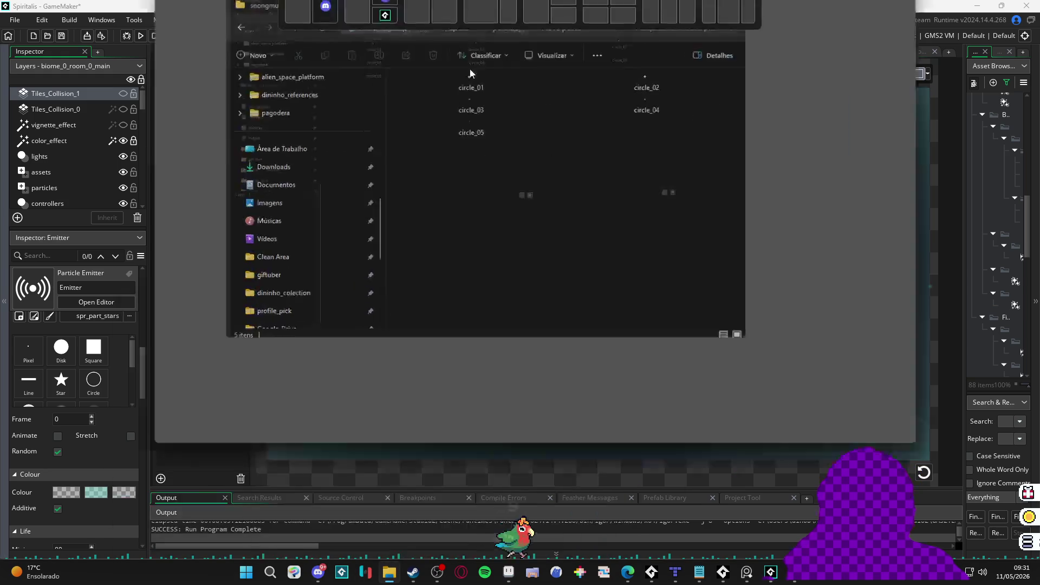
{"action": "left_click", "coordinate": [77, 237]}
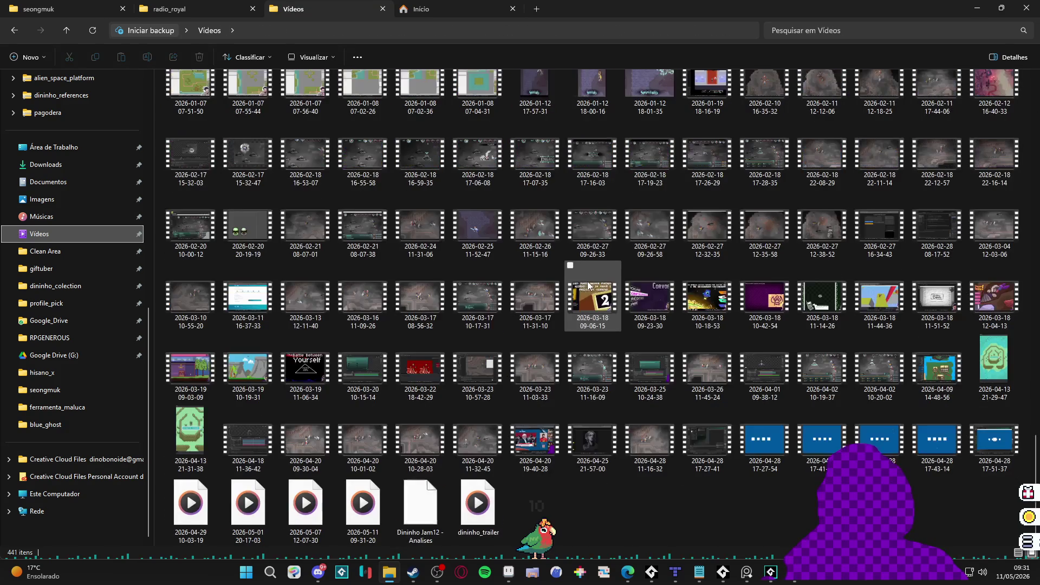
{"action": "left_click", "coordinate": [379, 512]}
{"action": "mouse_move", "coordinate": [378, 515]}
{"action": "left_mouse_down"}
{"action": "mouse_move", "coordinate": [390, 533]}
{"action": "mouse_move", "coordinate": [318, 572]}
{"action": "left_mouse_up"}
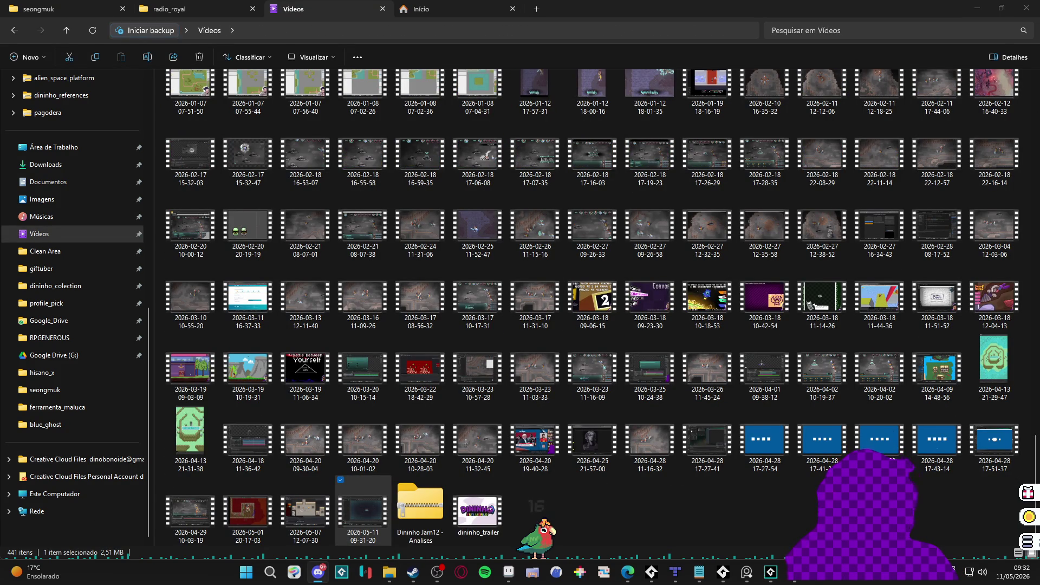
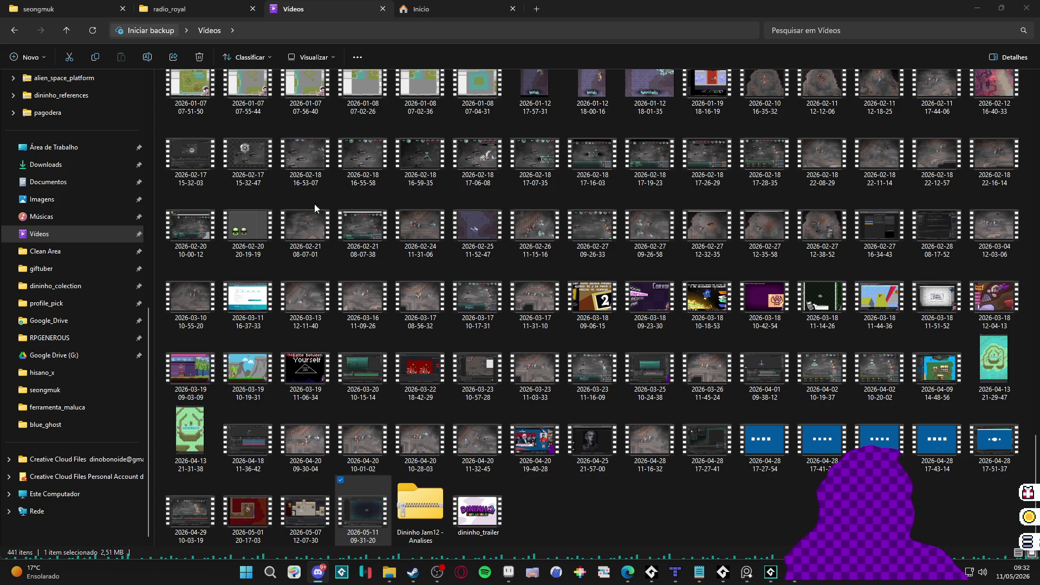
Step: Switch from File Explorer's Vídeos folder to the GameMaker project showing the pause-screen room
{"action": "key", "text": "alt+Tab"}
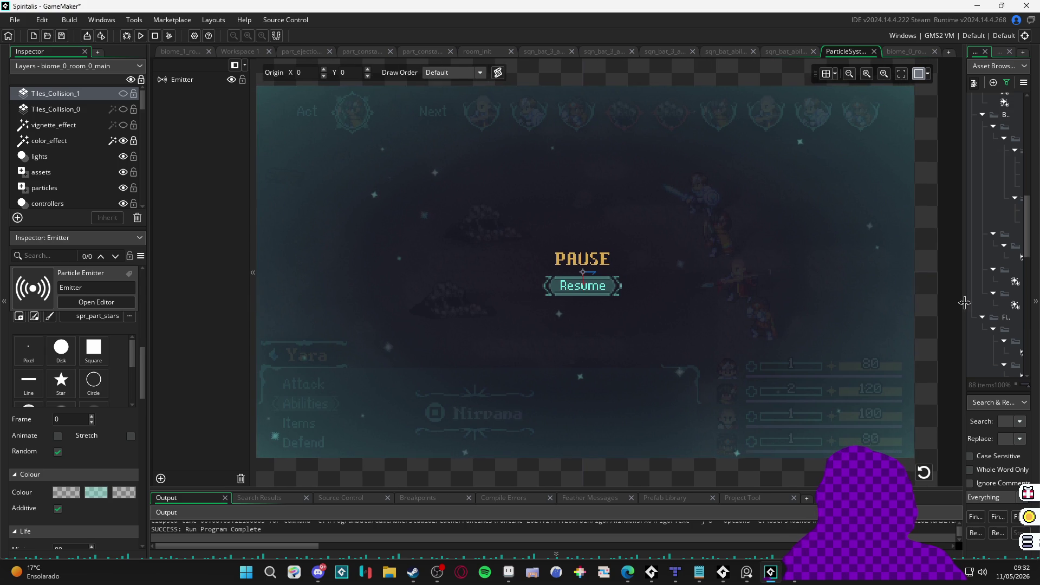
Step: Widen the asset list, recentre the pause-screen room and enlarge Output, then go to Figma's Spiritalis design
{"action": "left_click_drag", "start_coordinate": [964, 302], "coordinate": [739, 299]}
{"action": "scroll", "coordinate": [584, 276], "scroll_direction": "down", "scroll_amount": 3}
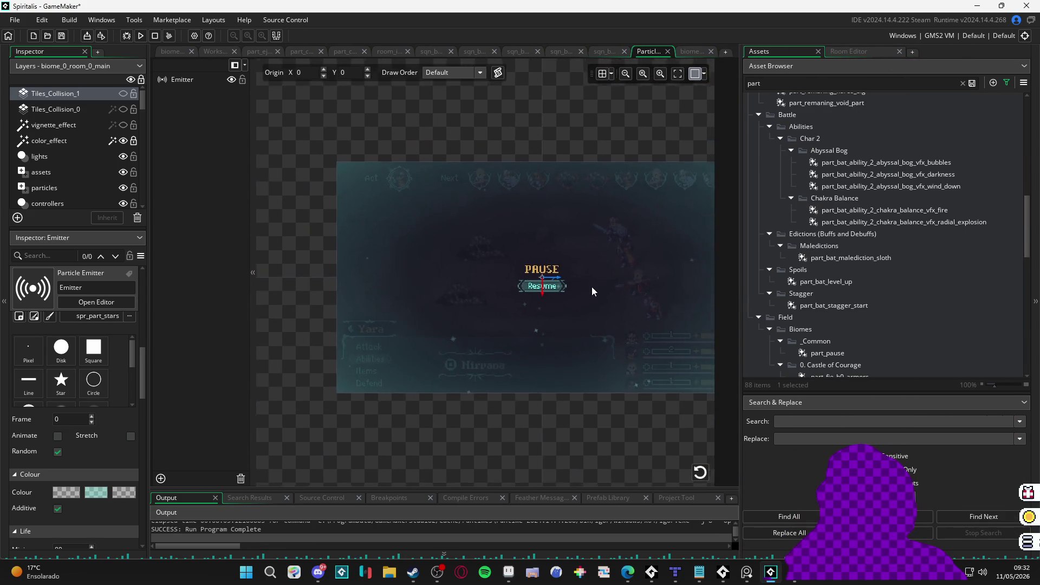
{"action": "left_click_drag", "start_coordinate": [591, 287], "coordinate": [530, 307]}
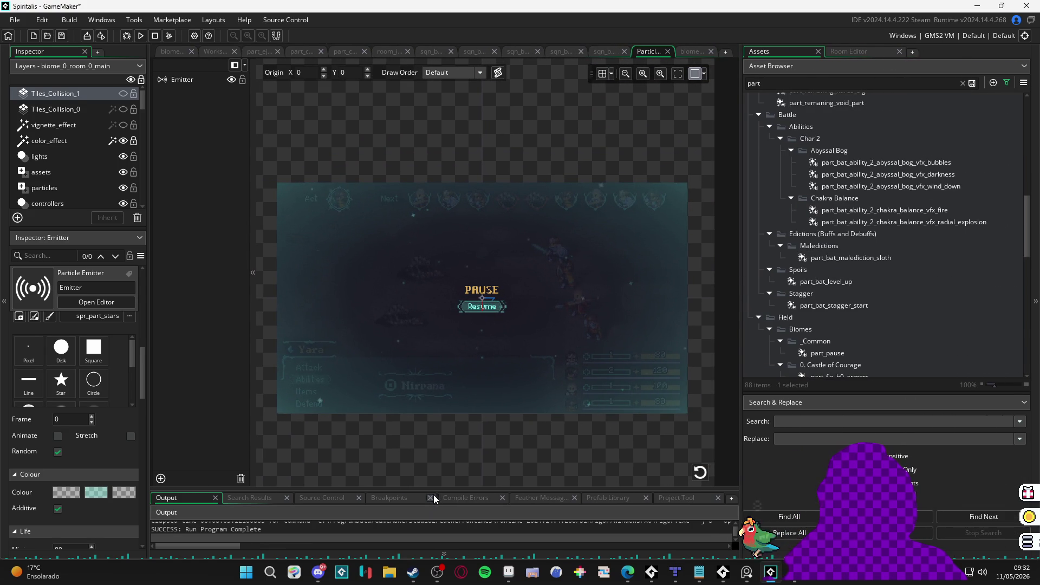
{"action": "left_click_drag", "start_coordinate": [433, 494], "coordinate": [434, 480]}
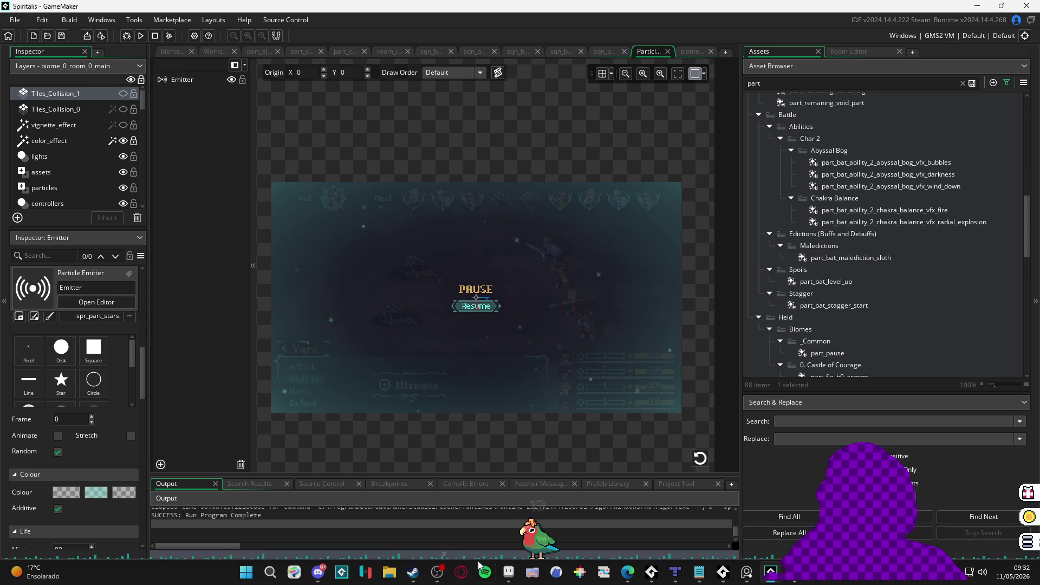
{"action": "left_click", "coordinate": [788, 574]}
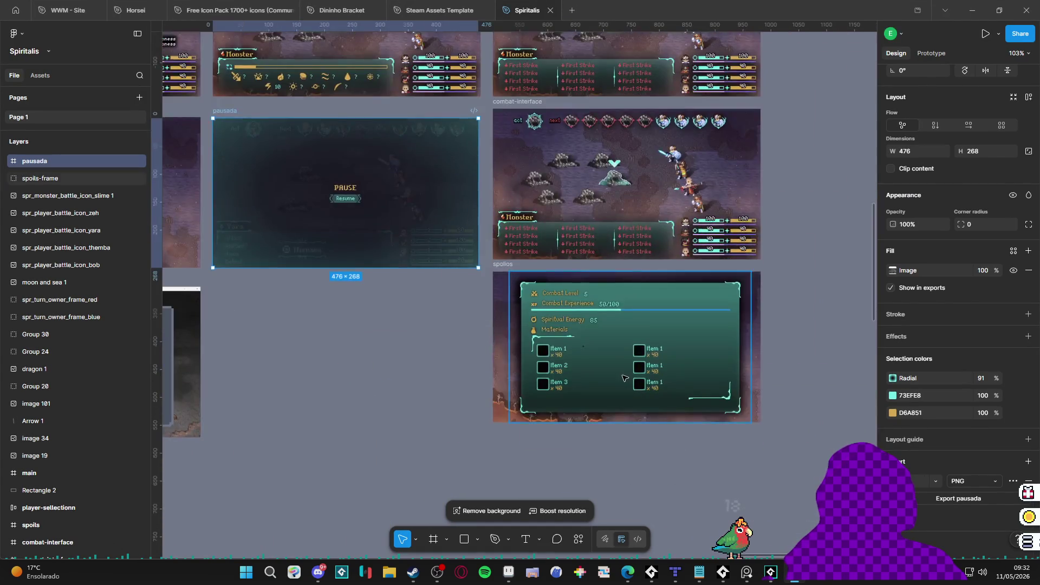
Step: Zoom in on the spoils frame's Materials slots below Combat Level 5 and Spiritual Energy 85
{"action": "scroll", "coordinate": [624, 377], "scroll_direction": "up", "scroll_amount": 10}
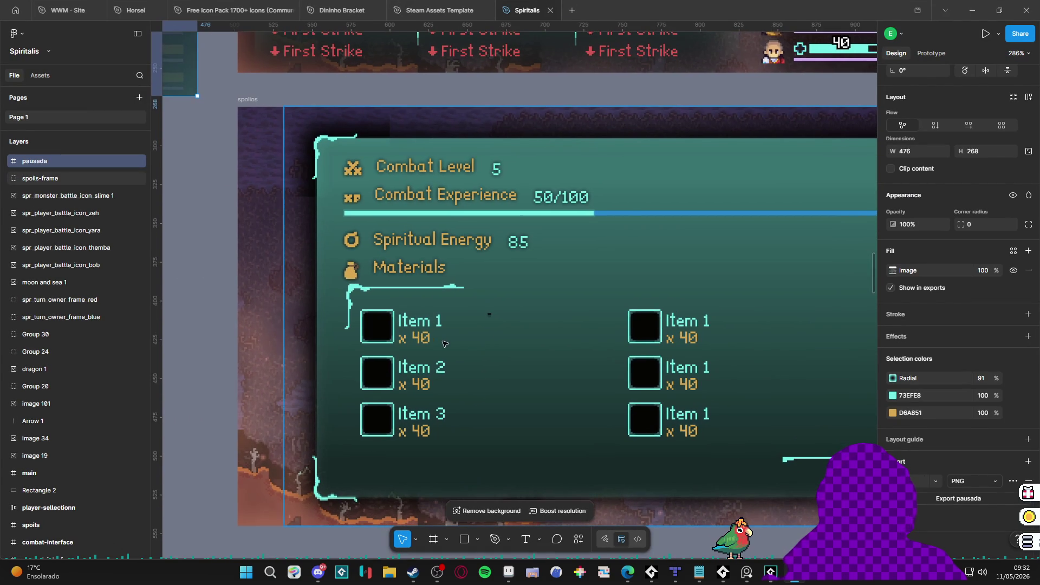
{"action": "scroll", "coordinate": [389, 337], "scroll_direction": "down", "scroll_amount": 2}
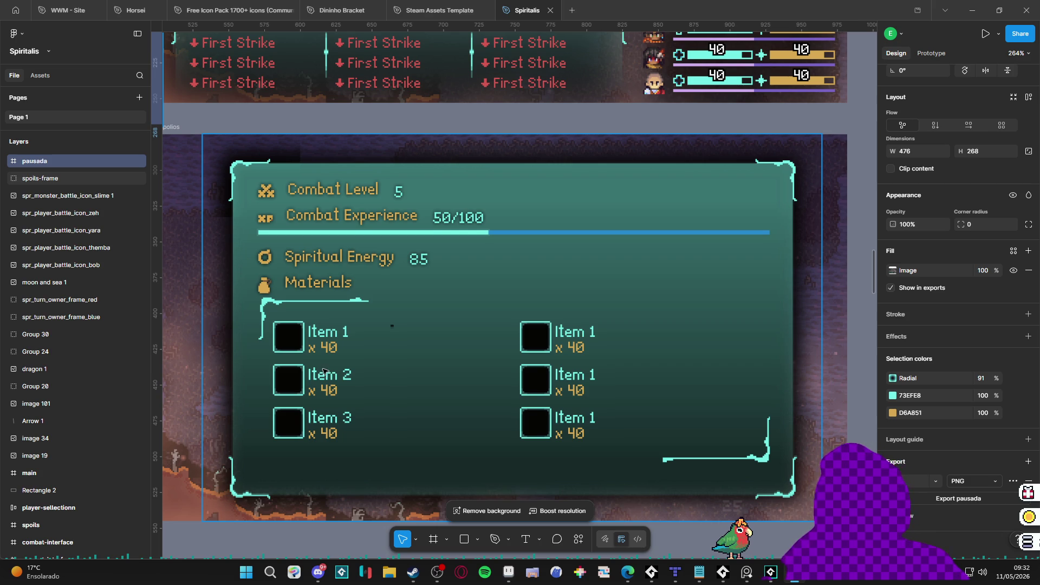
Step: Open the spoils folder under RPGENEROUS > interface in File Explorer
{"action": "left_click", "coordinate": [390, 573]}
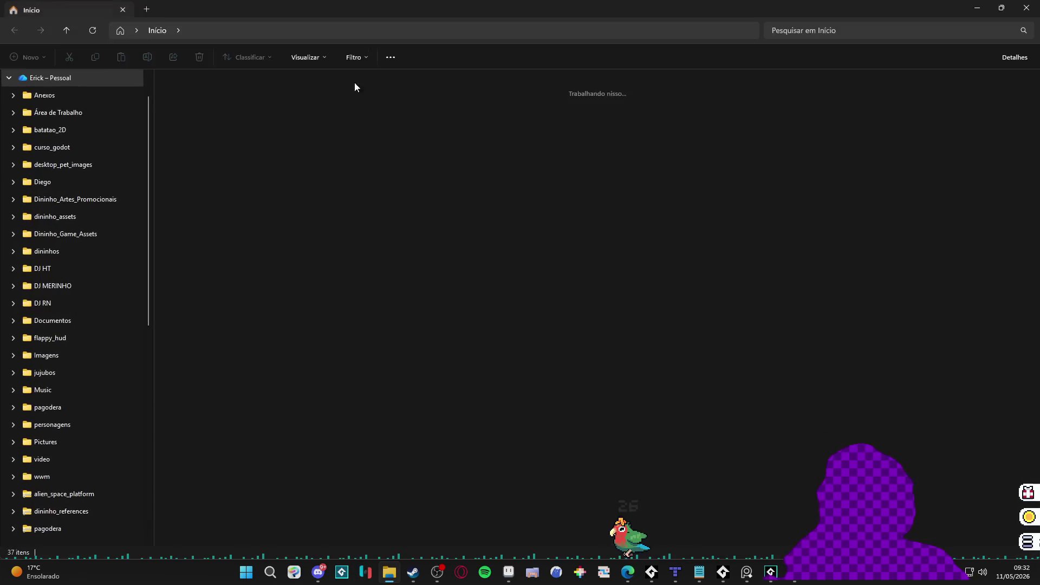
{"action": "scroll", "coordinate": [70, 477], "scroll_direction": "down", "scroll_amount": 5}
{"action": "scroll", "coordinate": [75, 491], "scroll_direction": "down", "scroll_amount": 3}
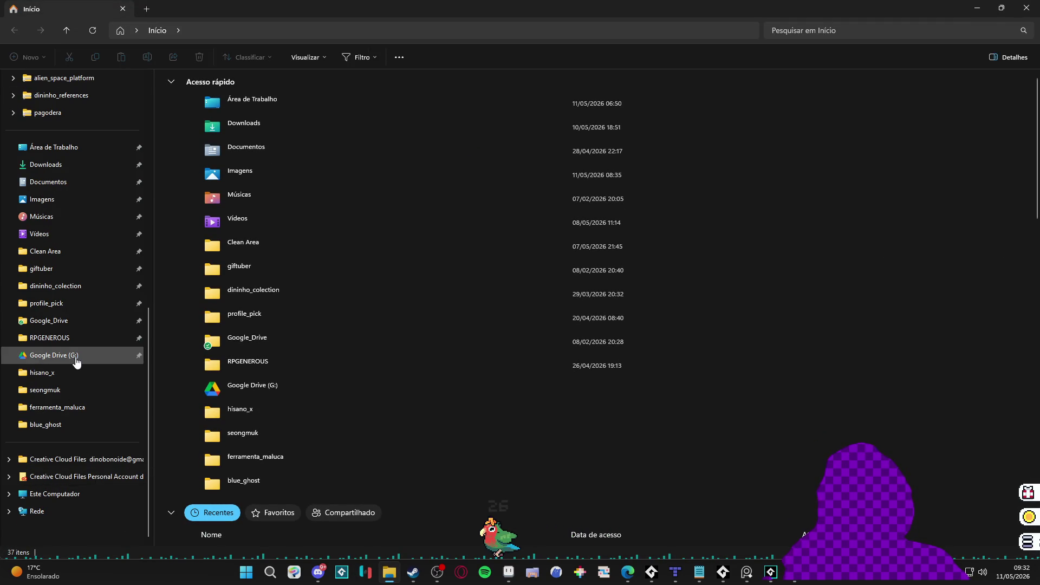
{"action": "left_click", "coordinate": [81, 339]}
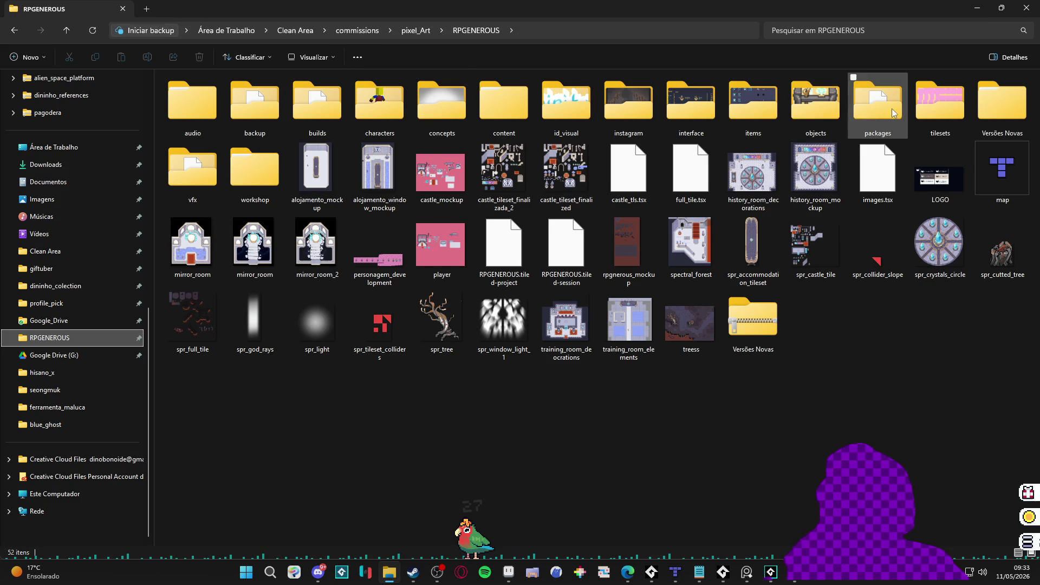
{"action": "double_click", "coordinate": [714, 104]}
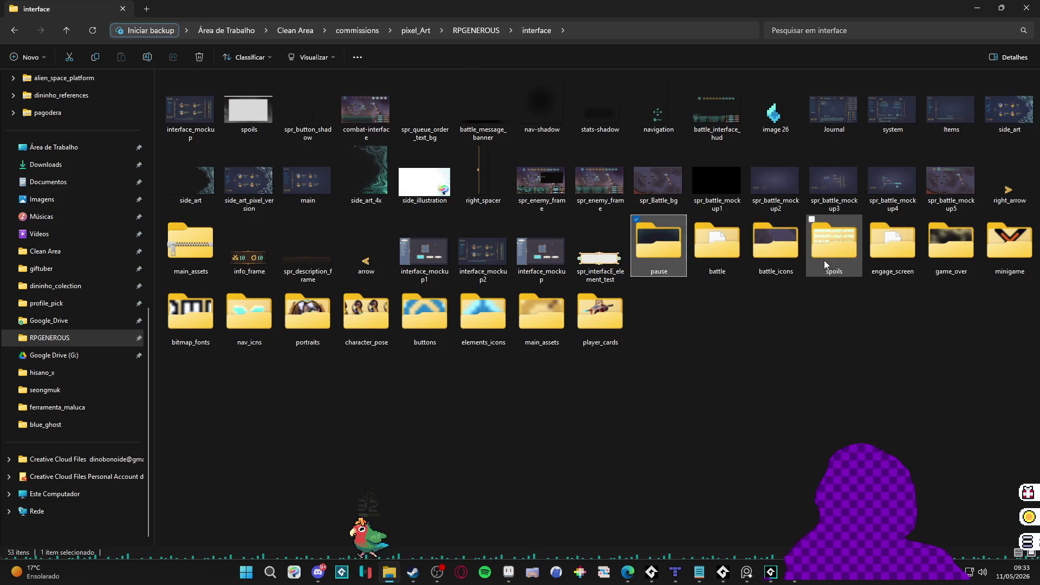
{"action": "double_click", "coordinate": [824, 260]}
Step: Preview spr_spoils_card, spoils_card and spr_interface_spoil_frame, closing each viewer
{"action": "double_click", "coordinate": [605, 196]}
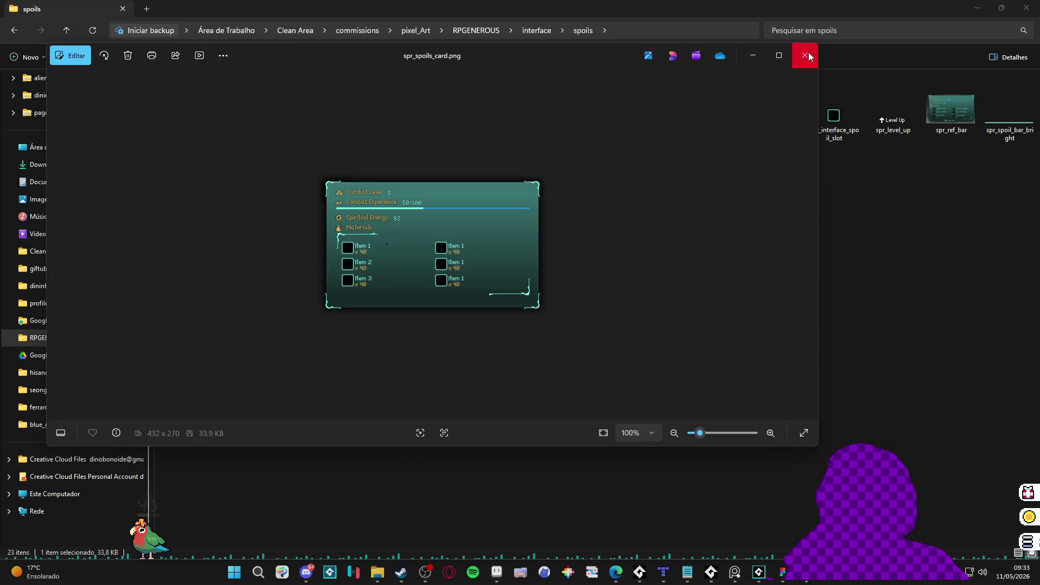
{"action": "left_click", "coordinate": [806, 53]}
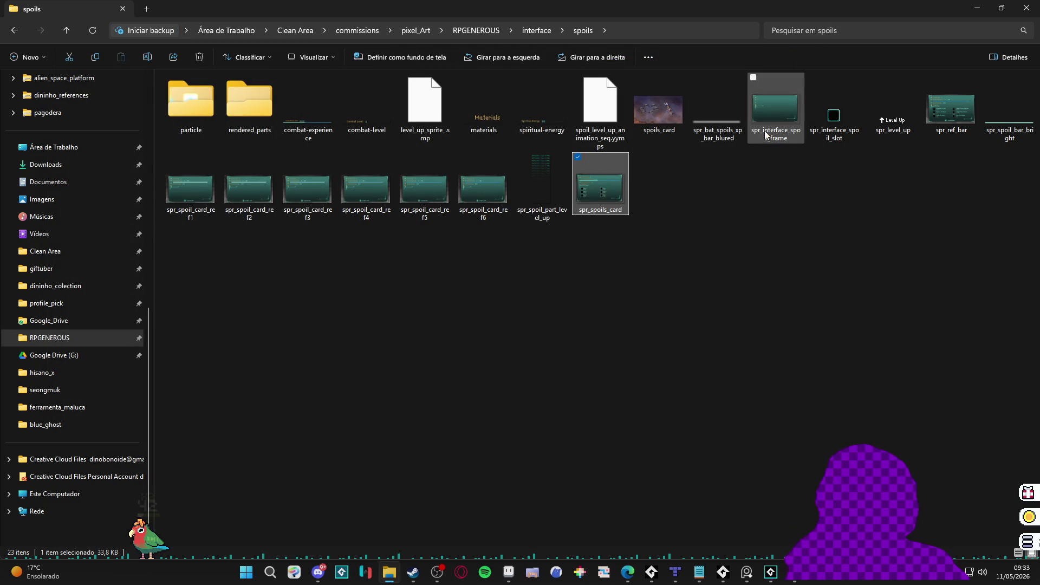
{"action": "double_click", "coordinate": [675, 118]}
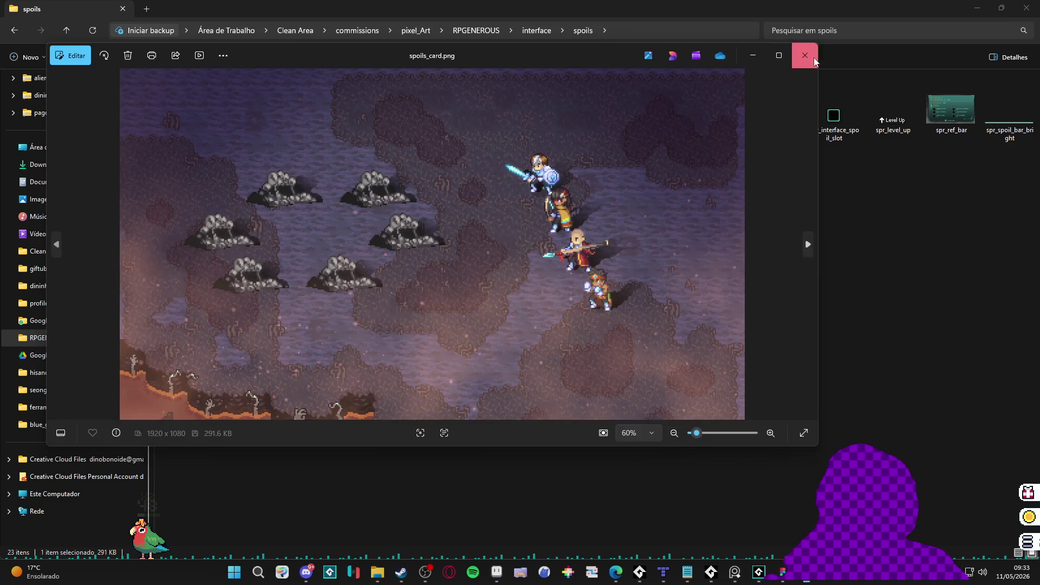
{"action": "key", "text": "Escape"}
{"action": "double_click", "coordinate": [765, 121]}
{"action": "key", "text": "Escape"}
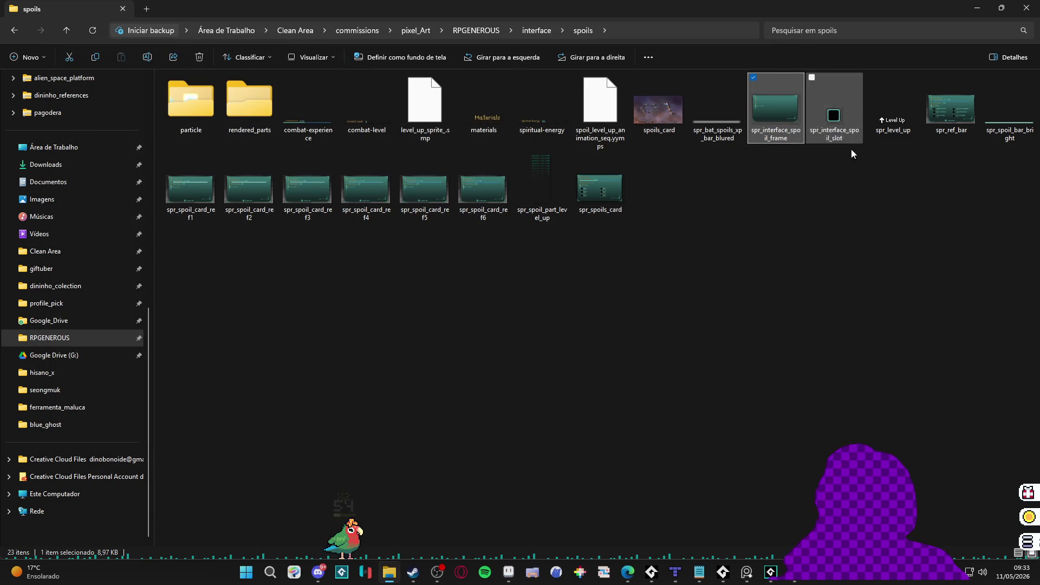
Step: Group the spoils folder's files by type
{"action": "right_click", "coordinate": [865, 193]}
{"action": "mouse_move", "coordinate": [961, 247]}
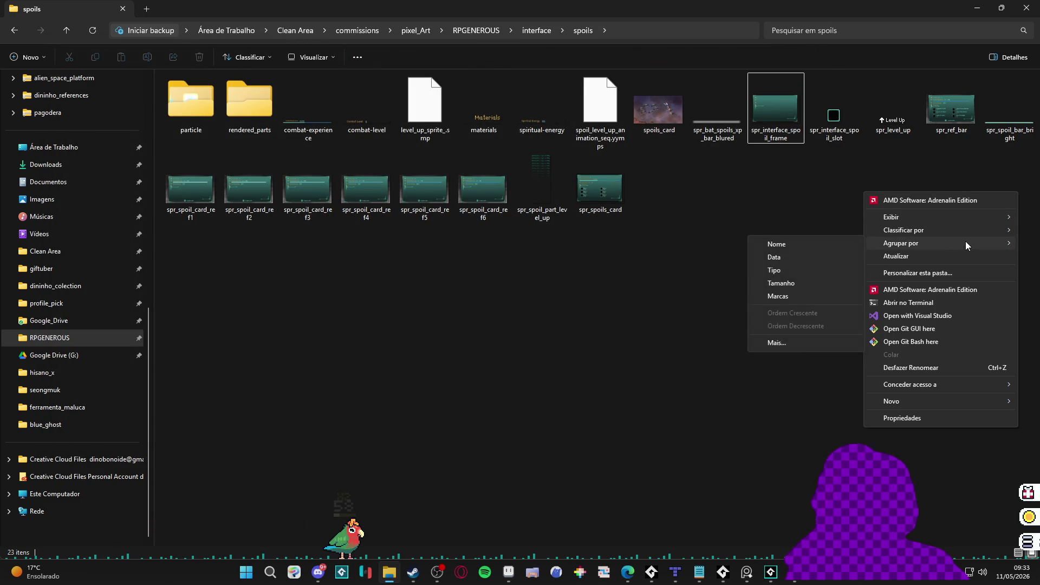
{"action": "left_click", "coordinate": [796, 271]}
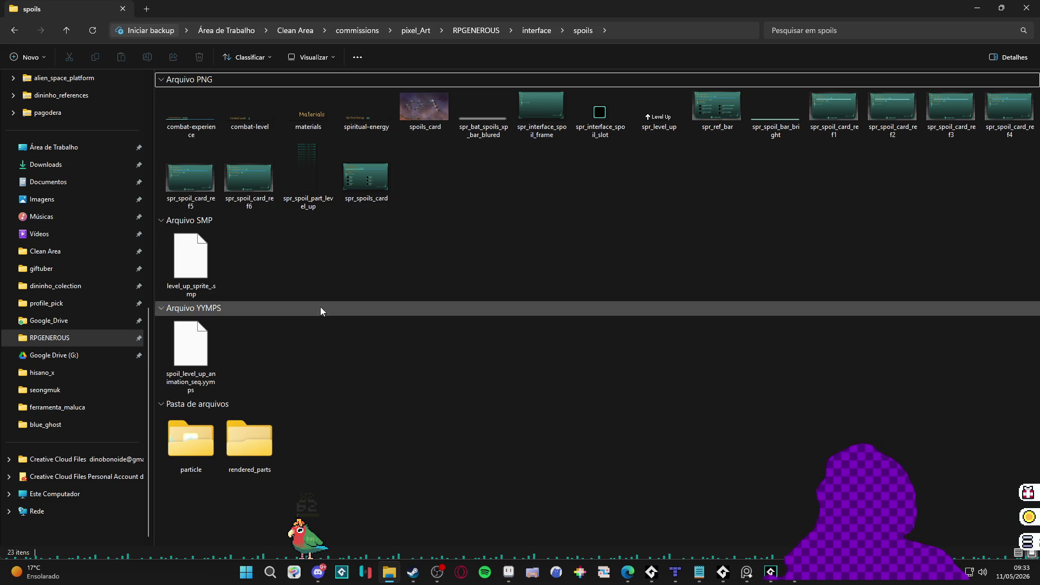
Step: Return to the interface folder and step through the s-named files to the battle mockups
{"action": "left_click", "coordinate": [9, 34]}
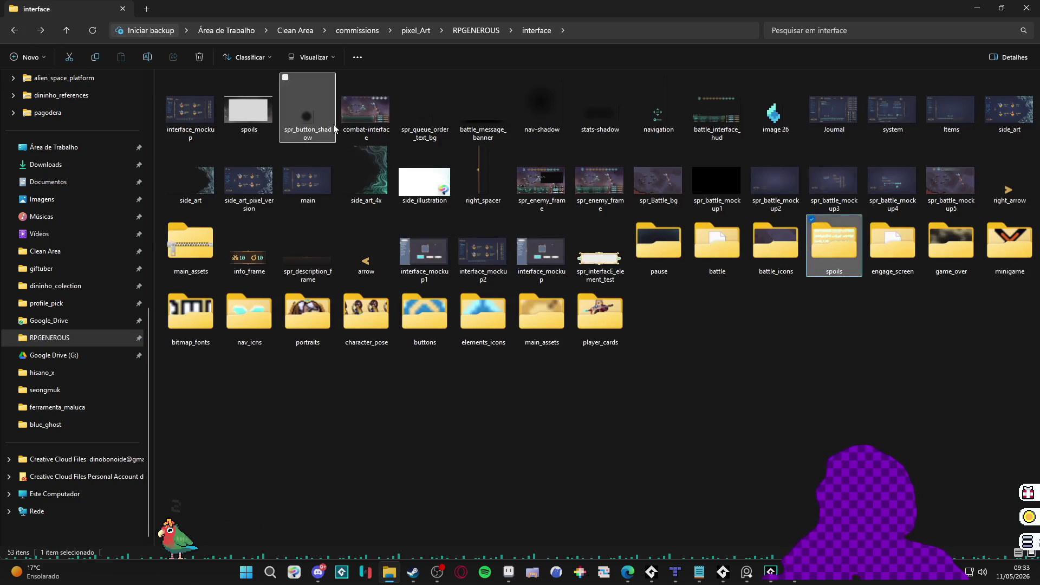
{"action": "key", "text": "s"}
{"action": "key", "text": "s"}
{"action": "key", "text": "s"}
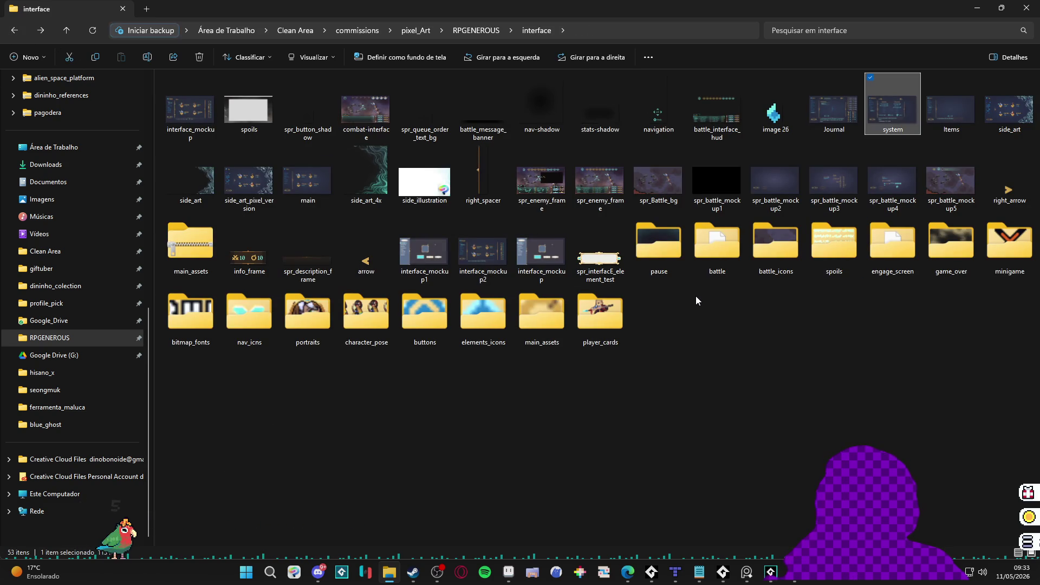
{"action": "key", "text": "s"}
{"action": "key", "text": "s"}
{"action": "key", "text": "s"}
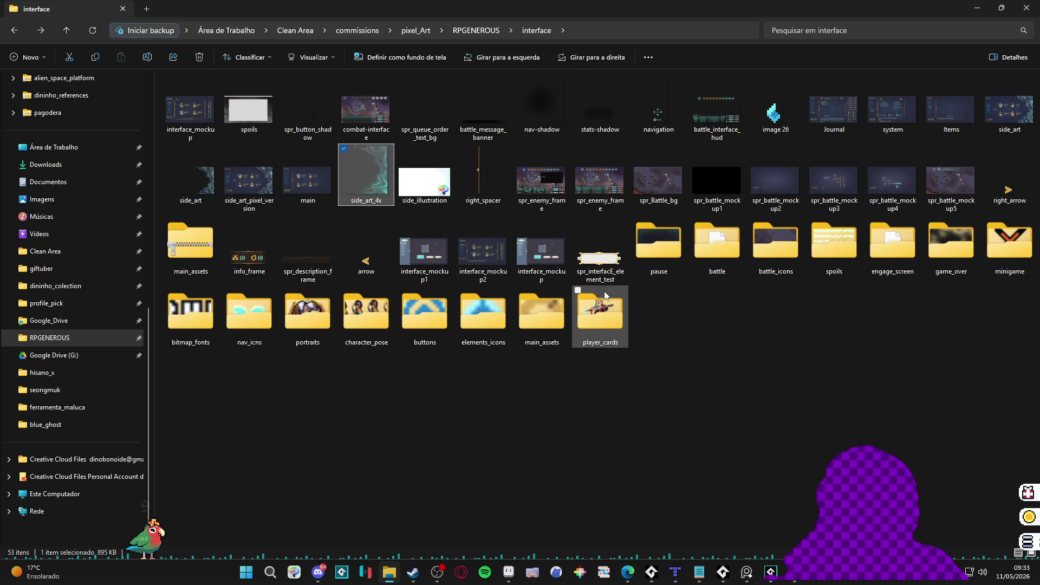
{"action": "key", "text": "s"}
{"action": "key", "text": "s"}
{"action": "key", "text": "s"}
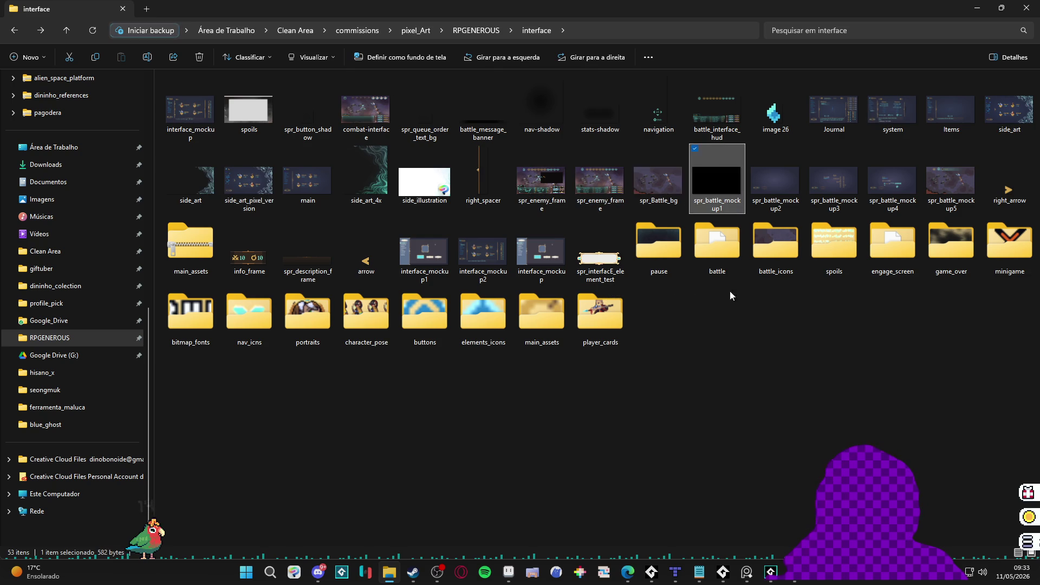
Step: Preview the spoils image, then open interface_mockup in Aseprite
{"action": "right_click", "coordinate": [765, 371]}
{"action": "left_click", "coordinate": [241, 122]}
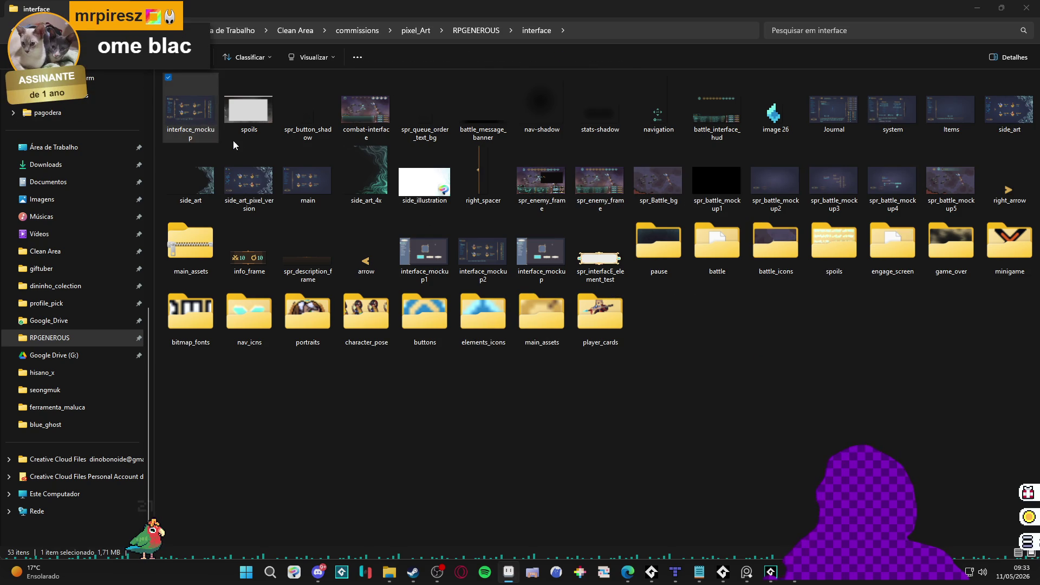
{"action": "double_click", "coordinate": [245, 116]}
{"action": "left_click", "coordinate": [804, 56]}
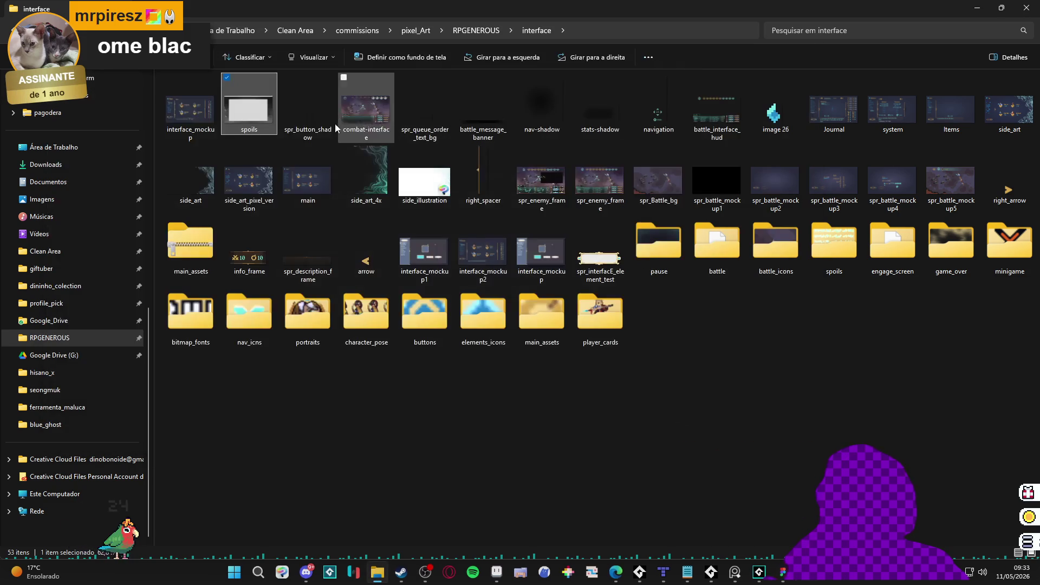
{"action": "left_click", "coordinate": [187, 106]}
{"action": "double_click", "coordinate": [190, 109]}
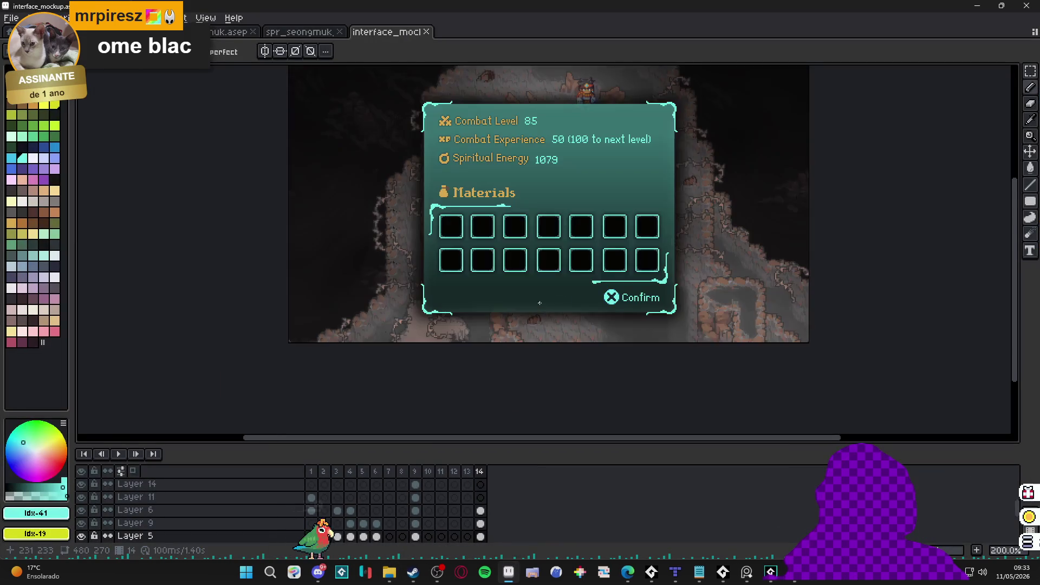
Step: Pan and zoom around the interface mockup canvas in Aseprite
{"action": "left_click_drag", "start_coordinate": [539, 302], "coordinate": [498, 360]}
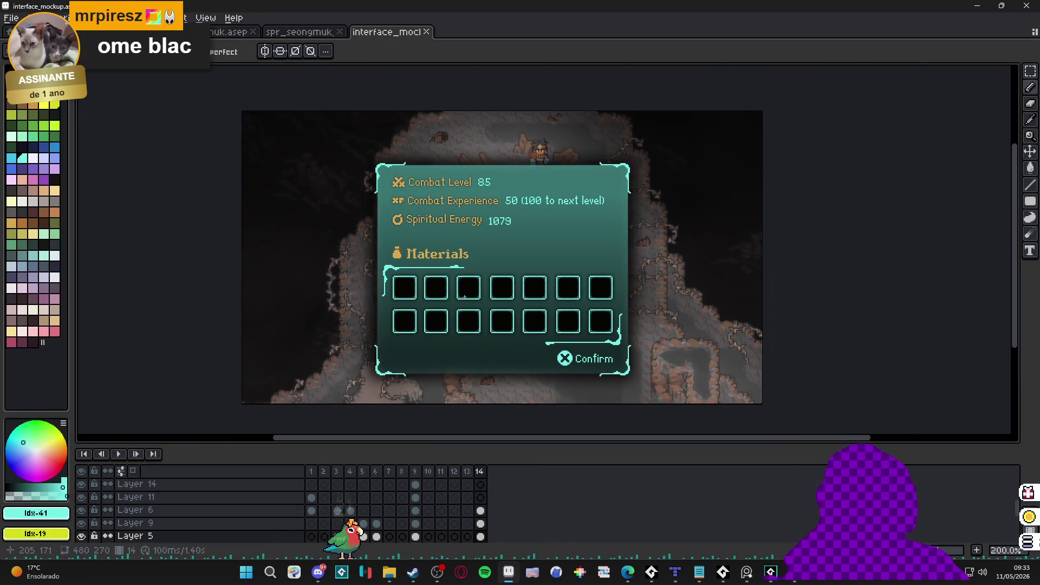
{"action": "scroll", "coordinate": [465, 296], "scroll_direction": "up", "scroll_amount": 2}
{"action": "scroll", "coordinate": [376, 288], "scroll_direction": "up", "scroll_amount": 1}
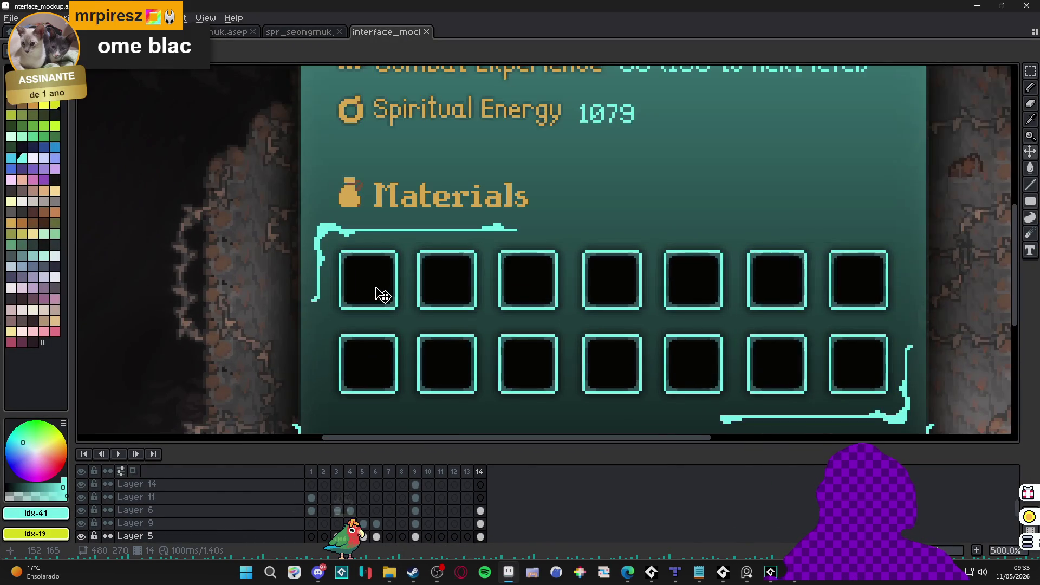
{"action": "scroll", "coordinate": [384, 294], "scroll_direction": "down", "scroll_amount": 2}
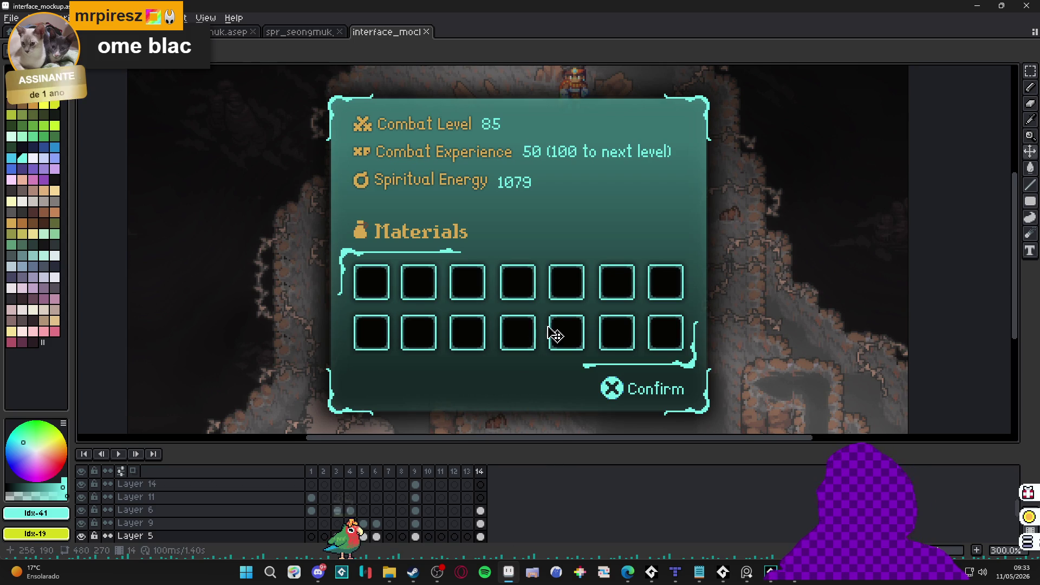
Step: In File Explorer, go to interface > spoils and select spr_interface_spoil_slot
{"action": "left_click", "coordinate": [388, 573]}
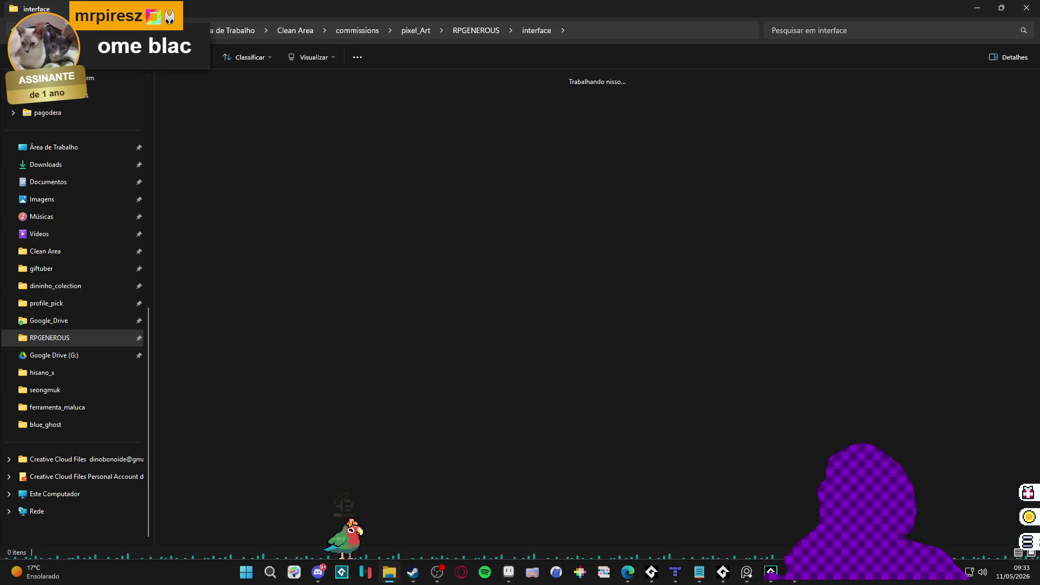
{"action": "key", "text": "alt+Up"}
{"action": "double_click", "coordinate": [681, 126]}
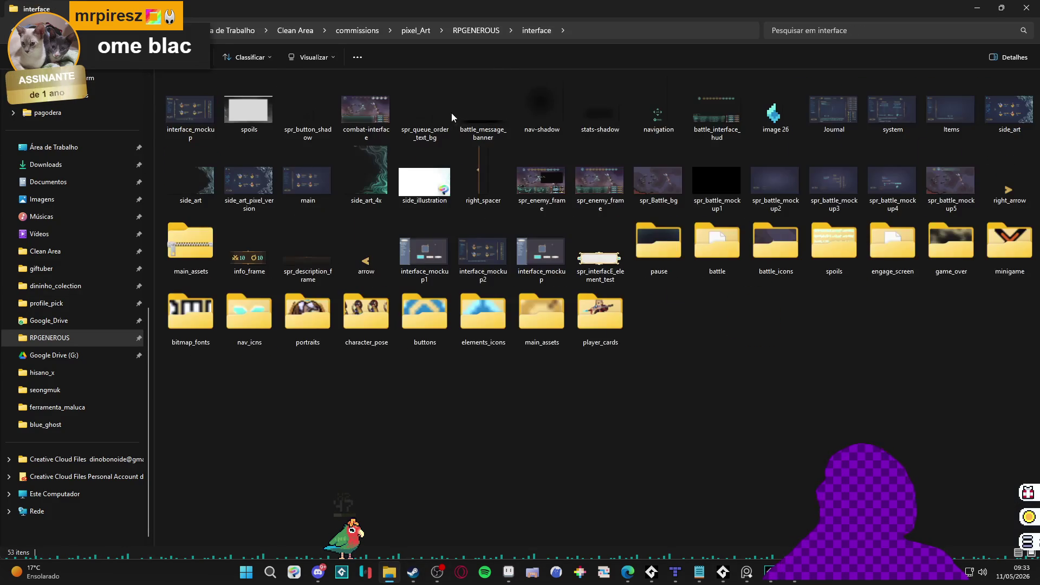
{"action": "key", "text": "Return"}
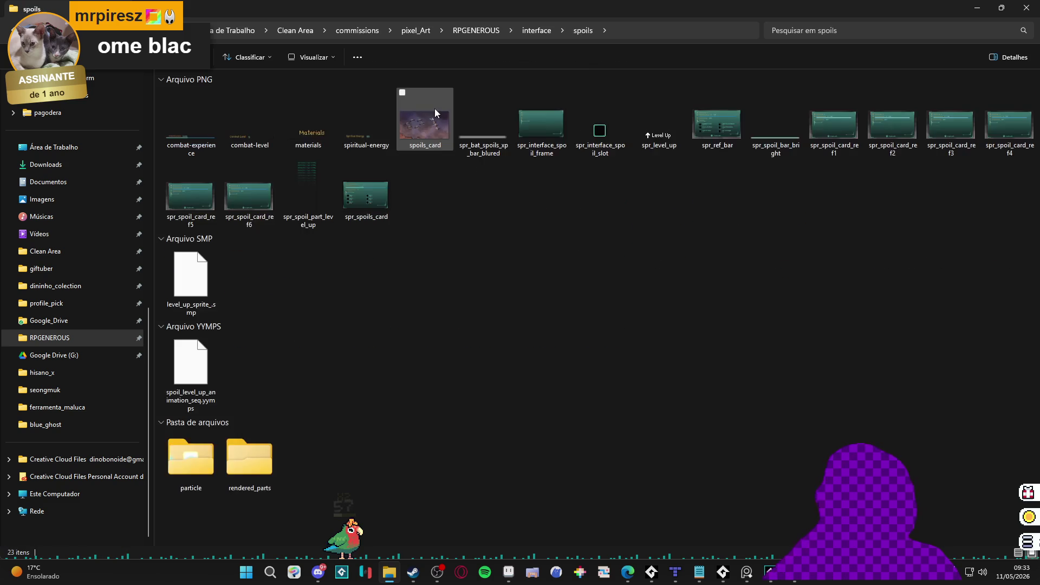
{"action": "left_click", "coordinate": [608, 146]}
Step: Open spr_interface_spoil_slot in Aseprite as a new 30×30 document
{"action": "mouse_move", "coordinate": [608, 147]}
{"action": "left_mouse_down"}
{"action": "mouse_move", "coordinate": [658, 317]}
{"action": "mouse_move", "coordinate": [542, 574]}
{"action": "mouse_move", "coordinate": [508, 580]}
{"action": "left_mouse_up"}
{"action": "left_click_drag", "start_coordinate": [610, 22], "coordinate": [570, 141]}
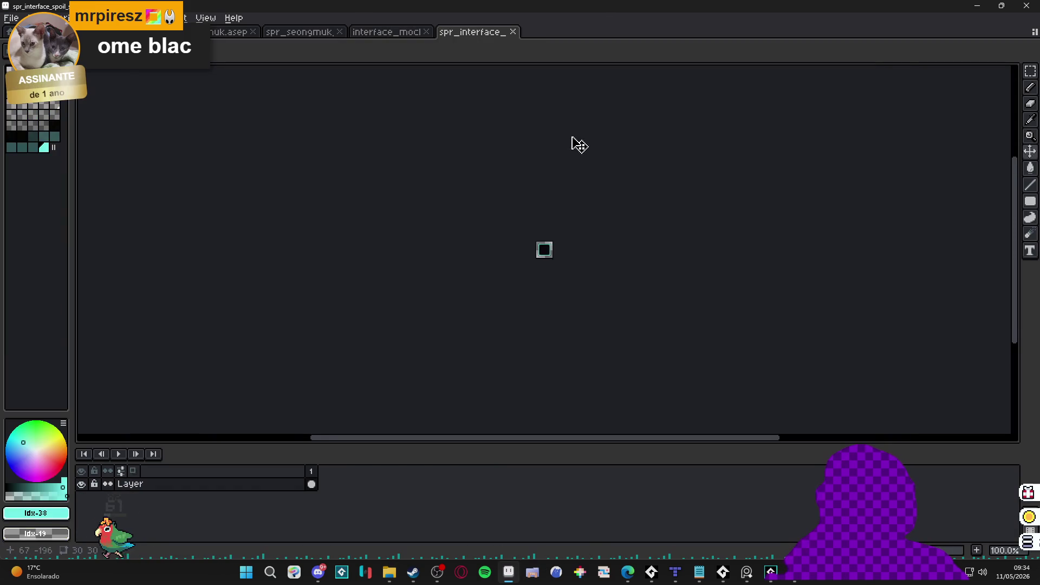
{"action": "scroll", "coordinate": [541, 284], "scroll_direction": "up", "scroll_amount": 6}
Step: Back on interface_mockup, test-nudge the central slot piece and restore its position
{"action": "left_click", "coordinate": [401, 31]}
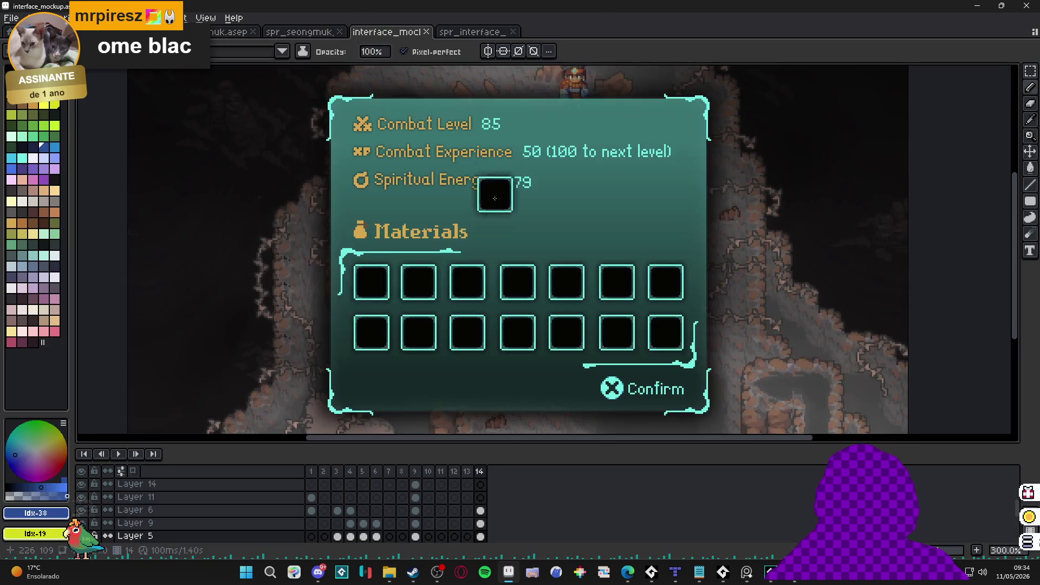
{"action": "scroll", "coordinate": [552, 279], "scroll_direction": "up", "scroll_amount": 4}
{"action": "mouse_move", "coordinate": [552, 279]}
{"action": "left_mouse_down"}
{"action": "mouse_move", "coordinate": [541, 281]}
{"action": "mouse_move", "coordinate": [550, 281]}
{"action": "left_mouse_up"}
{"action": "key", "text": "Return"}
{"action": "scroll", "coordinate": [548, 267], "scroll_direction": "down", "scroll_amount": 2}
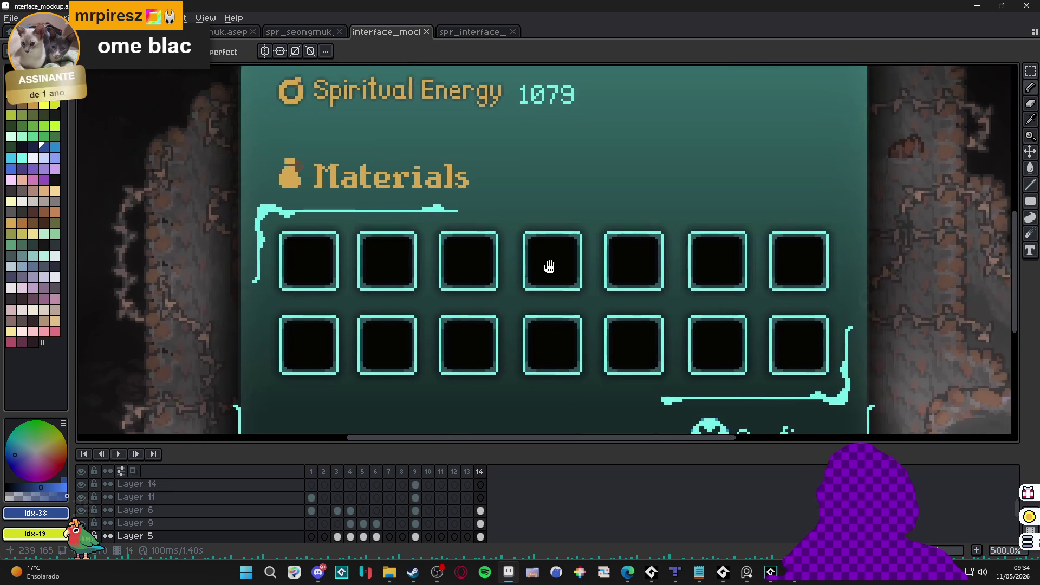
{"action": "scroll", "coordinate": [278, 260], "scroll_direction": "up", "scroll_amount": 2}
{"action": "scroll", "coordinate": [301, 238], "scroll_direction": "up", "scroll_amount": 2}
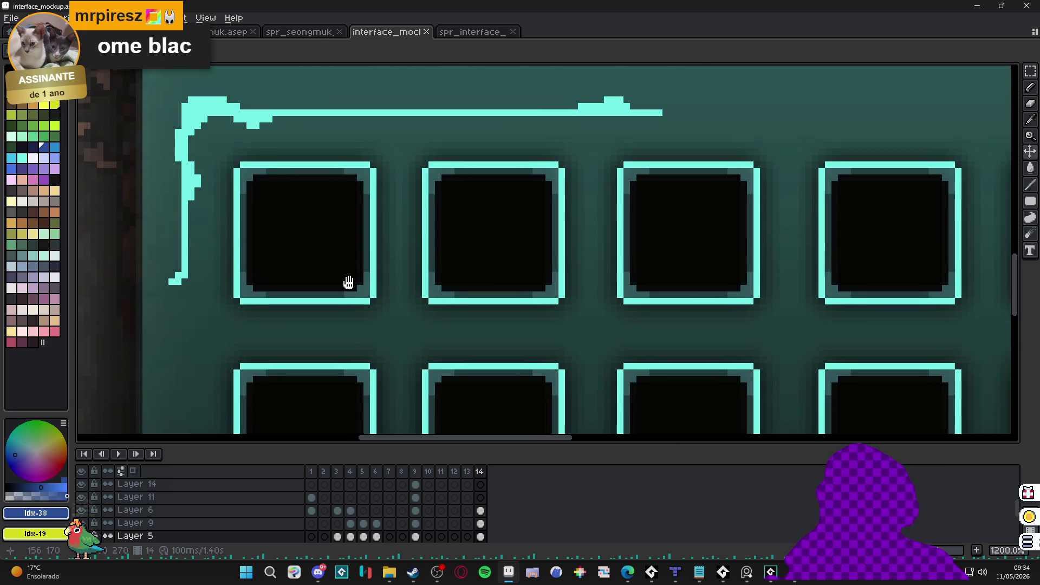
{"action": "scroll", "coordinate": [348, 281], "scroll_direction": "down", "scroll_amount": 2}
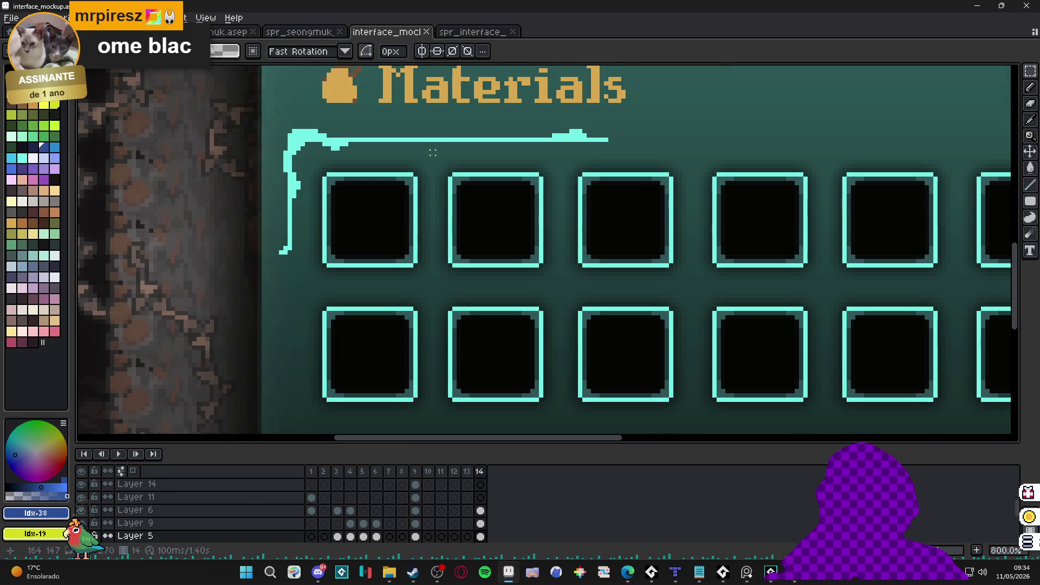
{"action": "scroll", "coordinate": [441, 178], "scroll_direction": "down", "scroll_amount": 3}
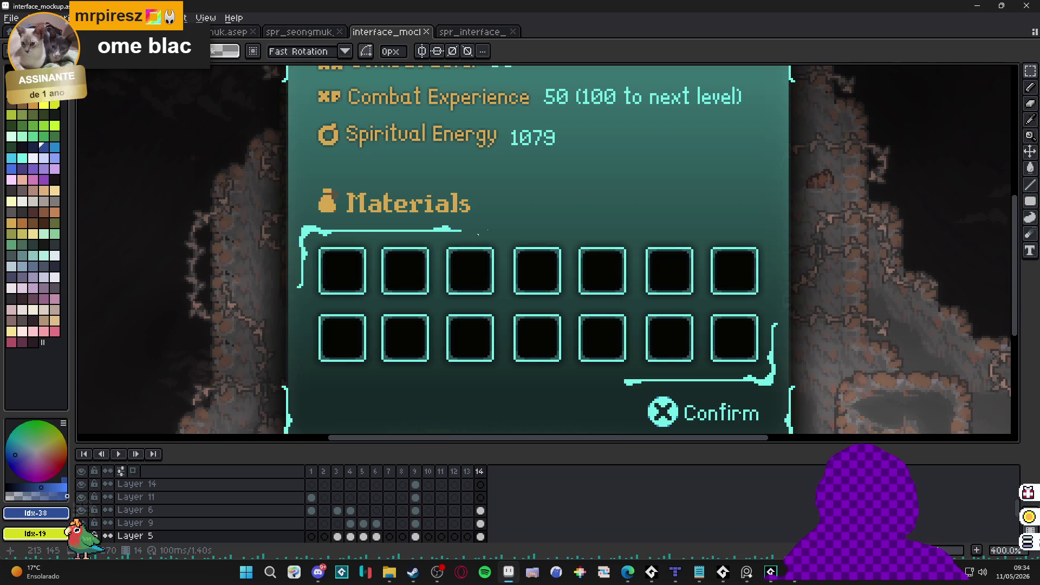
{"action": "scroll", "coordinate": [339, 267], "scroll_direction": "up", "scroll_amount": 2}
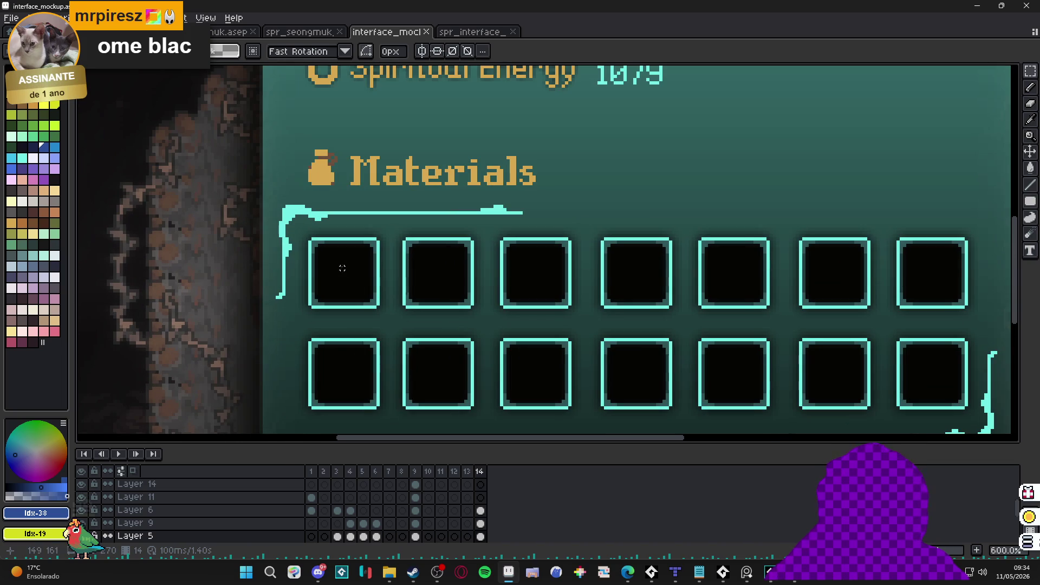
Step: Try shifting the slots layer, undo it, and switch to the Eraser
{"action": "mouse_move", "coordinate": [341, 276]}
{"action": "left_mouse_down"}
{"action": "mouse_move", "coordinate": [422, 255]}
{"action": "mouse_move", "coordinate": [399, 301]}
{"action": "left_mouse_up"}
{"action": "key", "text": "ctrl+z"}
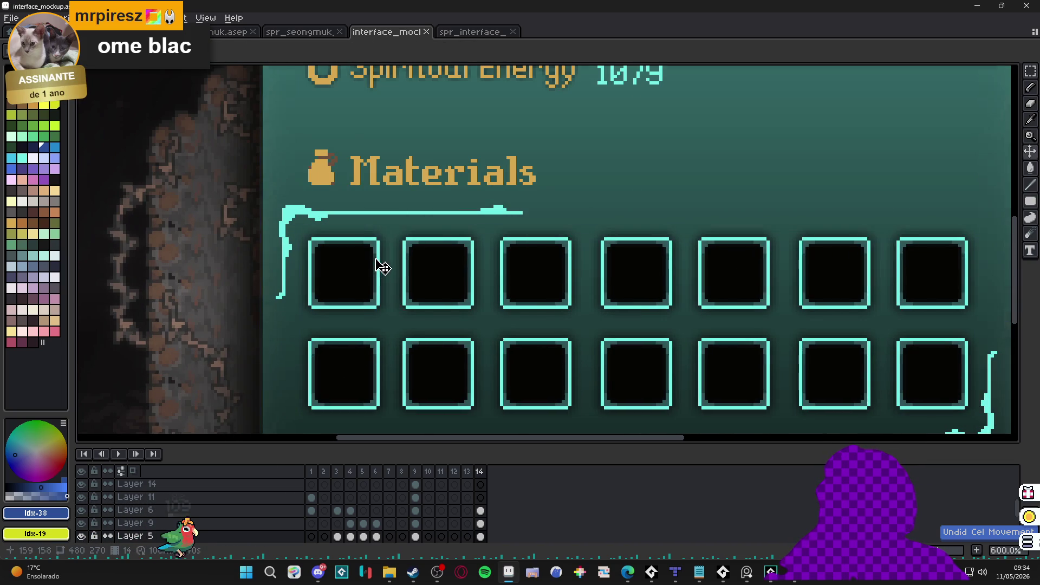
{"action": "key", "text": "e"}
{"action": "scroll", "coordinate": [376, 260], "scroll_direction": "up", "scroll_amount": 3}
Step: Clear the black interior of the first top-row Materials slot
{"action": "left_click", "coordinate": [371, 219]}
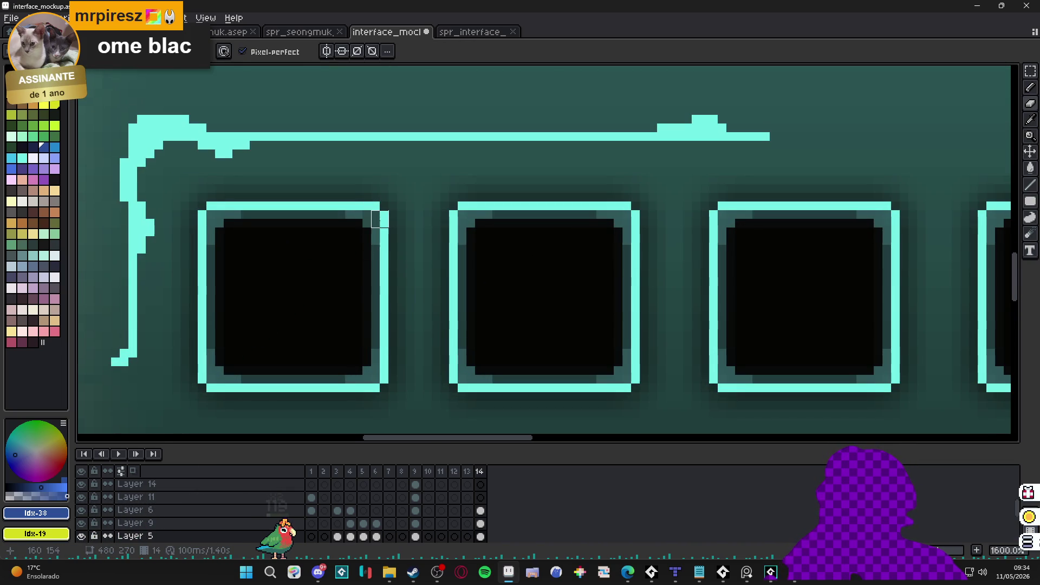
{"action": "key", "text": "m"}
{"action": "left_click_drag", "start_coordinate": [362, 218], "coordinate": [278, 352]}
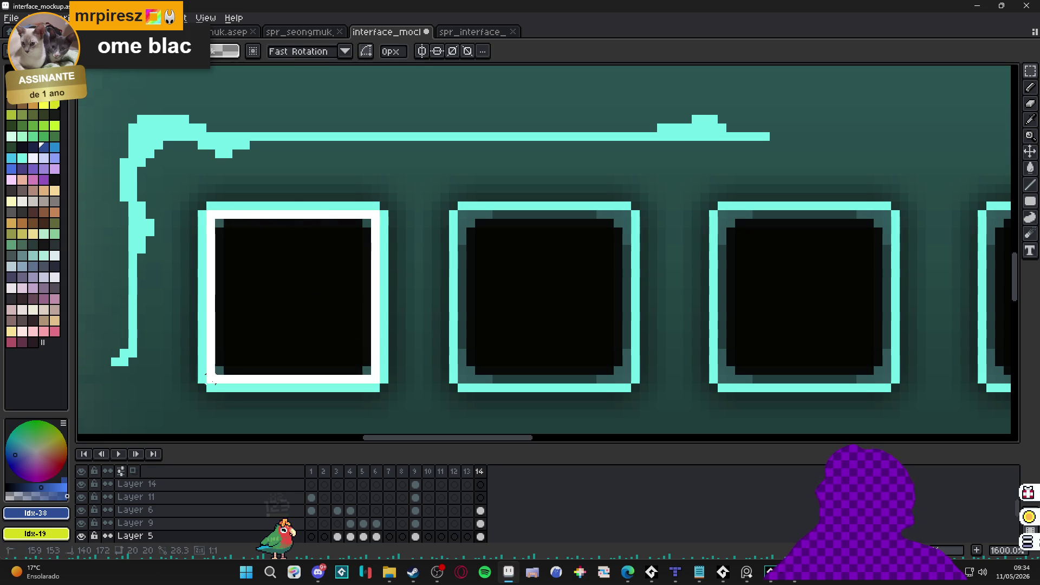
{"action": "key", "text": "Delete"}
{"action": "scroll", "coordinate": [320, 316], "scroll_direction": "down", "scroll_amount": 3}
{"action": "scroll", "coordinate": [453, 273], "scroll_direction": "up", "scroll_amount": 3}
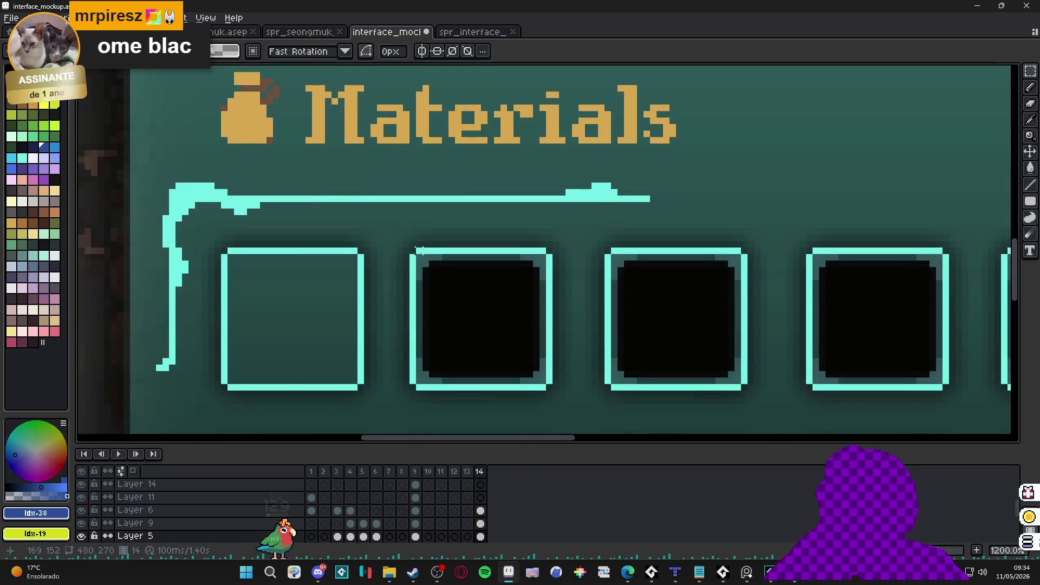
{"action": "scroll", "coordinate": [420, 257], "scroll_direction": "down", "scroll_amount": 2}
{"action": "scroll", "coordinate": [419, 258], "scroll_direction": "up", "scroll_amount": 2}
Step: Clear the black interiors of the second and third top-row slots
{"action": "mouse_move", "coordinate": [412, 81]}
{"action": "left_mouse_down"}
{"action": "mouse_move", "coordinate": [576, 287]}
{"action": "mouse_move", "coordinate": [595, 254]}
{"action": "mouse_move", "coordinate": [336, 299]}
{"action": "left_mouse_up"}
{"action": "key", "text": "Delete"}
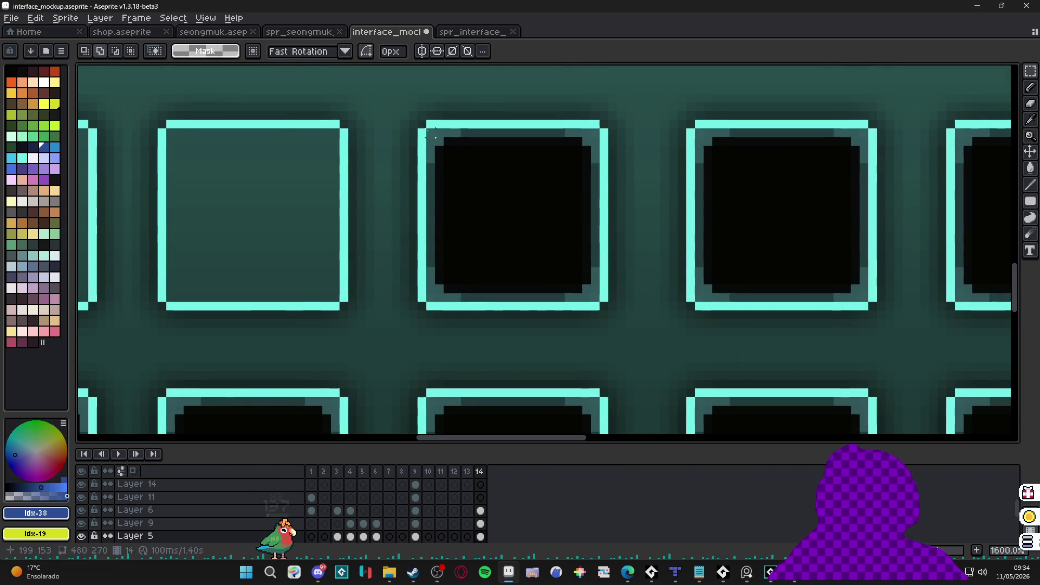
{"action": "left_click_drag", "start_coordinate": [425, 131], "coordinate": [606, 307]}
{"action": "key", "text": "Delete"}
{"action": "mouse_move", "coordinate": [699, 132]}
{"action": "left_mouse_down"}
{"action": "mouse_move", "coordinate": [778, 227]}
{"action": "mouse_move", "coordinate": [879, 305]}
{"action": "left_mouse_up"}
{"action": "key", "text": "Delete"}
Step: Clear the black interiors of the next two top-row slots
{"action": "scroll", "coordinate": [512, 171], "scroll_direction": "right", "scroll_amount": 5}
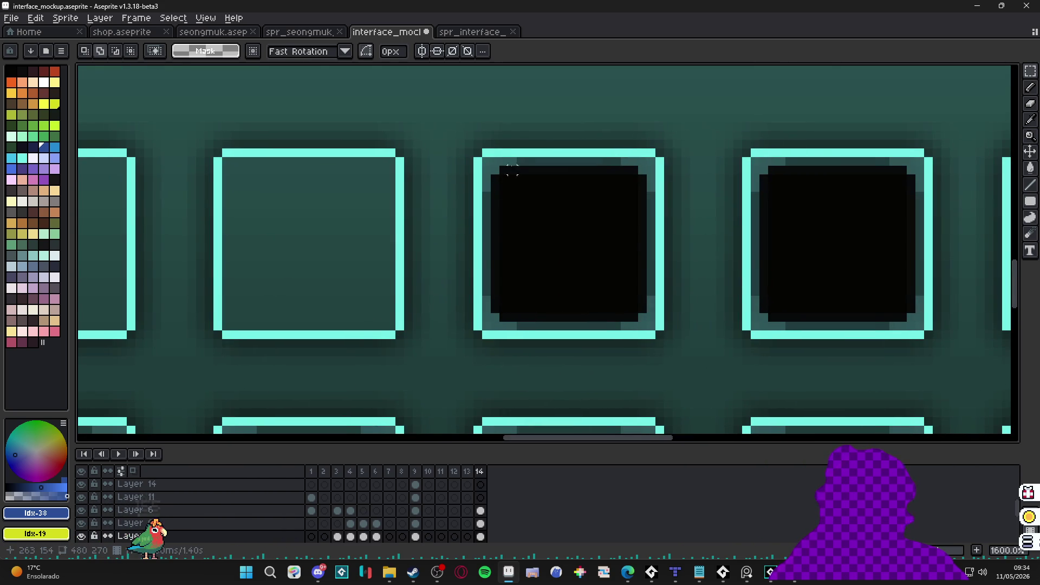
{"action": "left_click_drag", "start_coordinate": [485, 160], "coordinate": [659, 336]}
{"action": "key", "text": "Delete"}
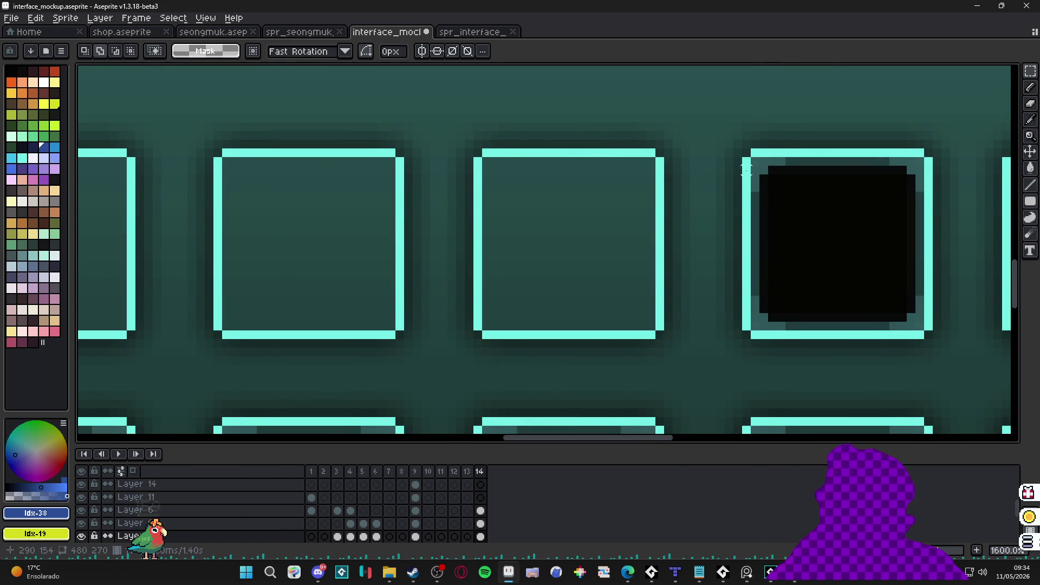
{"action": "left_click_drag", "start_coordinate": [758, 160], "coordinate": [926, 331]}
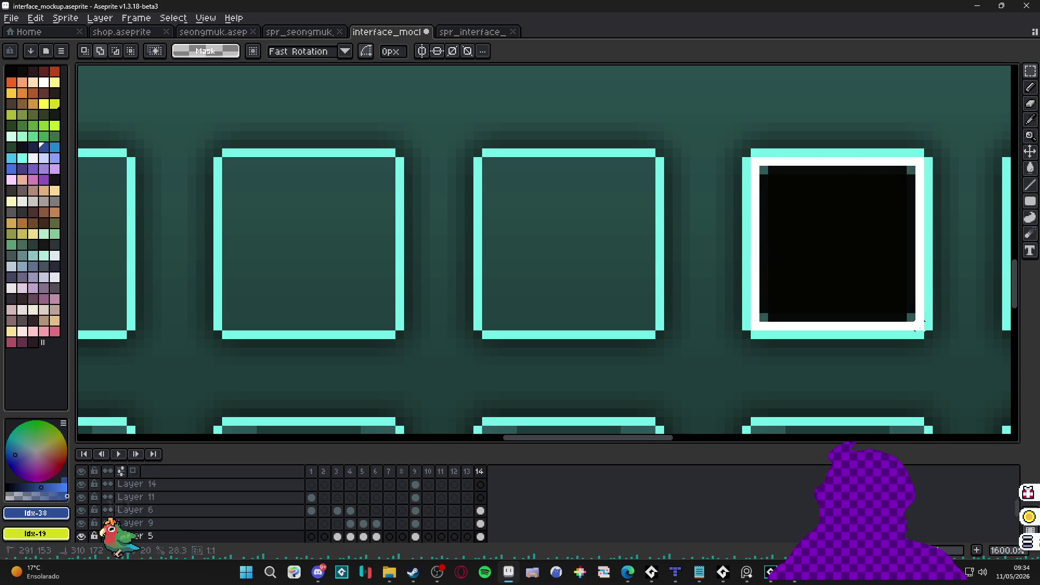
{"action": "key", "text": "Delete"}
Step: Clear the last top-row slot's interior and zoom out to check the whole panel
{"action": "scroll", "coordinate": [546, 187], "scroll_direction": "right", "scroll_amount": 5}
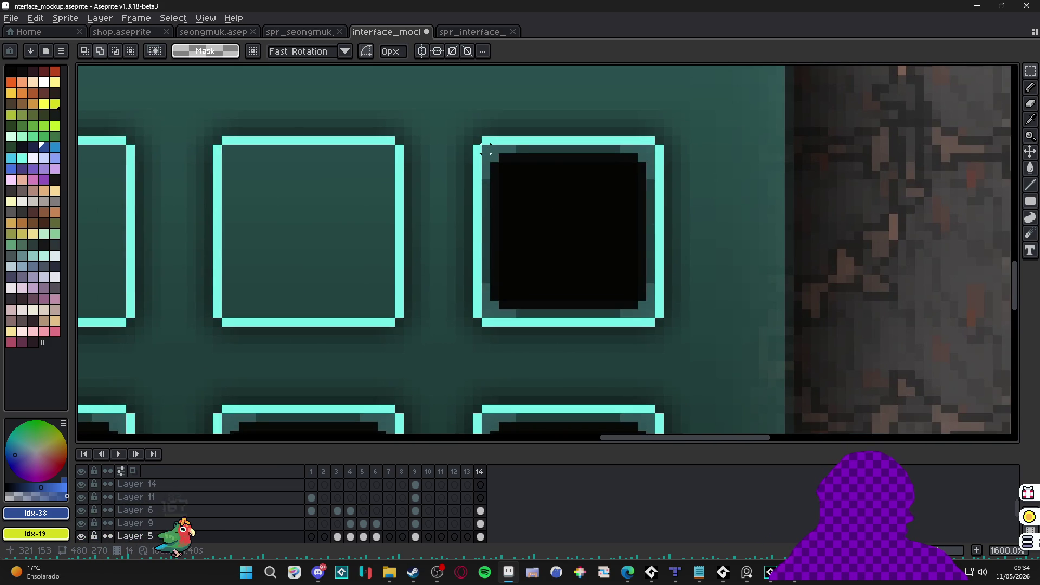
{"action": "left_click_drag", "start_coordinate": [486, 150], "coordinate": [662, 318]}
{"action": "key", "text": "Left"}
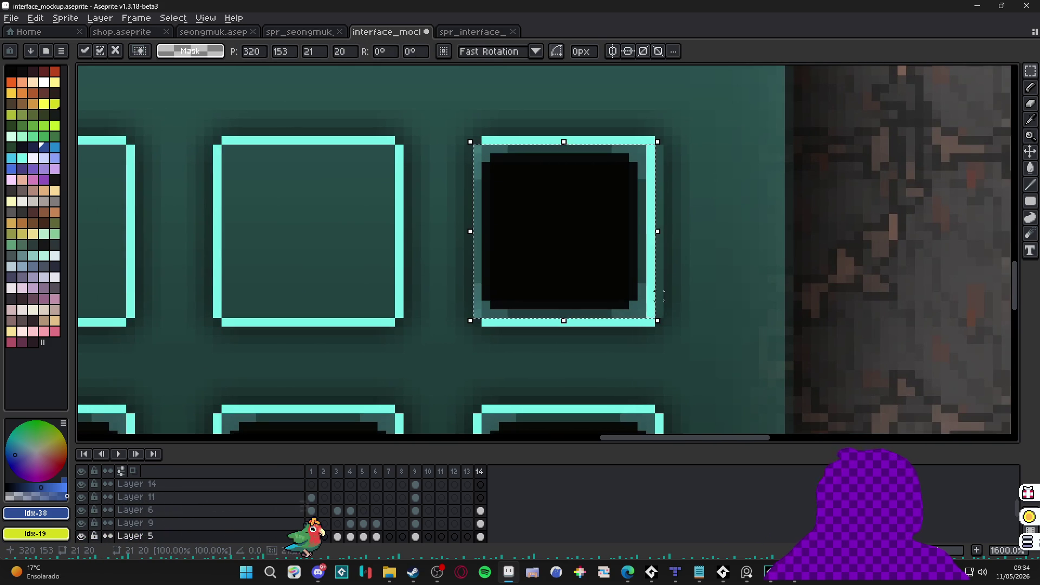
{"action": "key", "text": "Escape"}
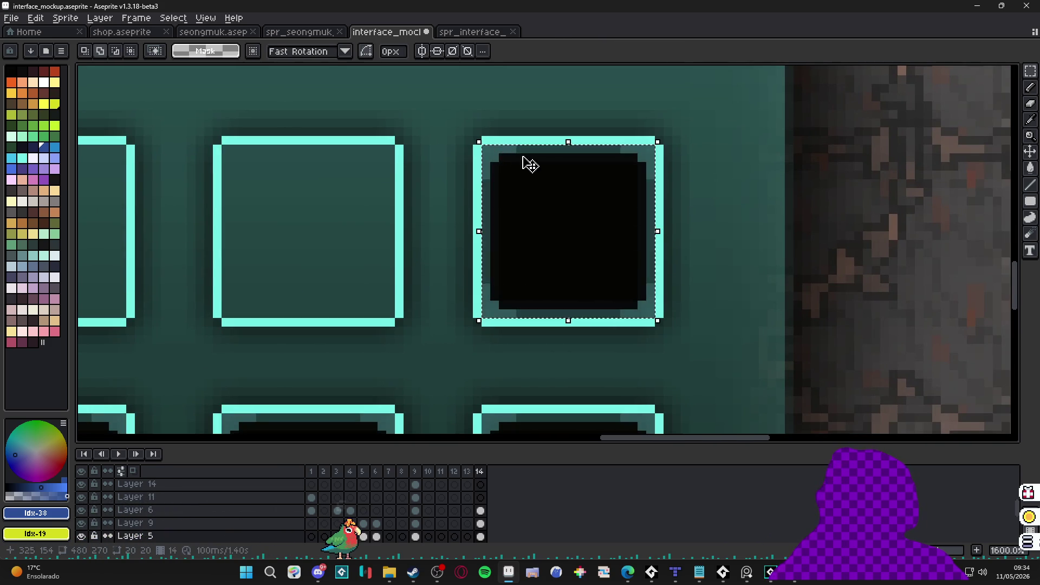
{"action": "key", "text": "Delete"}
{"action": "scroll", "coordinate": [530, 164], "scroll_direction": "down", "scroll_amount": 4}
{"action": "mouse_move", "coordinate": [530, 164]}
{"action": "left_mouse_down"}
{"action": "mouse_move", "coordinate": [562, 232]}
{"action": "mouse_move", "coordinate": [450, 181]}
{"action": "mouse_move", "coordinate": [424, 198]}
{"action": "left_mouse_up"}
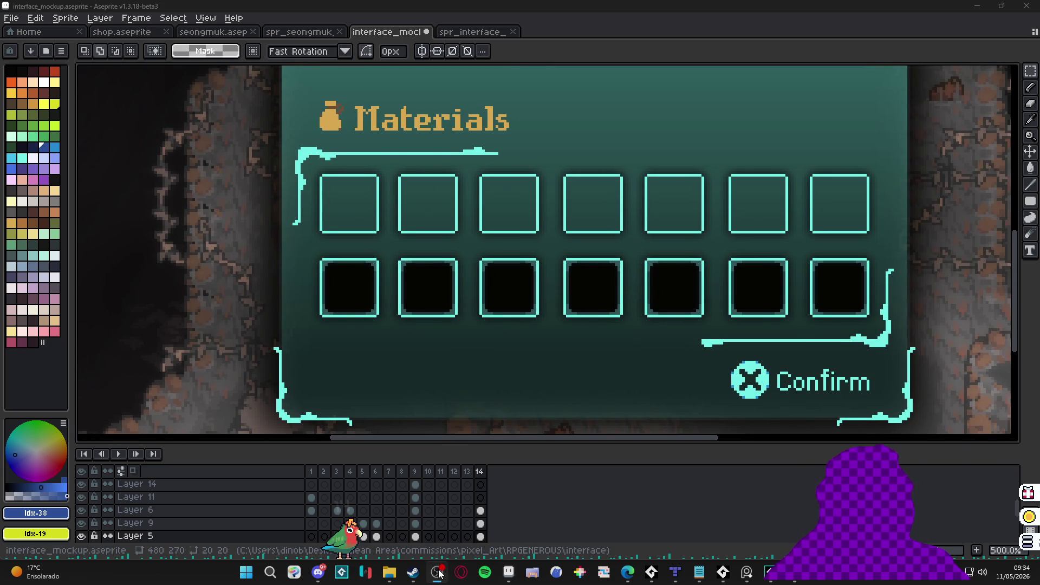
{"action": "scroll", "coordinate": [390, 524], "scroll_direction": "up", "scroll_amount": 2}
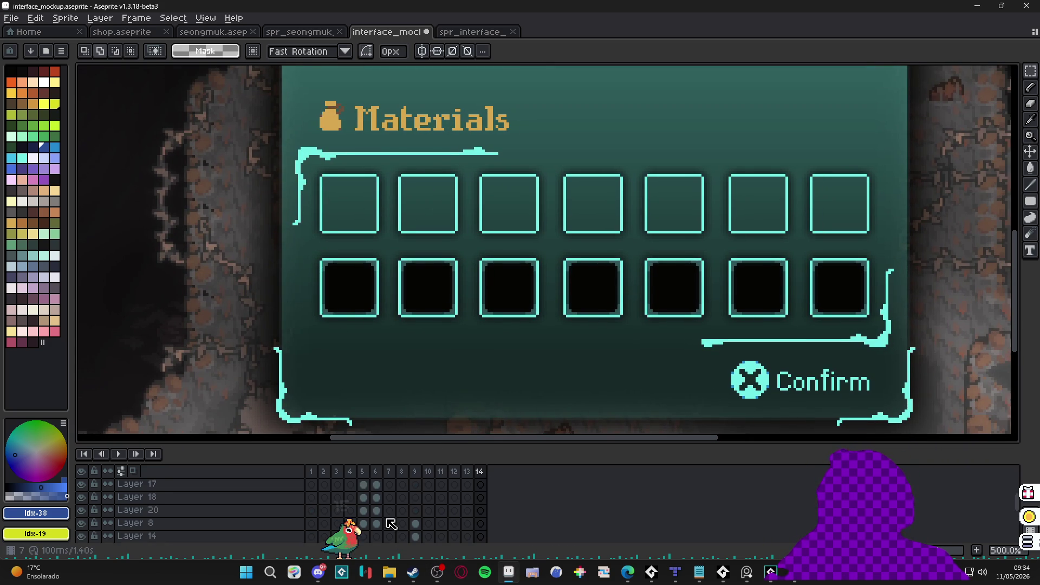
{"action": "key", "text": "v"}
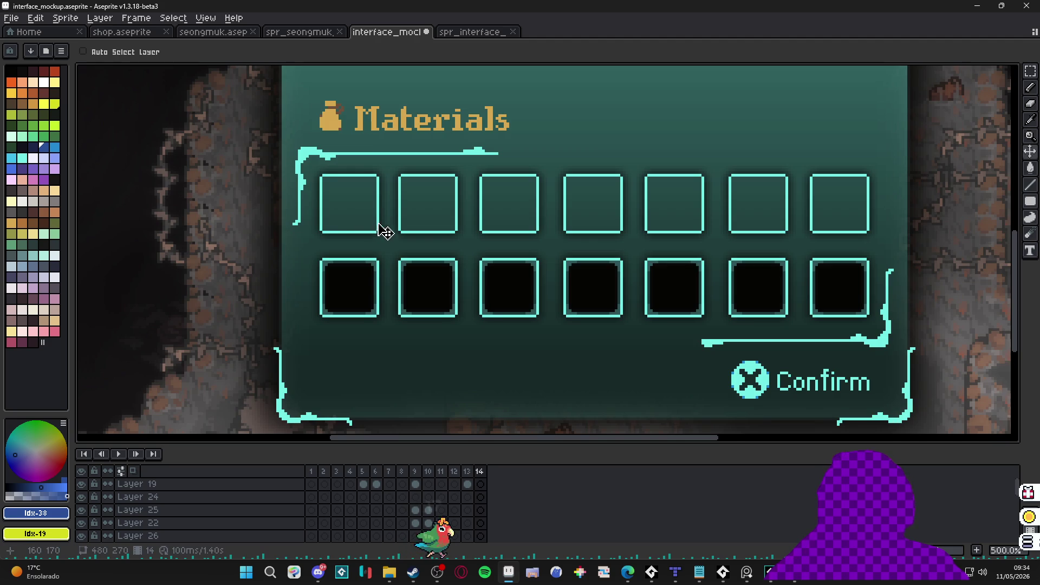
{"action": "scroll", "coordinate": [381, 233], "scroll_direction": "up", "scroll_amount": 4}
{"action": "left_click", "coordinate": [382, 234], "text": "ctrl"}
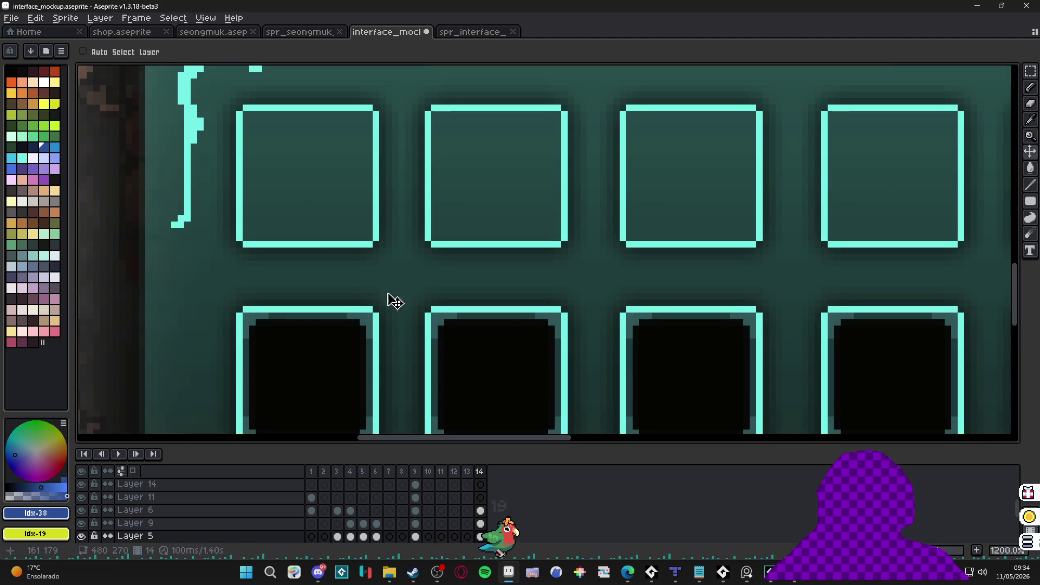
{"action": "left_click", "coordinate": [481, 525]}
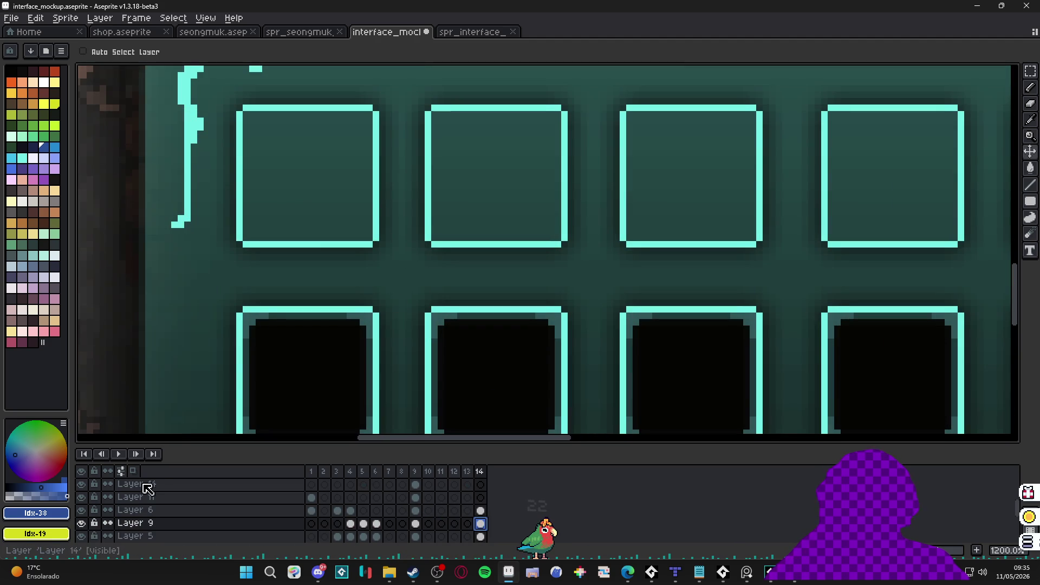
{"action": "key", "text": "b"}
{"action": "left_click_drag", "start_coordinate": [479, 272], "coordinate": [497, 284]}
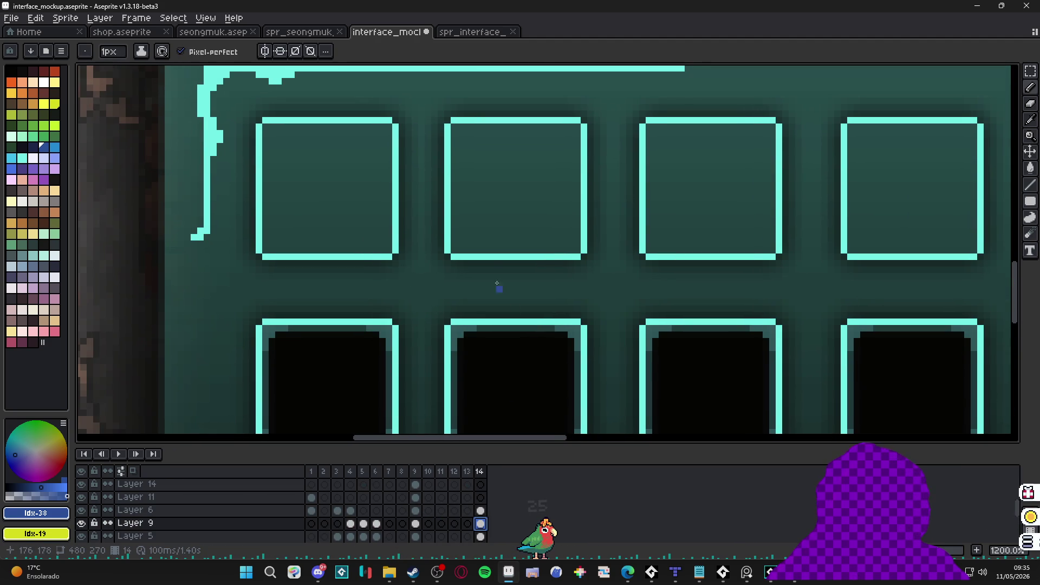
{"action": "scroll", "coordinate": [325, 204], "scroll_direction": "down", "scroll_amount": 1}
{"action": "scroll", "coordinate": [335, 239], "scroll_direction": "up", "scroll_amount": 1}
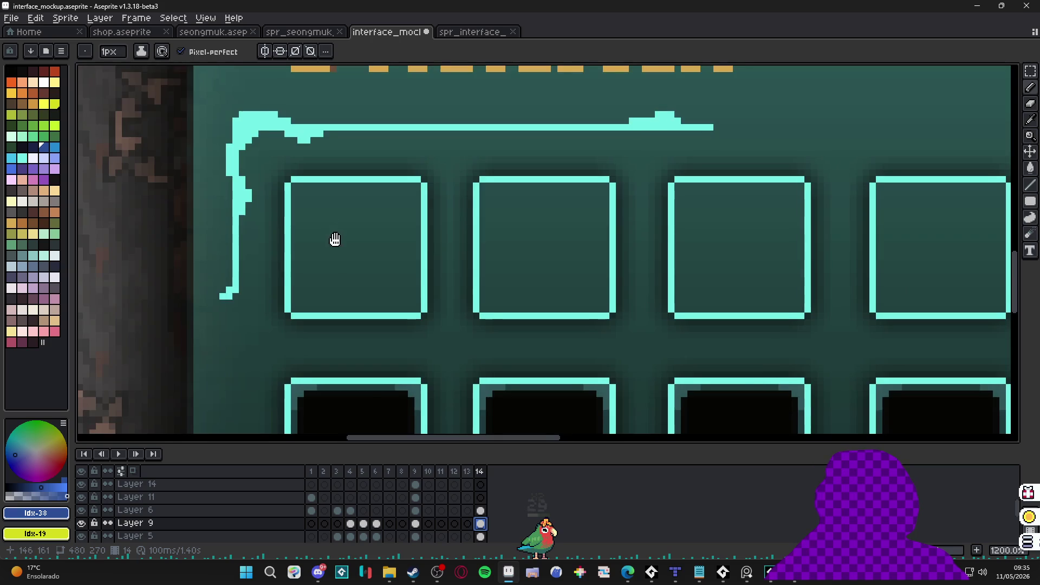
{"action": "scroll", "coordinate": [335, 239], "scroll_direction": "down", "scroll_amount": 1}
{"action": "mouse_move", "coordinate": [337, 321]}
{"action": "left_mouse_down"}
{"action": "mouse_move", "coordinate": [336, 248]}
{"action": "mouse_move", "coordinate": [325, 272]}
{"action": "left_mouse_up"}
{"action": "left_click_drag", "start_coordinate": [374, 304], "coordinate": [377, 291]}
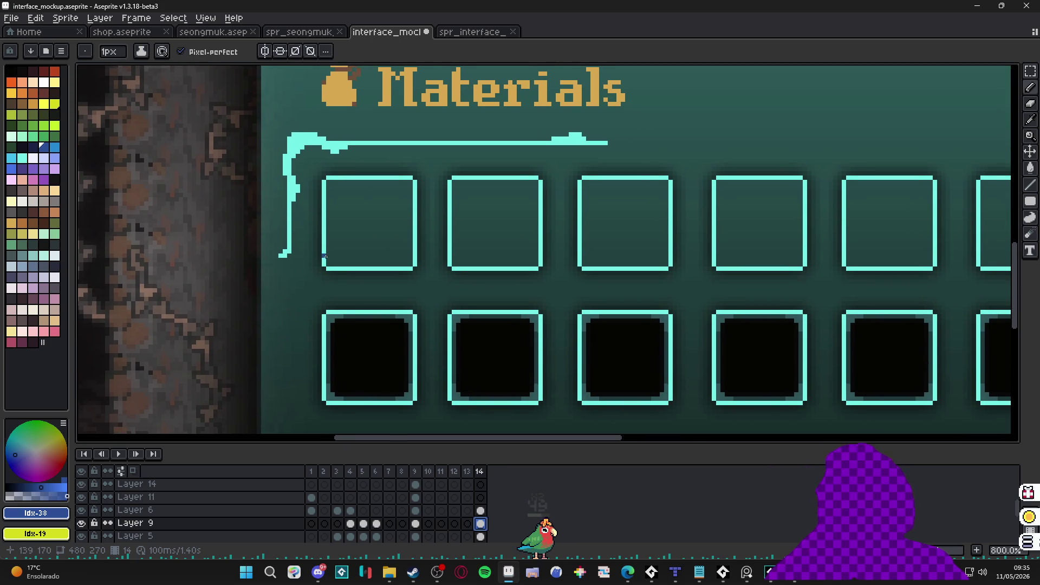
{"action": "left_click_drag", "start_coordinate": [323, 255], "coordinate": [312, 262]}
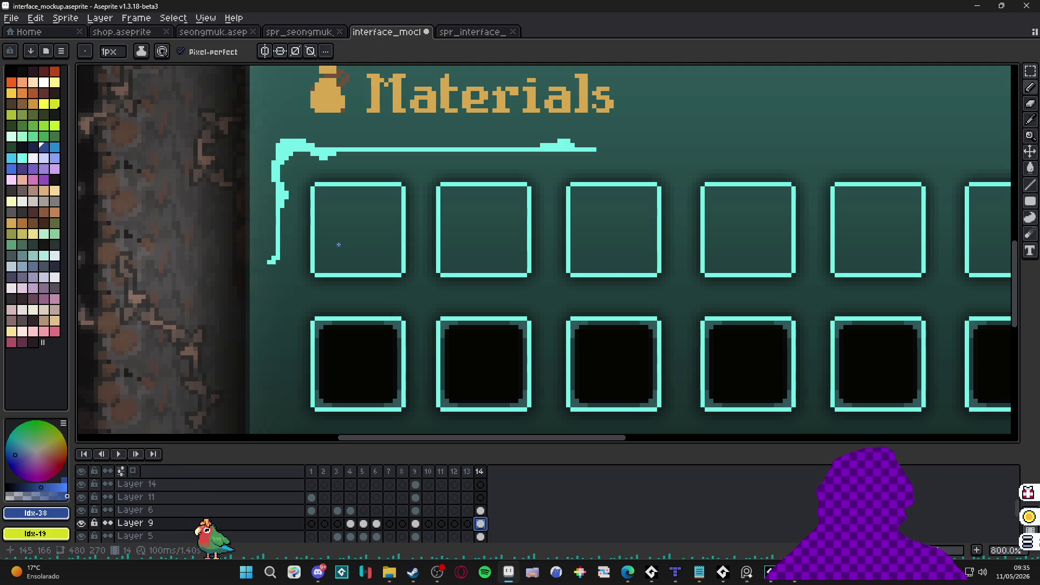
{"action": "scroll", "coordinate": [362, 232], "scroll_direction": "down", "scroll_amount": 1}
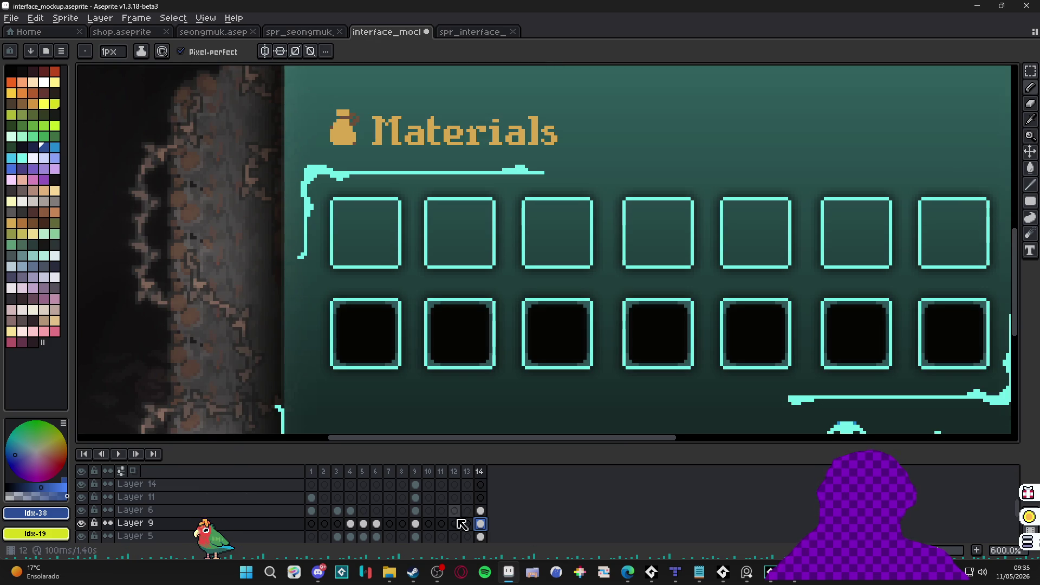
Step: Back in the interface folder, preview the Items.png mockup image
{"action": "mouse_move", "coordinate": [389, 572]}
{"action": "left_click", "coordinate": [419, 488]}
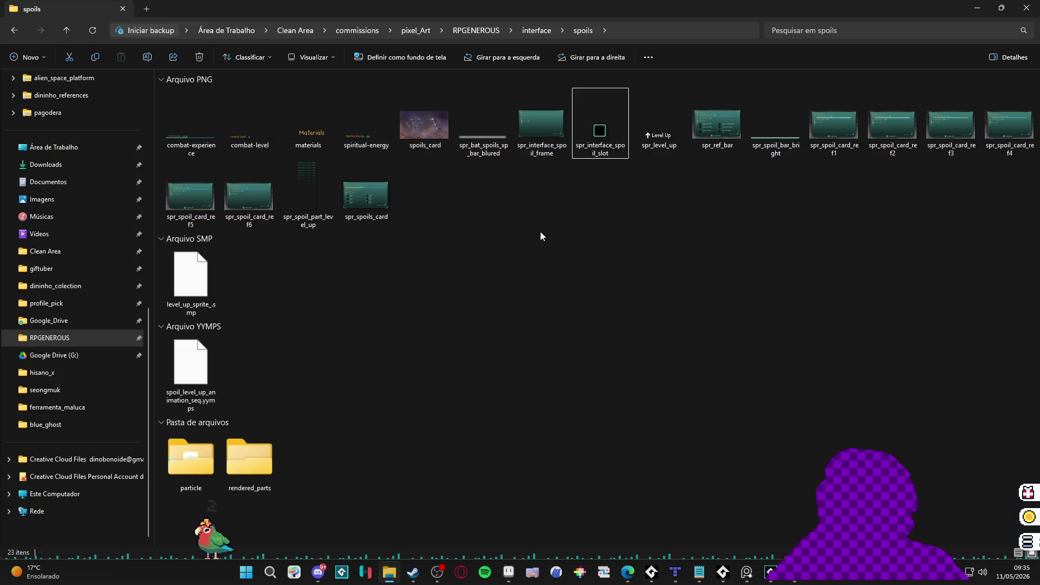
{"action": "left_click", "coordinate": [538, 36]}
{"action": "left_click", "coordinate": [480, 132]}
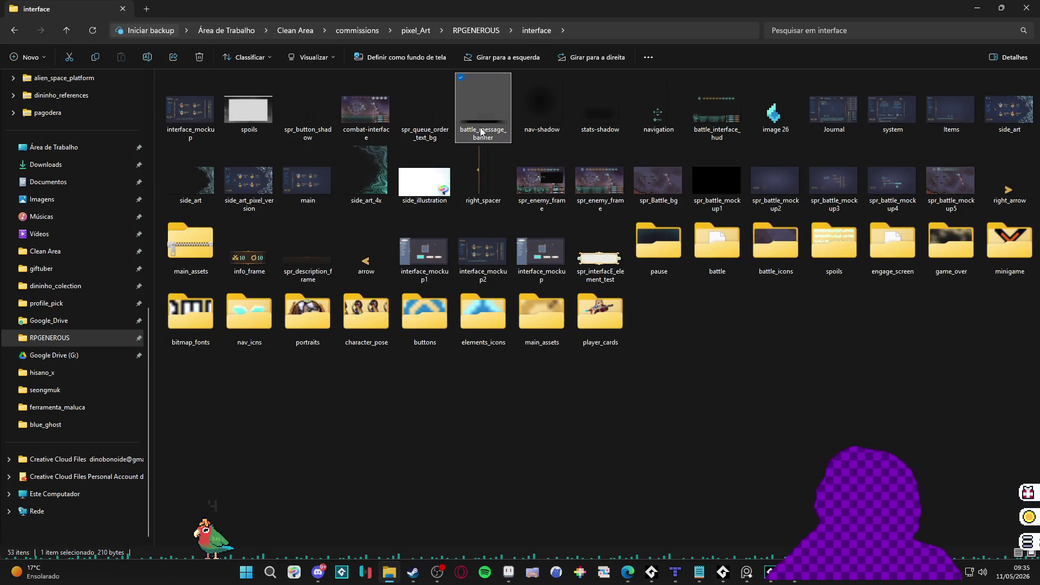
{"action": "double_click", "coordinate": [951, 111]}
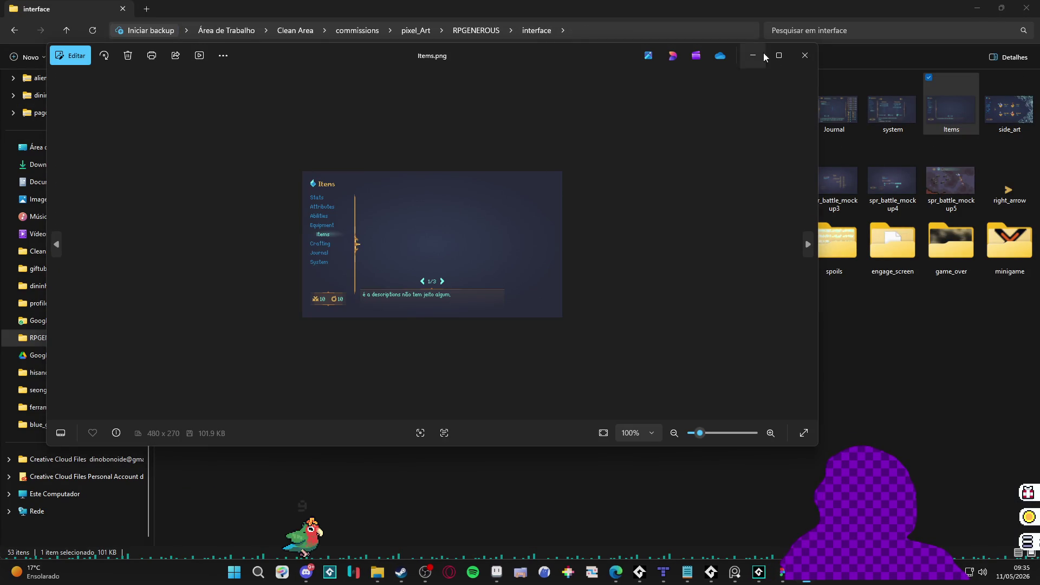
{"action": "left_click", "coordinate": [804, 55]}
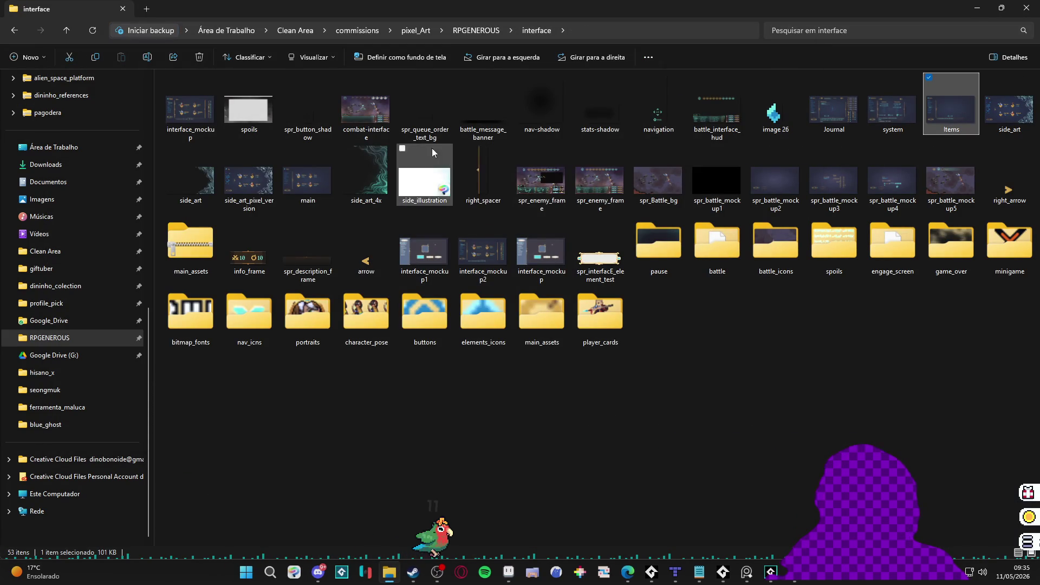
Step: Go up to RPGENEROUS and open the items folder
{"action": "left_click", "coordinate": [476, 31]}
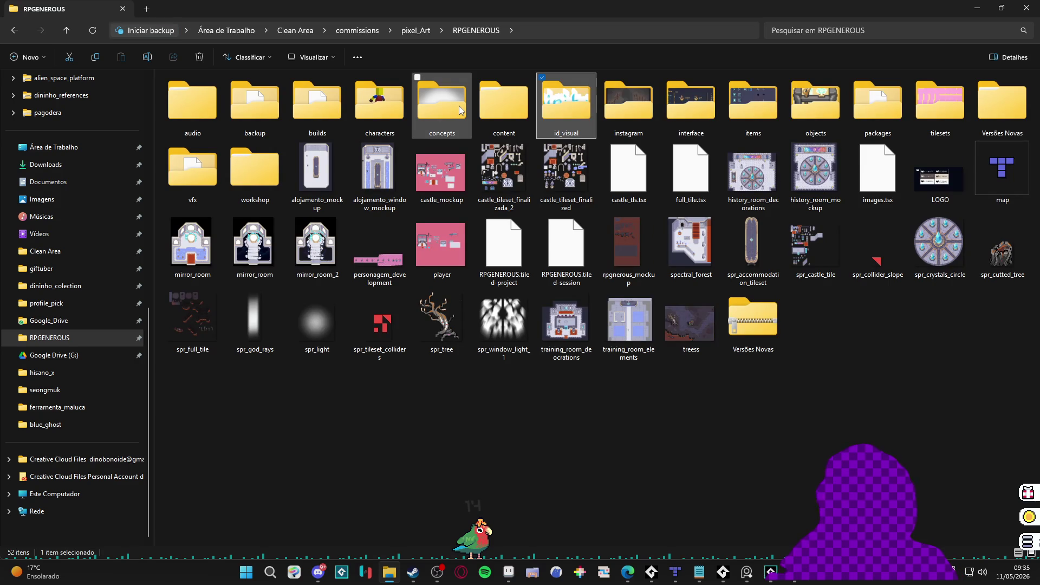
{"action": "key", "text": "Right"}
{"action": "key", "text": "Right"}
{"action": "key", "text": "Right"}
{"action": "key", "text": "Return"}
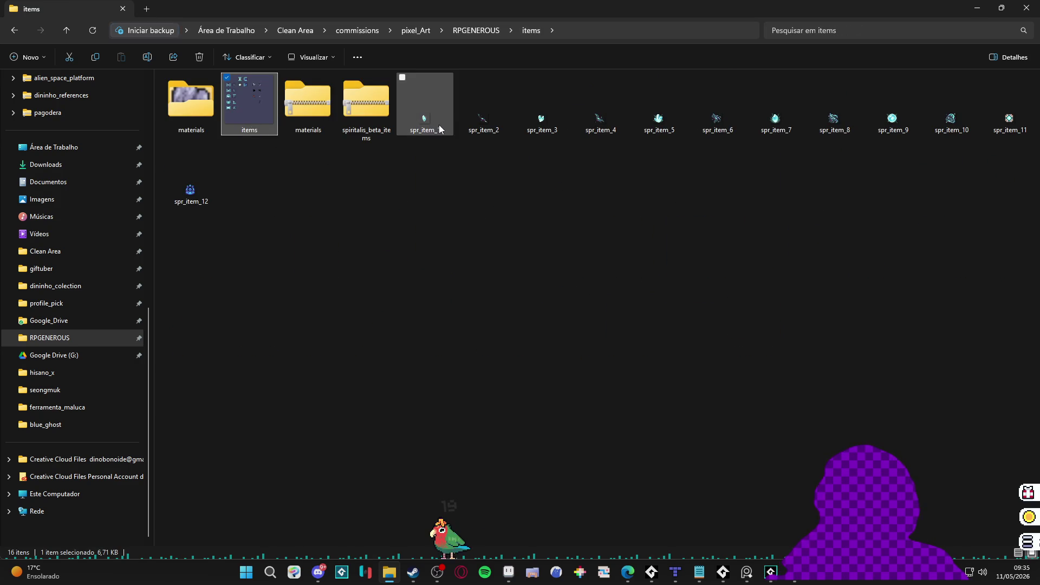
Step: Open items.aseprite, hide the grid, and select the layer holding the framed icons
{"action": "double_click", "coordinate": [257, 101]}
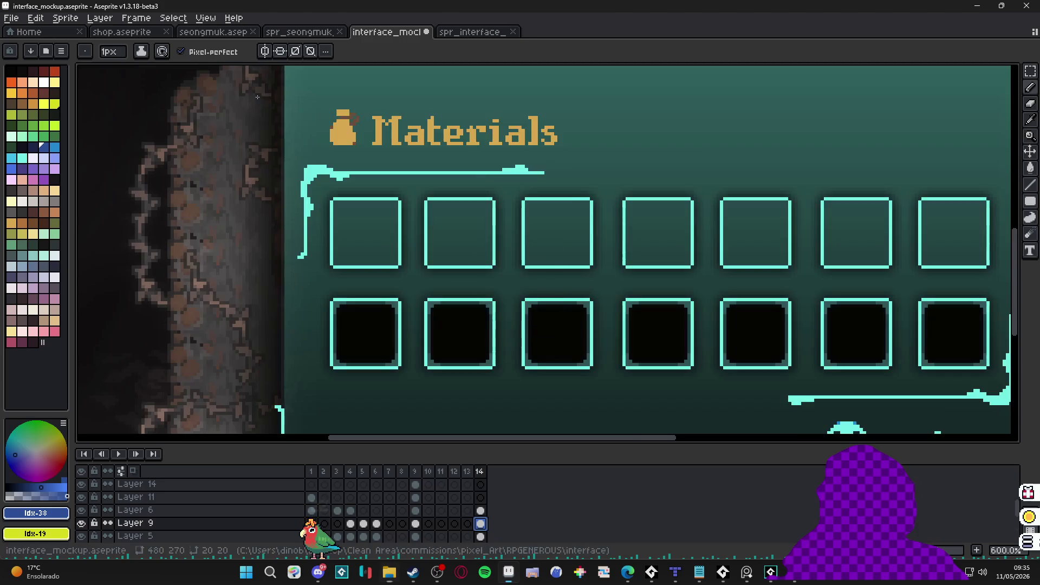
{"action": "scroll", "coordinate": [465, 279], "scroll_direction": "up", "scroll_amount": 2}
{"action": "key", "text": "ctrl+apostrophe"}
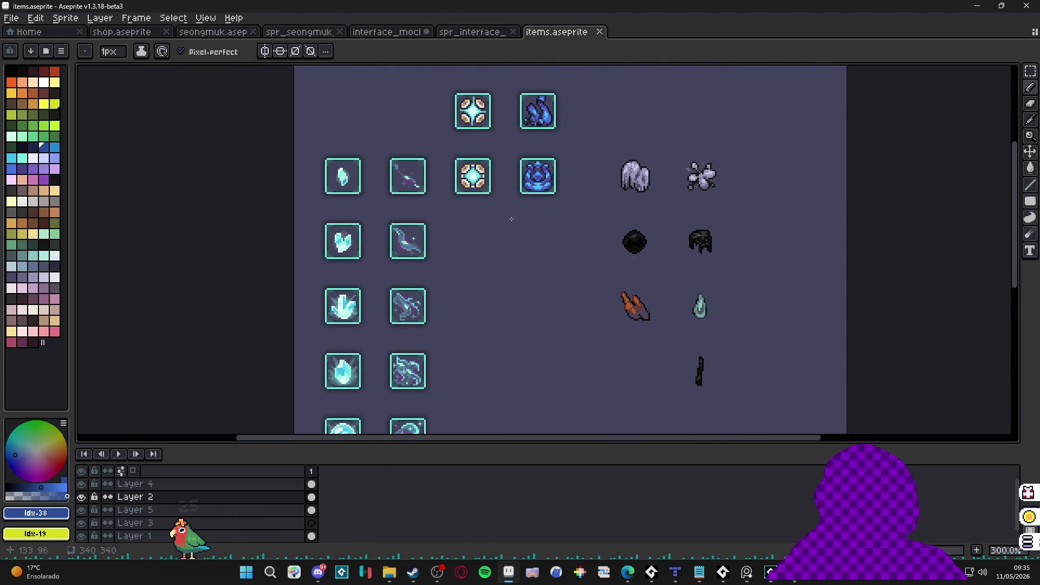
{"action": "mouse_move", "coordinate": [351, 230]}
{"action": "left_mouse_down"}
{"action": "mouse_move", "coordinate": [361, 210]}
{"action": "mouse_move", "coordinate": [383, 210]}
{"action": "left_mouse_up"}
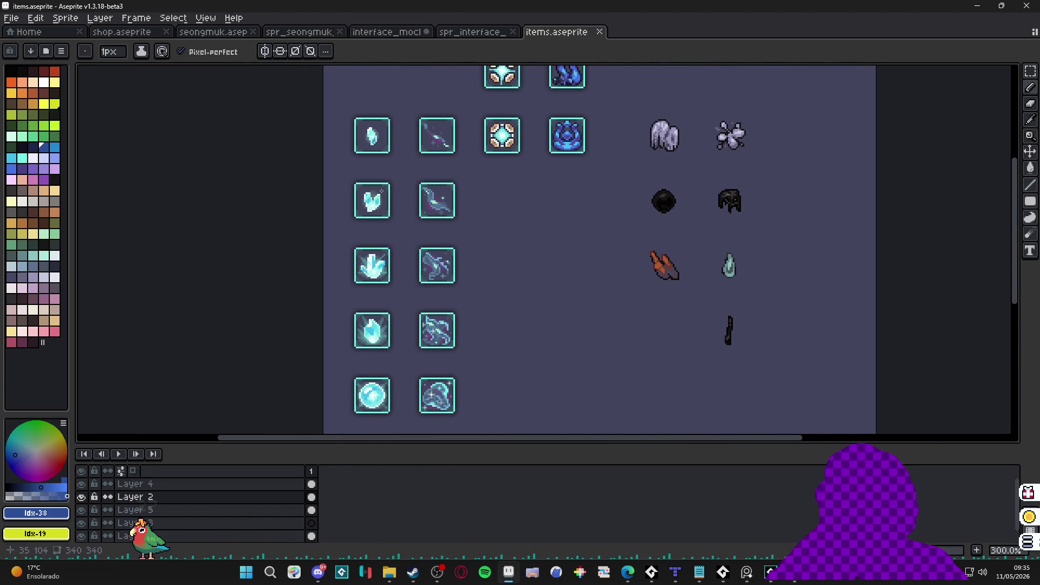
{"action": "scroll", "coordinate": [390, 179], "scroll_direction": "up", "scroll_amount": 6}
{"action": "left_click", "coordinate": [401, 155], "text": "ctrl"}
{"action": "scroll", "coordinate": [402, 154], "scroll_direction": "down", "scroll_amount": 3}
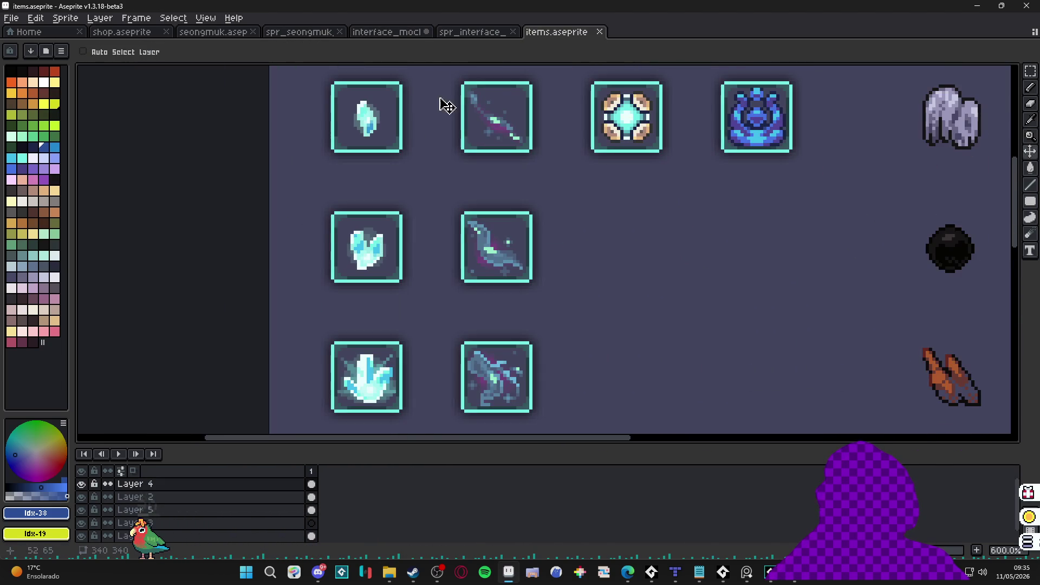
Step: Glance at the slot sprite, then pan the item sheet toward the loose material icons
{"action": "left_click", "coordinate": [469, 33]}
{"action": "left_click", "coordinate": [548, 38]}
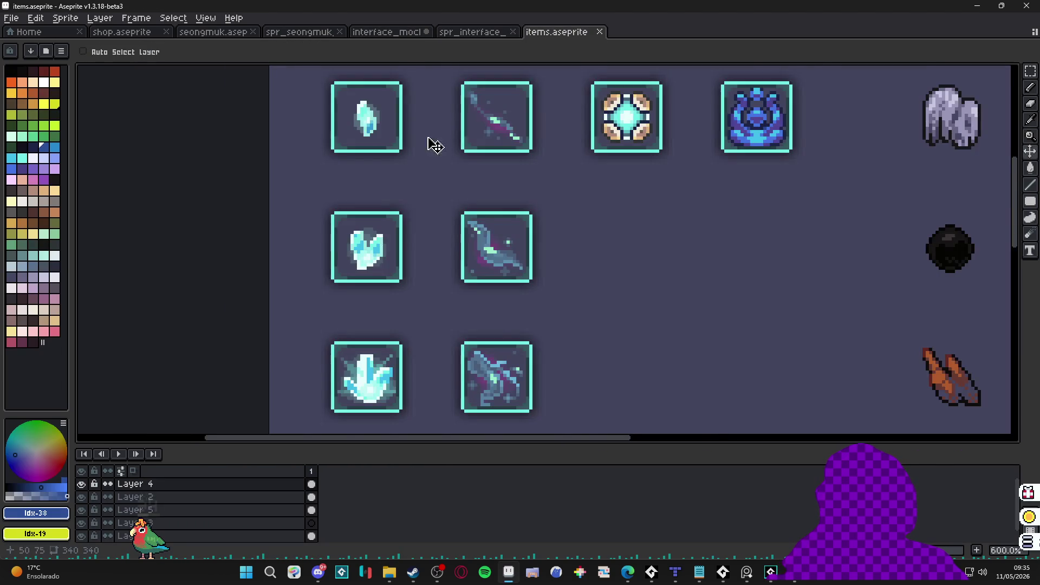
{"action": "scroll", "coordinate": [397, 233], "scroll_direction": "down", "scroll_amount": 2}
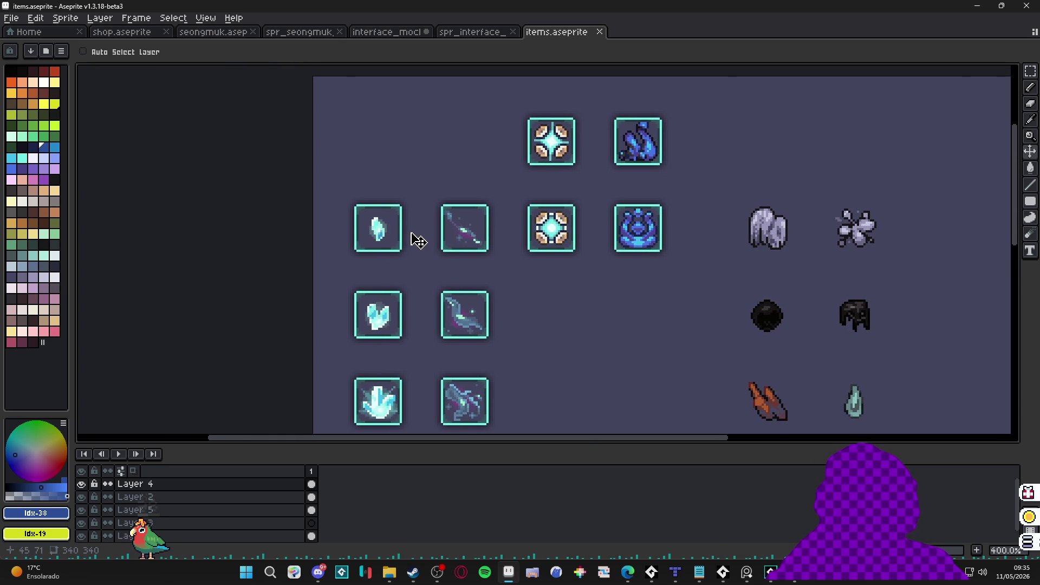
{"action": "scroll", "coordinate": [418, 240], "scroll_direction": "down", "scroll_amount": 1}
{"action": "mouse_move", "coordinate": [418, 240]}
{"action": "left_mouse_down"}
{"action": "mouse_move", "coordinate": [383, 186]}
{"action": "mouse_move", "coordinate": [394, 151]}
{"action": "left_mouse_up"}
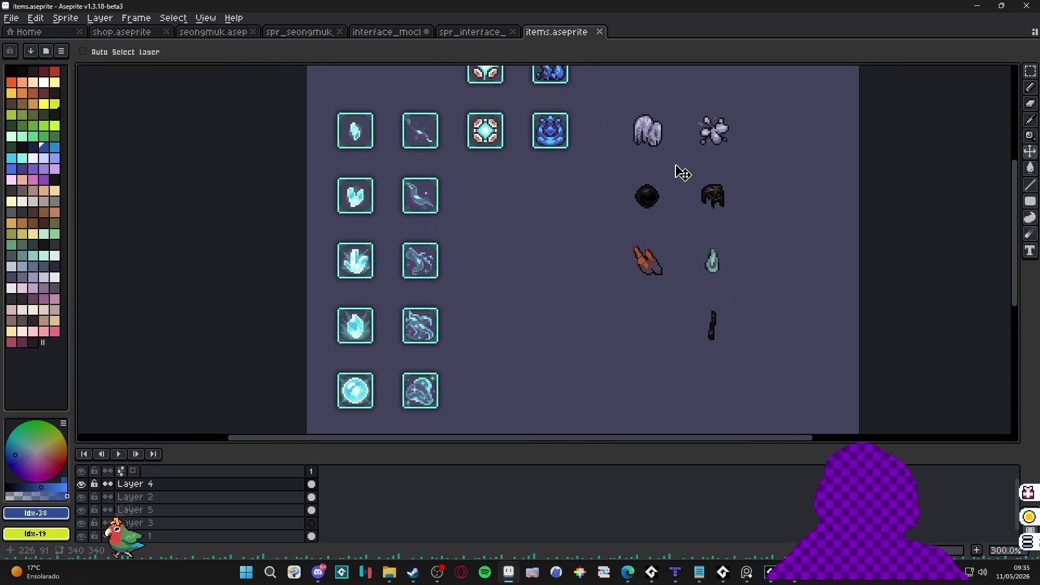
{"action": "left_click_drag", "start_coordinate": [682, 173], "coordinate": [598, 170]}
{"action": "scroll", "coordinate": [589, 161], "scroll_direction": "up", "scroll_amount": 1}
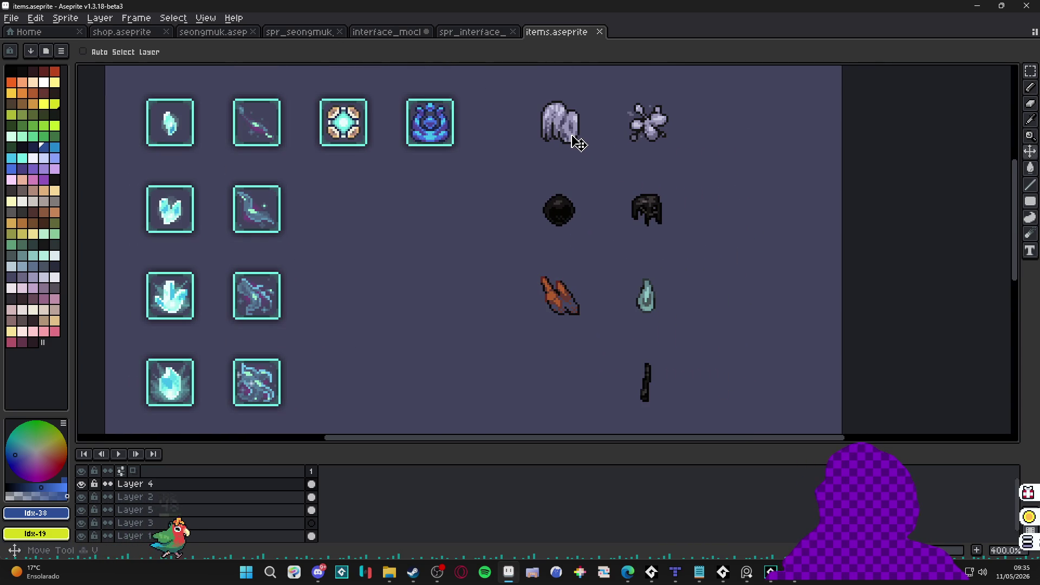
Step: On Layer 2, show the grid and select the grey rock icon's cell
{"action": "left_click", "coordinate": [579, 143], "text": "ctrl"}
{"action": "scroll", "coordinate": [576, 142], "scroll_direction": "up", "scroll_amount": 1}
{"action": "key", "text": "ctrl+apostrophe"}
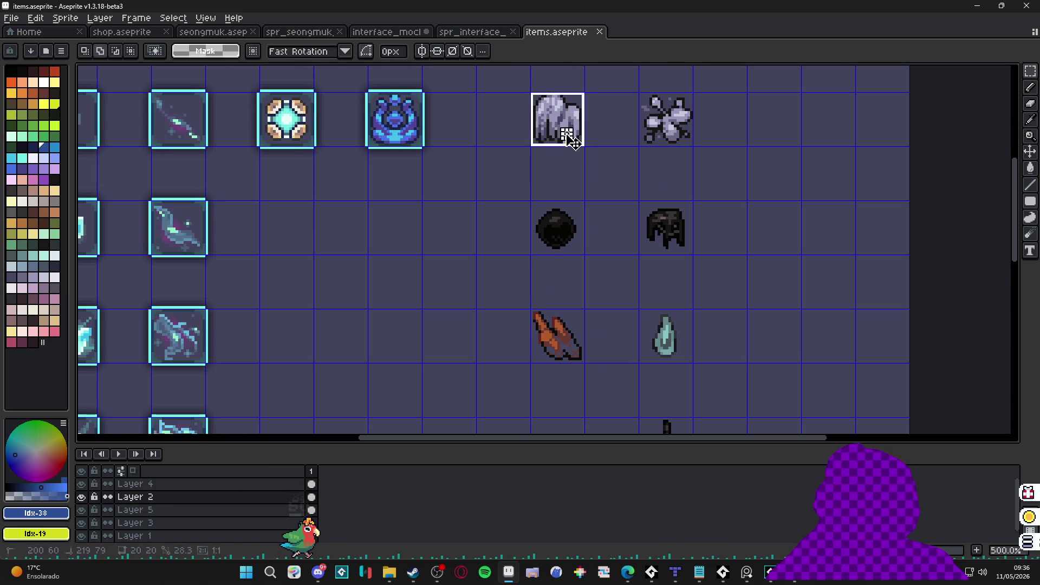
{"action": "left_click", "coordinate": [568, 137]}
Step: Dock the items sheet beside the mockup and place the grey rock in the first Materials slot
{"action": "left_click_drag", "start_coordinate": [120, 201], "coordinate": [119, 217]}
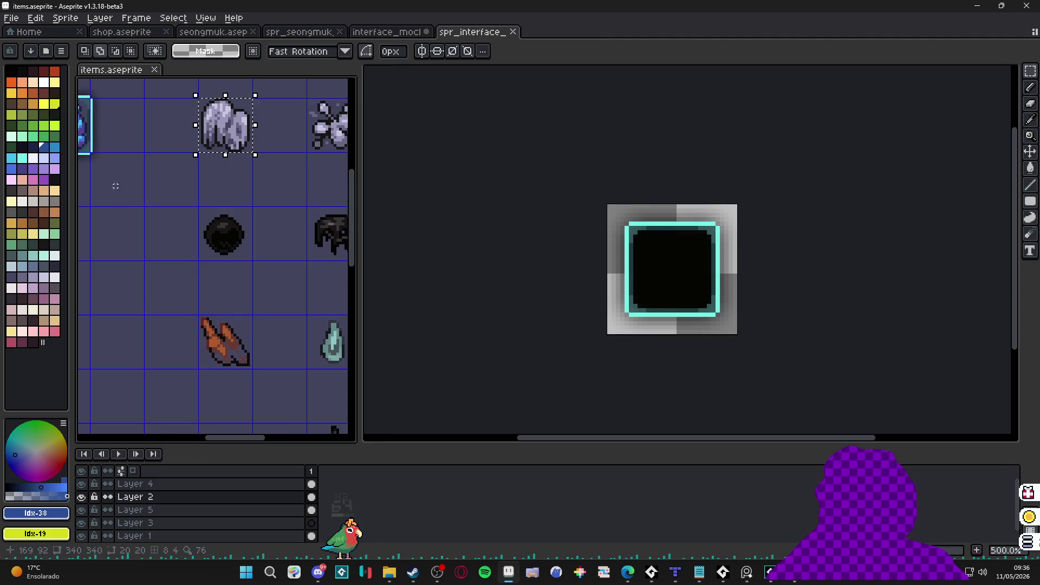
{"action": "scroll", "coordinate": [217, 243], "scroll_direction": "down", "scroll_amount": 2}
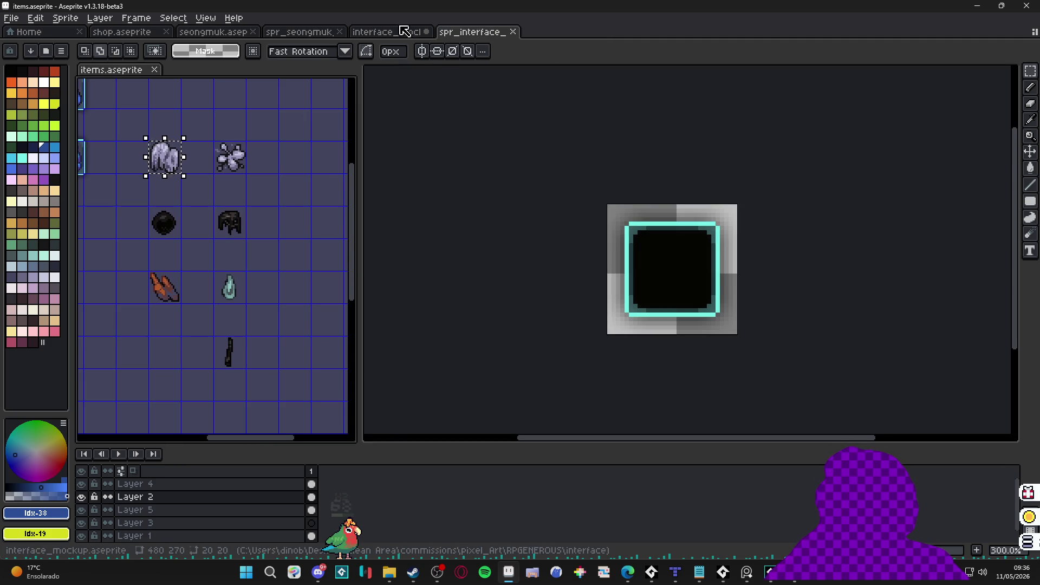
{"action": "key", "text": "ctrl+shift+Tab"}
{"action": "scroll", "coordinate": [643, 235], "scroll_direction": "left", "scroll_amount": 3}
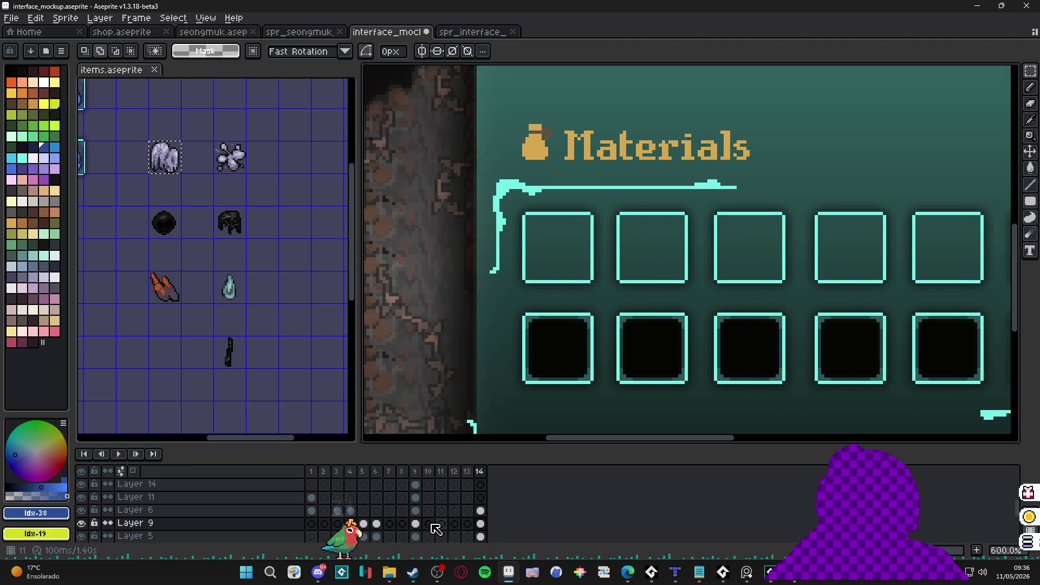
{"action": "key", "text": "ctrl+v"}
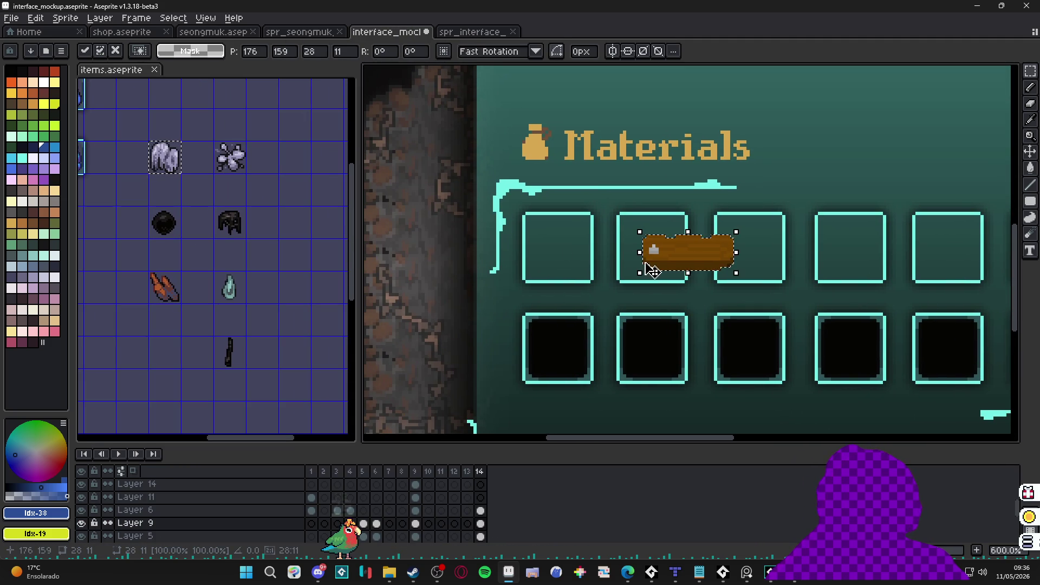
{"action": "key", "text": "Escape"}
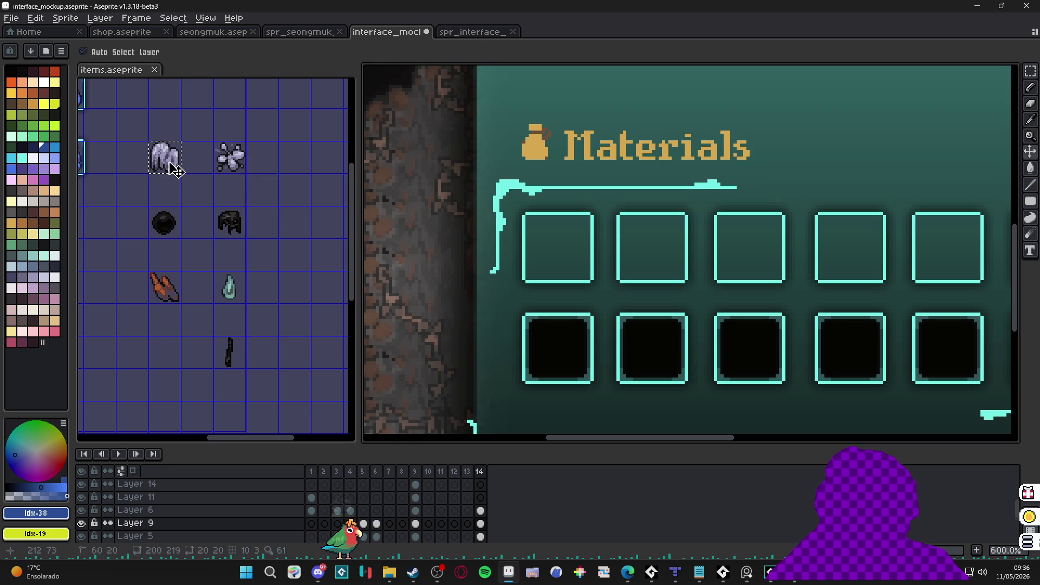
{"action": "left_click", "coordinate": [169, 165]}
{"action": "left_click", "coordinate": [566, 228]}
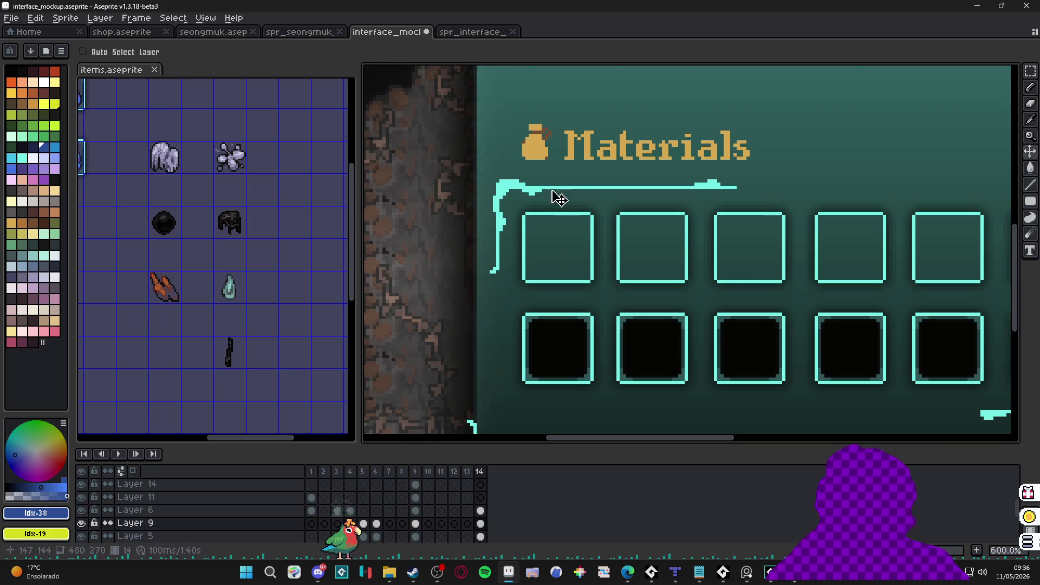
{"action": "key", "text": "ctrl+v"}
{"action": "scroll", "coordinate": [757, 269], "scroll_direction": "up", "scroll_amount": 3}
{"action": "mouse_move", "coordinate": [757, 266]}
{"action": "left_mouse_down"}
{"action": "mouse_move", "coordinate": [483, 246]}
{"action": "mouse_move", "coordinate": [573, 303]}
{"action": "mouse_move", "coordinate": [518, 316]}
{"action": "left_mouse_up"}
{"action": "key", "text": "v"}
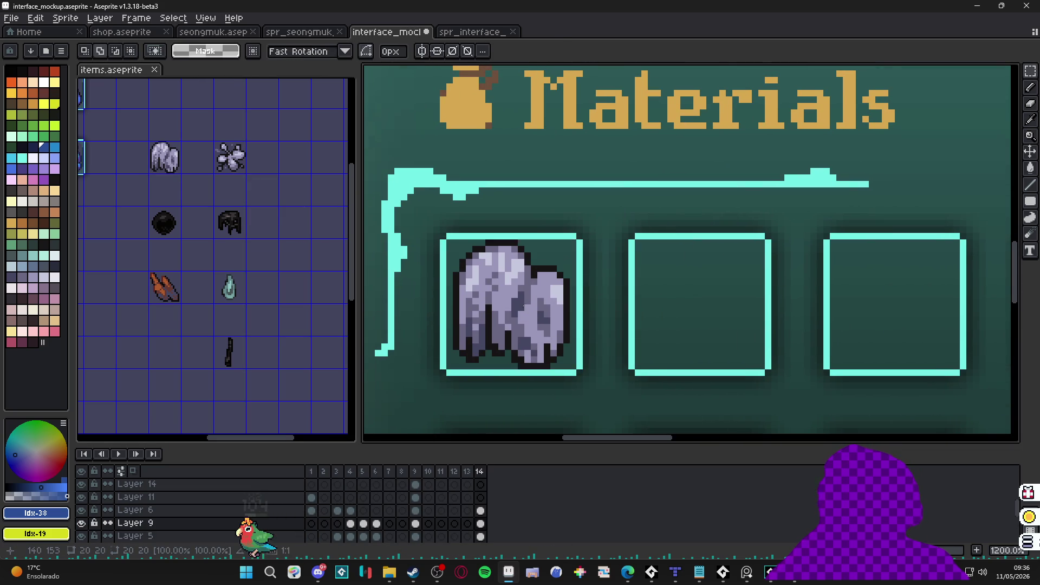
Step: Copy the black orb from the items sheet into the second Materials slot
{"action": "scroll", "coordinate": [518, 316], "scroll_direction": "down", "scroll_amount": 2}
{"action": "scroll", "coordinate": [178, 232], "scroll_direction": "up", "scroll_amount": 1}
{"action": "key", "text": "w"}
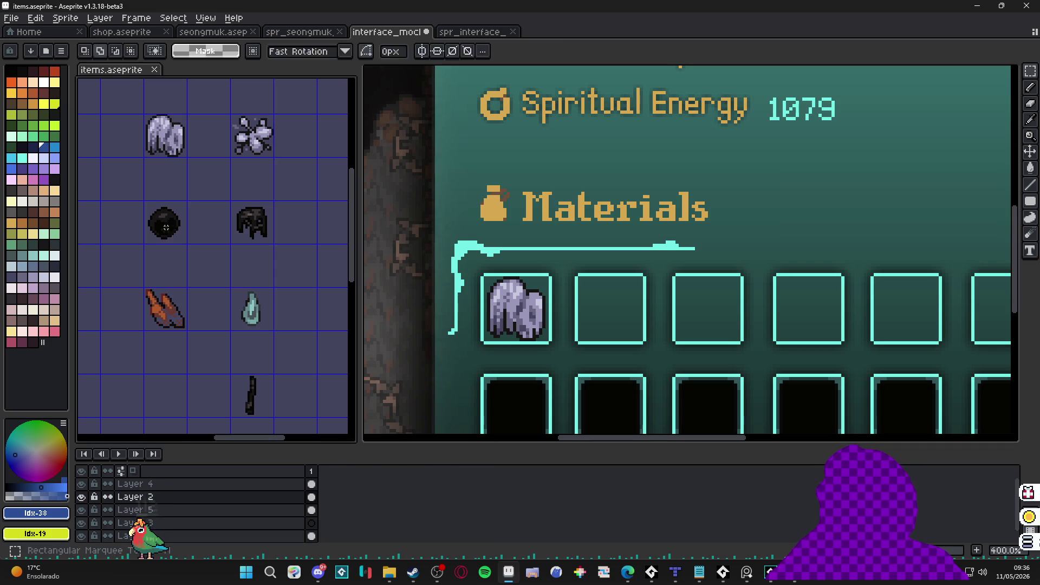
{"action": "left_click", "coordinate": [166, 224]}
{"action": "left_click", "coordinate": [557, 314]}
{"action": "scroll", "coordinate": [557, 314], "scroll_direction": "up", "scroll_amount": 3}
{"action": "key", "text": "ctrl+v"}
{"action": "mouse_move", "coordinate": [701, 262]}
{"action": "left_mouse_down"}
{"action": "mouse_move", "coordinate": [603, 302]}
{"action": "mouse_move", "coordinate": [515, 302]}
{"action": "mouse_move", "coordinate": [521, 312]}
{"action": "left_mouse_up"}
{"action": "key", "text": "Return"}
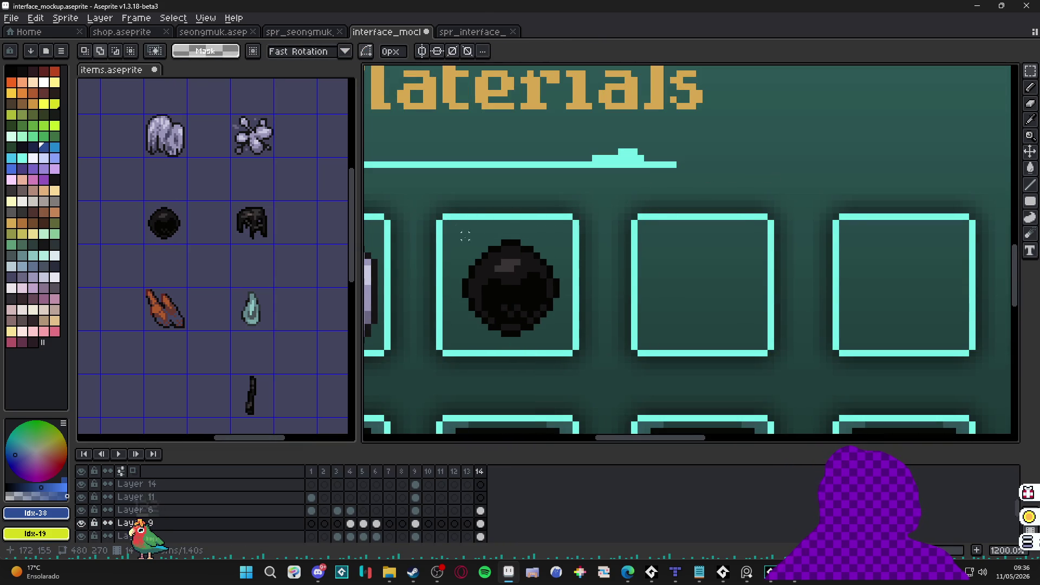
Step: Paste the dark creature sprite into the third Materials slot
{"action": "left_click_drag", "start_coordinate": [445, 223], "coordinate": [567, 346]}
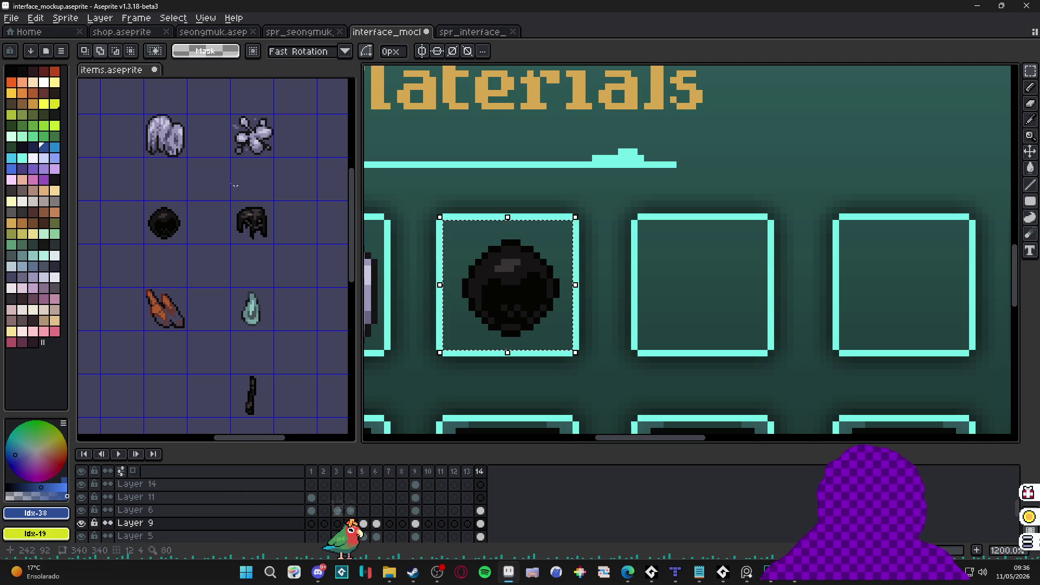
{"action": "scroll", "coordinate": [255, 239], "scroll_direction": "up", "scroll_amount": 1}
{"action": "scroll", "coordinate": [248, 225], "scroll_direction": "up", "scroll_amount": 1}
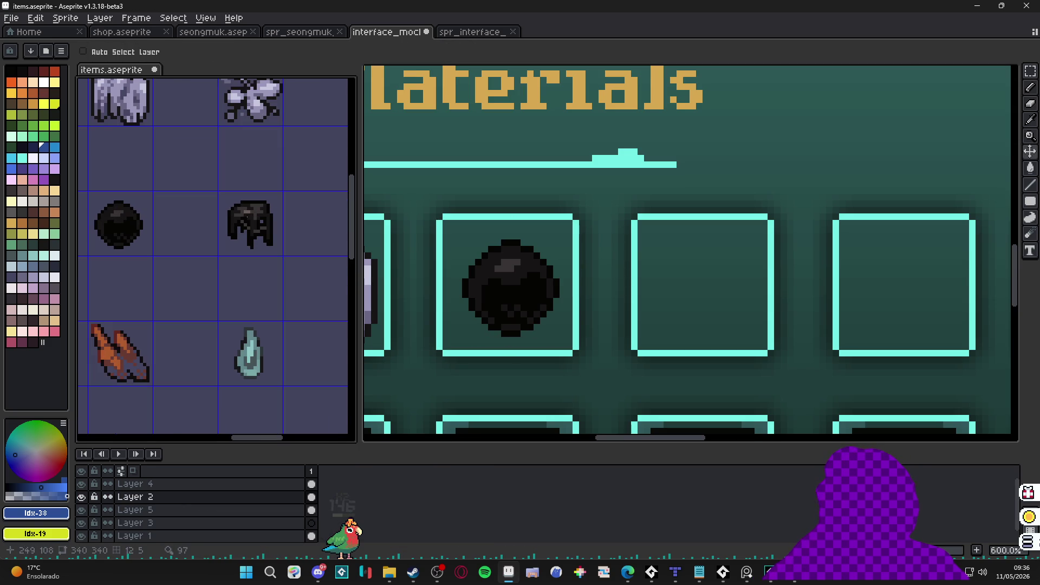
{"action": "left_click", "coordinate": [511, 302]}
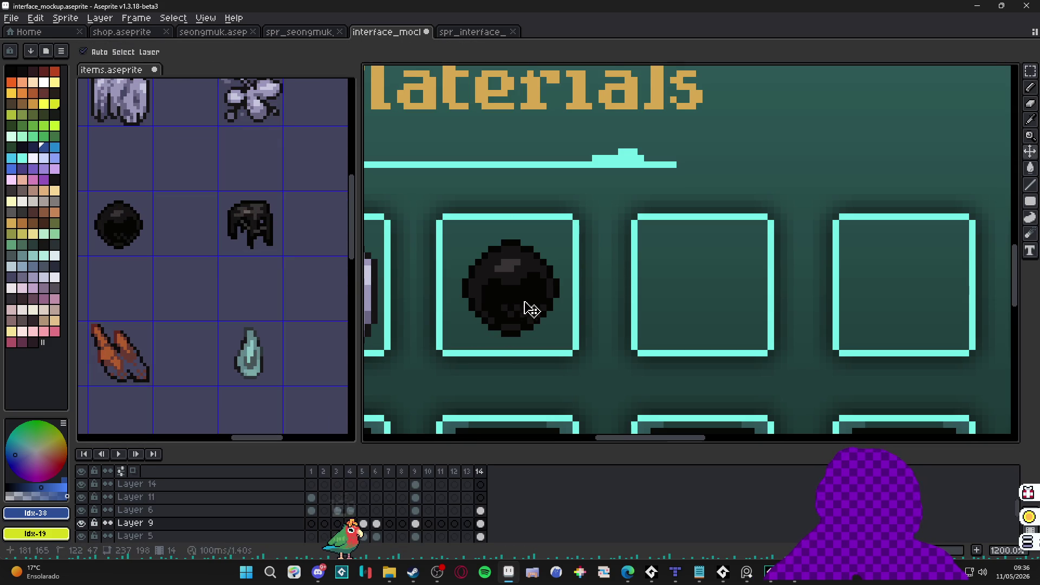
{"action": "key", "text": "ctrl+v"}
{"action": "left_click_drag", "start_coordinate": [964, 255], "coordinate": [709, 287]}
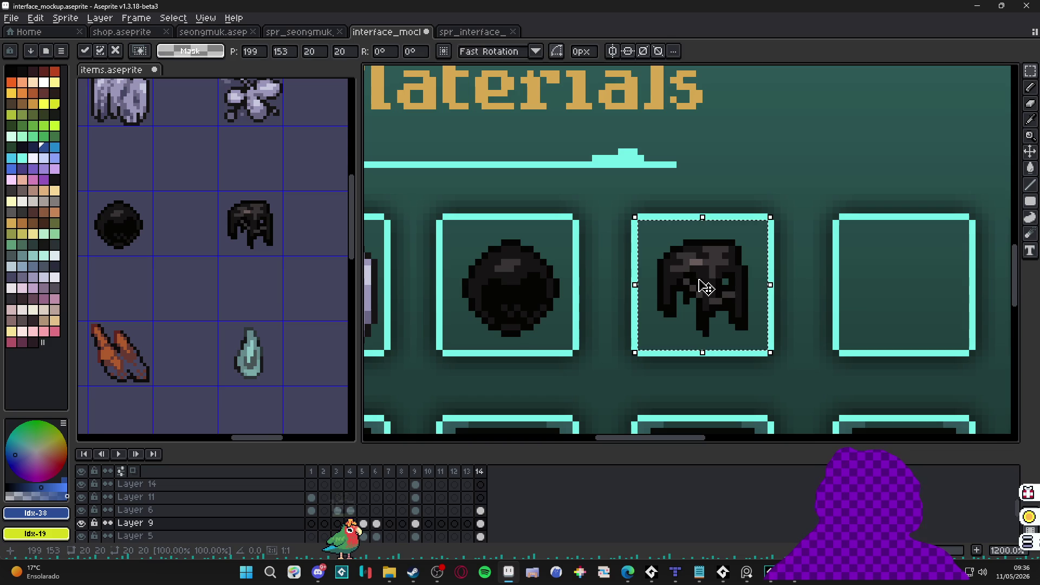
{"action": "key", "text": "Return"}
{"action": "scroll", "coordinate": [200, 287], "scroll_direction": "down", "scroll_amount": 3}
{"action": "scroll", "coordinate": [172, 313], "scroll_direction": "up", "scroll_amount": 4}
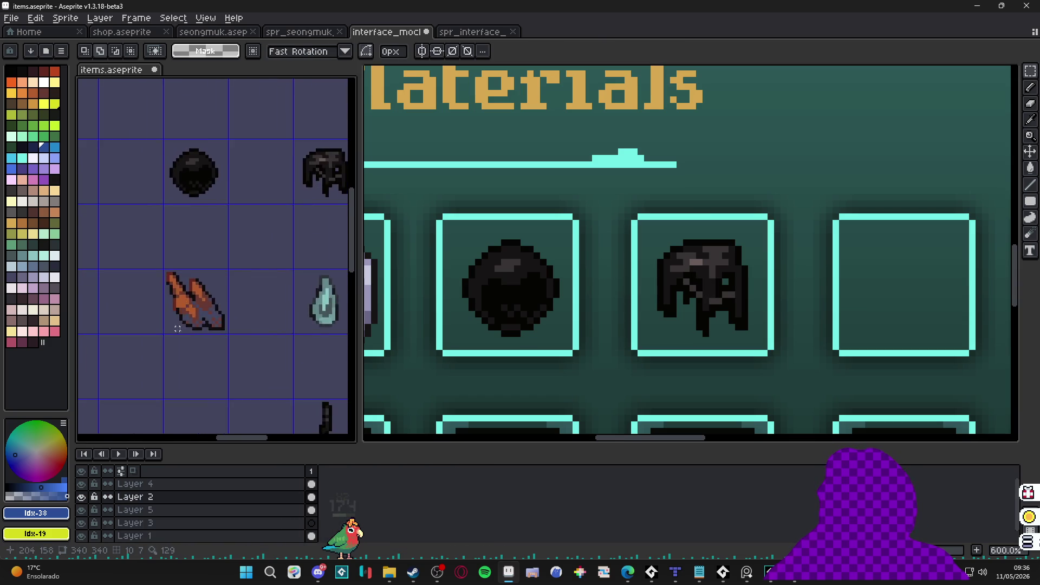
{"action": "key", "text": "v"}
Step: Select the brown feather sprite and place it in the fourth Materials slot
{"action": "key", "text": "m"}
{"action": "left_click_drag", "start_coordinate": [216, 313], "coordinate": [221, 300]}
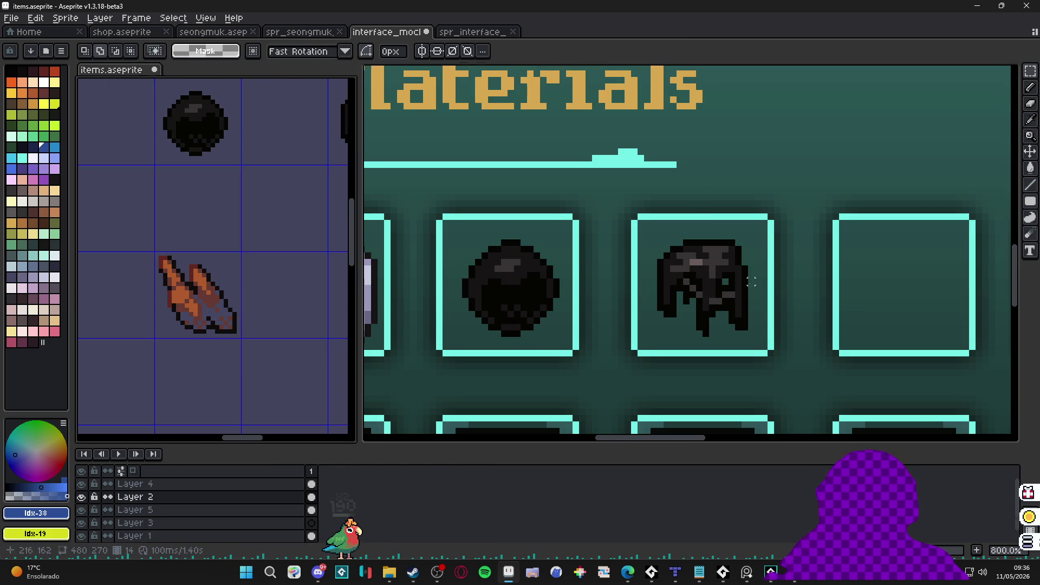
{"action": "scroll", "coordinate": [751, 281], "scroll_direction": "up", "scroll_amount": 3}
{"action": "key", "text": "ctrl+v"}
{"action": "left_click_drag", "start_coordinate": [622, 255], "coordinate": [856, 328]}
{"action": "key", "text": "Return"}
{"action": "scroll", "coordinate": [856, 328], "scroll_direction": "down", "scroll_amount": 4}
{"action": "scroll", "coordinate": [278, 309], "scroll_direction": "down", "scroll_amount": 1}
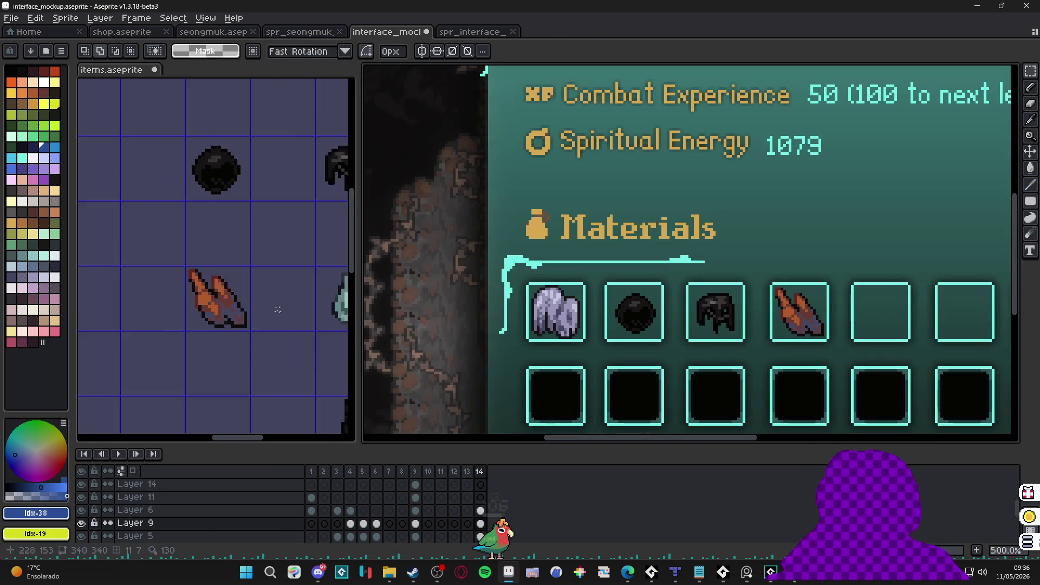
{"action": "scroll", "coordinate": [233, 309], "scroll_direction": "down", "scroll_amount": 3}
{"action": "scroll", "coordinate": [216, 315], "scroll_direction": "up", "scroll_amount": 3}
{"action": "scroll", "coordinate": [246, 336], "scroll_direction": "down", "scroll_amount": 2}
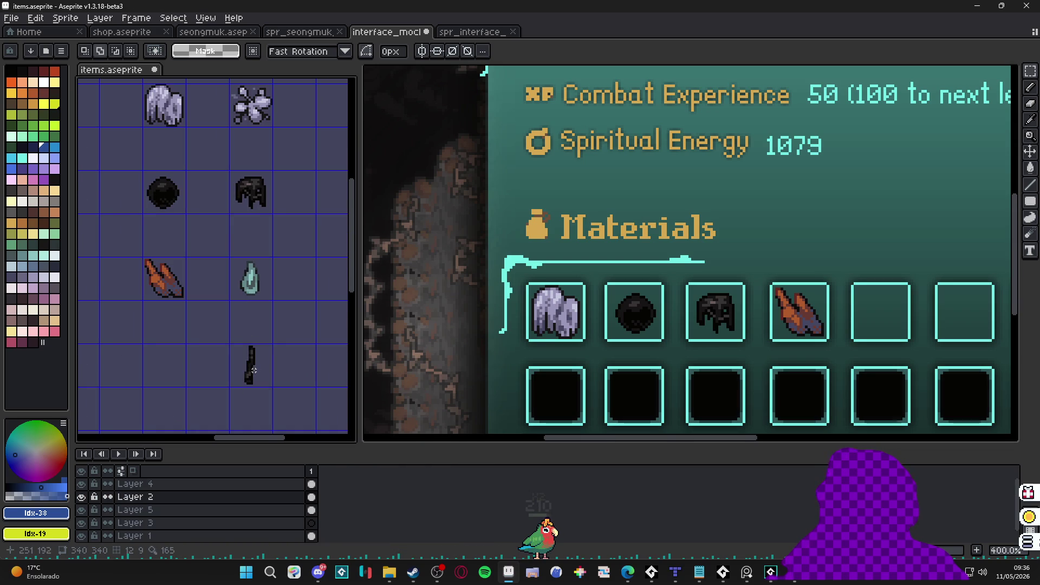
{"action": "scroll", "coordinate": [254, 370], "scroll_direction": "down", "scroll_amount": 3}
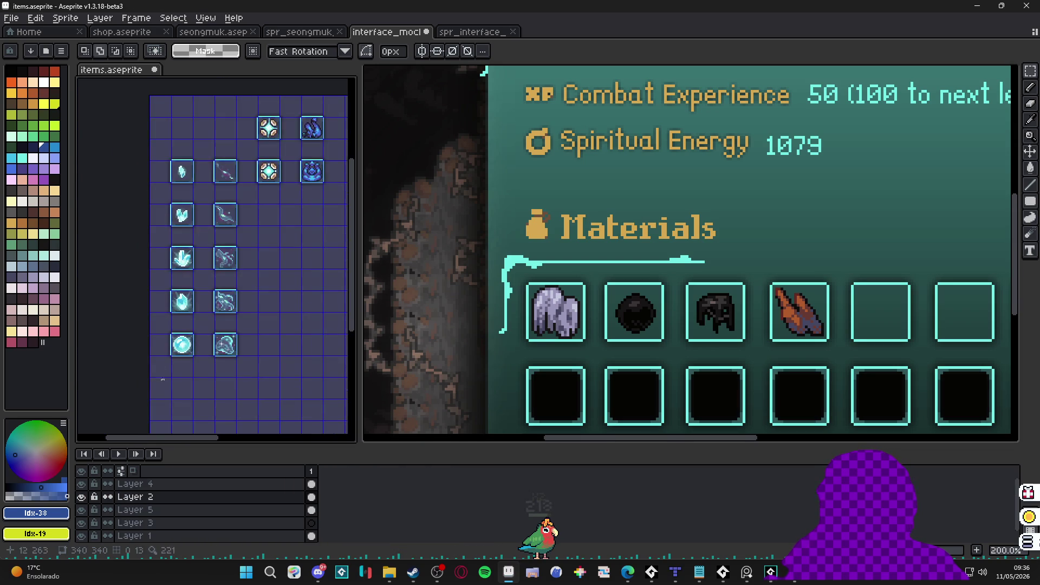
{"action": "scroll", "coordinate": [182, 376], "scroll_direction": "up", "scroll_amount": 2}
Step: Copy the cyan orb icon into the fifth Materials slot of the mockup
{"action": "left_click", "coordinate": [184, 319], "text": "ctrl"}
{"action": "scroll", "coordinate": [184, 320], "scroll_direction": "up", "scroll_amount": 3}
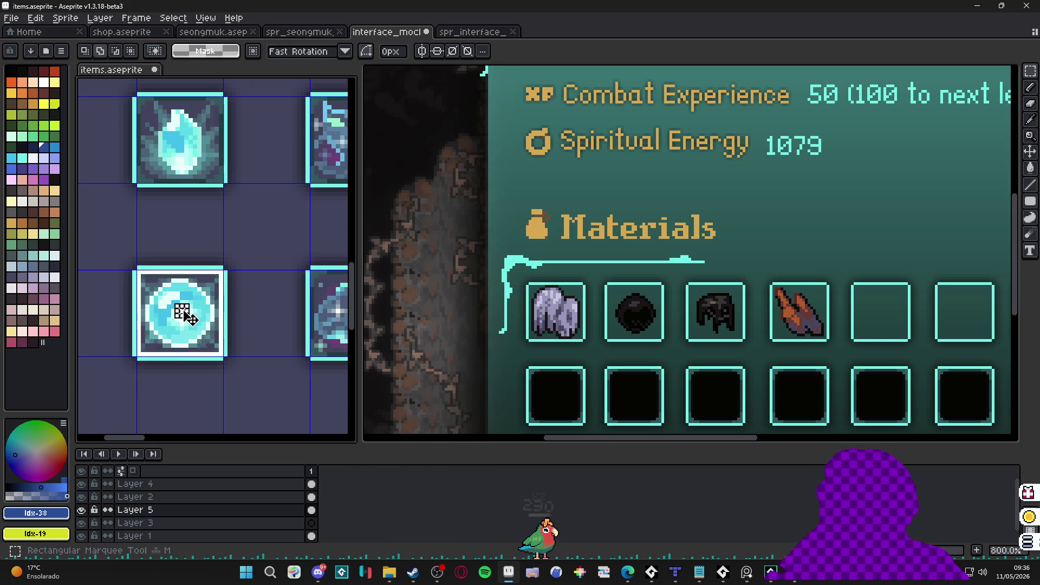
{"action": "key", "text": "ctrl+c"}
{"action": "scroll", "coordinate": [675, 269], "scroll_direction": "right", "scroll_amount": 5}
{"action": "scroll", "coordinate": [675, 269], "scroll_direction": "up", "scroll_amount": 1}
{"action": "key", "text": "ctrl+v"}
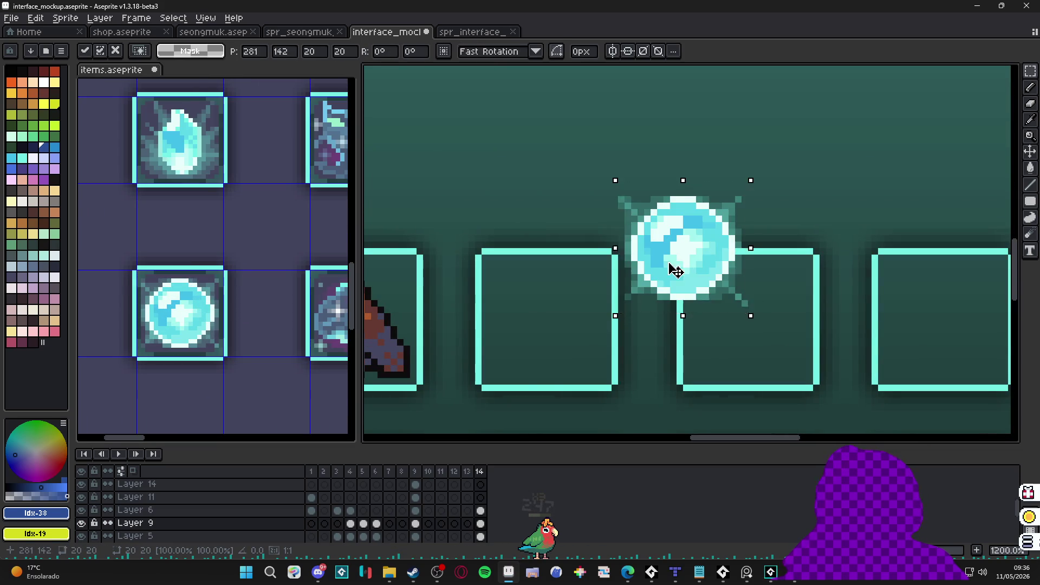
{"action": "left_click_drag", "start_coordinate": [675, 269], "coordinate": [541, 332]}
{"action": "key", "text": "Return"}
{"action": "scroll", "coordinate": [541, 332], "scroll_direction": "down", "scroll_amount": 3}
{"action": "scroll", "coordinate": [211, 324], "scroll_direction": "down", "scroll_amount": 1}
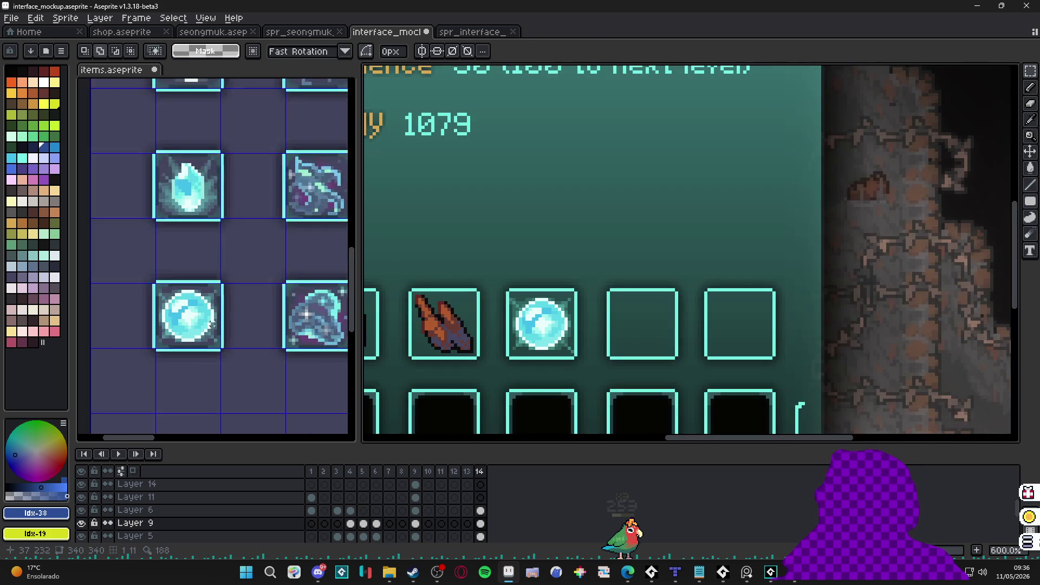
Step: Select the swirled crystal icon in the items sheet, discarding a stray paste in the mockup
{"action": "scroll", "coordinate": [212, 323], "scroll_direction": "down", "scroll_amount": 1}
{"action": "scroll", "coordinate": [274, 320], "scroll_direction": "up", "scroll_amount": 1}
{"action": "left_click", "coordinate": [291, 326], "text": "ctrl"}
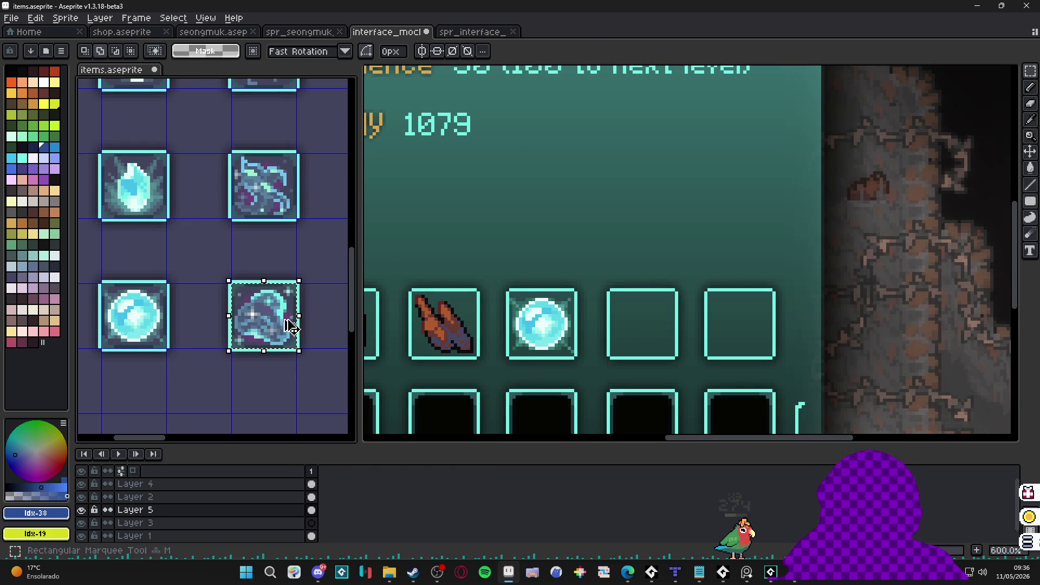
{"action": "scroll", "coordinate": [677, 314], "scroll_direction": "up", "scroll_amount": 4}
{"action": "scroll", "coordinate": [587, 297], "scroll_direction": "down", "scroll_amount": 3}
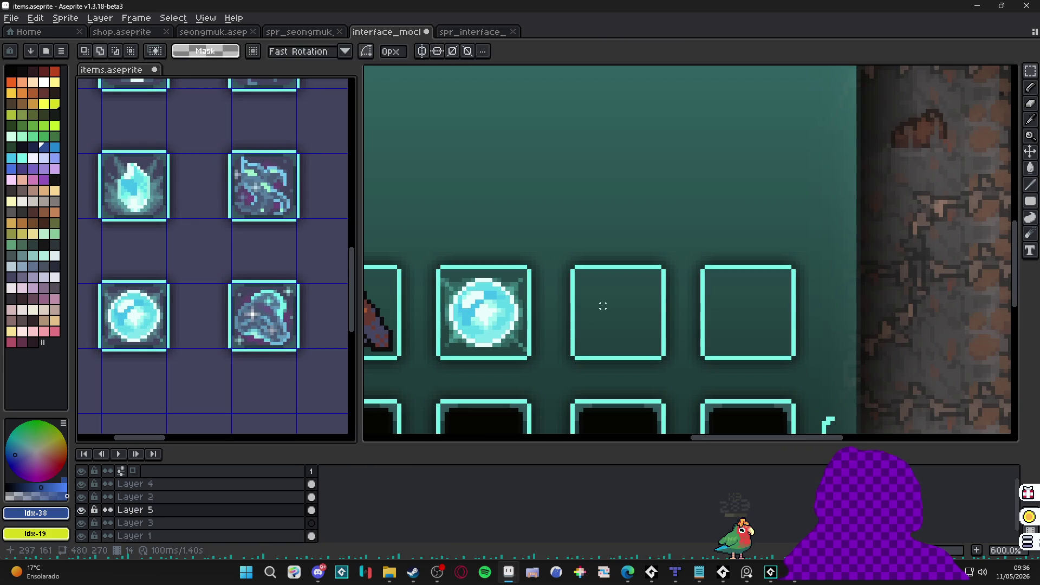
{"action": "left_click", "coordinate": [603, 306]}
{"action": "key", "text": "ctrl+v"}
{"action": "key", "text": "Escape"}
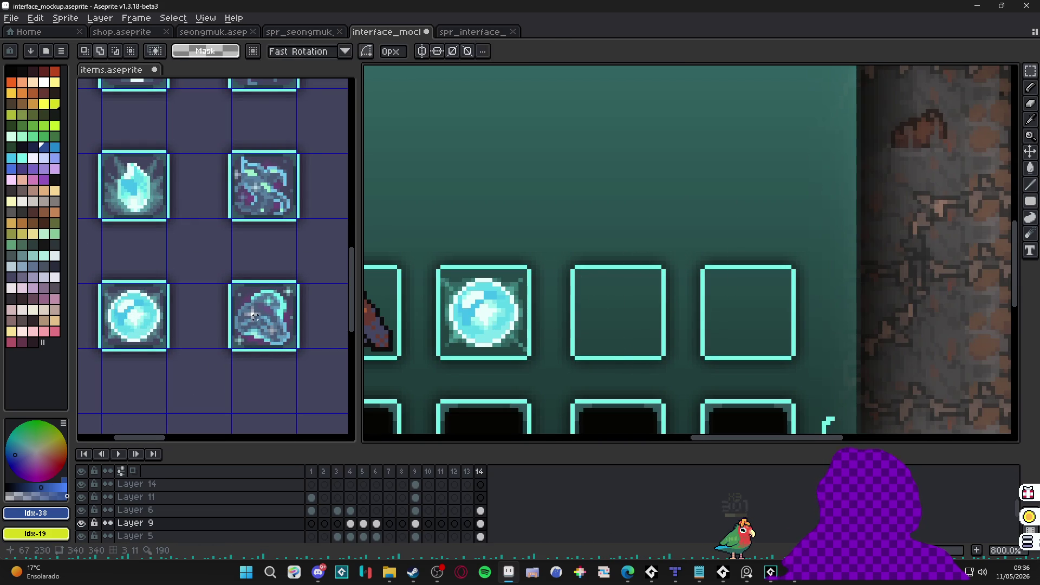
Step: Place the swirled crystal in the sixth Materials slot, nudged one pixel down into alignment
{"action": "left_click", "coordinate": [258, 325]}
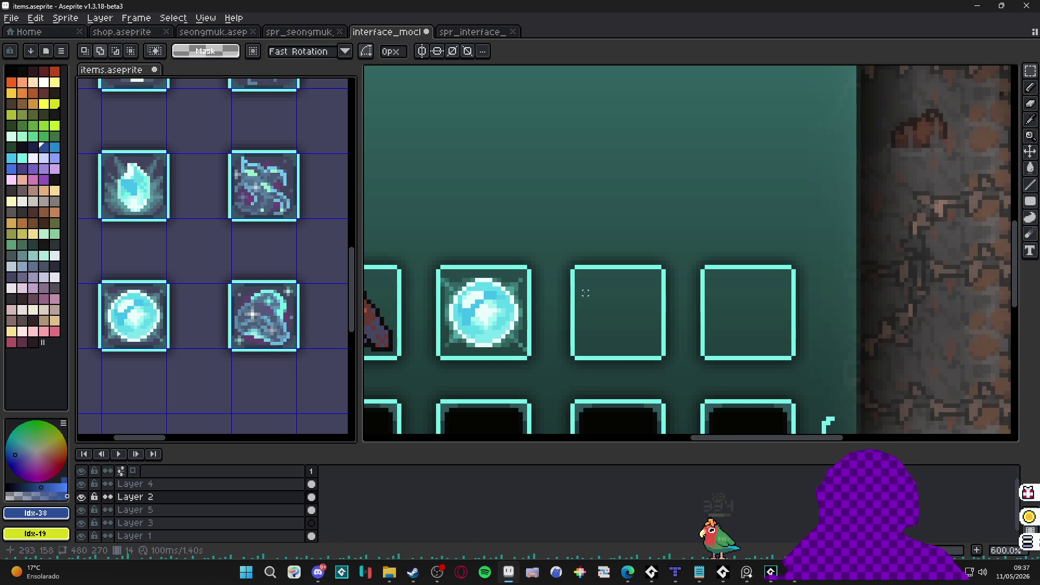
{"action": "scroll", "coordinate": [481, 323], "scroll_direction": "up", "scroll_amount": 3}
{"action": "left_click", "coordinate": [617, 311]}
{"action": "key", "text": "ctrl+v"}
{"action": "mouse_move", "coordinate": [712, 273]}
{"action": "left_mouse_down"}
{"action": "mouse_move", "coordinate": [747, 325]}
{"action": "mouse_move", "coordinate": [732, 321]}
{"action": "left_mouse_up"}
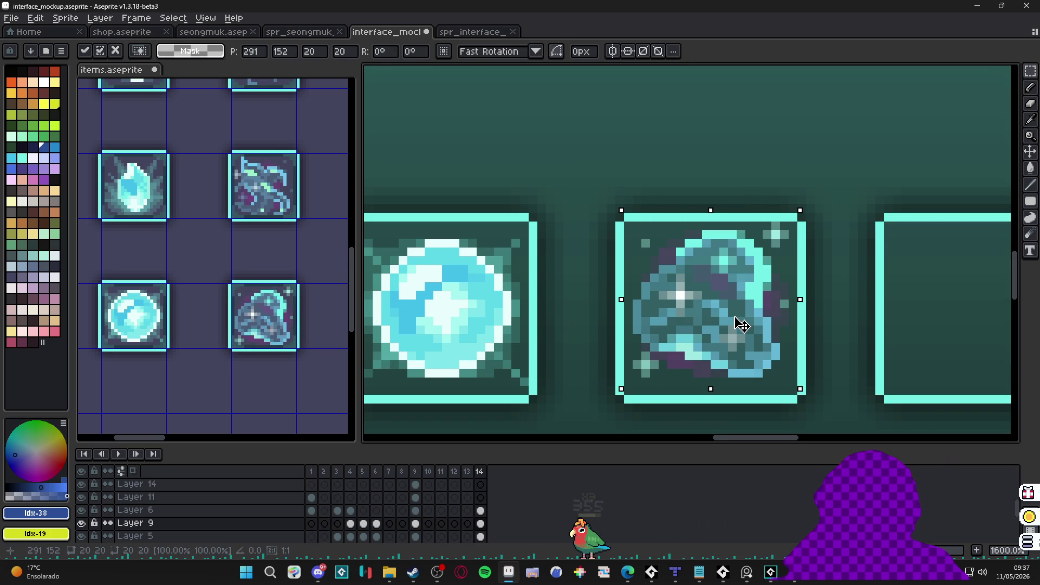
{"action": "key", "text": "Down"}
{"action": "key", "text": "Return"}
{"action": "scroll", "coordinate": [732, 321], "scroll_direction": "down", "scroll_amount": 6}
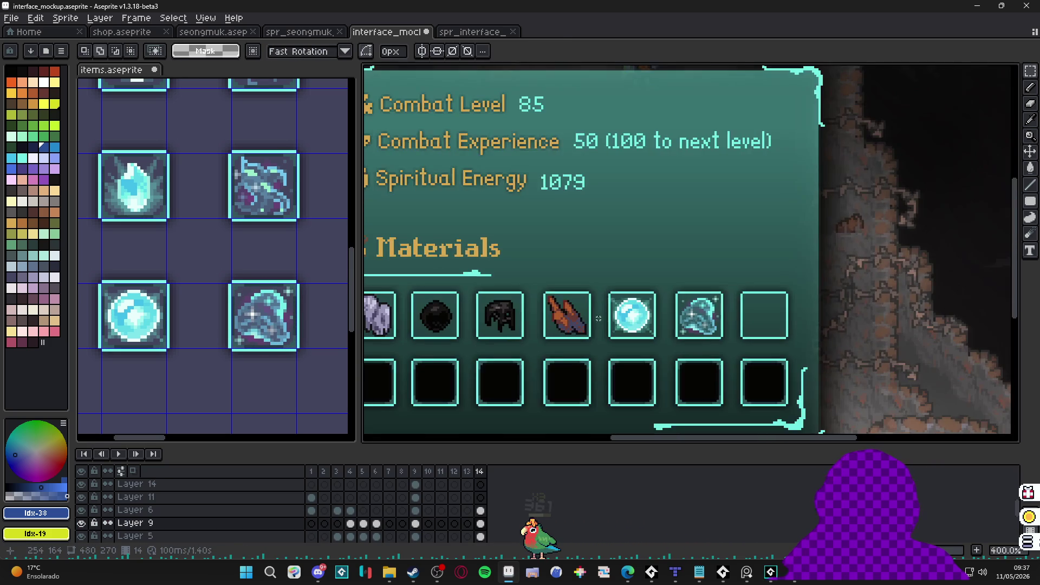
{"action": "scroll", "coordinate": [511, 314], "scroll_direction": "up", "scroll_amount": 1}
{"action": "left_click_drag", "start_coordinate": [512, 314], "coordinate": [538, 295]}
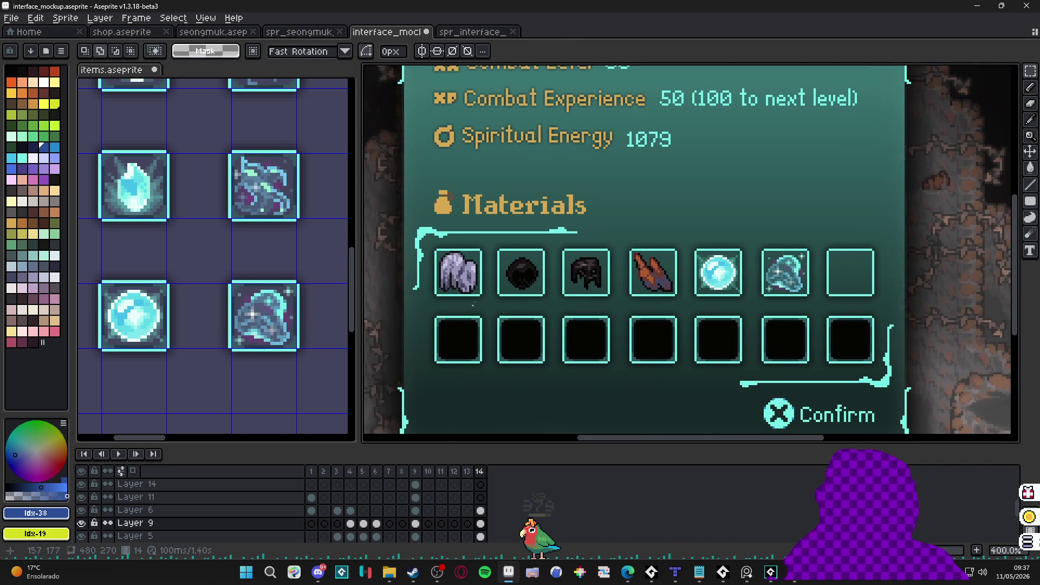
{"action": "scroll", "coordinate": [447, 287], "scroll_direction": "up", "scroll_amount": 1}
Step: Add a new layer above Layer 5 and pick a dark palette swatch
{"action": "key", "text": "b"}
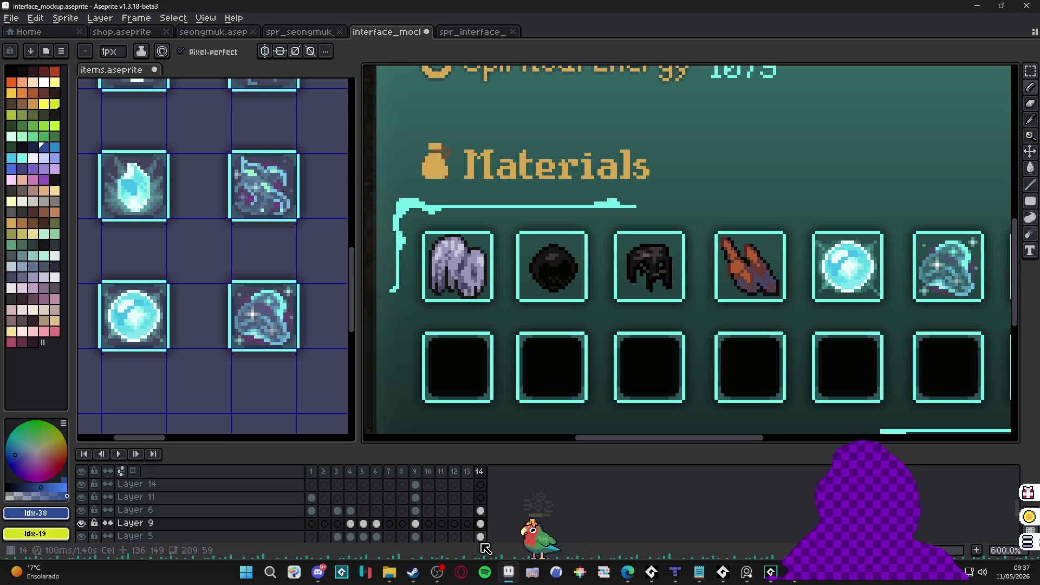
{"action": "left_click", "coordinate": [480, 537]}
{"action": "key", "text": "shift+n"}
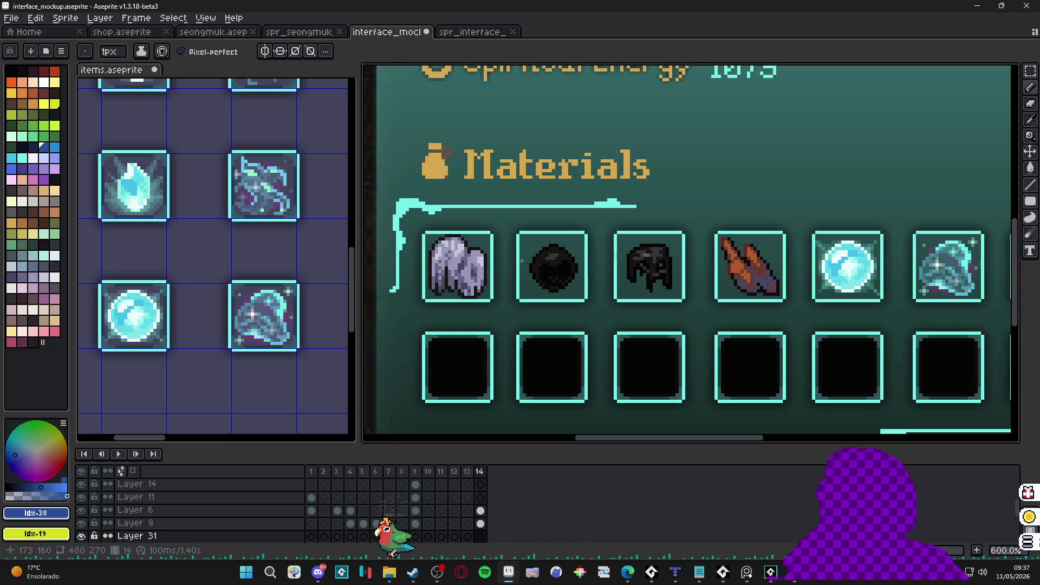
{"action": "left_click", "coordinate": [10, 244]}
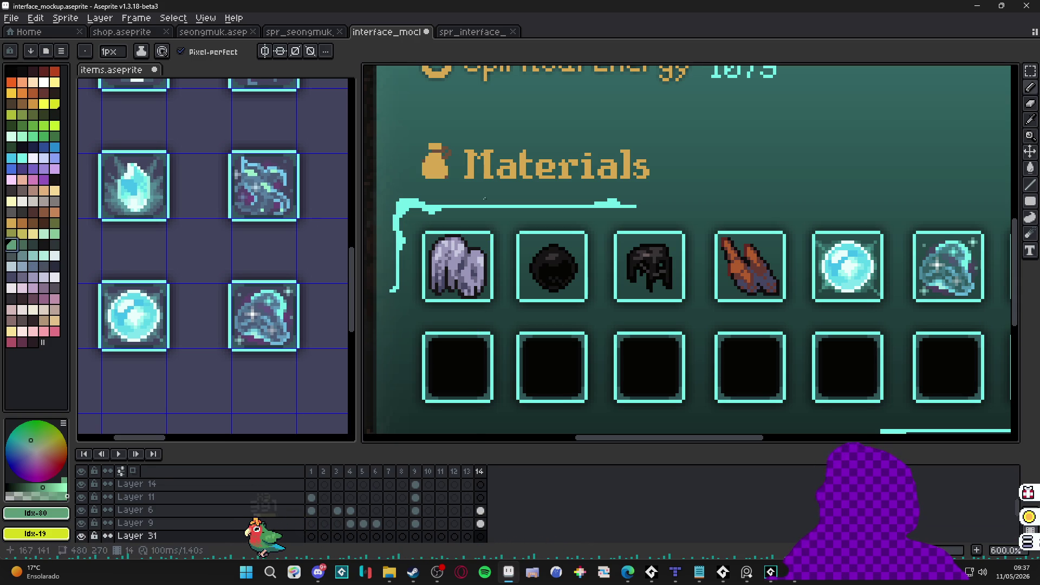
{"action": "left_click", "coordinate": [32, 245]}
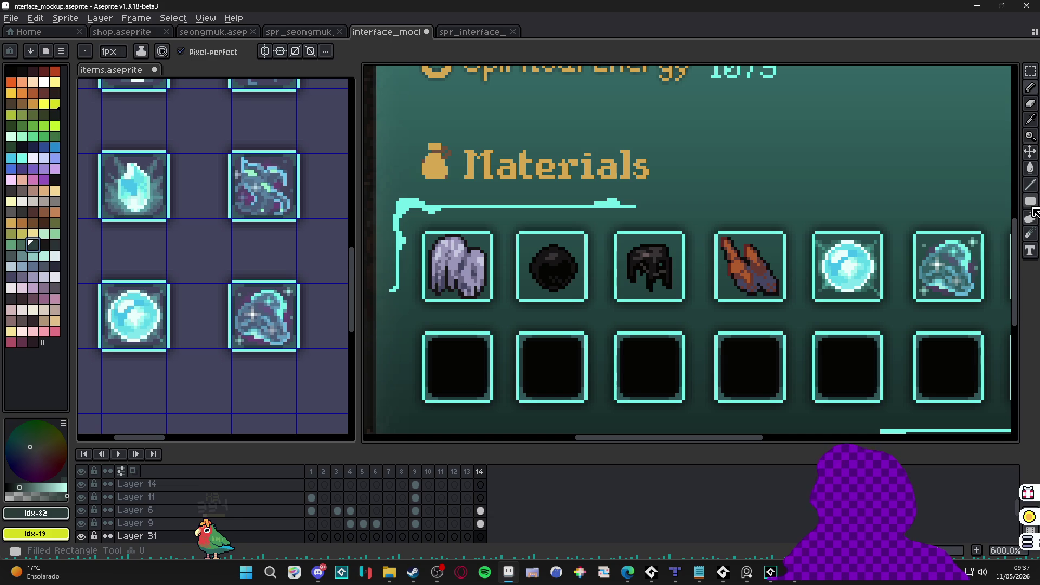
Step: Draw a rectangle behind the grey rock in the first Materials slot
{"action": "left_click", "coordinate": [1033, 211]}
{"action": "key", "text": "plus"}
{"action": "key", "text": "plus"}
{"action": "key", "text": "plus"}
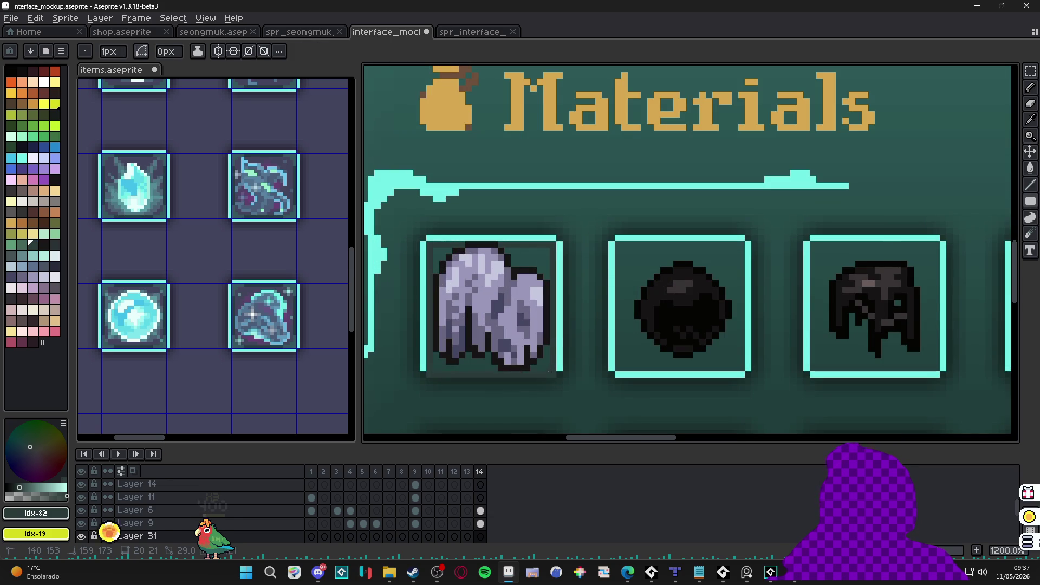
{"action": "left_click_drag", "start_coordinate": [549, 370], "coordinate": [551, 366]}
{"action": "scroll", "coordinate": [551, 367], "scroll_direction": "down", "scroll_amount": 3}
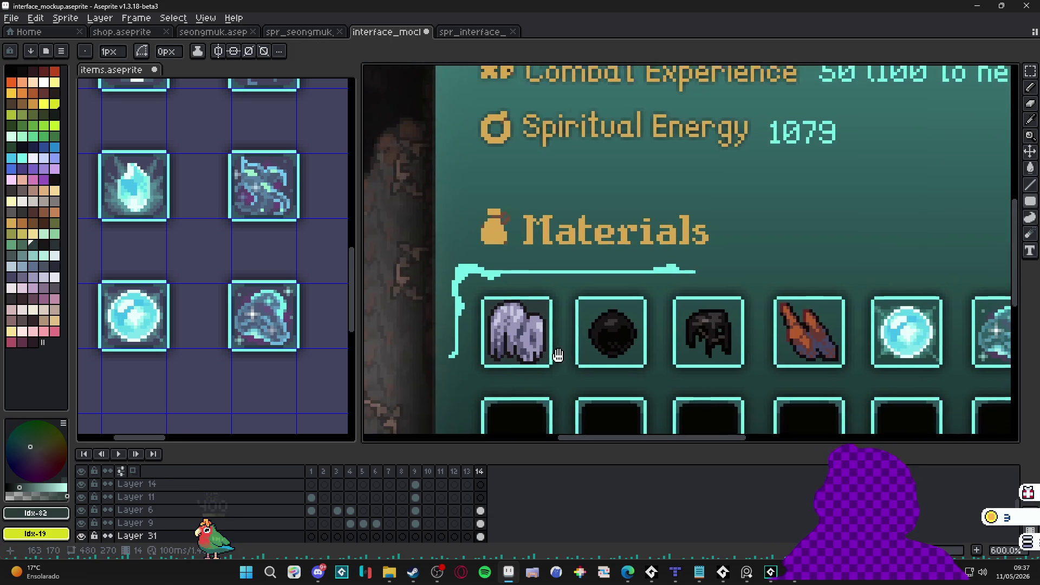
{"action": "scroll", "coordinate": [567, 300], "scroll_direction": "down", "scroll_amount": 2}
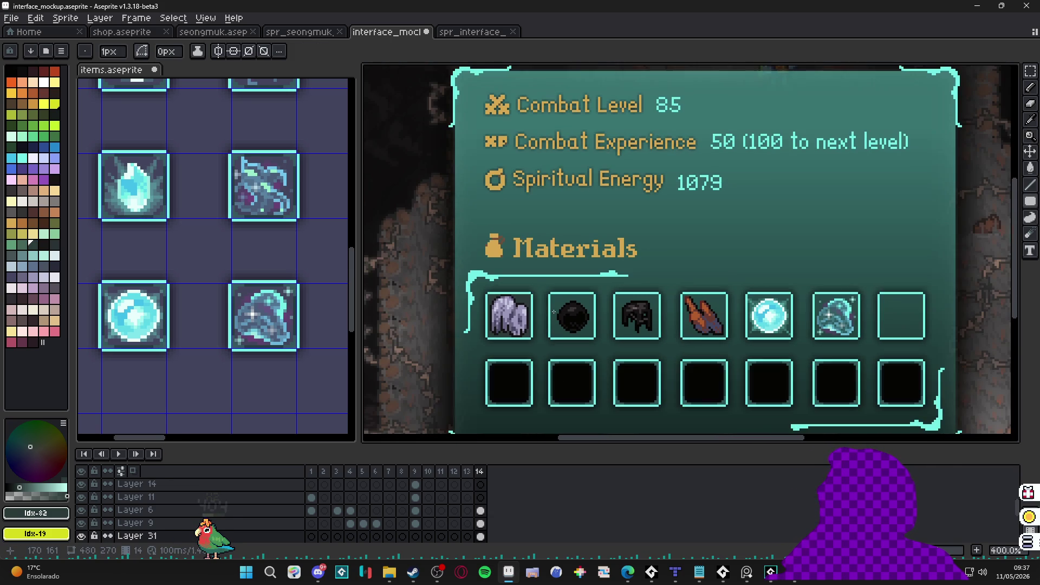
{"action": "scroll", "coordinate": [546, 313], "scroll_direction": "up", "scroll_amount": 5}
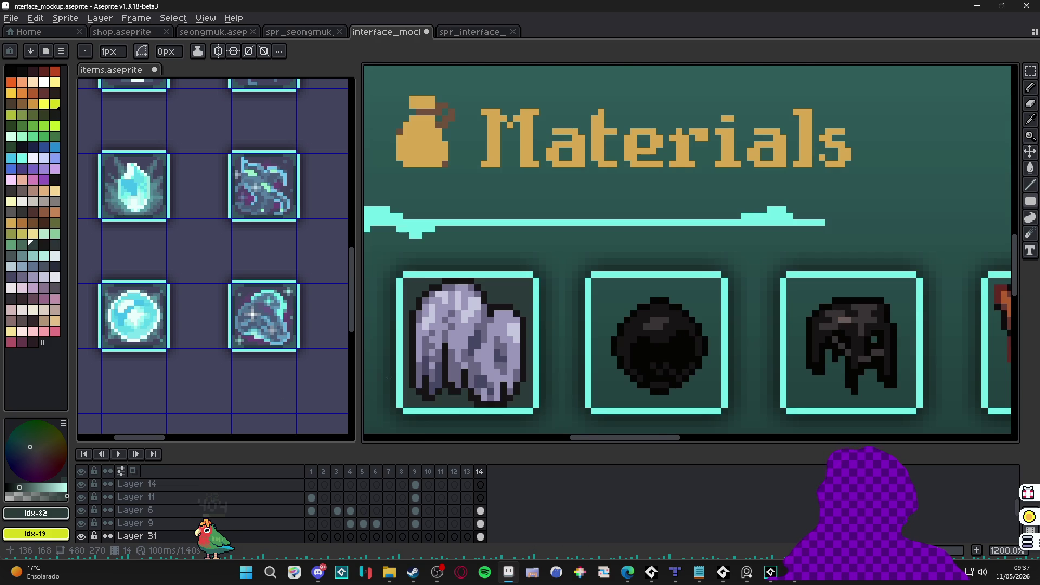
{"action": "scroll", "coordinate": [525, 331], "scroll_direction": "down", "scroll_amount": 3}
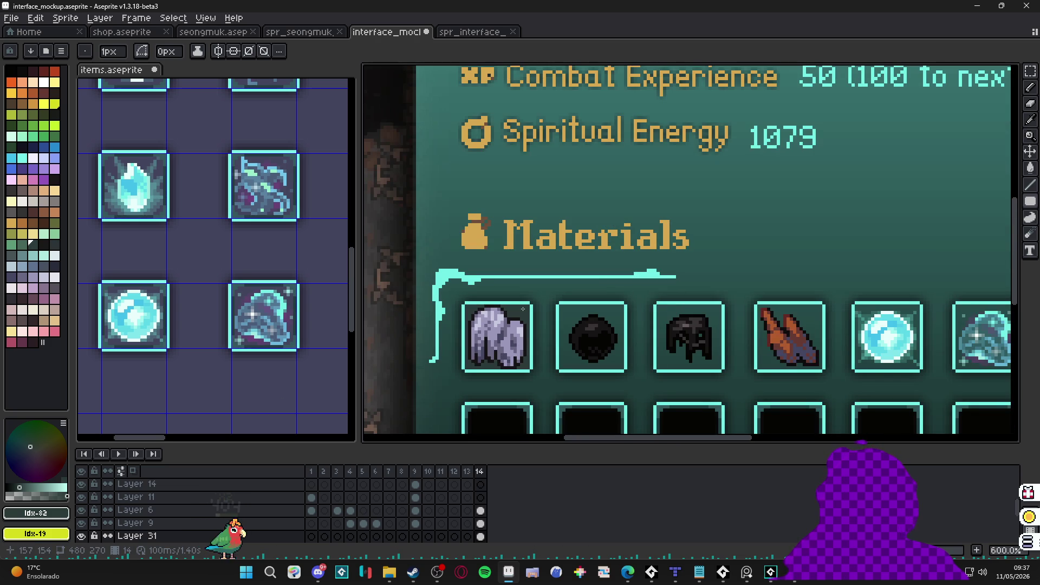
{"action": "scroll", "coordinate": [524, 310], "scroll_direction": "up", "scroll_amount": 3}
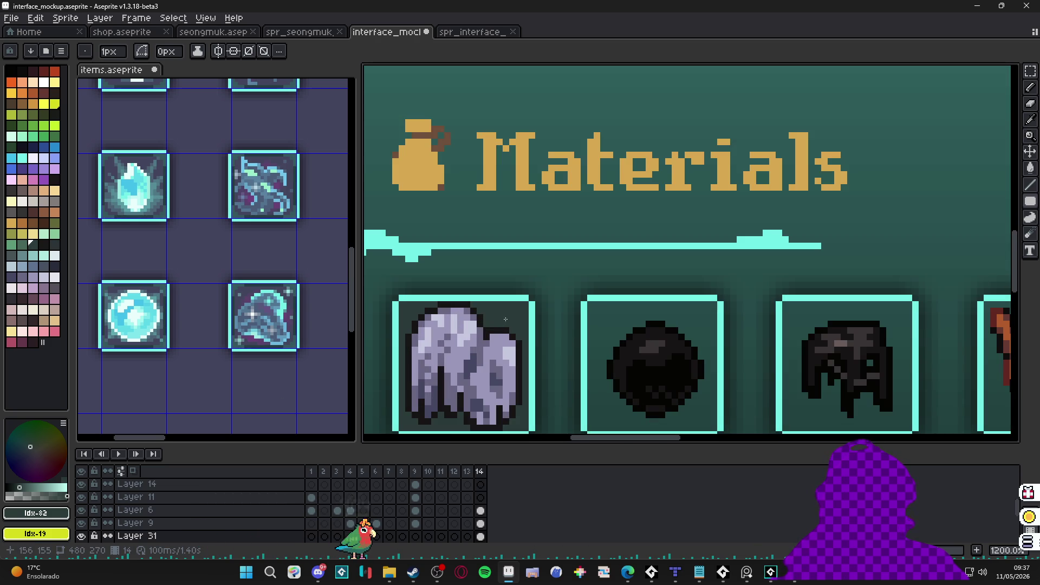
Step: Flood-fill the square with a dark palette colour
{"action": "key", "text": "g"}
{"action": "left_click", "coordinate": [521, 335], "text": "alt"}
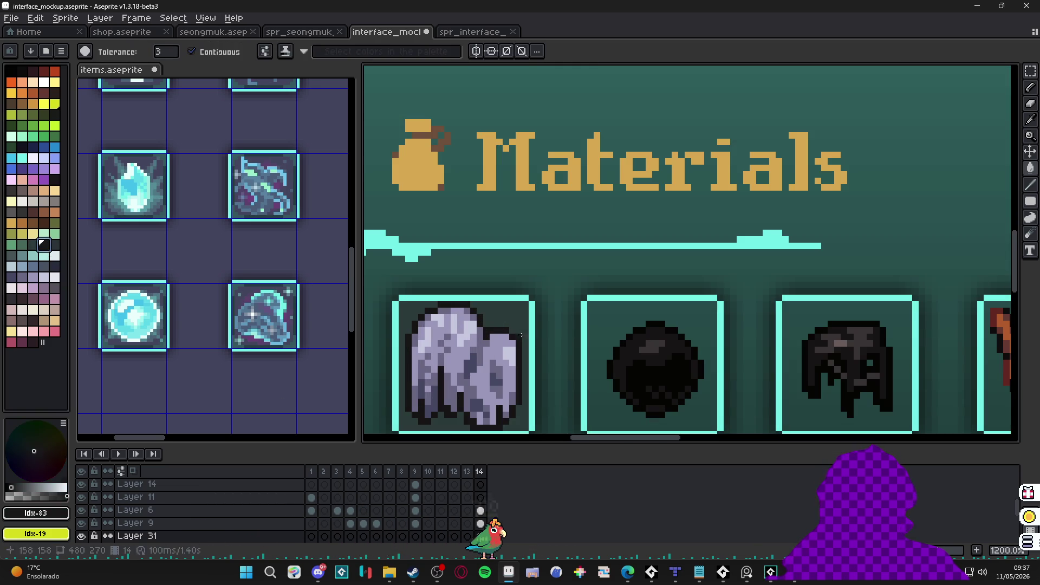
{"action": "scroll", "coordinate": [508, 322], "scroll_direction": "down", "scroll_amount": 3}
{"action": "key", "text": "v"}
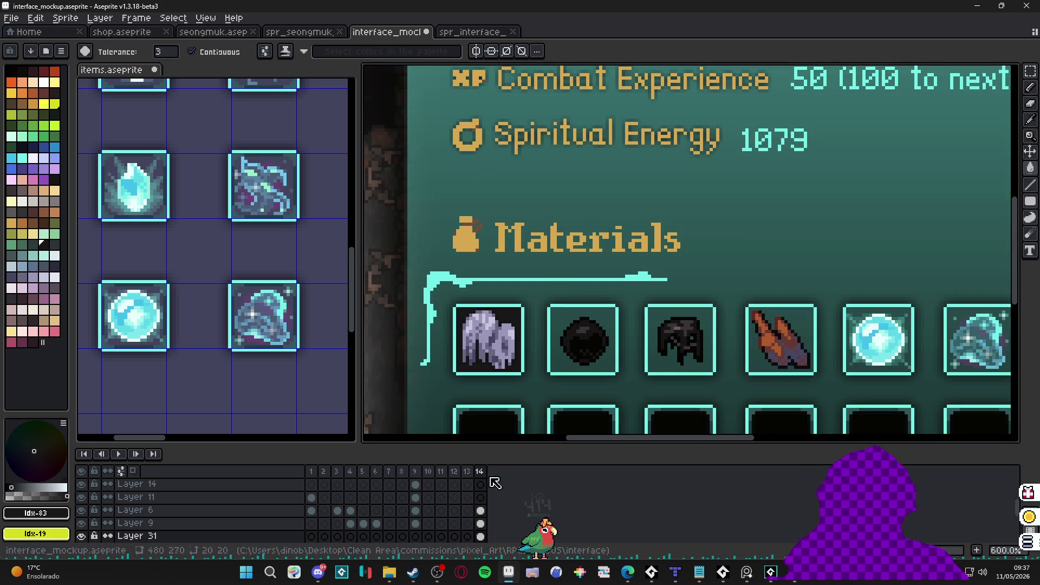
{"action": "scroll", "coordinate": [519, 319], "scroll_direction": "up", "scroll_amount": 3}
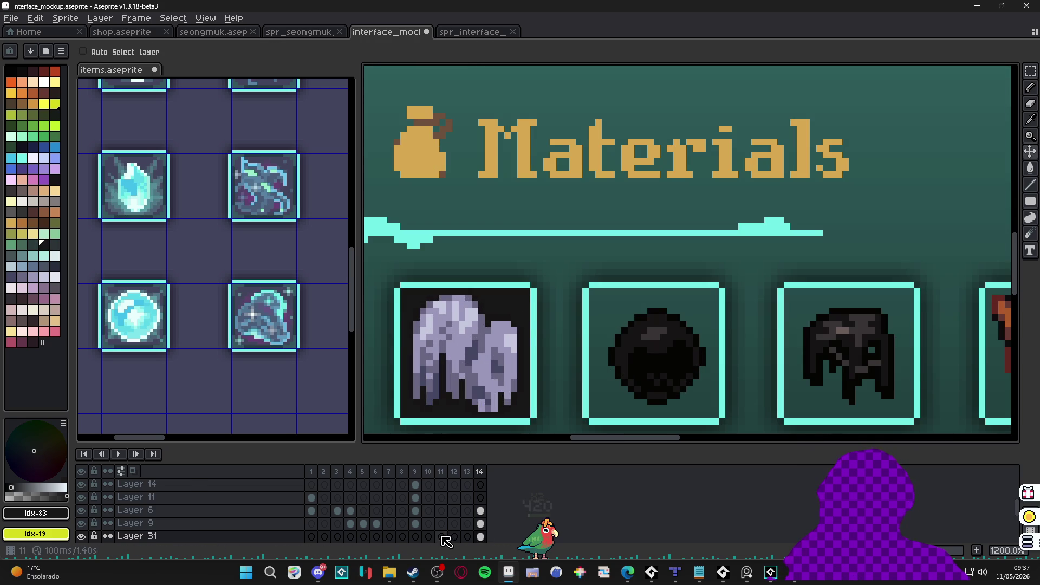
Step: Set the backing square's cel opacity on Layer 31 to about 68%
{"action": "double_click", "coordinate": [481, 536]}
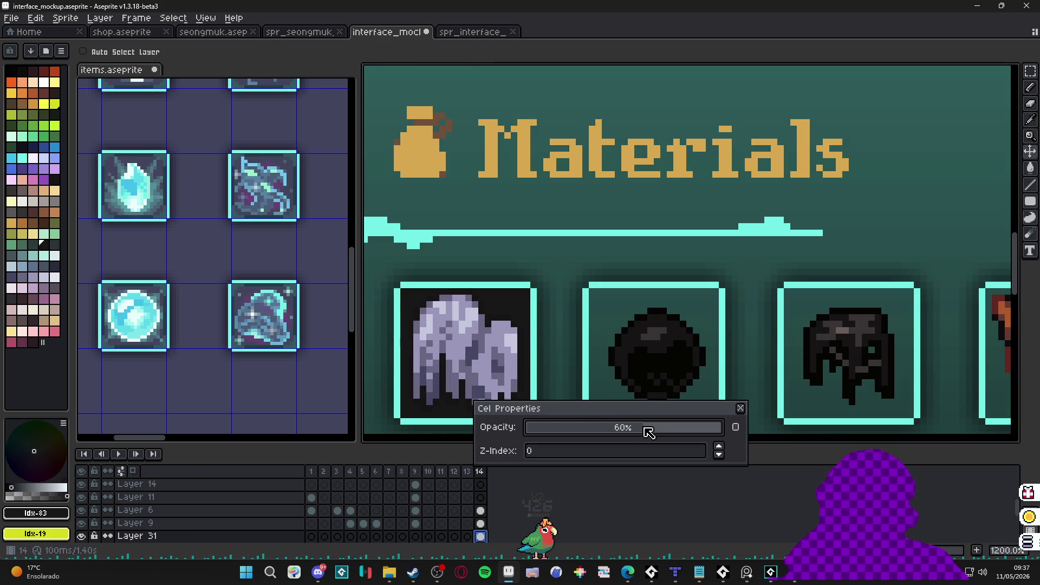
{"action": "left_click_drag", "start_coordinate": [645, 428], "coordinate": [659, 429]}
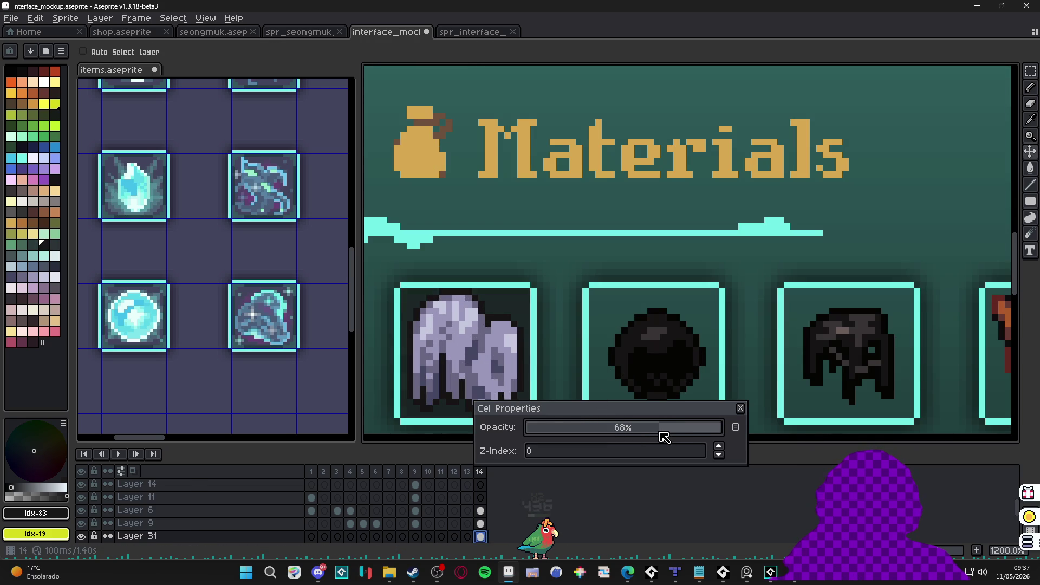
{"action": "left_click", "coordinate": [737, 411]}
{"action": "scroll", "coordinate": [569, 350], "scroll_direction": "down", "scroll_amount": 3}
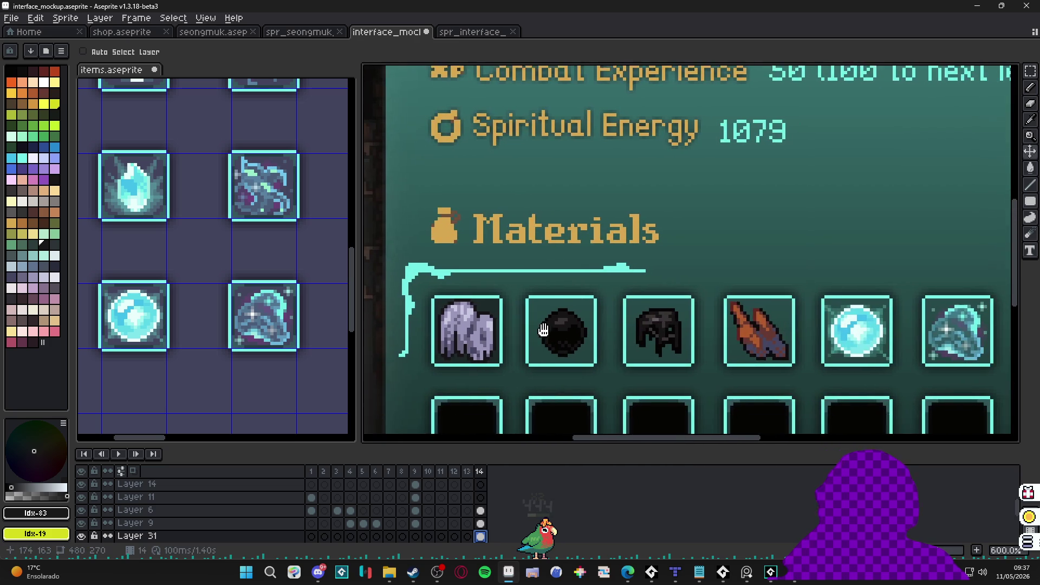
{"action": "scroll", "coordinate": [479, 314], "scroll_direction": "up", "scroll_amount": 1}
{"action": "key", "text": "m"}
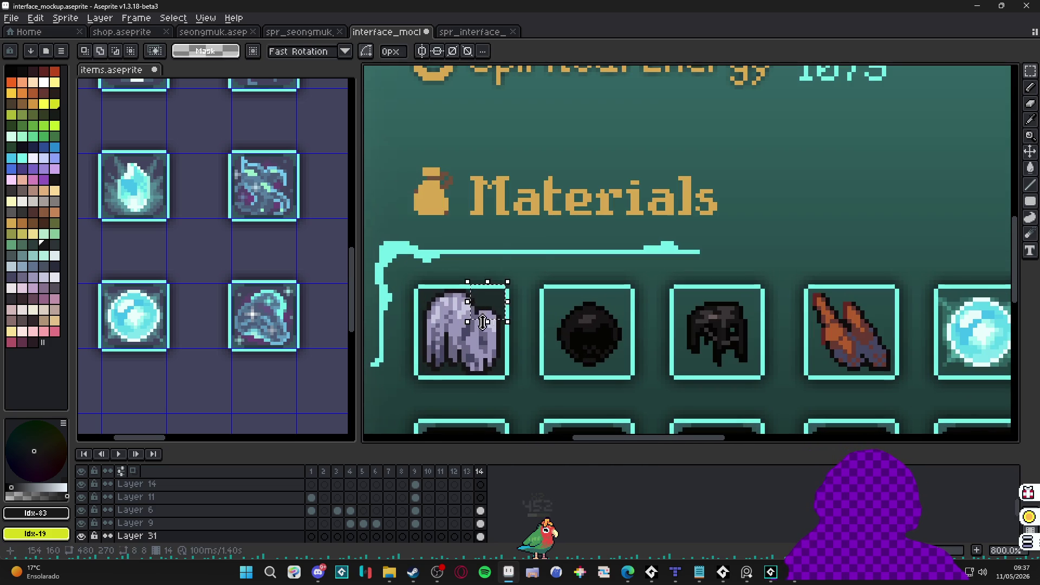
{"action": "scroll", "coordinate": [487, 287], "scroll_direction": "up", "scroll_amount": 3}
{"action": "scroll", "coordinate": [503, 280], "scroll_direction": "down", "scroll_amount": 1}
{"action": "mouse_move", "coordinate": [504, 280]}
{"action": "left_mouse_down"}
{"action": "mouse_move", "coordinate": [427, 389]}
{"action": "mouse_move", "coordinate": [636, 389]}
{"action": "left_mouse_up"}
{"action": "left_click", "coordinate": [428, 389]}
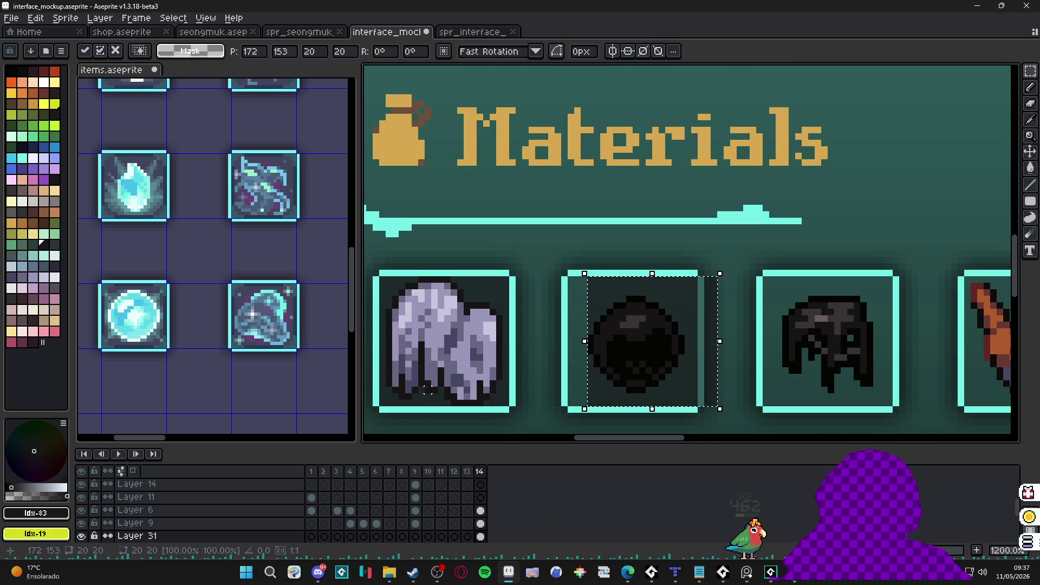
{"action": "scroll", "coordinate": [682, 354], "scroll_direction": "up", "scroll_amount": 1}
{"action": "left_click_drag", "start_coordinate": [687, 359], "coordinate": [657, 359]}
{"action": "scroll", "coordinate": [645, 308], "scroll_direction": "right", "scroll_amount": 3}
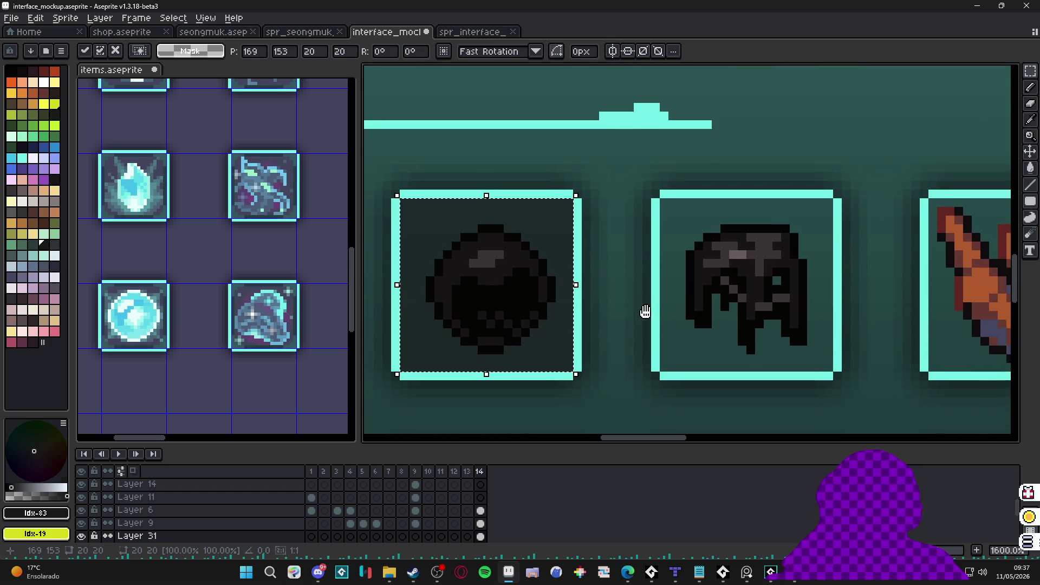
{"action": "left_click_drag", "start_coordinate": [506, 317], "coordinate": [776, 328]}
{"action": "scroll", "coordinate": [854, 327], "scroll_direction": "right", "scroll_amount": 3}
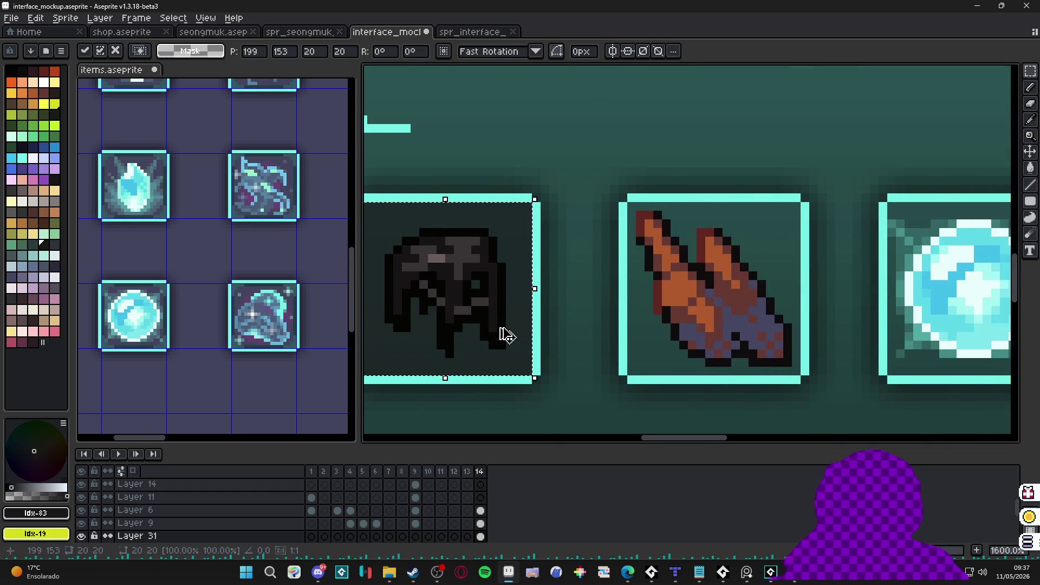
{"action": "mouse_move", "coordinate": [506, 336]}
{"action": "left_mouse_down"}
{"action": "mouse_move", "coordinate": [817, 332]}
{"action": "mouse_move", "coordinate": [761, 320]}
{"action": "left_mouse_up"}
{"action": "scroll", "coordinate": [656, 308], "scroll_direction": "right", "scroll_amount": 3}
{"action": "left_click_drag", "start_coordinate": [596, 328], "coordinate": [863, 325]}
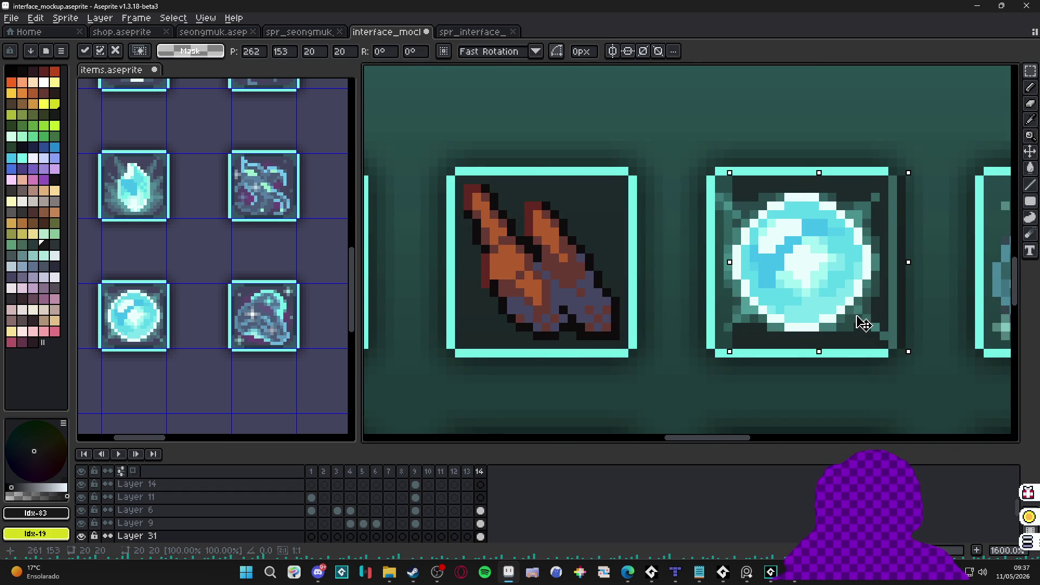
{"action": "scroll", "coordinate": [617, 327], "scroll_direction": "right", "scroll_amount": 3}
{"action": "mouse_move", "coordinate": [620, 327]}
{"action": "left_mouse_down"}
{"action": "mouse_move", "coordinate": [662, 313]}
{"action": "mouse_move", "coordinate": [866, 302]}
{"action": "left_mouse_up"}
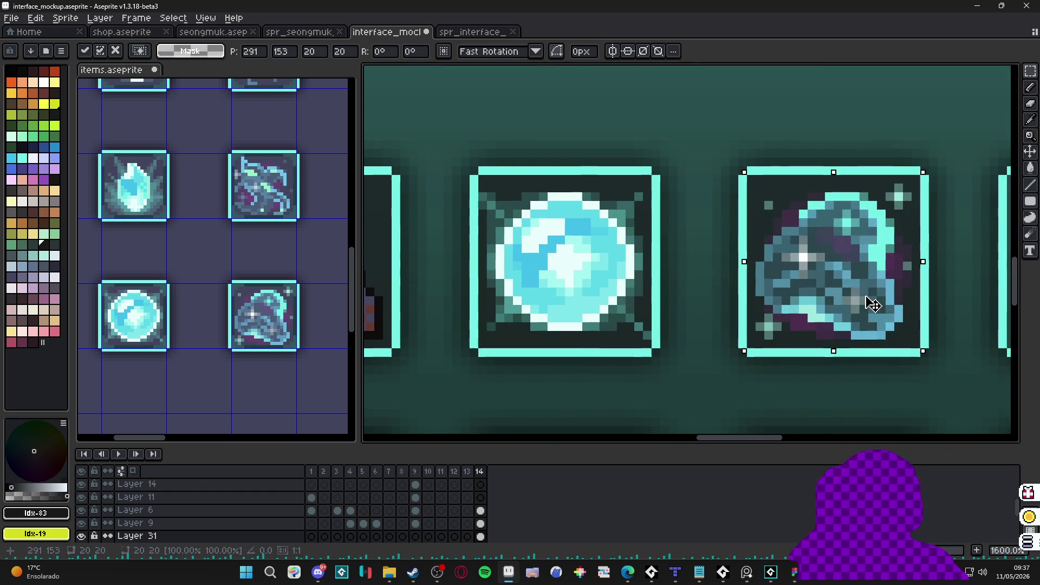
{"action": "scroll", "coordinate": [866, 302], "scroll_direction": "right", "scroll_amount": 3}
{"action": "left_click_drag", "start_coordinate": [494, 335], "coordinate": [761, 309]}
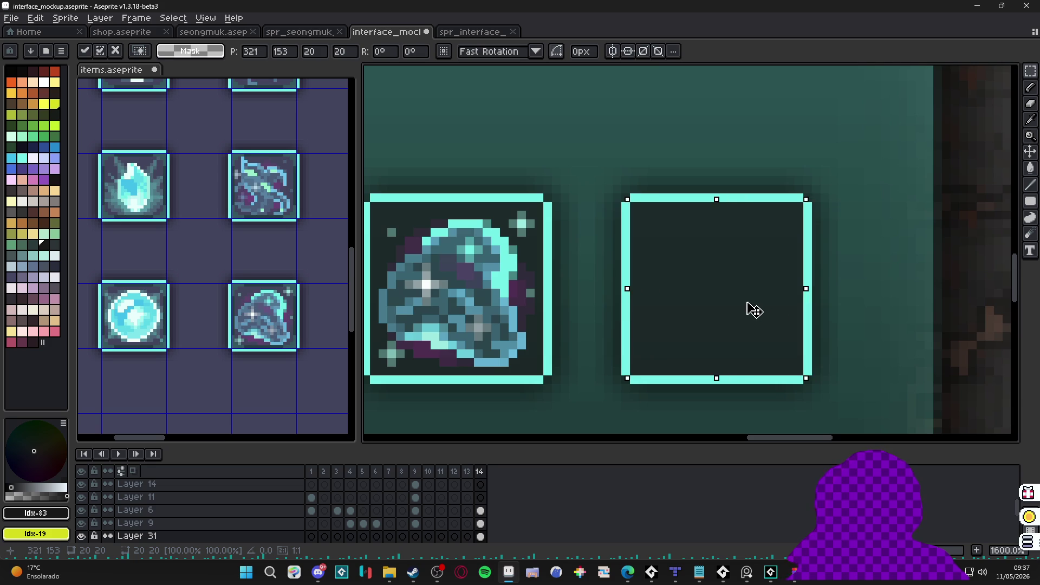
{"action": "key", "text": "ctrl+d"}
{"action": "scroll", "coordinate": [747, 305], "scroll_direction": "down", "scroll_amount": 5}
{"action": "scroll", "coordinate": [639, 329], "scroll_direction": "up", "scroll_amount": 2}
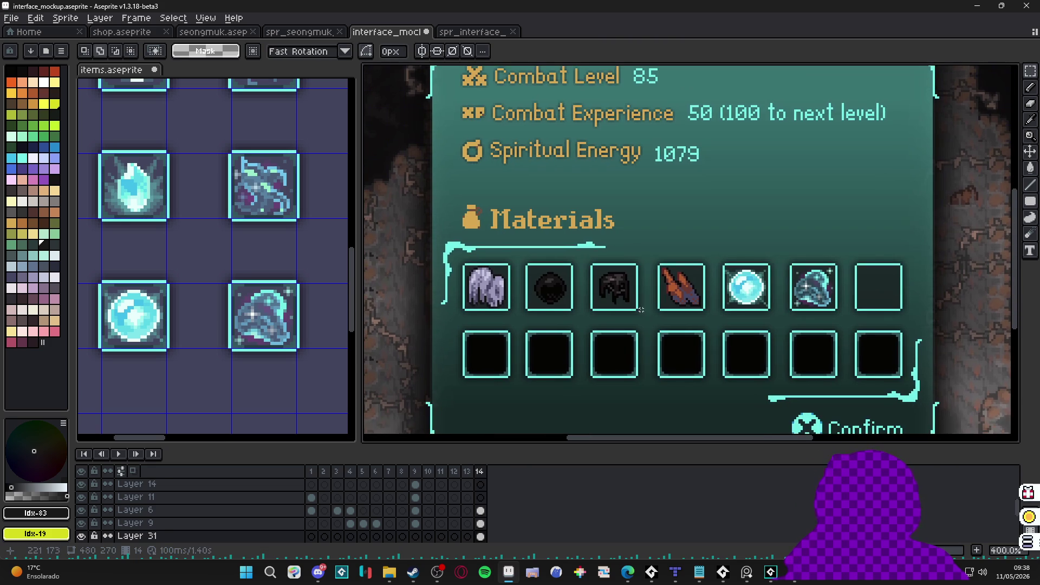
{"action": "scroll", "coordinate": [695, 349], "scroll_direction": "down", "scroll_amount": 1}
{"action": "scroll", "coordinate": [626, 316], "scroll_direction": "up", "scroll_amount": 1}
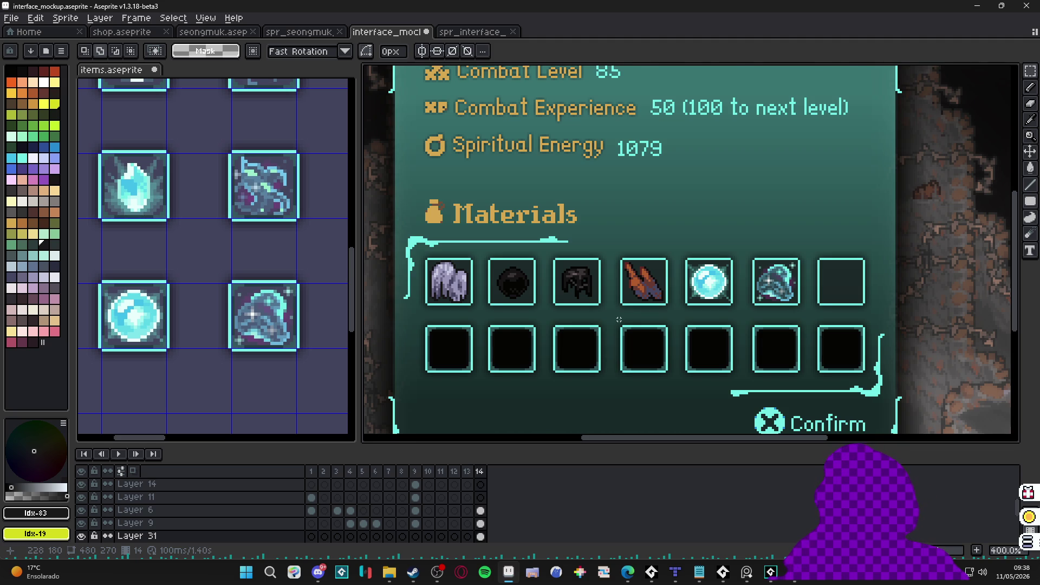
{"action": "scroll", "coordinate": [579, 278], "scroll_direction": "up", "scroll_amount": 1}
{"action": "scroll", "coordinate": [578, 289], "scroll_direction": "up", "scroll_amount": 2}
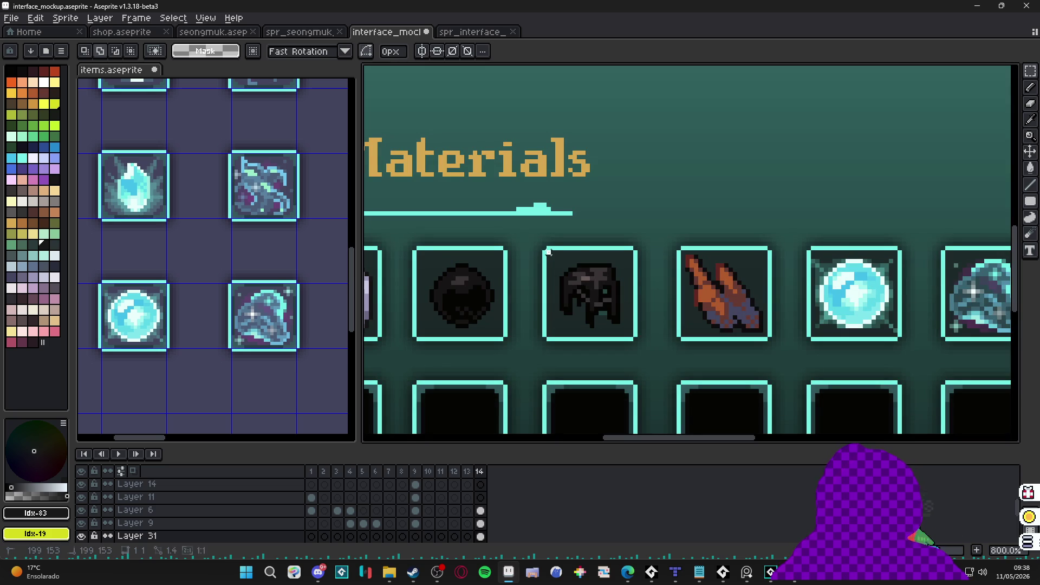
{"action": "scroll", "coordinate": [630, 333], "scroll_direction": "down", "scroll_amount": 3}
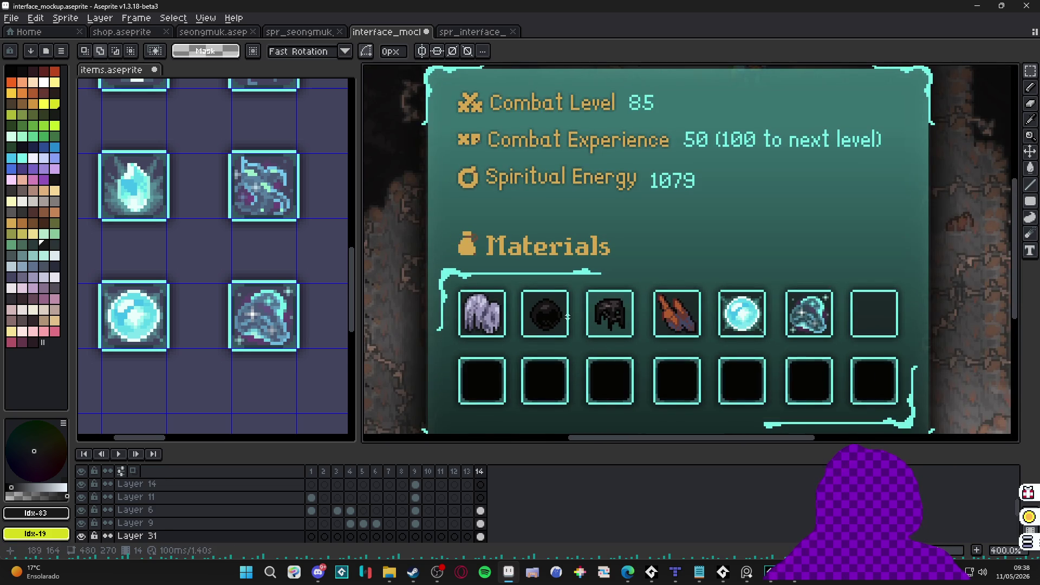
{"action": "scroll", "coordinate": [567, 317], "scroll_direction": "up", "scroll_amount": 2}
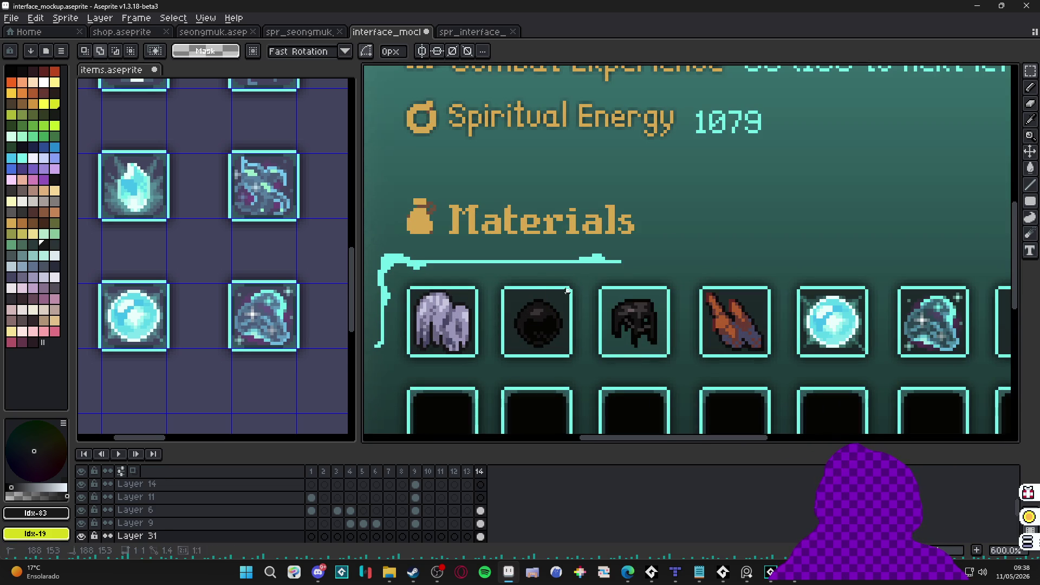
Step: Marquee-check the sizes of the second and lower-left Materials slots
{"action": "left_click_drag", "start_coordinate": [501, 352], "coordinate": [515, 360]}
{"action": "left_click", "coordinate": [457, 299]}
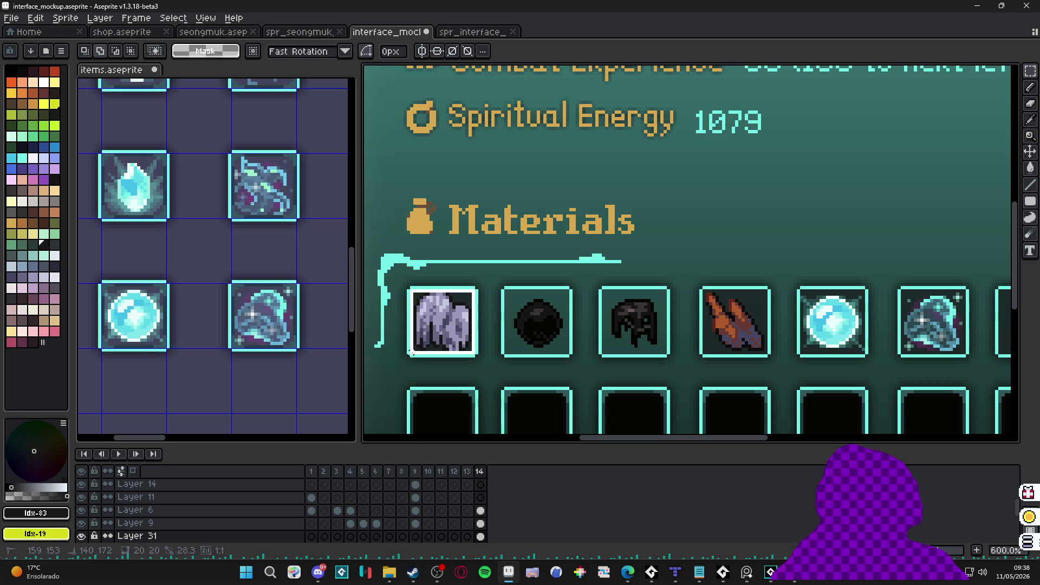
{"action": "scroll", "coordinate": [504, 294], "scroll_direction": "up", "scroll_amount": 3}
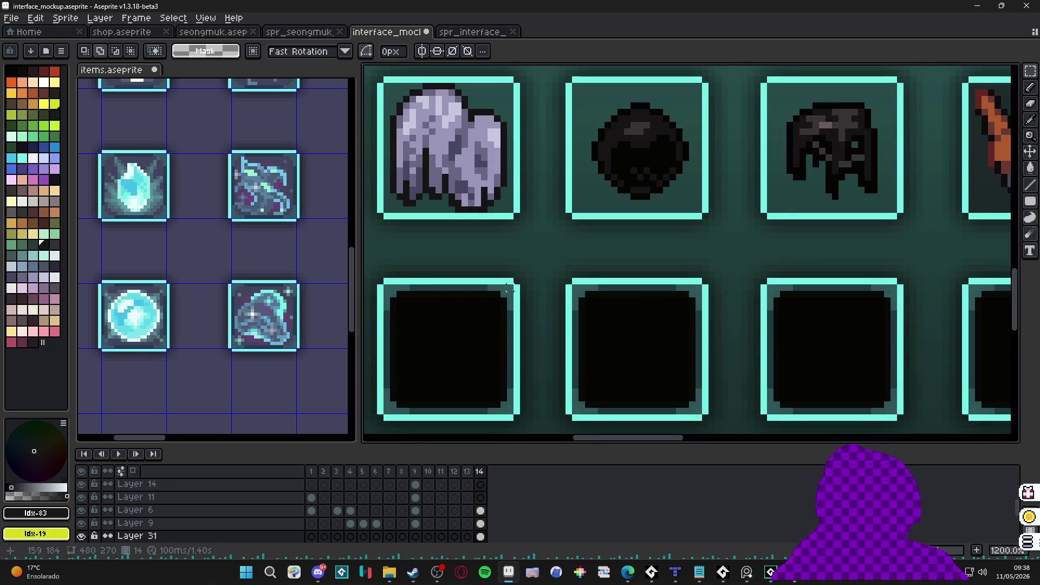
{"action": "mouse_move", "coordinate": [507, 290]}
{"action": "left_mouse_down"}
{"action": "mouse_move", "coordinate": [382, 410]}
{"action": "mouse_move", "coordinate": [388, 419]}
{"action": "left_mouse_up"}
{"action": "left_click_drag", "start_coordinate": [641, 202], "coordinate": [459, 320]}
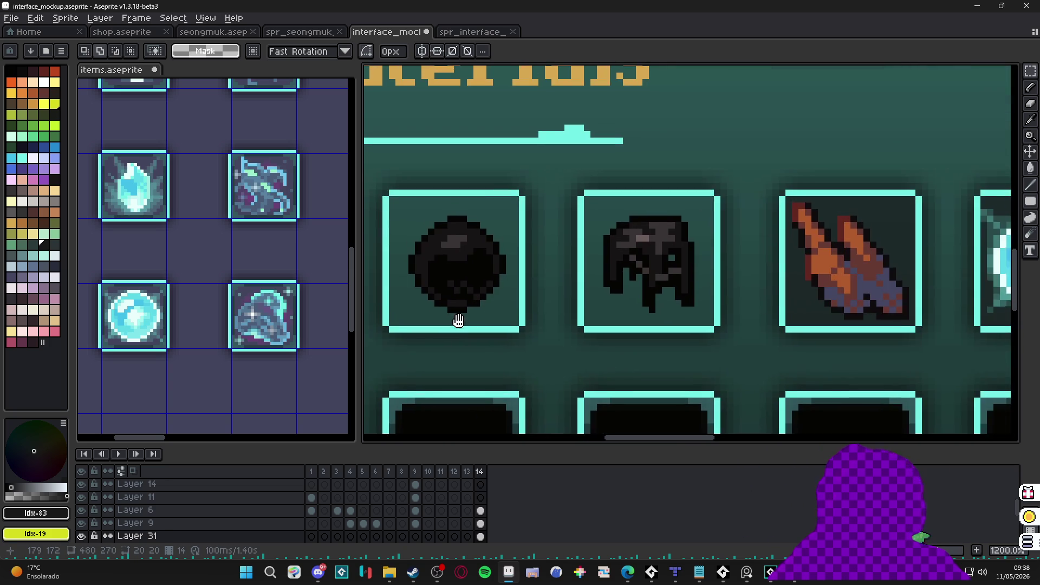
{"action": "scroll", "coordinate": [458, 321], "scroll_direction": "right", "scroll_amount": 5}
Step: Outline the item, blue orb, sparkly blue and empty slots to compare their sizes, clearing each selection
{"action": "left_click_drag", "start_coordinate": [557, 231], "coordinate": [683, 360]}
{"action": "left_click", "coordinate": [726, 289]}
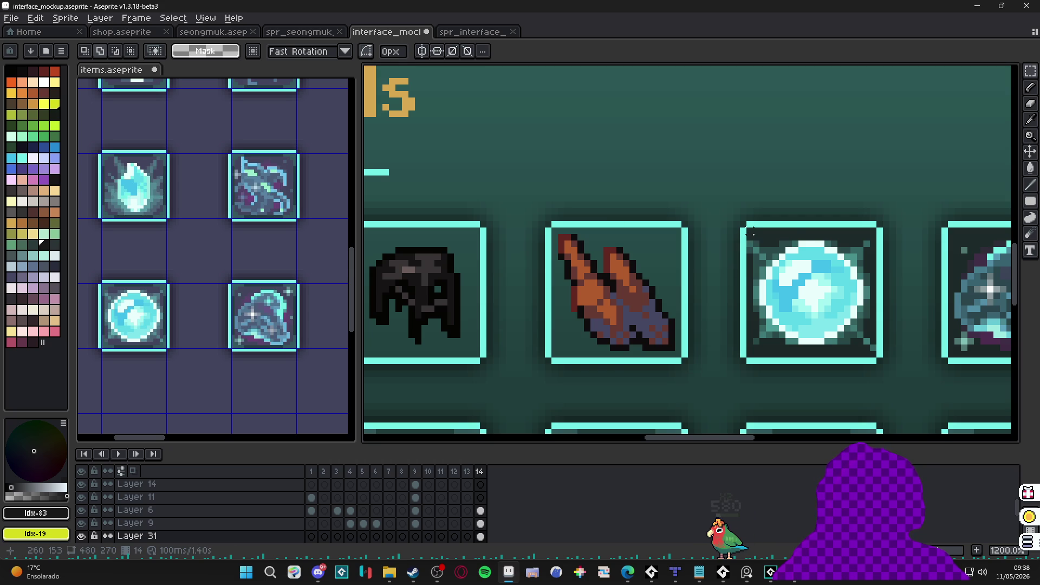
{"action": "left_click_drag", "start_coordinate": [751, 233], "coordinate": [879, 360]}
{"action": "left_click", "coordinate": [831, 365]}
{"action": "scroll", "coordinate": [831, 365], "scroll_direction": "right", "scroll_amount": 6}
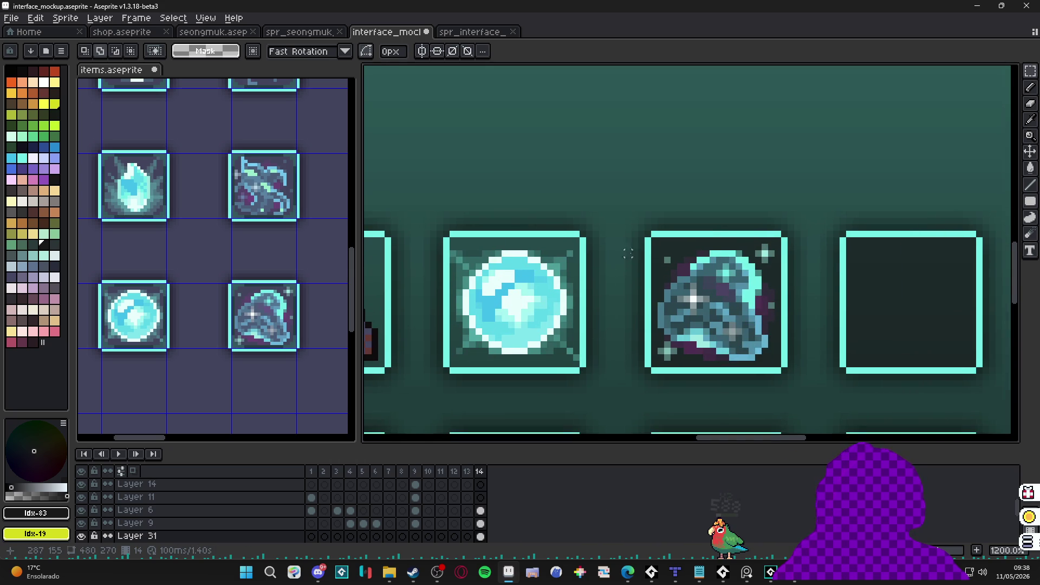
{"action": "left_click_drag", "start_coordinate": [656, 242], "coordinate": [784, 371]}
{"action": "left_click", "coordinate": [836, 253]}
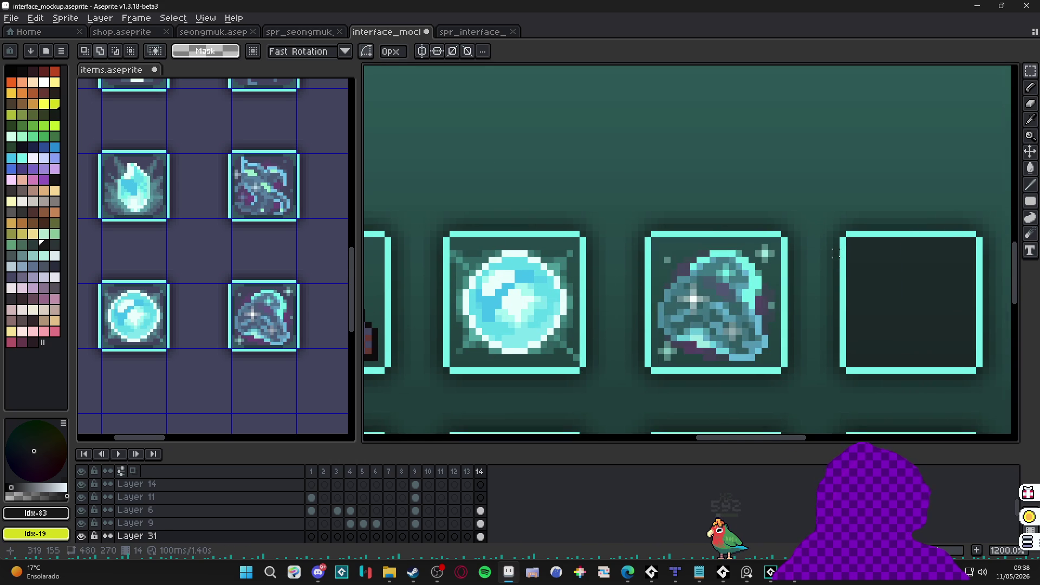
{"action": "mouse_move", "coordinate": [850, 241]}
{"action": "left_mouse_down"}
{"action": "mouse_move", "coordinate": [965, 369]}
{"action": "mouse_move", "coordinate": [979, 371]}
{"action": "left_mouse_up"}
{"action": "left_click", "coordinate": [981, 374]}
{"action": "scroll", "coordinate": [857, 287], "scroll_direction": "down", "scroll_amount": 4}
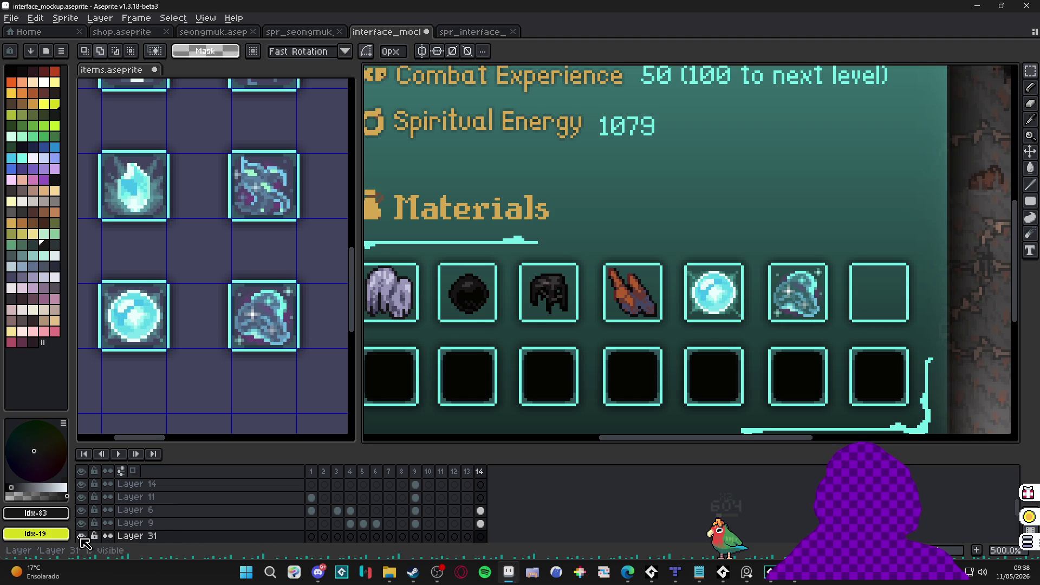
Step: Switch to the Pencil and pick the cyan border colour #73efe8
{"action": "double_click", "coordinate": [244, 536]}
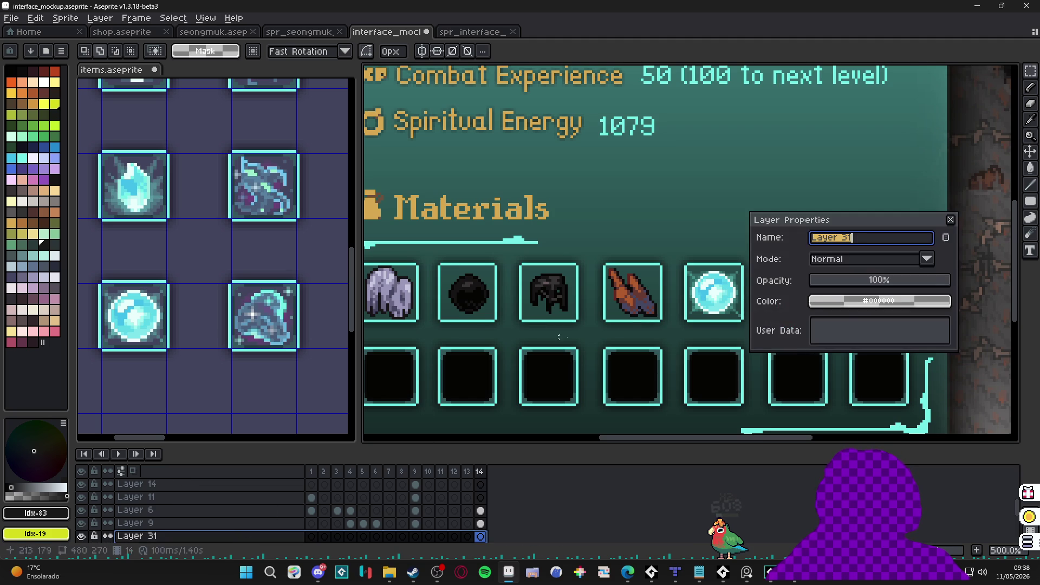
{"action": "left_click", "coordinate": [952, 221]}
{"action": "scroll", "coordinate": [424, 339], "scroll_direction": "up", "scroll_amount": 2}
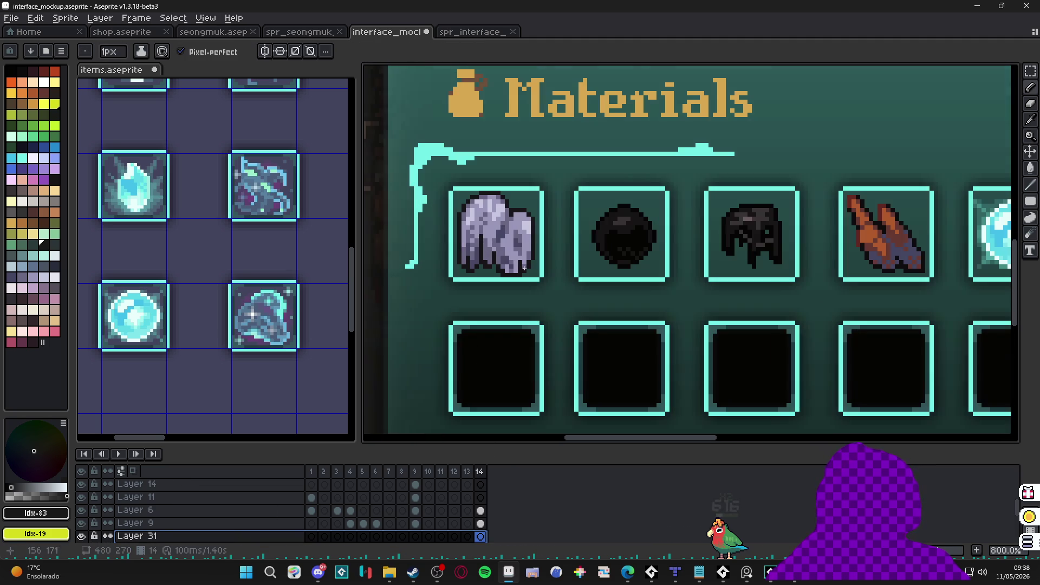
{"action": "key", "text": "b"}
{"action": "left_click", "coordinate": [543, 263], "text": "alt"}
{"action": "scroll", "coordinate": [528, 332], "scroll_direction": "up", "scroll_amount": 2}
{"action": "scroll", "coordinate": [576, 211], "scroll_direction": "down", "scroll_amount": 3}
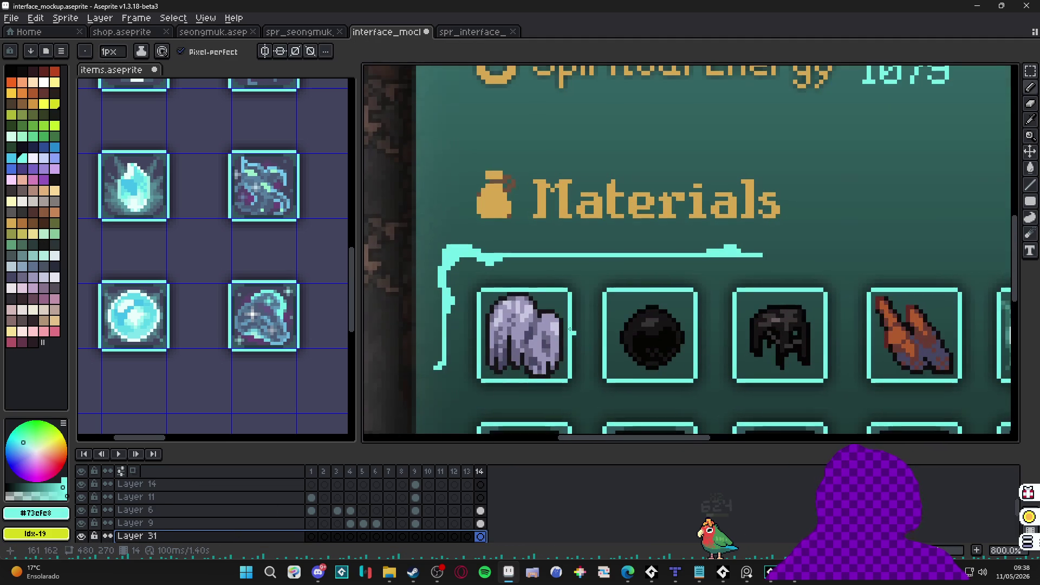
{"action": "mouse_move", "coordinate": [759, 290]}
{"action": "left_mouse_down"}
{"action": "mouse_move", "coordinate": [520, 336]}
{"action": "mouse_move", "coordinate": [845, 290]}
{"action": "left_mouse_up"}
{"action": "scroll", "coordinate": [650, 298], "scroll_direction": "up", "scroll_amount": 5}
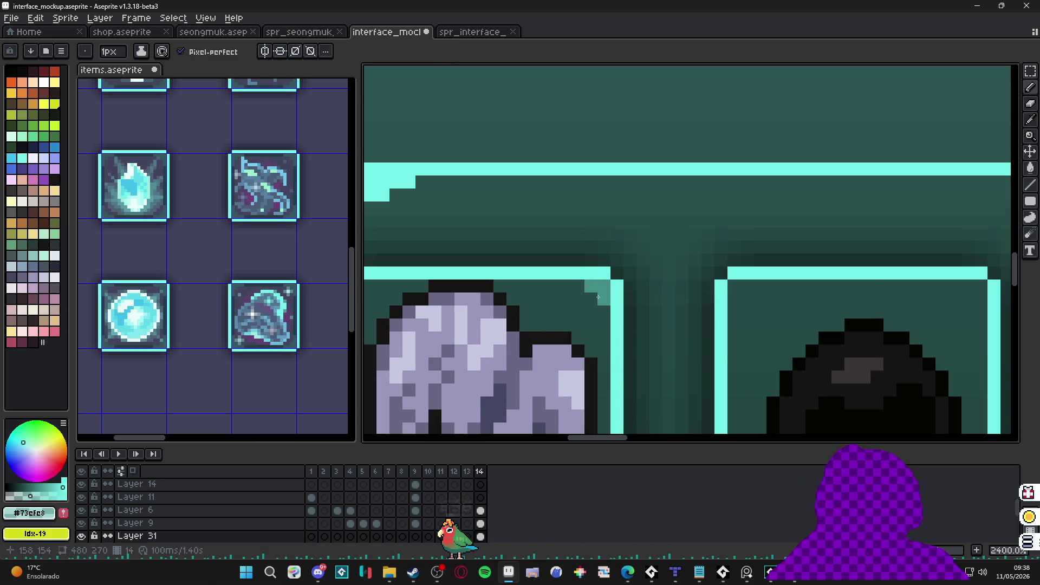
{"action": "scroll", "coordinate": [601, 298], "scroll_direction": "down", "scroll_amount": 3}
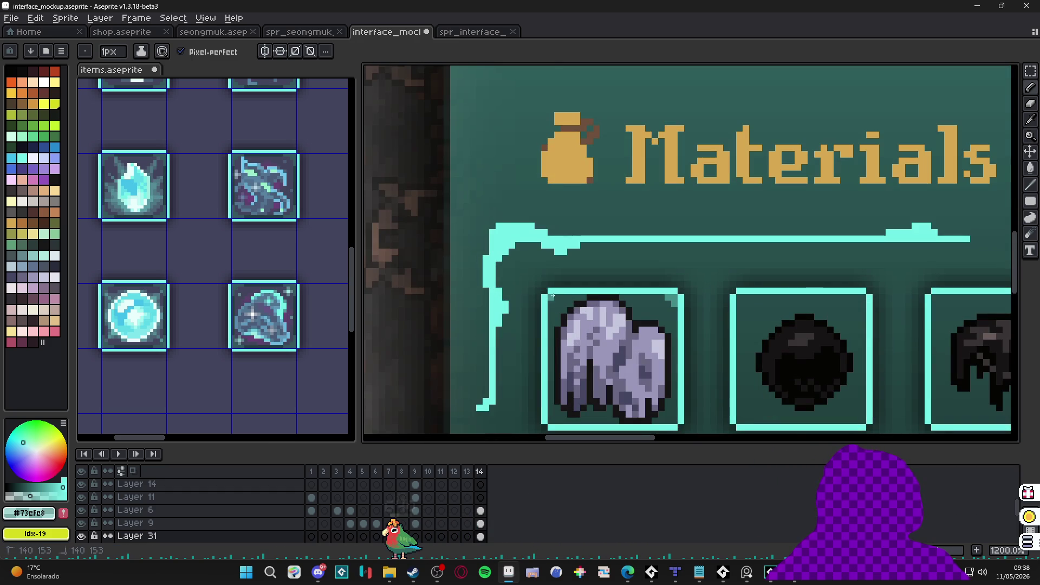
{"action": "scroll", "coordinate": [557, 319], "scroll_direction": "up", "scroll_amount": 1}
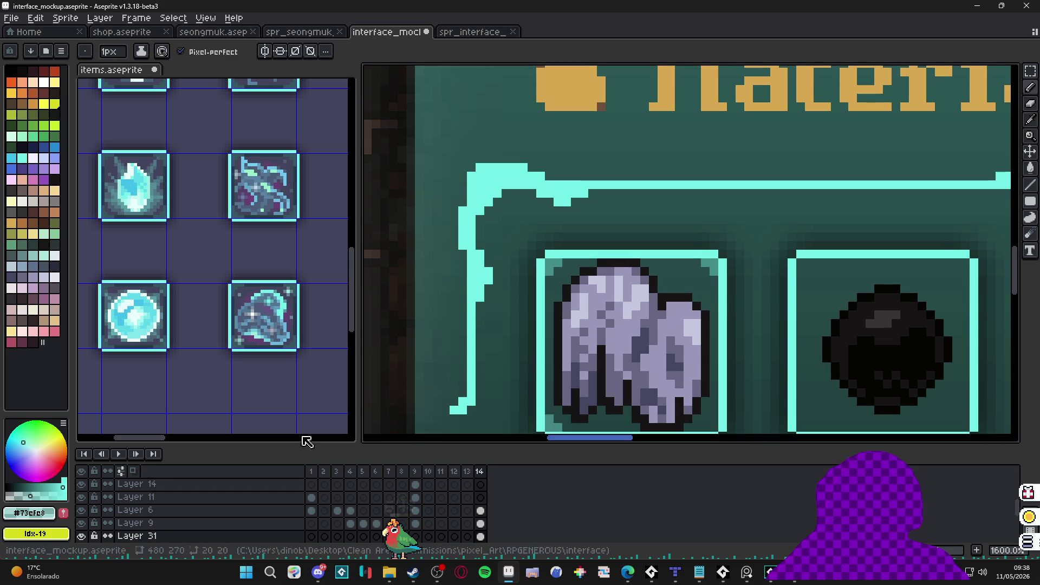
{"action": "left_click_drag", "start_coordinate": [553, 385], "coordinate": [517, 325]}
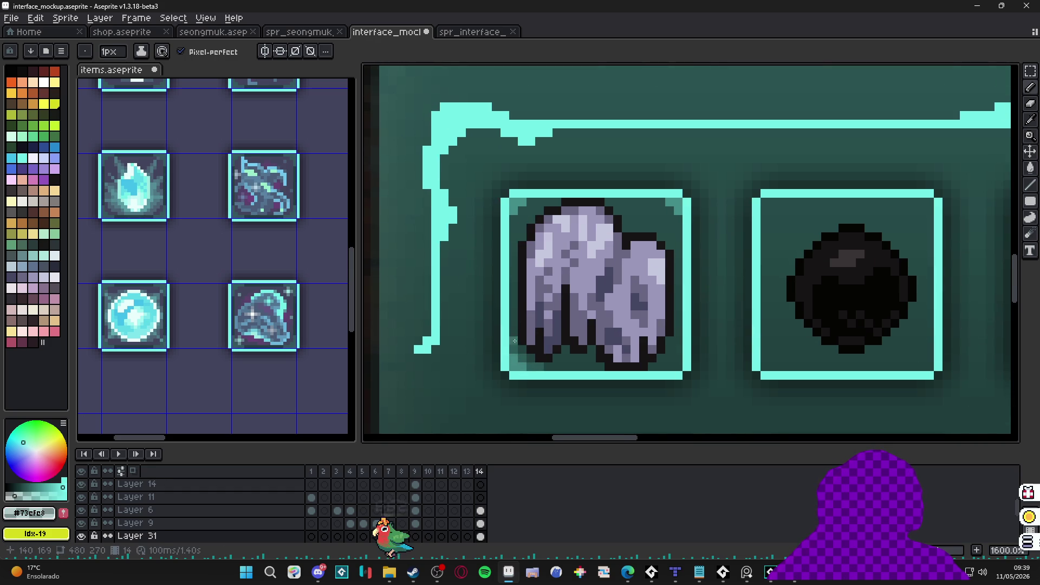
{"action": "scroll", "coordinate": [549, 361], "scroll_direction": "down", "scroll_amount": 5}
{"action": "mouse_move", "coordinate": [549, 361]}
{"action": "left_mouse_down"}
{"action": "mouse_move", "coordinate": [542, 249]}
{"action": "mouse_move", "coordinate": [523, 263]}
{"action": "mouse_move", "coordinate": [525, 322]}
{"action": "left_mouse_up"}
{"action": "scroll", "coordinate": [526, 322], "scroll_direction": "up", "scroll_amount": 5}
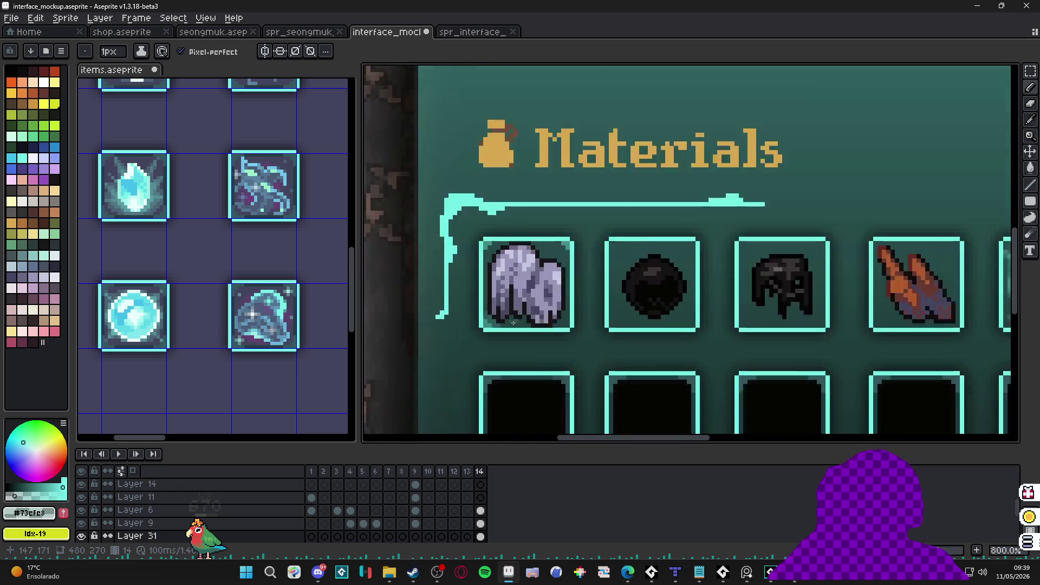
Step: Copy the stone slot's bottom-left corner pixels, mirror them and place them bottom-right
{"action": "key", "text": "m"}
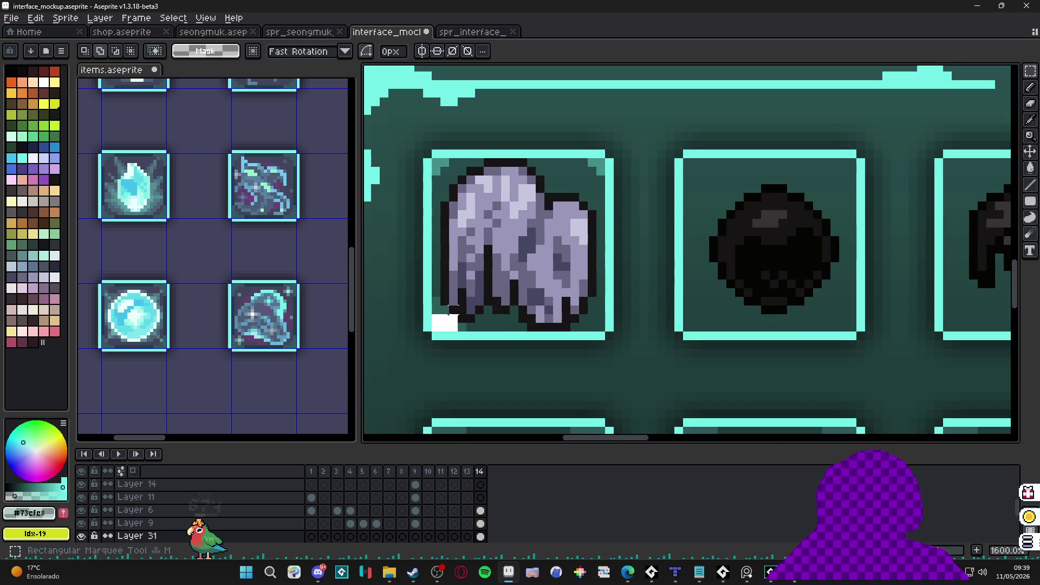
{"action": "left_click_drag", "start_coordinate": [448, 314], "coordinate": [465, 291]}
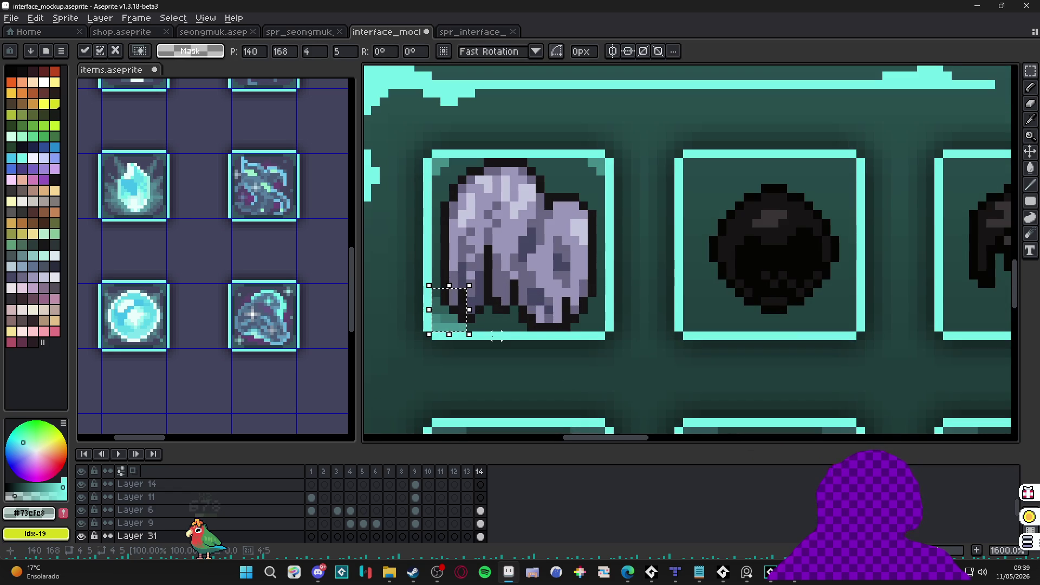
{"action": "key", "text": "Right"}
{"action": "key", "text": "Right"}
{"action": "key", "text": "Right"}
{"action": "key", "text": "Left"}
{"action": "key", "text": "Left"}
{"action": "key", "text": "Left"}
{"action": "key", "text": "shift+h"}
{"action": "key", "text": "Return"}
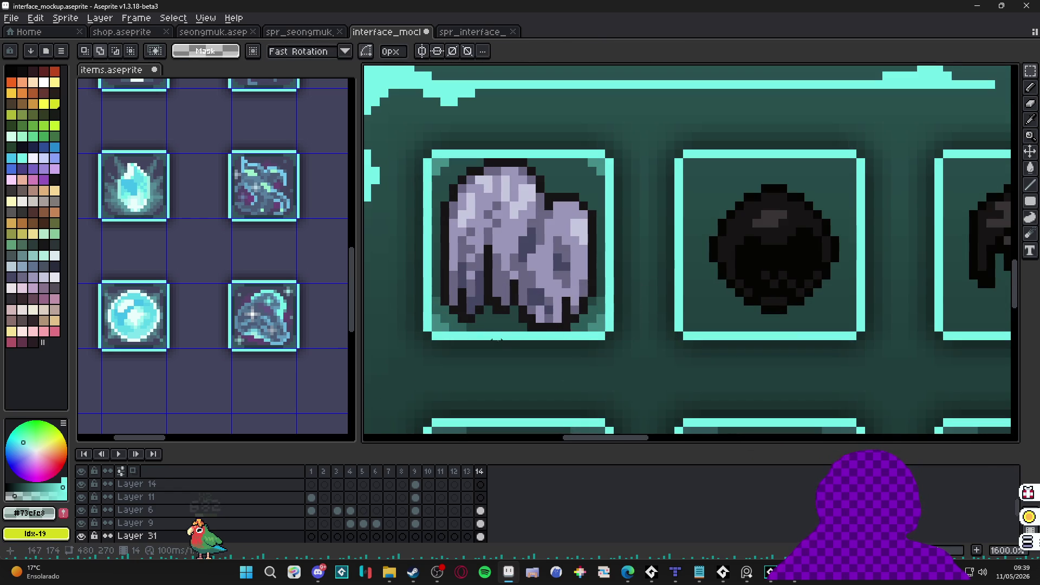
Step: Reposition the stone icon inside the slot and commit its new position
{"action": "left_click_drag", "start_coordinate": [436, 327], "coordinate": [596, 291]}
{"action": "key", "text": "ctrl+d"}
{"action": "left_click_drag", "start_coordinate": [597, 163], "coordinate": [446, 209]}
{"action": "key", "text": "ctrl+d"}
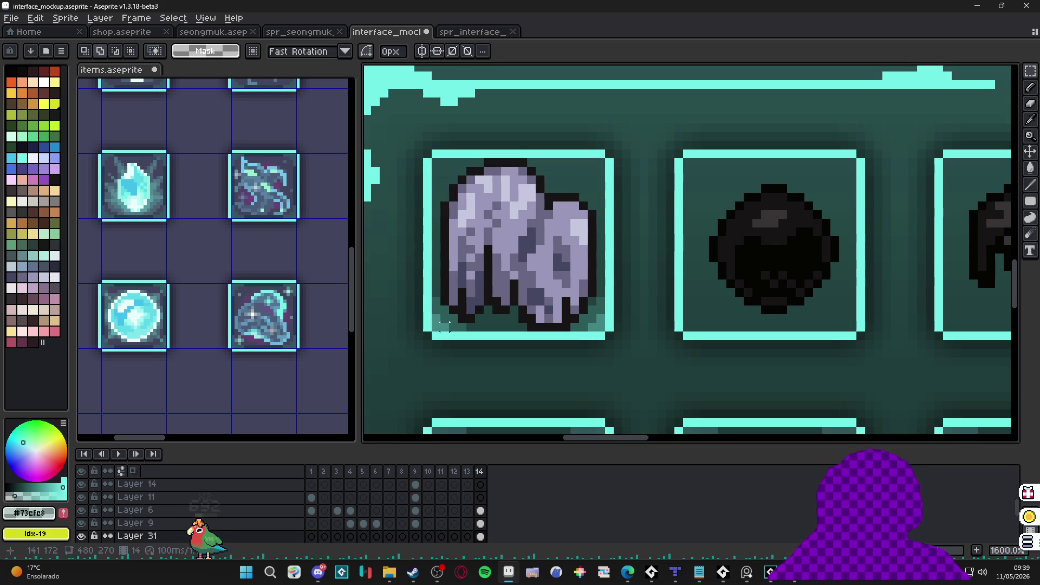
{"action": "left_click_drag", "start_coordinate": [437, 325], "coordinate": [598, 283]}
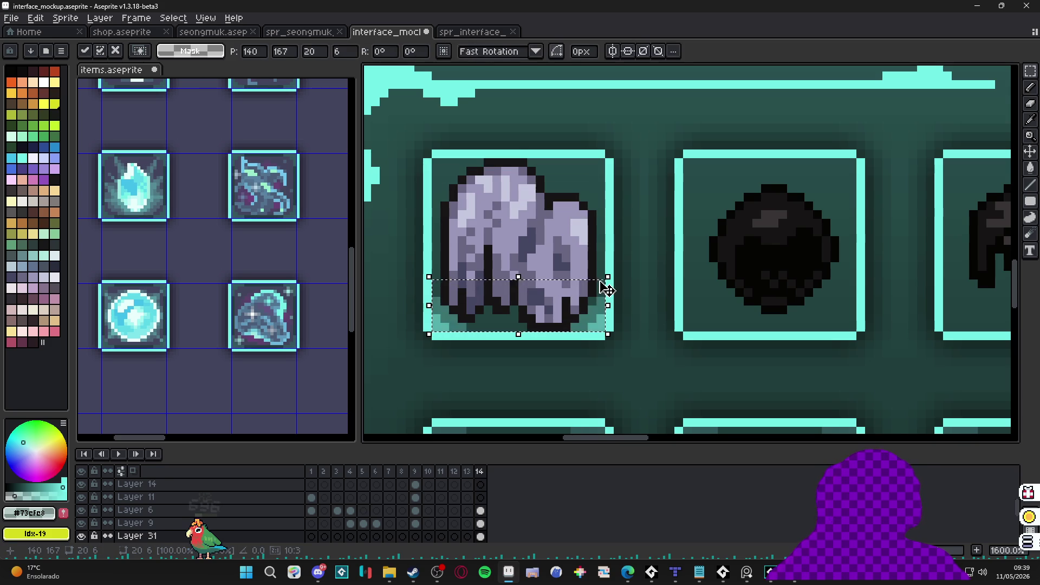
{"action": "key", "text": "shift+Up"}
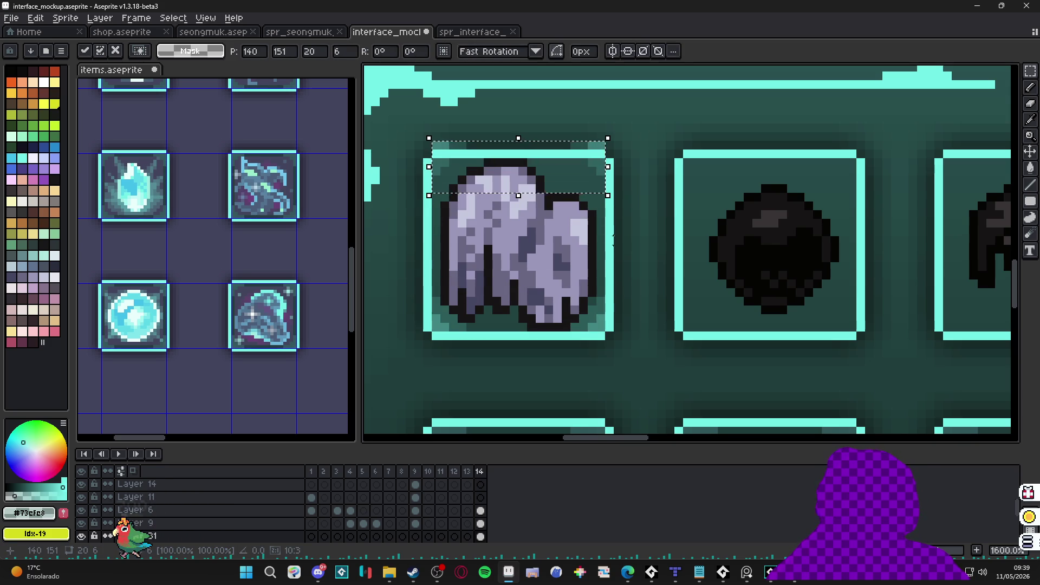
{"action": "left_click_drag", "start_coordinate": [603, 168], "coordinate": [599, 190]}
{"action": "key", "text": "Return"}
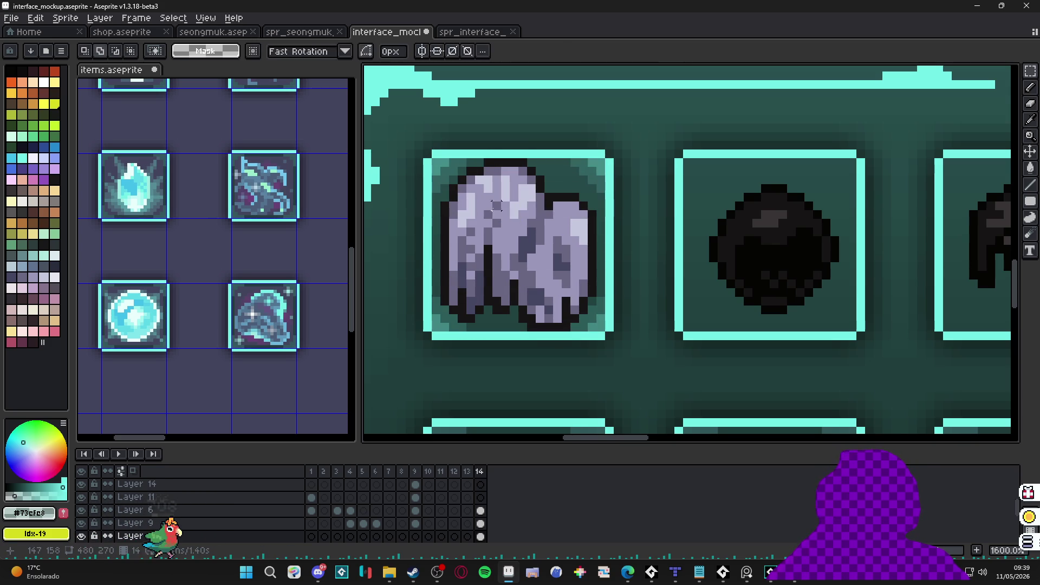
Step: Sample the slot's dark teal and then its cyan border colour with the Eyedropper
{"action": "key", "text": "i"}
{"action": "scroll", "coordinate": [441, 184], "scroll_direction": "up", "scroll_amount": 2}
{"action": "left_click", "coordinate": [439, 181]}
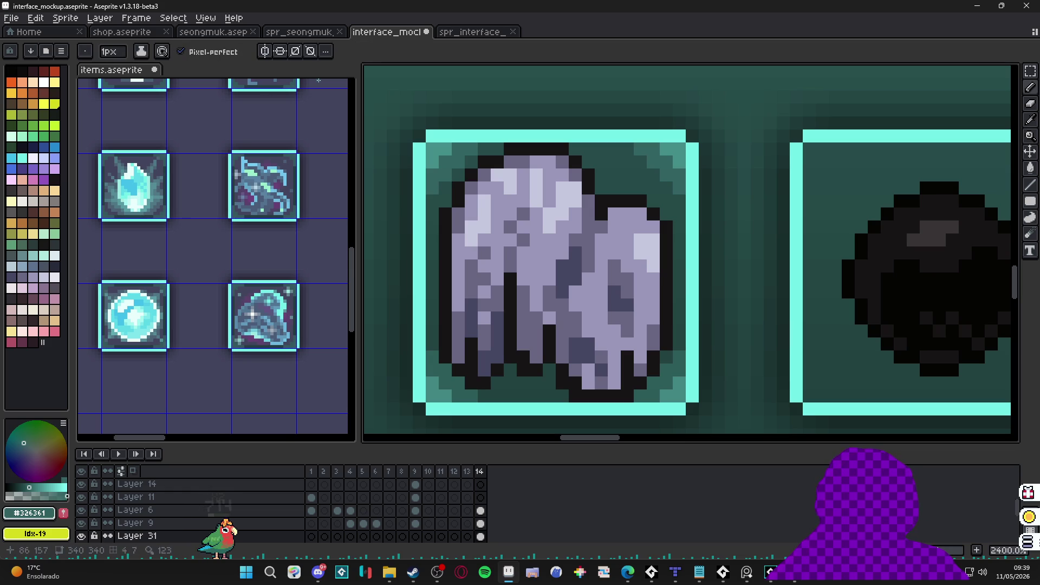
{"action": "left_click", "coordinate": [282, 52]}
{"action": "left_click", "coordinate": [301, 86]}
{"action": "left_click", "coordinate": [427, 209], "text": "alt"}
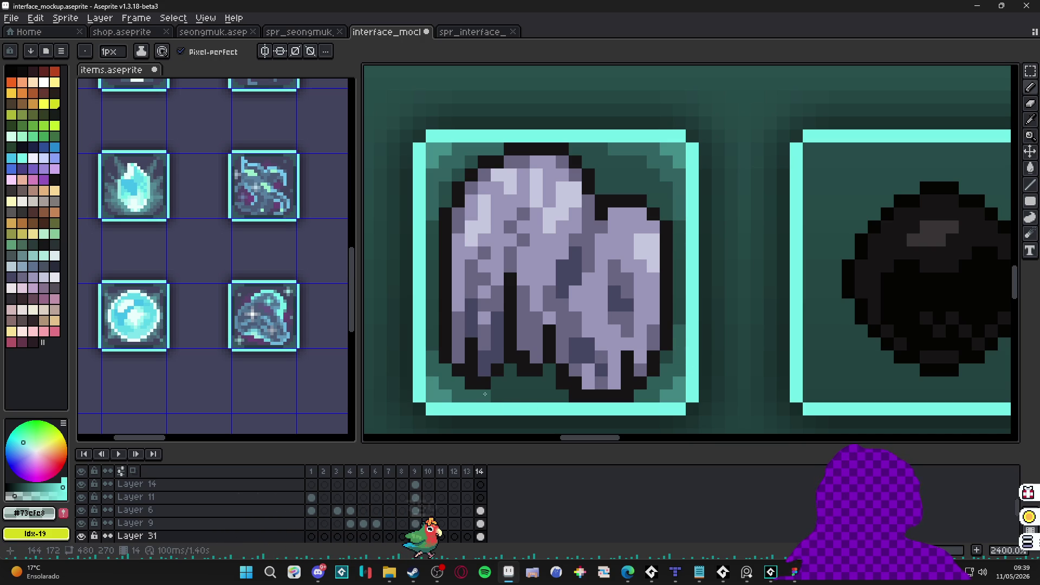
Step: Step back to frame 13, then return to frame 14 with the Materials panel
{"action": "scroll", "coordinate": [477, 379], "scroll_direction": "down", "scroll_amount": 3}
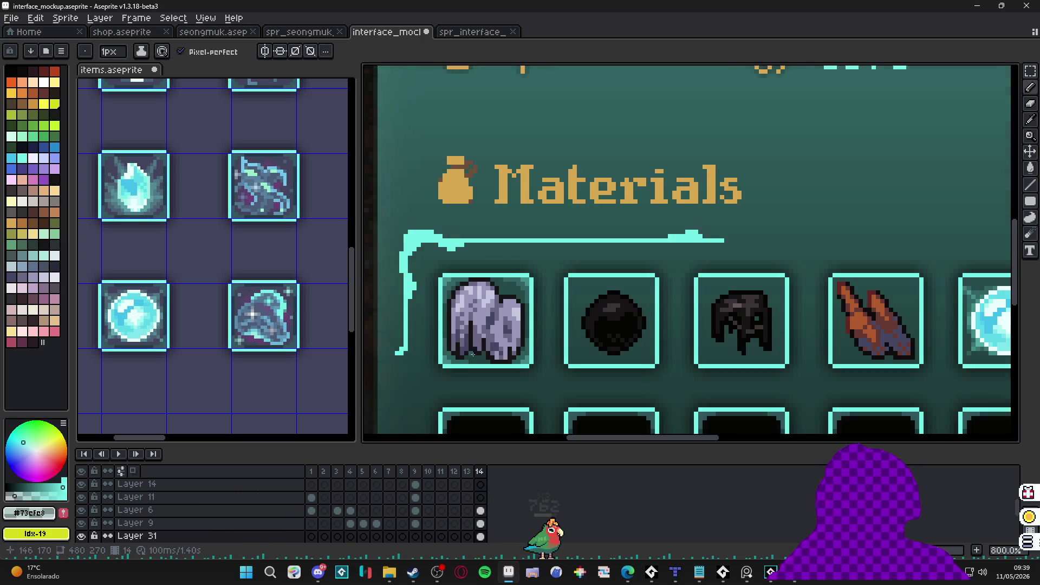
{"action": "scroll", "coordinate": [491, 346], "scroll_direction": "down", "scroll_amount": 1}
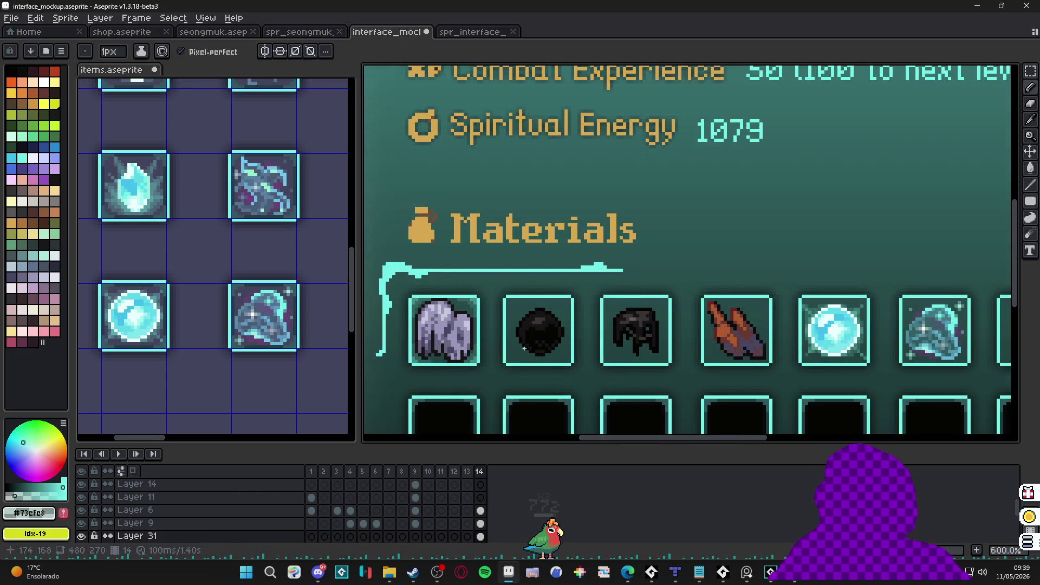
{"action": "scroll", "coordinate": [512, 282], "scroll_direction": "down", "scroll_amount": 1}
{"action": "scroll", "coordinate": [488, 260], "scroll_direction": "up", "scroll_amount": 4}
{"action": "scroll", "coordinate": [547, 252], "scroll_direction": "down", "scroll_amount": 2}
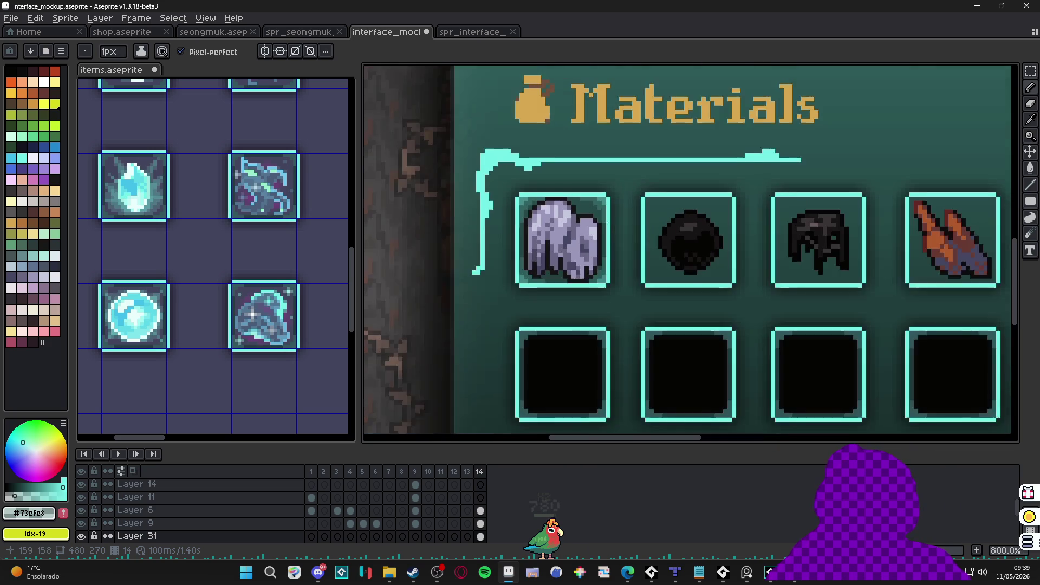
{"action": "key", "text": "Left"}
{"action": "scroll", "coordinate": [547, 252], "scroll_direction": "down", "scroll_amount": 4}
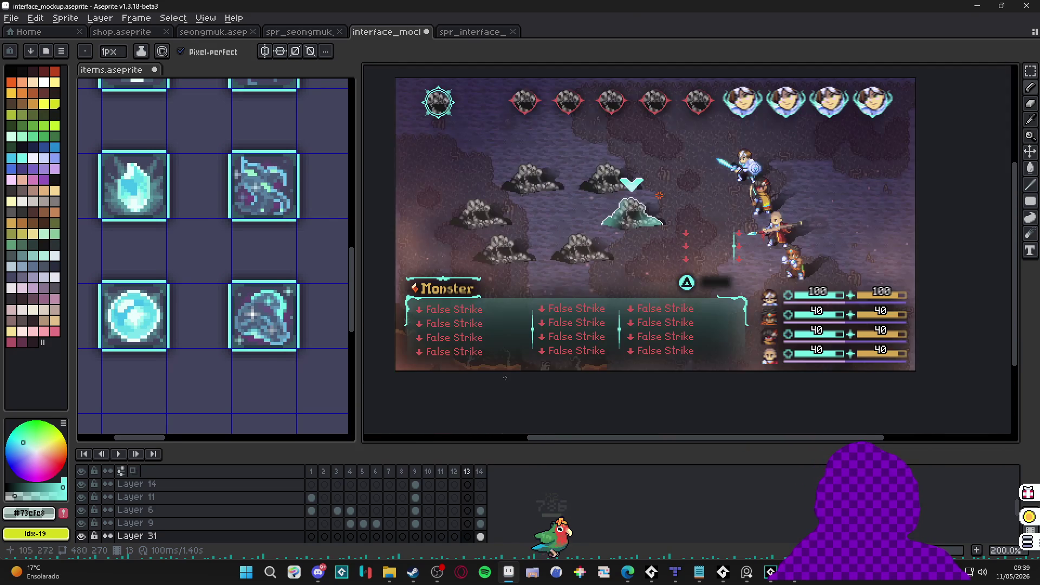
{"action": "left_click", "coordinate": [485, 476]}
{"action": "scroll", "coordinate": [596, 233], "scroll_direction": "up", "scroll_amount": 8}
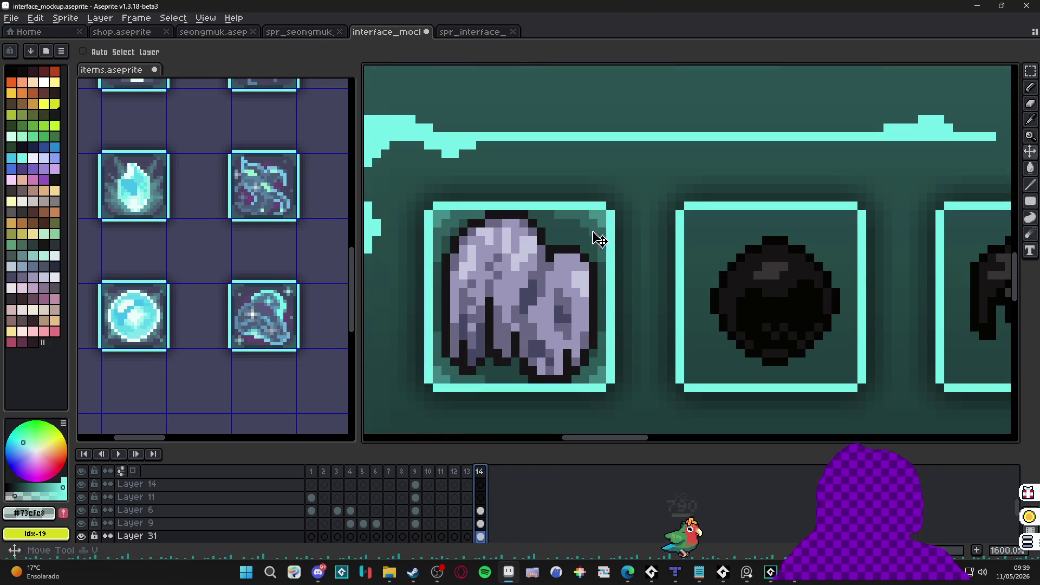
Step: Try a 20x20 rectangular selection over the first, second and fifth slots
{"action": "key", "text": "m"}
{"action": "left_click_drag", "start_coordinate": [600, 212], "coordinate": [432, 385]}
{"action": "mouse_move", "coordinate": [545, 369]}
{"action": "left_mouse_down"}
{"action": "mouse_move", "coordinate": [820, 351]}
{"action": "mouse_move", "coordinate": [796, 352]}
{"action": "left_mouse_up"}
{"action": "scroll", "coordinate": [766, 379], "scroll_direction": "down", "scroll_amount": 3}
{"action": "scroll", "coordinate": [677, 382], "scroll_direction": "right", "scroll_amount": 3}
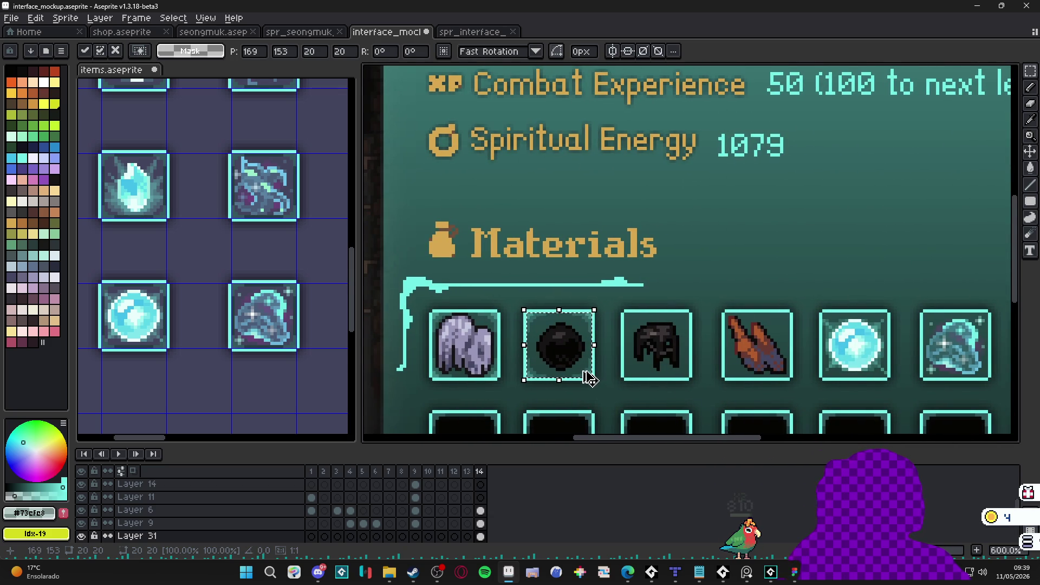
{"action": "mouse_move", "coordinate": [589, 377]}
{"action": "left_mouse_down"}
{"action": "mouse_move", "coordinate": [910, 383]}
{"action": "mouse_move", "coordinate": [889, 388]}
{"action": "mouse_move", "coordinate": [741, 359]}
{"action": "left_mouse_up"}
{"action": "key", "text": "ctrl+d"}
{"action": "scroll", "coordinate": [866, 378], "scroll_direction": "down", "scroll_amount": 1}
{"action": "left_click_drag", "start_coordinate": [830, 365], "coordinate": [808, 354]}
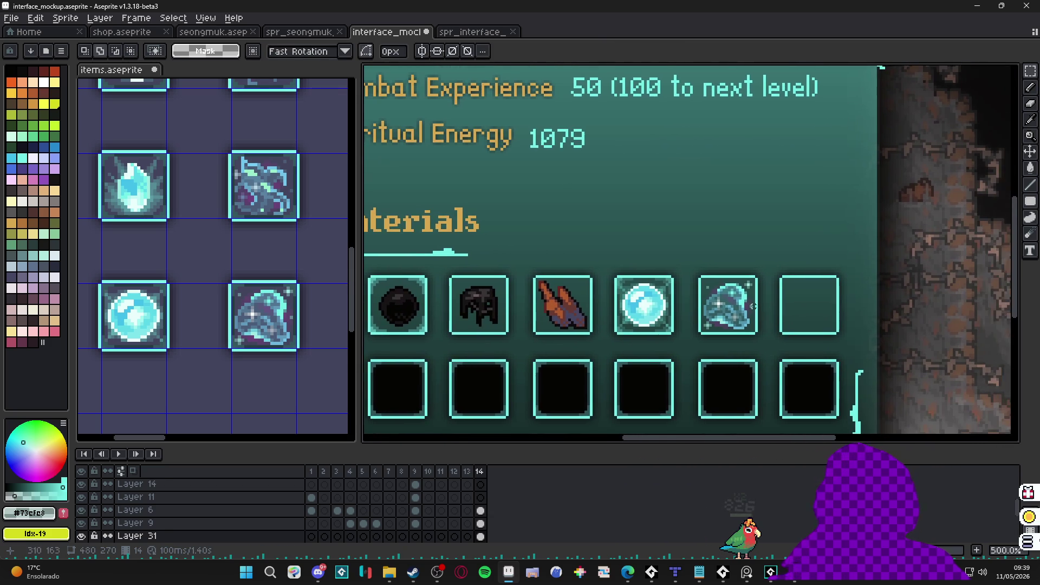
{"action": "scroll", "coordinate": [793, 323], "scroll_direction": "up", "scroll_amount": 4}
Step: Copy the gem slot's shaded frame and paste it onto the dark hood and brown feather slots
{"action": "left_click_drag", "start_coordinate": [617, 241], "coordinate": [760, 373]}
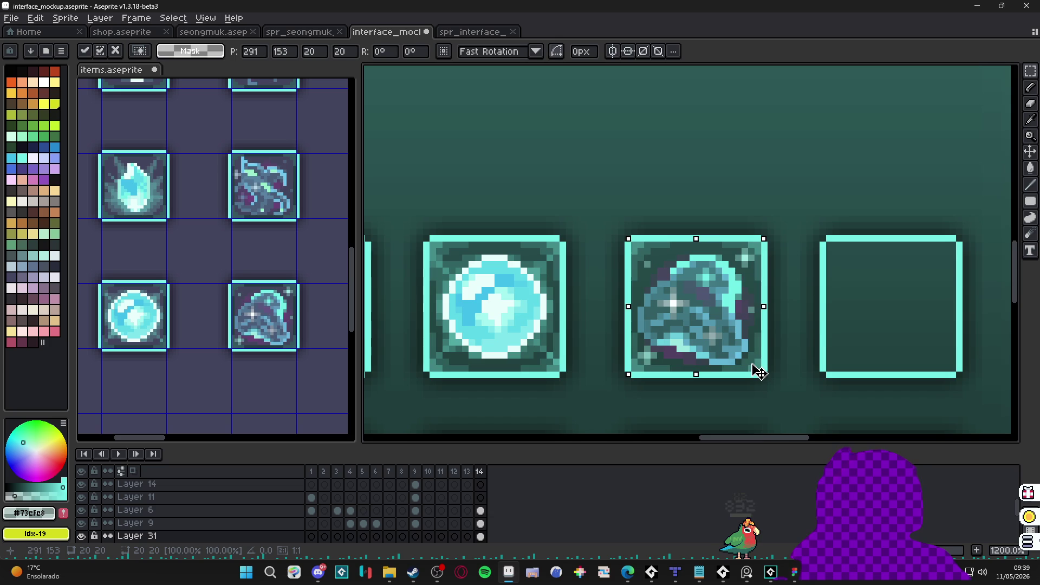
{"action": "key", "text": "ctrl+d"}
{"action": "scroll", "coordinate": [760, 373], "scroll_direction": "down", "scroll_amount": 3}
{"action": "scroll", "coordinate": [669, 353], "scroll_direction": "down", "scroll_amount": 1}
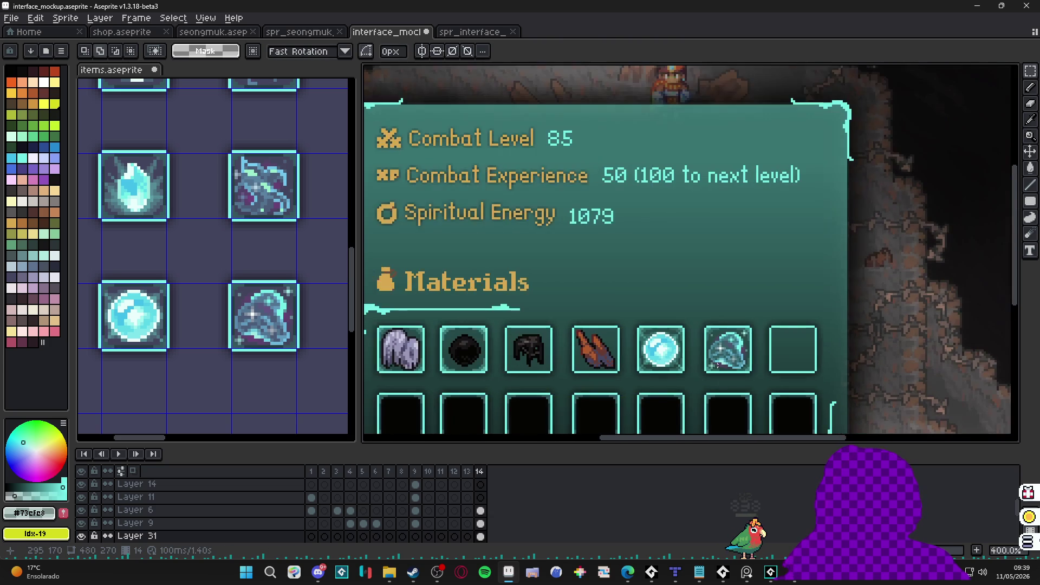
{"action": "scroll", "coordinate": [669, 353], "scroll_direction": "up", "scroll_amount": 2}
{"action": "key", "text": "ctrl+v"}
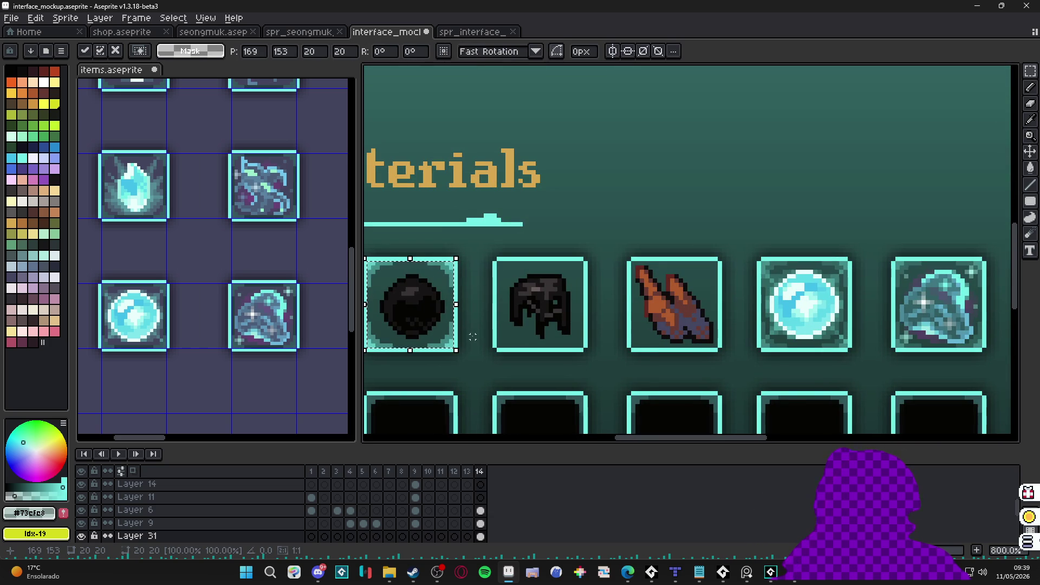
{"action": "left_click_drag", "start_coordinate": [449, 351], "coordinate": [580, 351]}
{"action": "key", "text": "Return"}
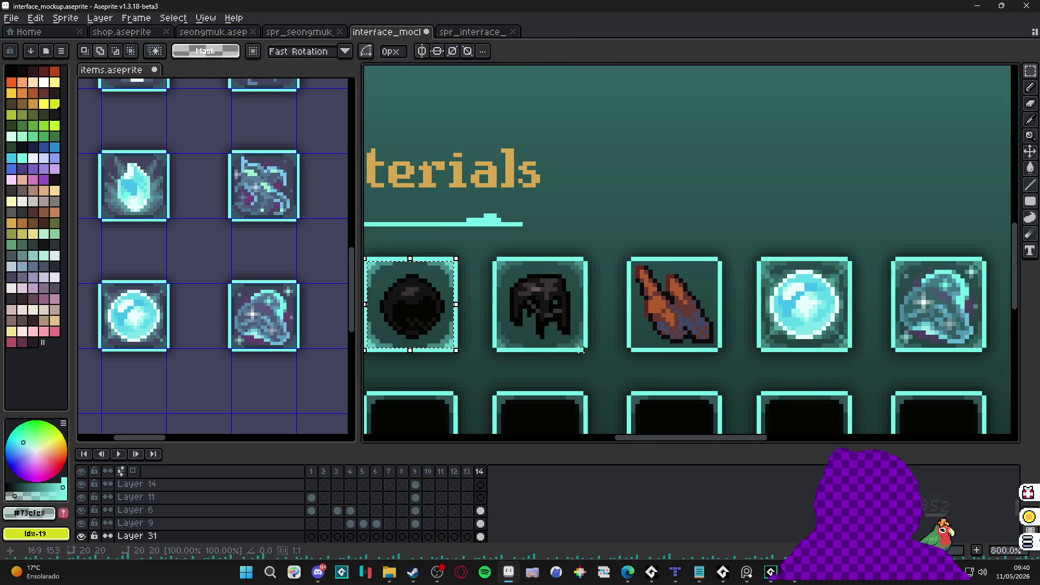
{"action": "key", "text": "ctrl+v"}
{"action": "left_click_drag", "start_coordinate": [449, 351], "coordinate": [715, 351]}
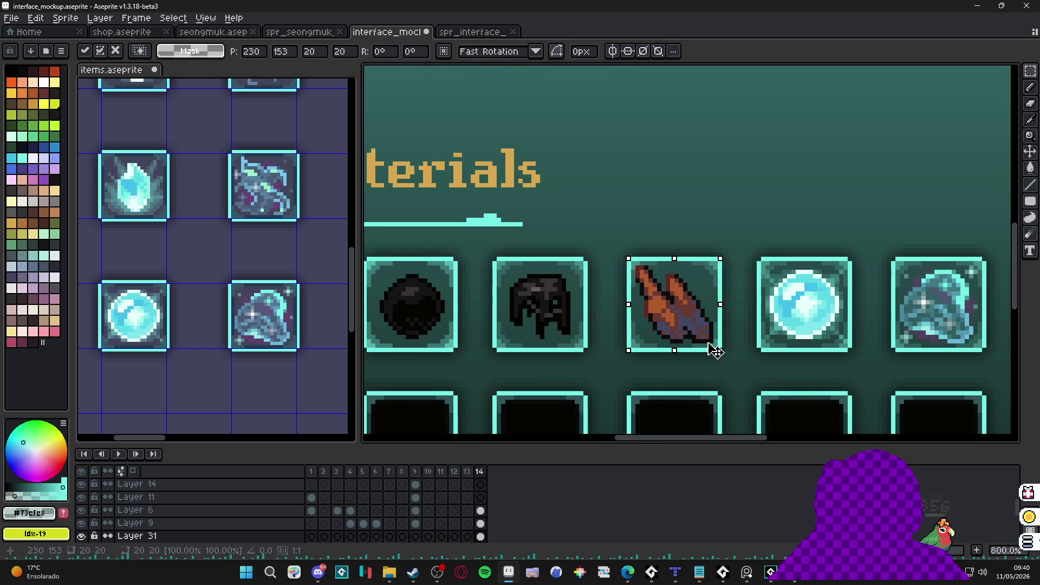
{"action": "key", "text": "Return"}
{"action": "scroll", "coordinate": [708, 352], "scroll_direction": "down", "scroll_amount": 3}
{"action": "scroll", "coordinate": [703, 355], "scroll_direction": "down", "scroll_amount": 1}
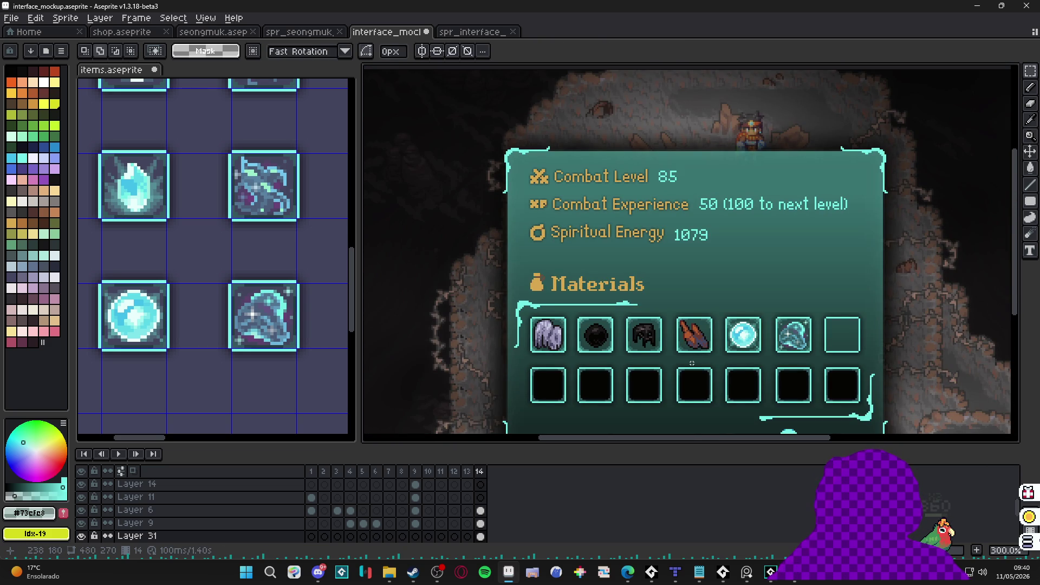
{"action": "scroll", "coordinate": [557, 333], "scroll_direction": "up", "scroll_amount": 6}
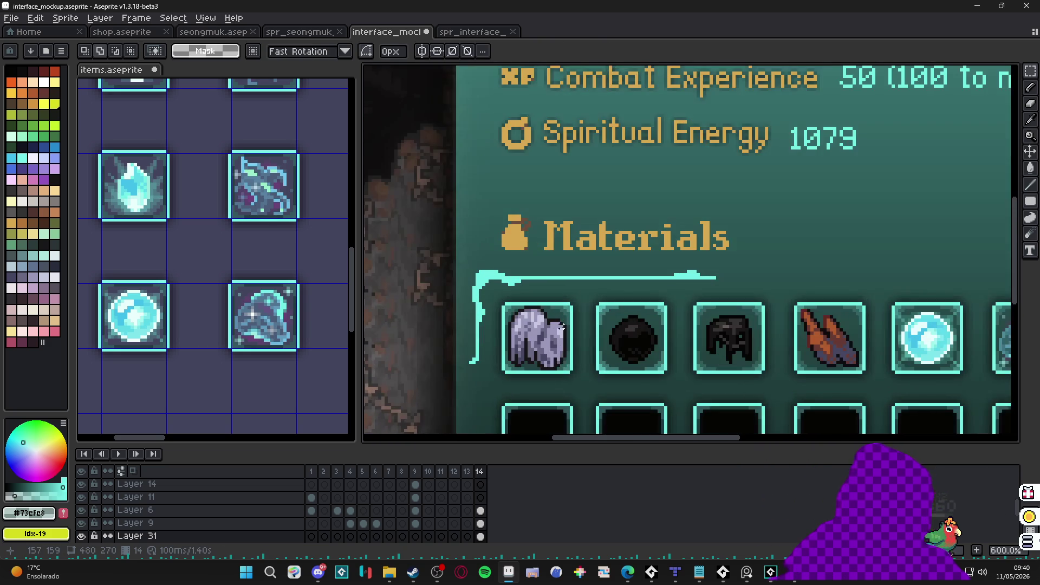
{"action": "scroll", "coordinate": [571, 289], "scroll_direction": "down", "scroll_amount": 3}
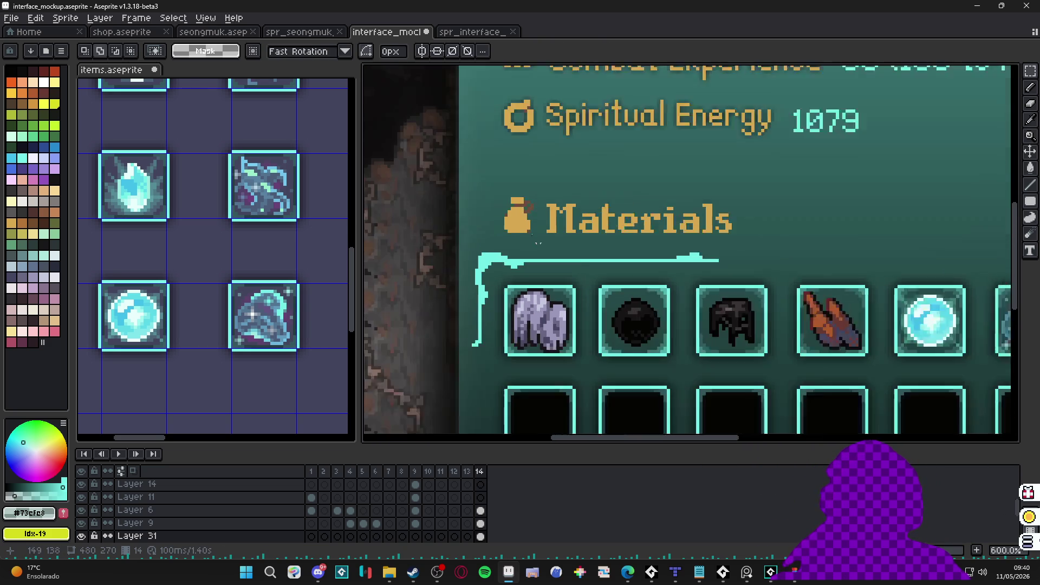
Step: Clear the slot sprite's black interior to transparent and paste in the corner pixels
{"action": "key", "text": "ctrl+Tab"}
{"action": "scroll", "coordinate": [664, 277], "scroll_direction": "up", "scroll_amount": 5}
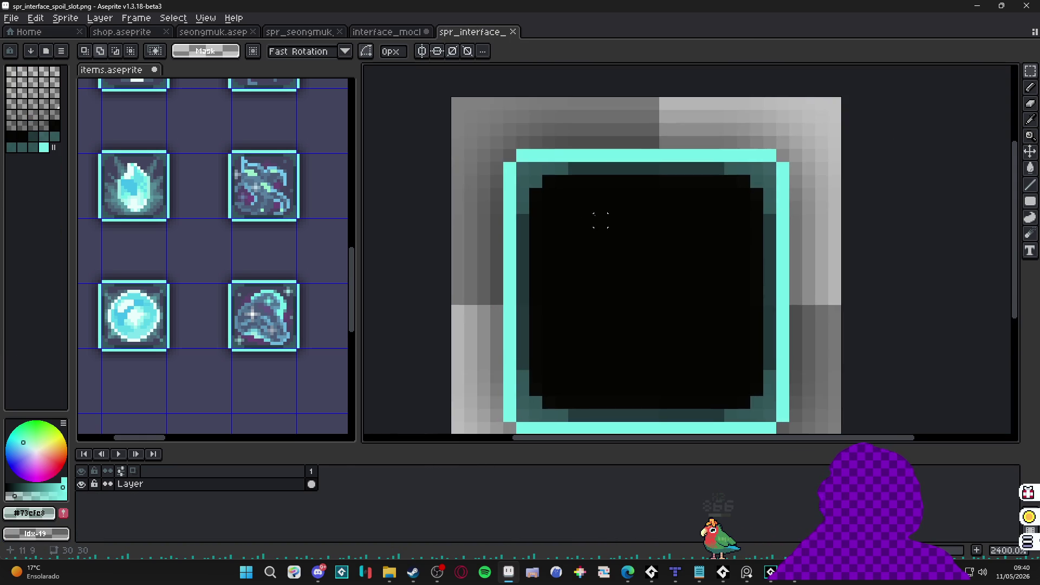
{"action": "mouse_move", "coordinate": [530, 162]}
{"action": "left_mouse_down"}
{"action": "mouse_move", "coordinate": [604, 223]}
{"action": "mouse_move", "coordinate": [766, 395]}
{"action": "left_mouse_up"}
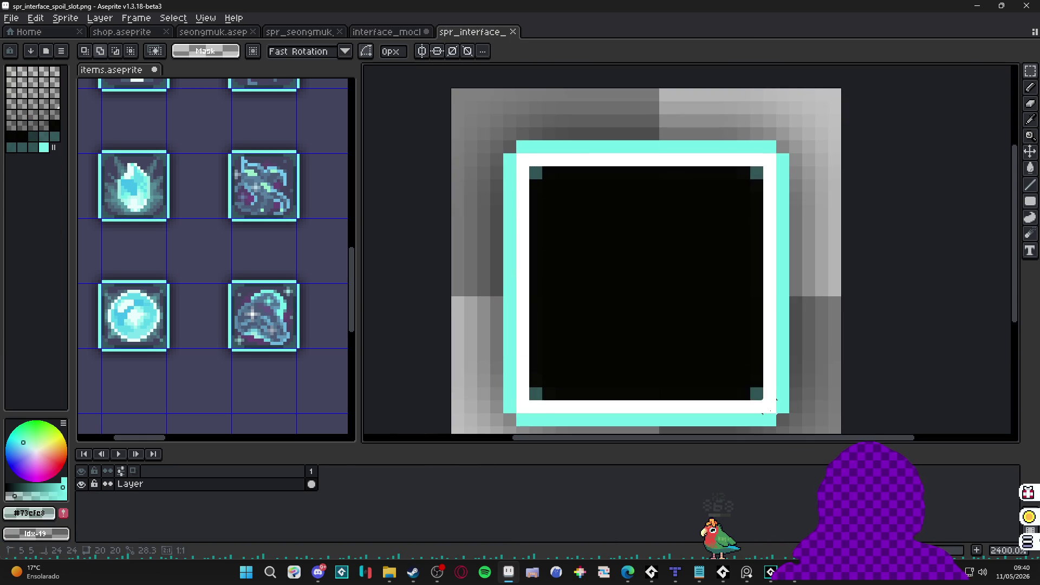
{"action": "key", "text": "Delete"}
{"action": "key", "text": "ctrl+v"}
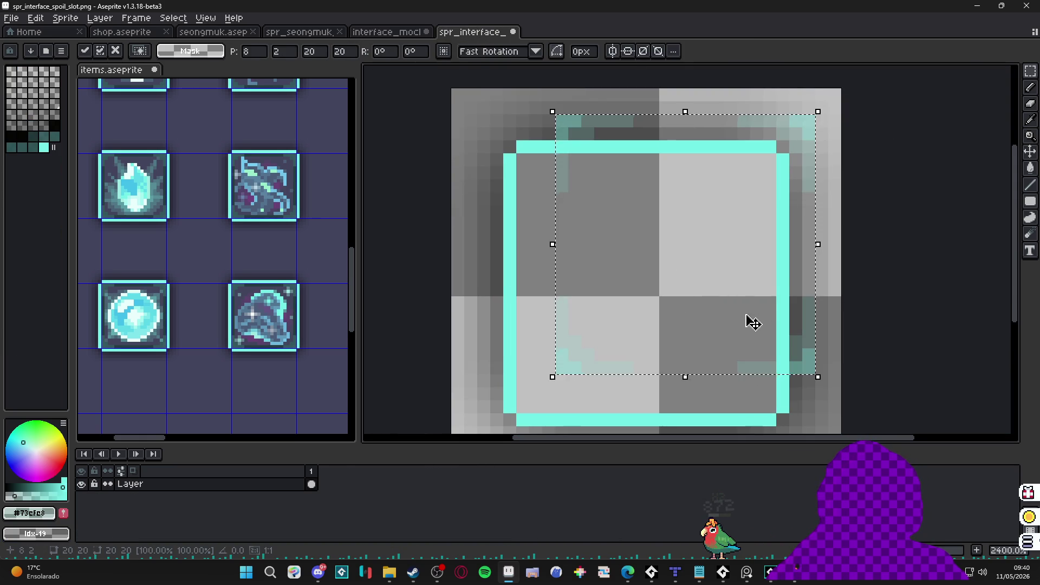
{"action": "left_click_drag", "start_coordinate": [747, 320], "coordinate": [713, 366]}
{"action": "key", "text": "Return"}
{"action": "scroll", "coordinate": [715, 371], "scroll_direction": "down", "scroll_amount": 4}
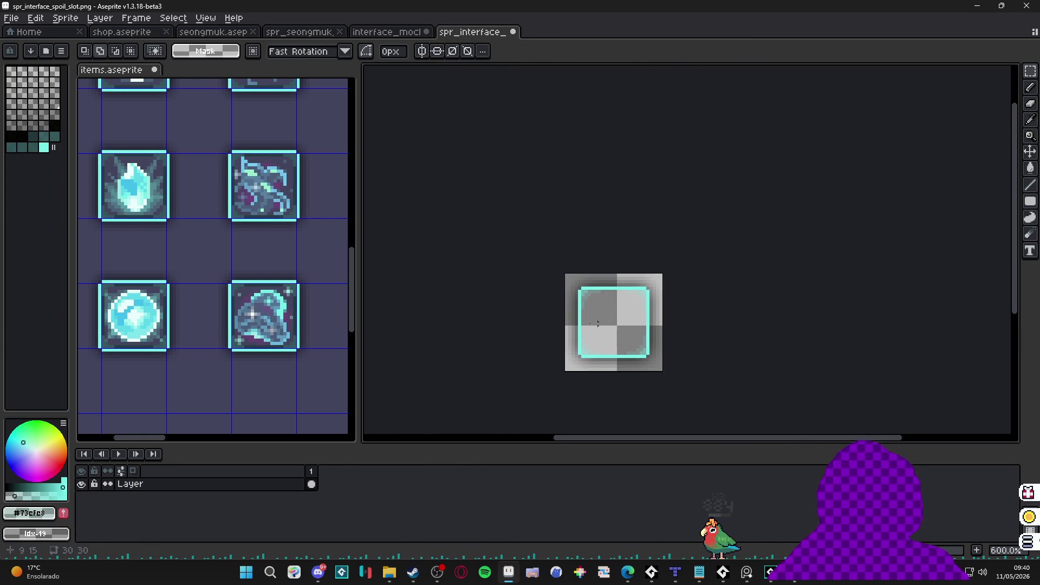
Step: Save the sprite as PNG, overwriting spr_interface_spoil_slot.png
{"action": "left_click", "coordinate": [11, 18]}
{"action": "left_click", "coordinate": [27, 84]}
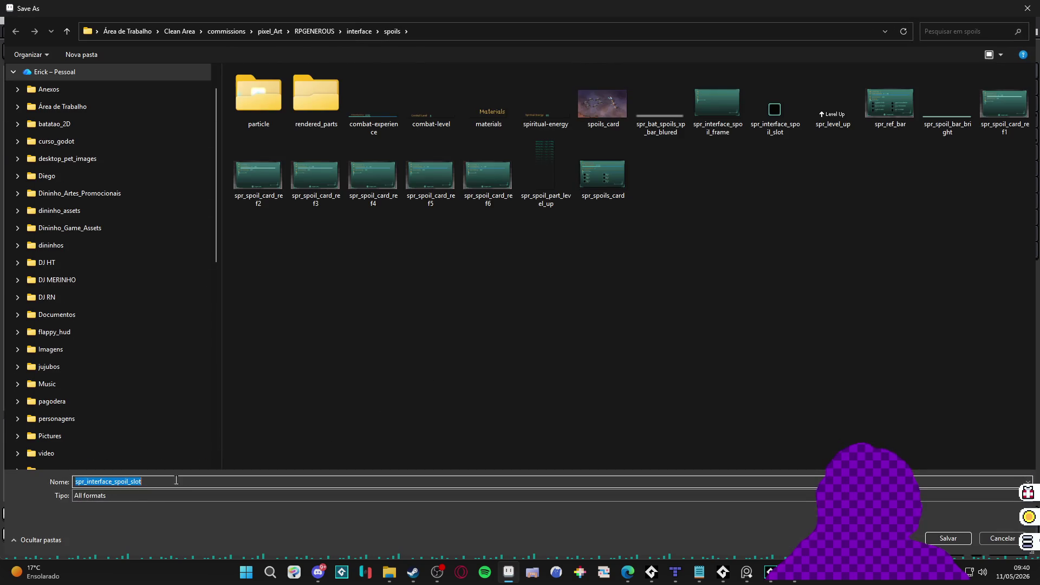
{"action": "left_click", "coordinate": [140, 495]}
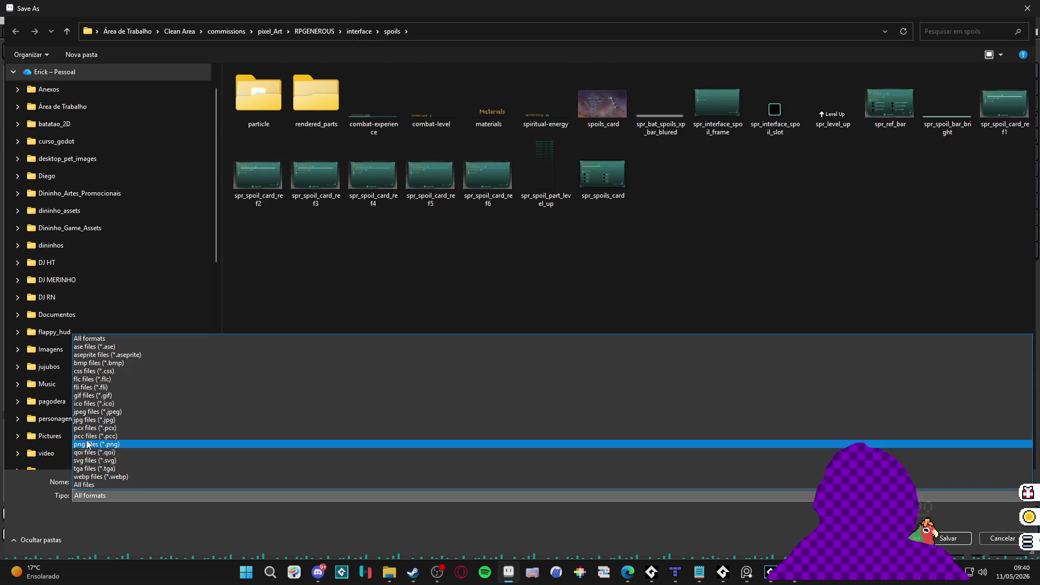
{"action": "left_click", "coordinate": [107, 444]}
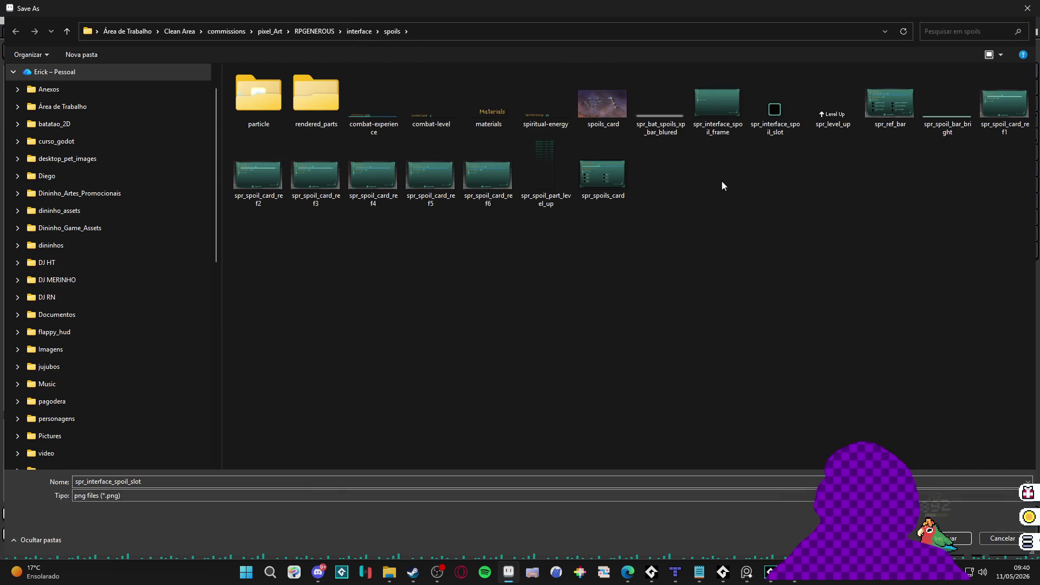
{"action": "double_click", "coordinate": [775, 104]}
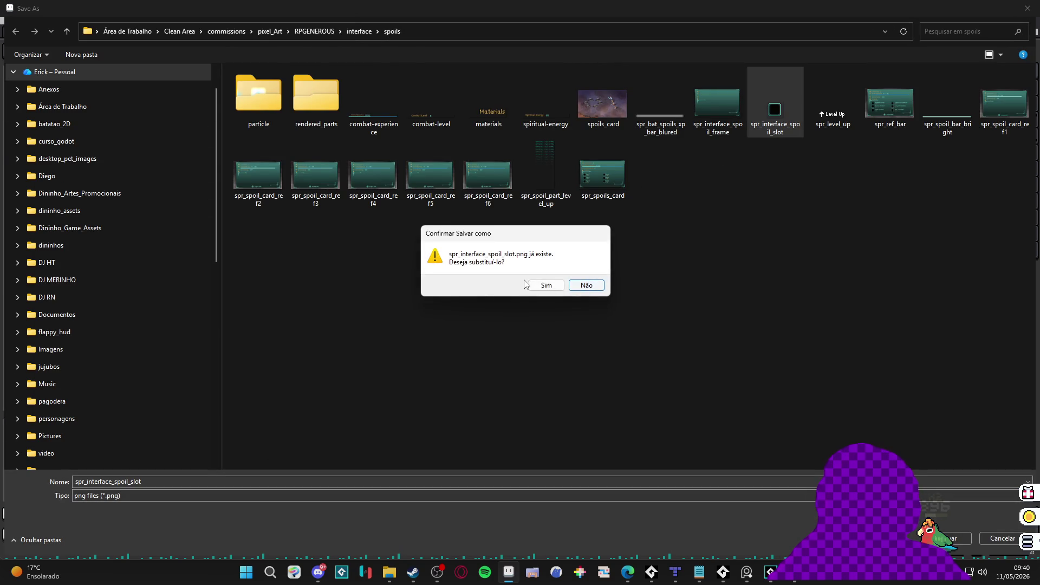
{"action": "left_click", "coordinate": [547, 287]}
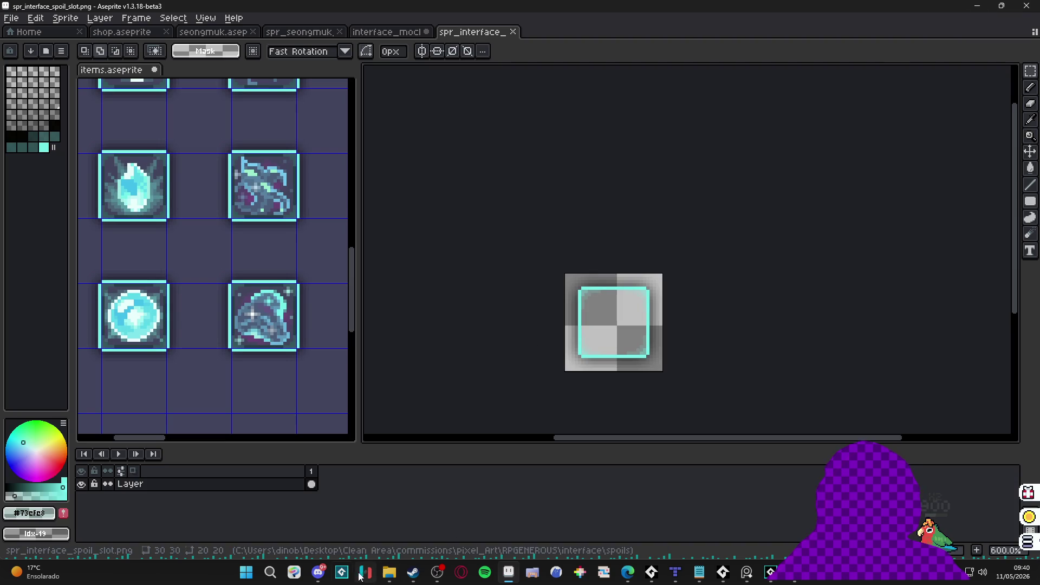
Step: Return to interface_mockup and screen-capture the Materials panel to the clipboard
{"action": "scroll", "coordinate": [349, 233], "scroll_direction": "down", "scroll_amount": 3}
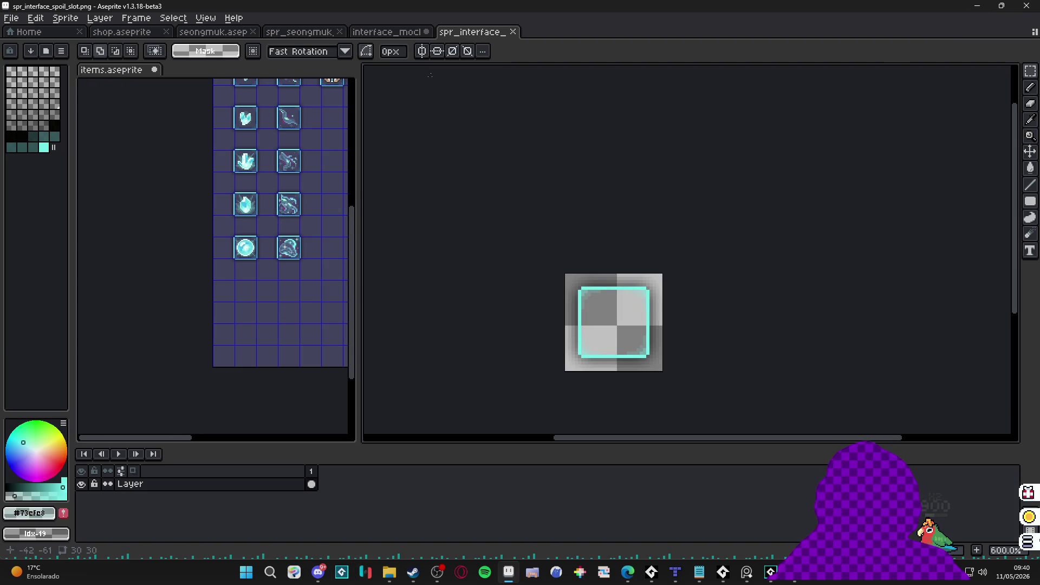
{"action": "left_click", "coordinate": [387, 32]}
{"action": "scroll", "coordinate": [667, 268], "scroll_direction": "down", "scroll_amount": 1}
{"action": "scroll", "coordinate": [600, 212], "scroll_direction": "down", "scroll_amount": 1}
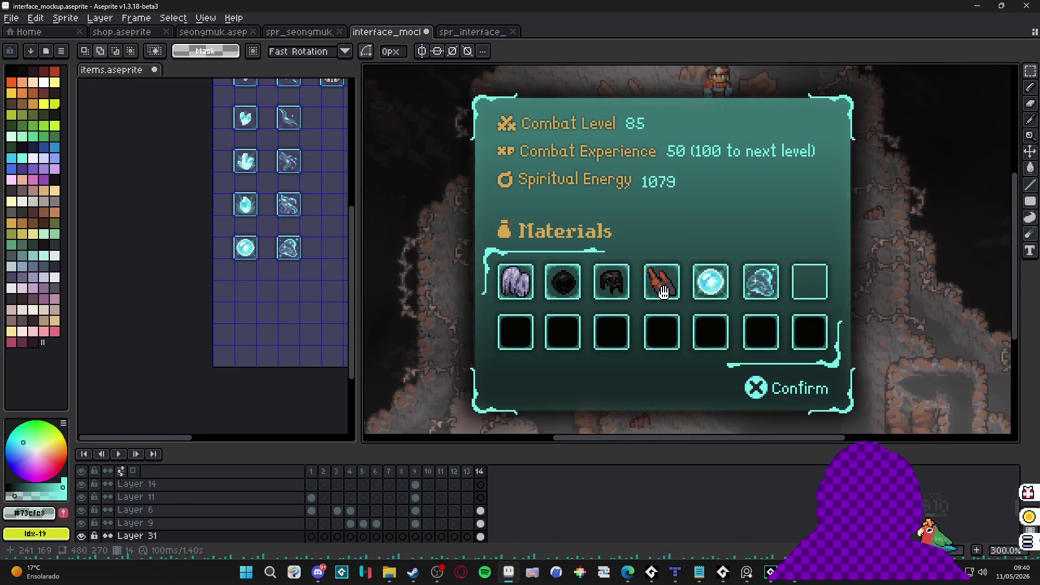
{"action": "key", "text": "super+shift+s"}
{"action": "mouse_move", "coordinate": [461, 185]}
{"action": "left_mouse_down"}
{"action": "mouse_move", "coordinate": [755, 409]}
{"action": "mouse_move", "coordinate": [855, 417]}
{"action": "left_mouse_up"}
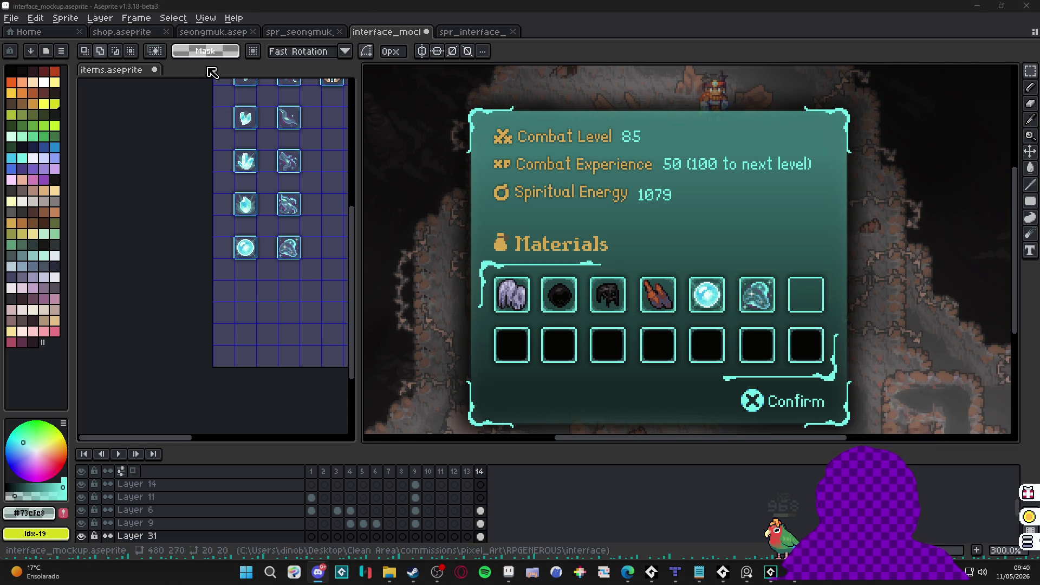
{"action": "left_click", "coordinate": [390, 573]}
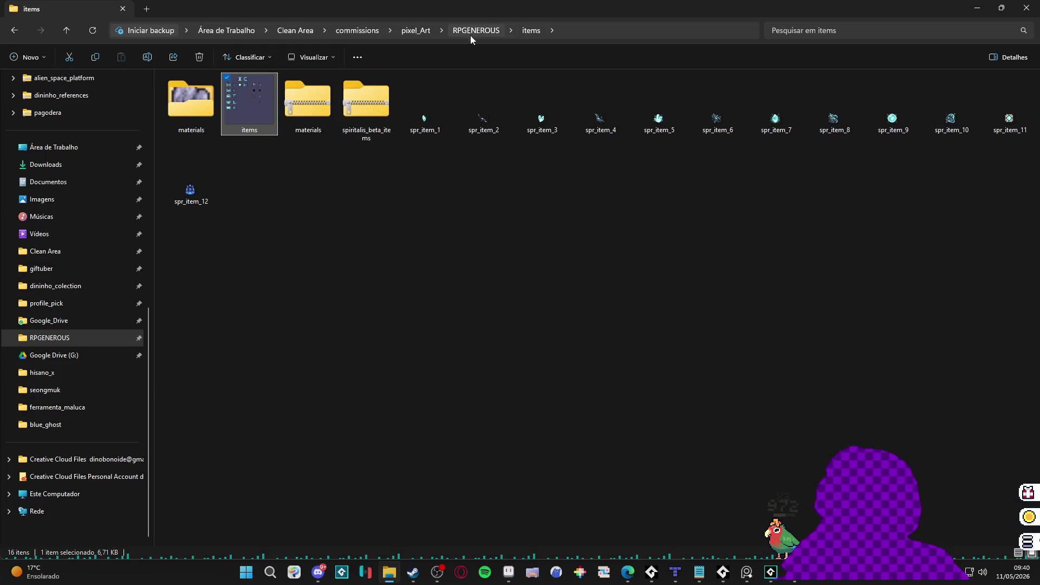
Step: Go up to the RPGENEROUS folder and open its interface folder
{"action": "left_click", "coordinate": [495, 27]}
{"action": "left_click", "coordinate": [713, 115]}
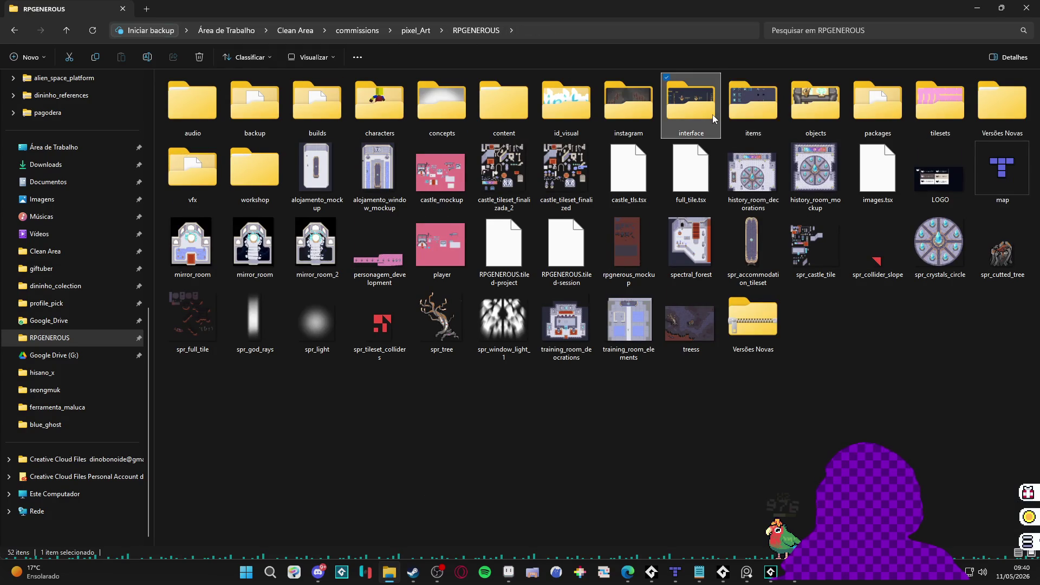
{"action": "key", "text": "Down"}
{"action": "key", "text": "Down"}
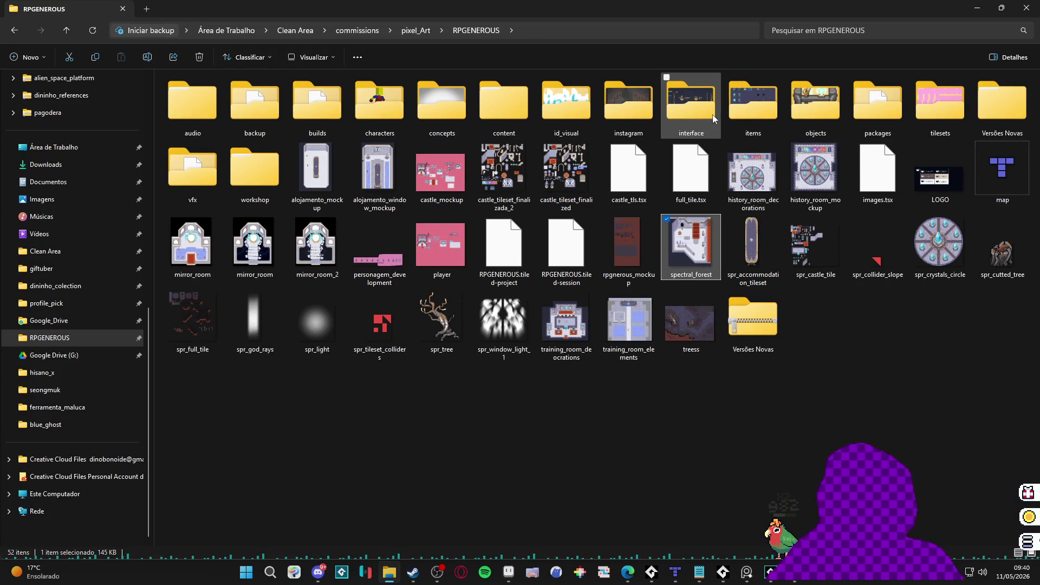
{"action": "key", "text": "Up"}
{"action": "key", "text": "Up"}
{"action": "key", "text": "Left"}
{"action": "key", "text": "Left"}
{"action": "key", "text": "Right"}
{"action": "key", "text": "Return"}
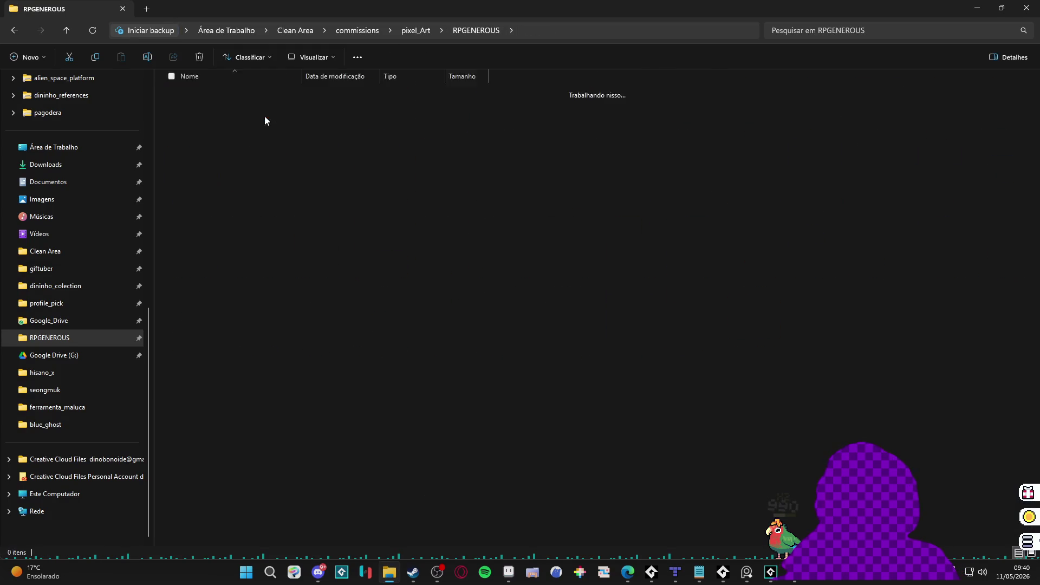
{"action": "key", "text": "alt+Left"}
{"action": "key", "text": "Right"}
{"action": "key", "text": "Return"}
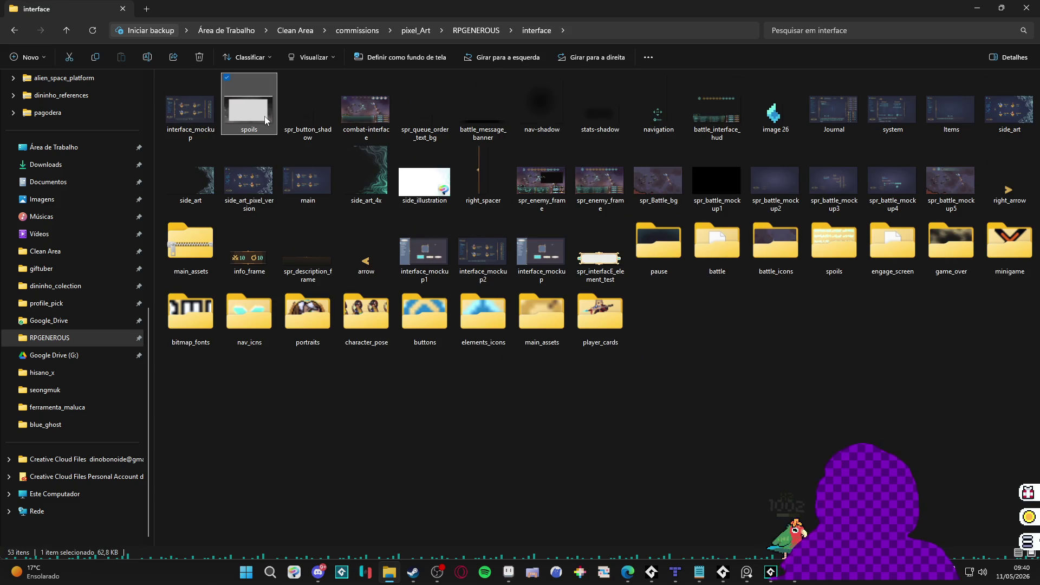
{"action": "key", "text": "Right"}
{"action": "key", "text": "Right"}
{"action": "key", "text": "Right"}
{"action": "key", "text": "Right"}
{"action": "key", "text": "Right"}
{"action": "key", "text": "Right"}
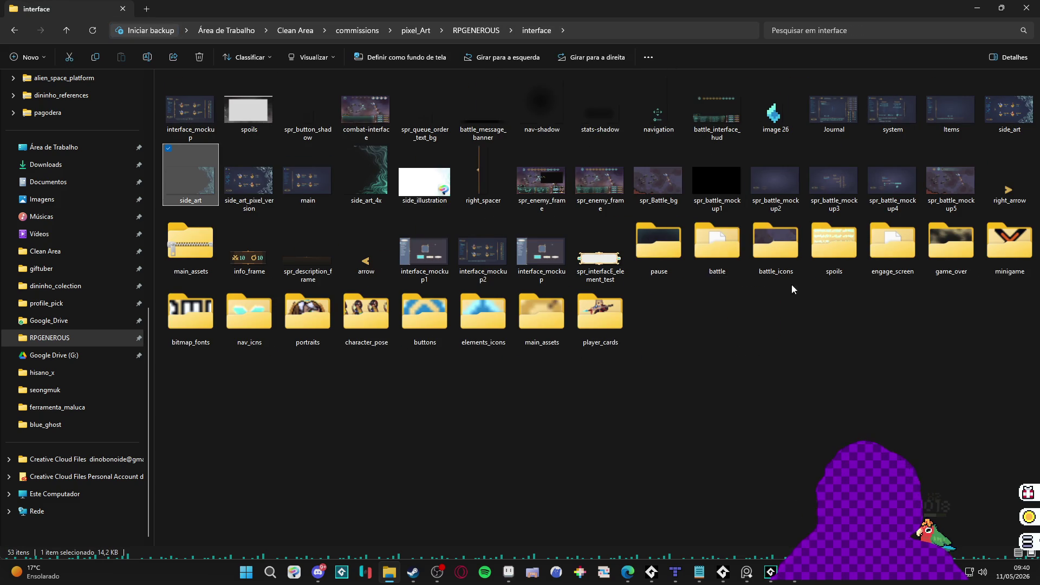
Step: Open the spoils folder, check spr_interface_spoil_slot, and return to GameMaker
{"action": "double_click", "coordinate": [845, 245]}
{"action": "left_click", "coordinate": [600, 132]}
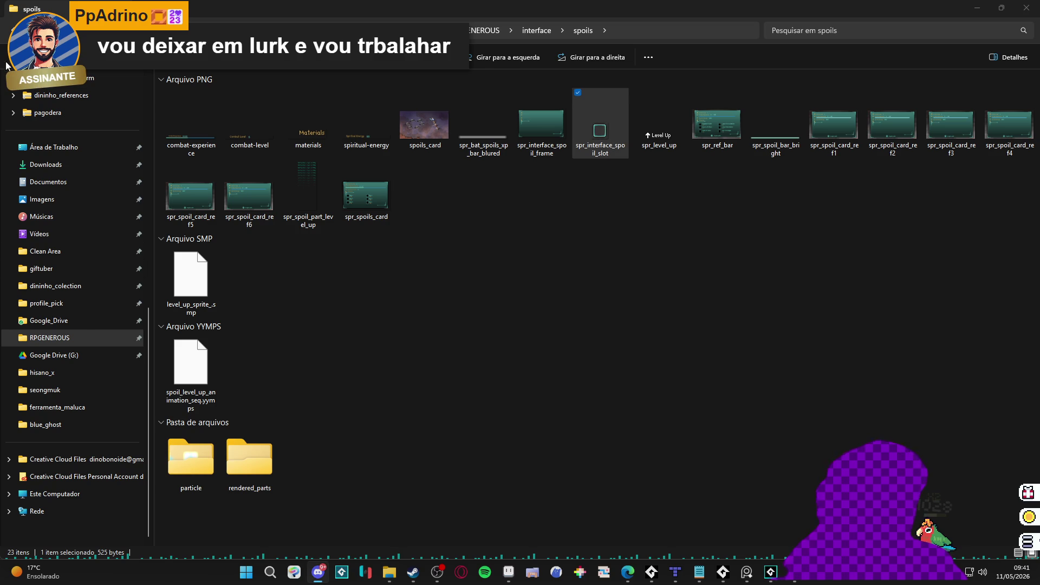
{"action": "left_click", "coordinate": [441, 293]}
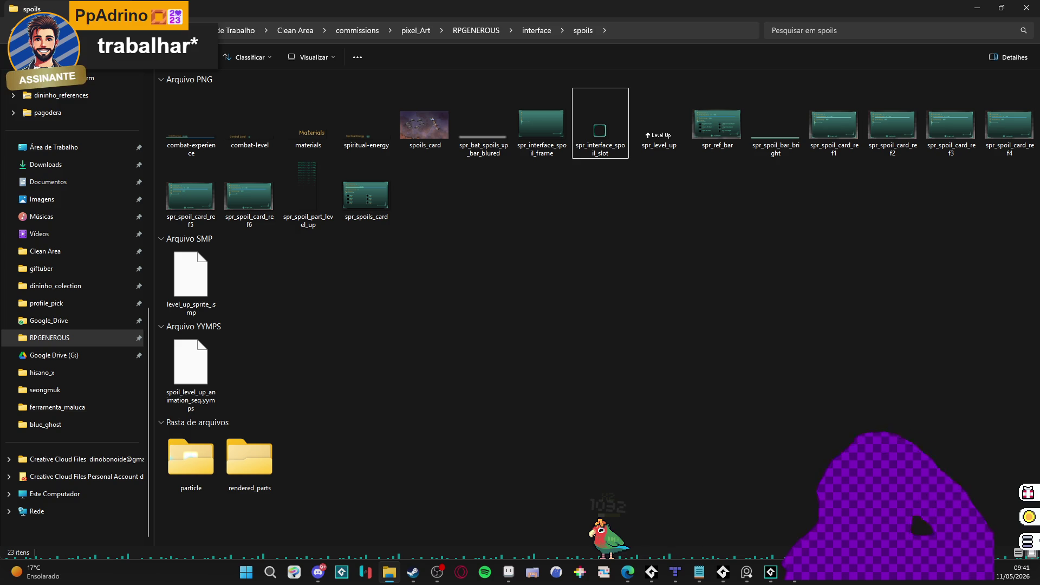
{"action": "left_click", "coordinate": [772, 574]}
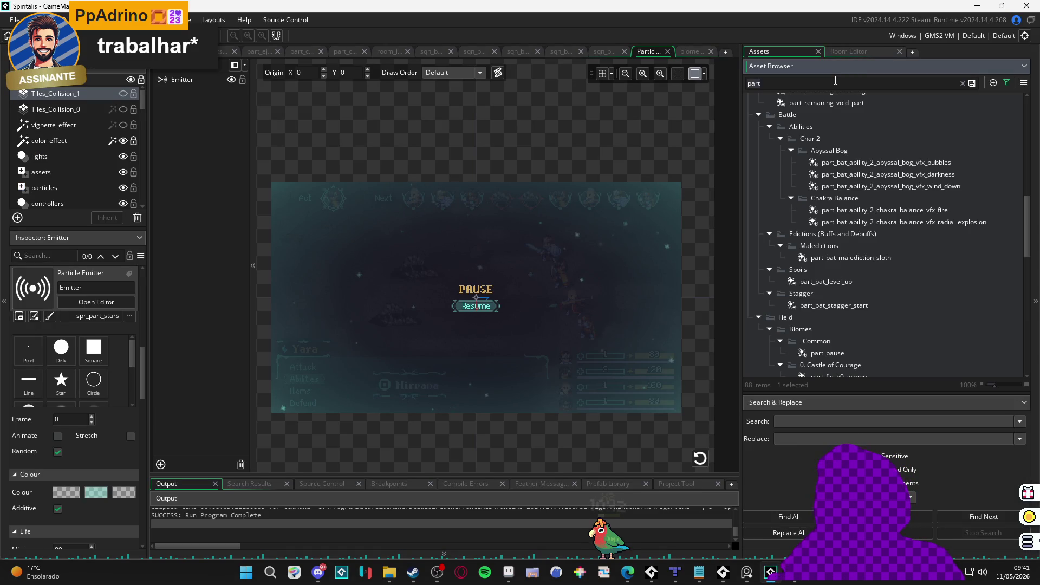
Step: Search '_u', open sqn_bat_level_up and preview its playback
{"action": "type", "text": "level_u"}
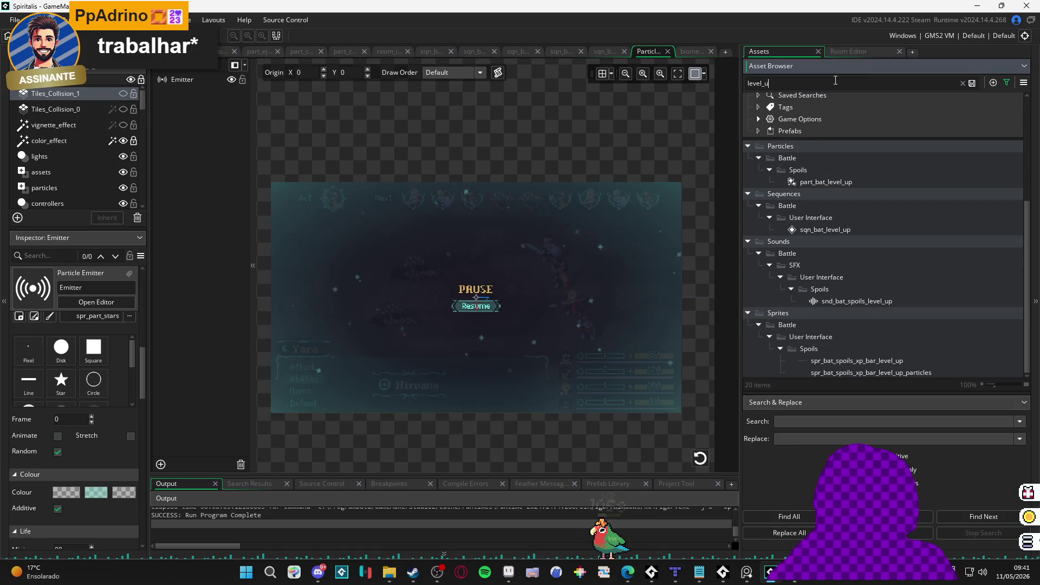
{"action": "double_click", "coordinate": [867, 229]}
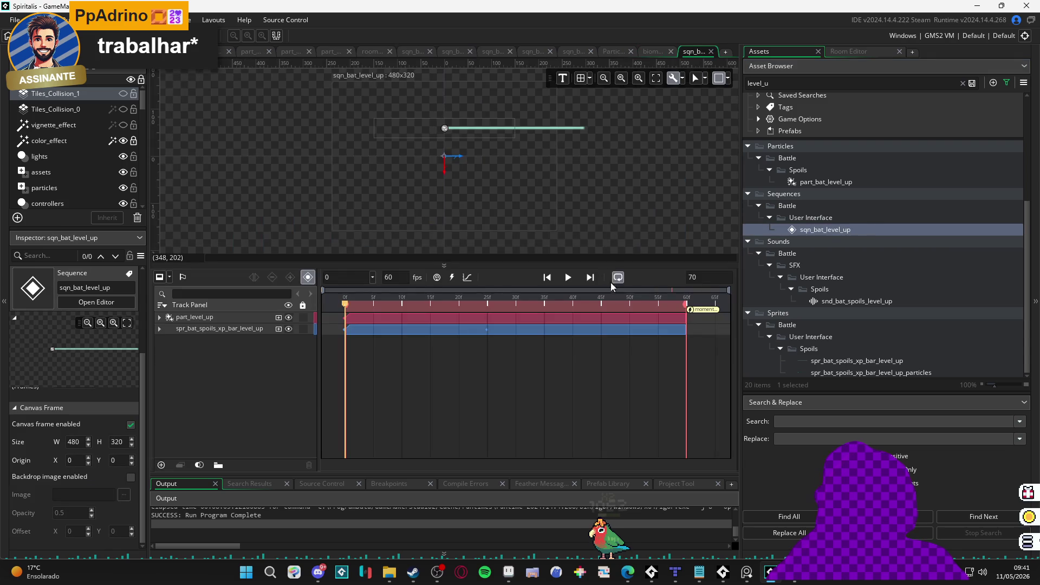
{"action": "left_click", "coordinate": [568, 279]}
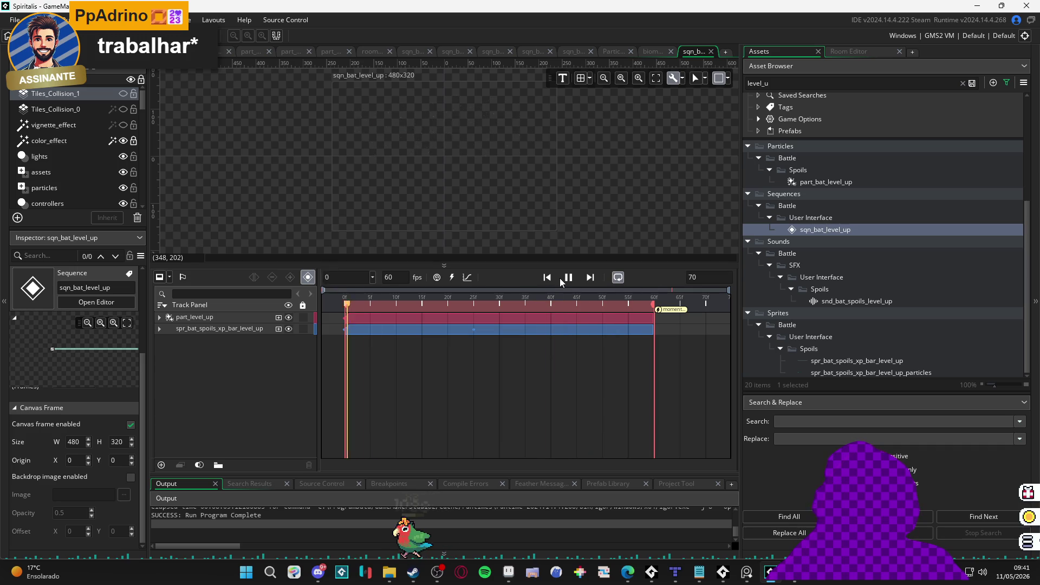
{"action": "key", "text": "space"}
{"action": "scroll", "coordinate": [499, 151], "scroll_direction": "up", "scroll_amount": 3}
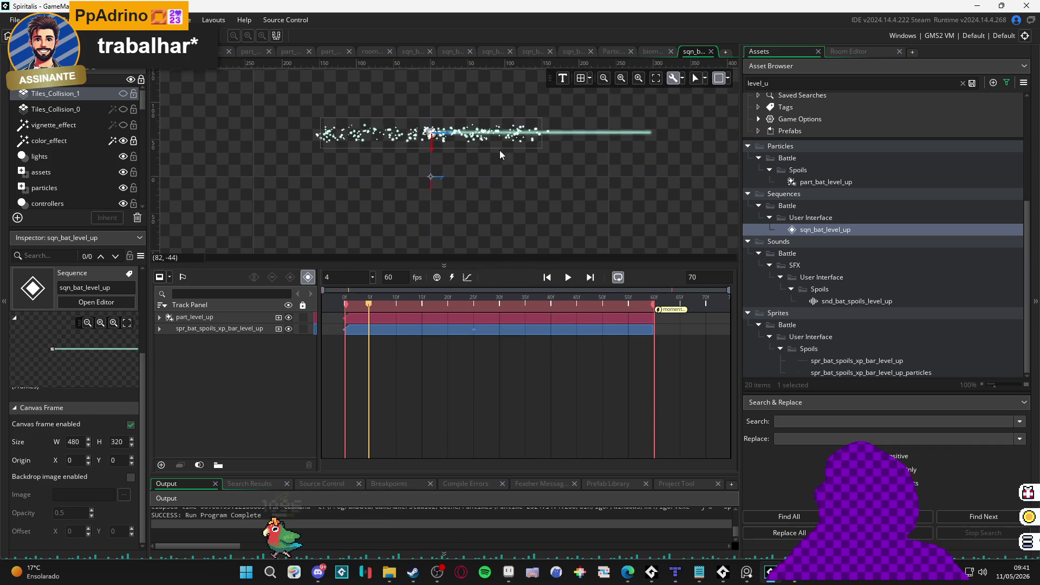
{"action": "left_click_drag", "start_coordinate": [533, 265], "coordinate": [539, 324]}
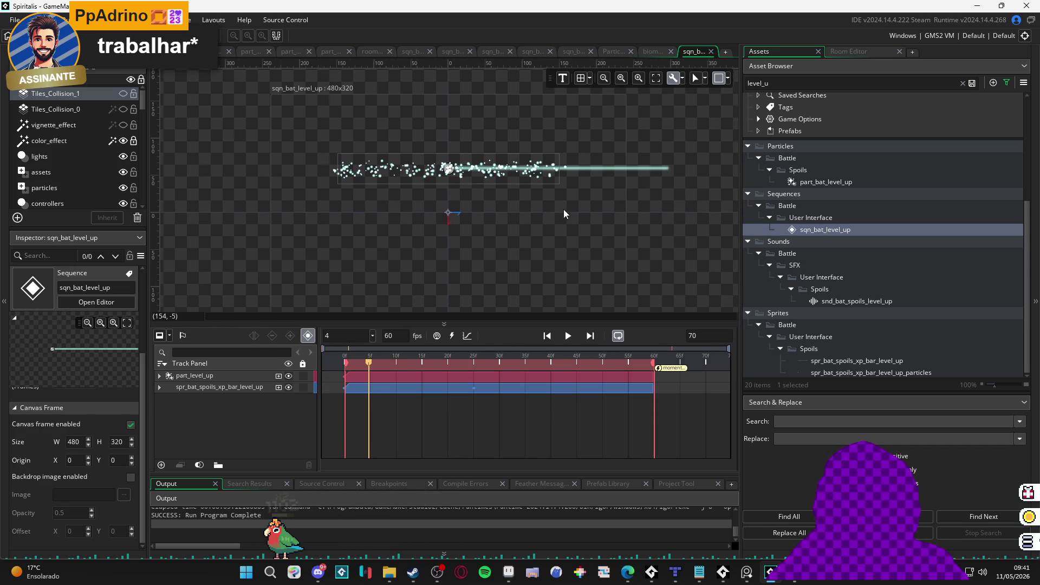
Step: Move the XP bar sprite left on the canvas and preview the change
{"action": "left_click", "coordinate": [602, 166]}
{"action": "scroll", "coordinate": [561, 184], "scroll_direction": "up", "scroll_amount": 2}
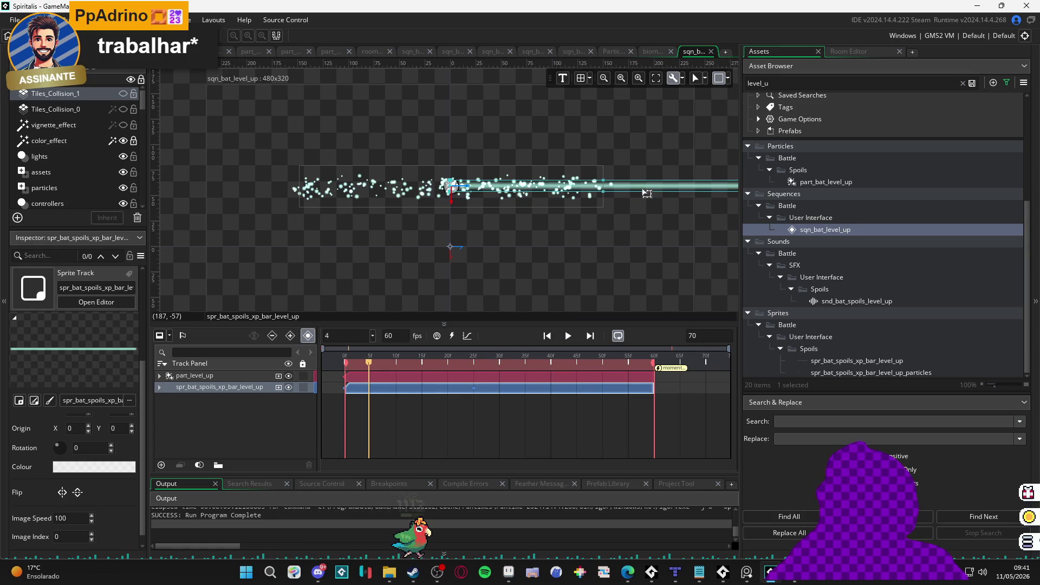
{"action": "mouse_move", "coordinate": [646, 194]}
{"action": "left_mouse_down"}
{"action": "mouse_move", "coordinate": [471, 196]}
{"action": "mouse_move", "coordinate": [491, 197]}
{"action": "left_mouse_up"}
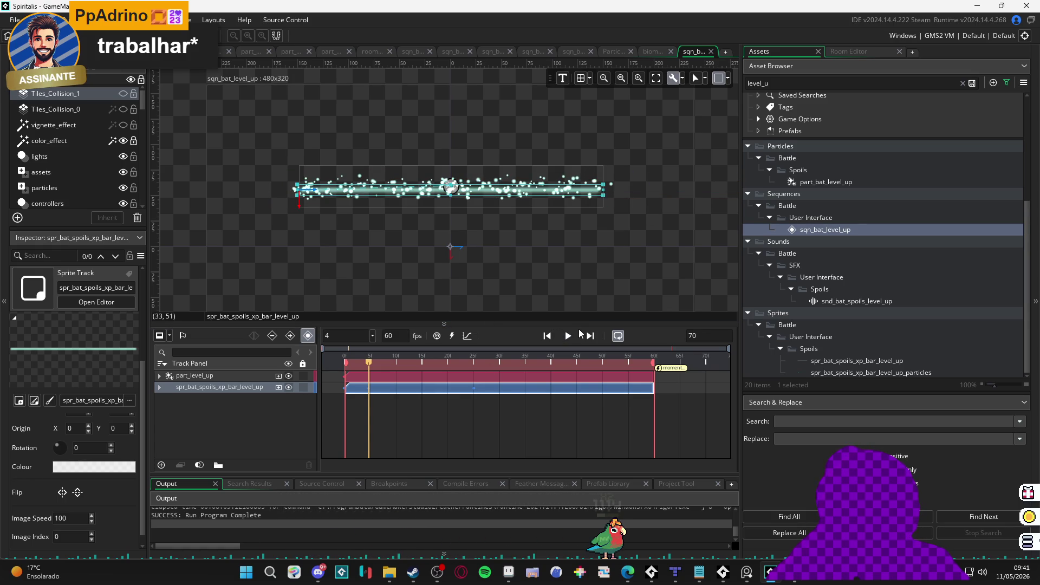
{"action": "left_click", "coordinate": [567, 336]}
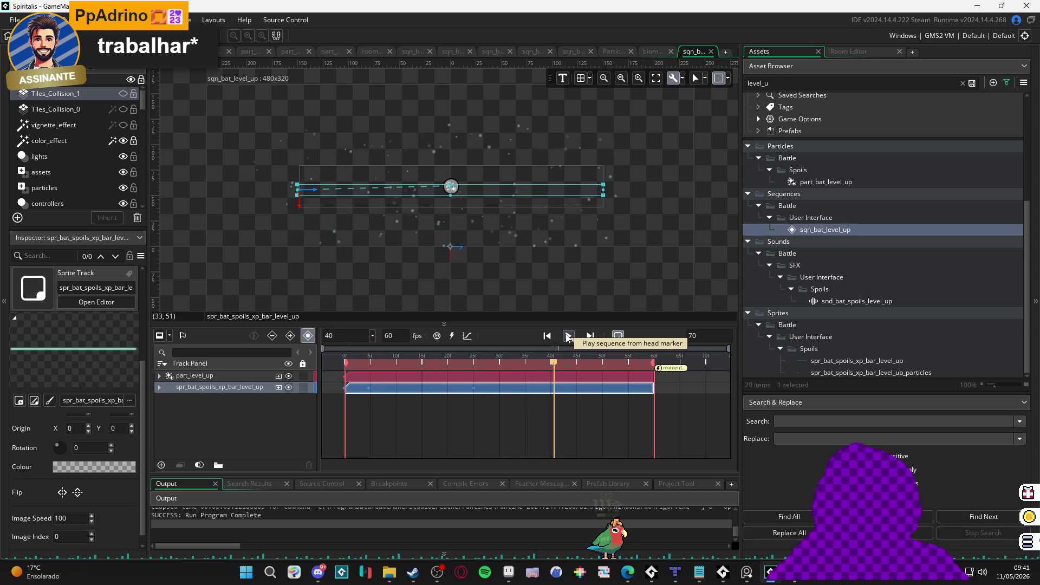
Step: Drag the XP bar's frame-5 Position keyframe to about frame 1 and replay
{"action": "left_click", "coordinate": [160, 387]}
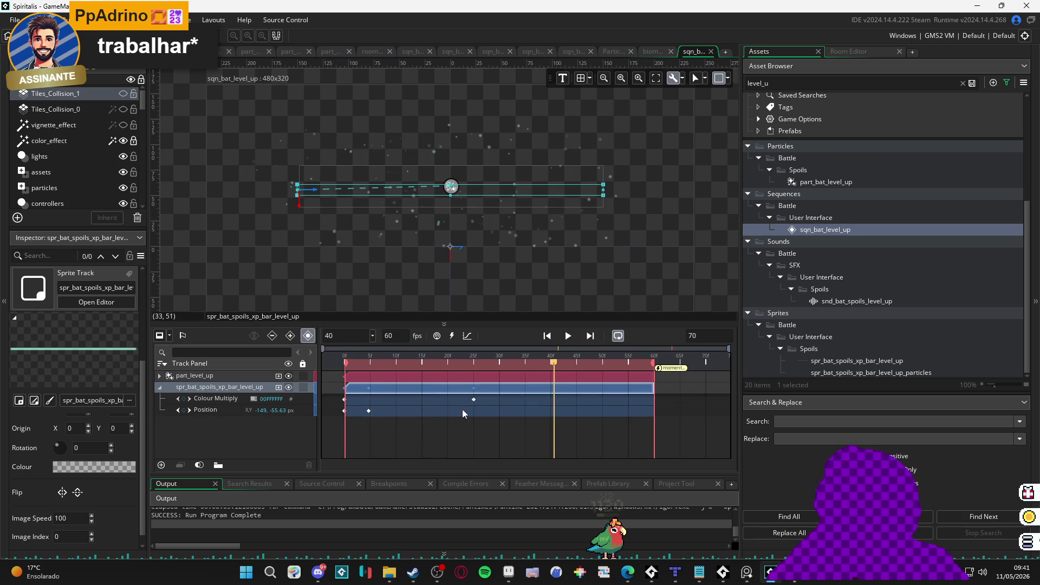
{"action": "left_click", "coordinate": [368, 411]}
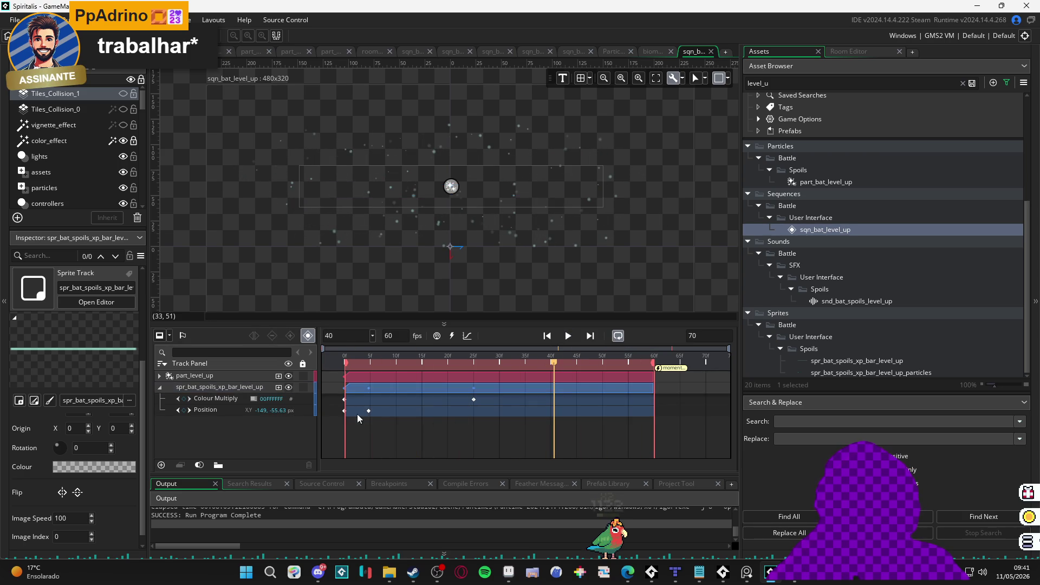
{"action": "left_click", "coordinate": [344, 410]}
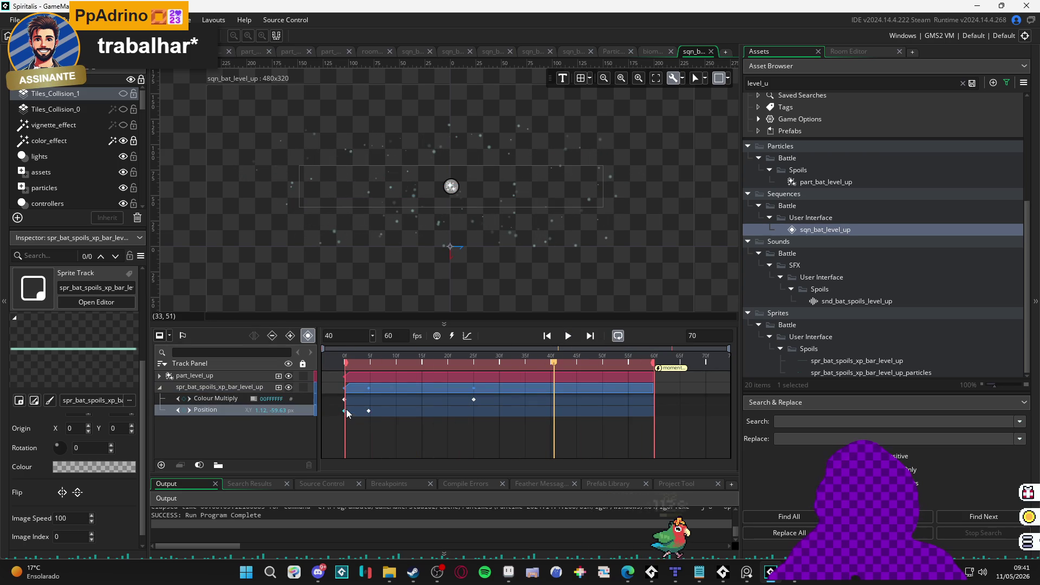
{"action": "left_click", "coordinate": [369, 411]}
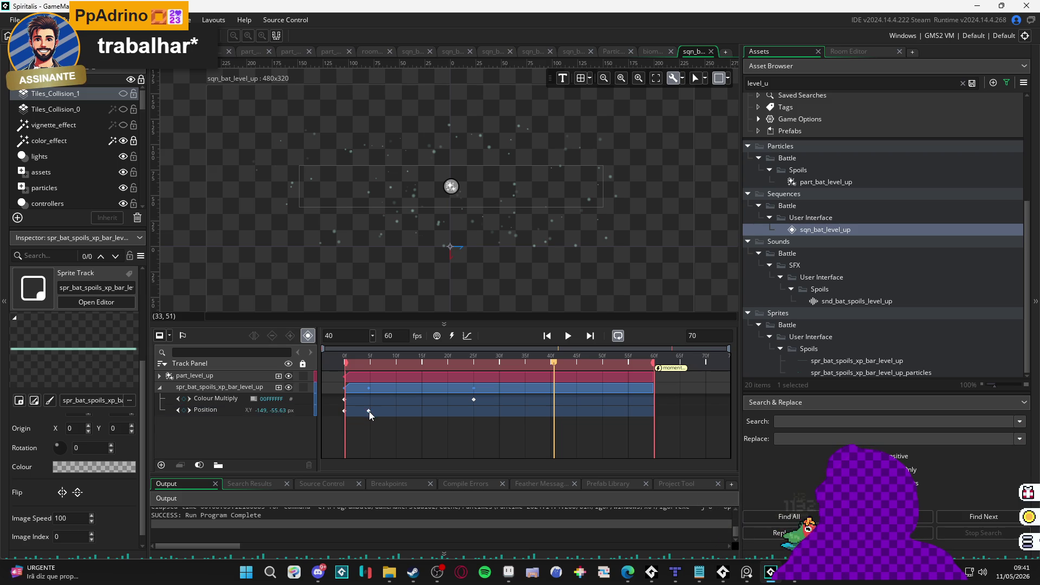
{"action": "left_click_drag", "start_coordinate": [477, 364], "coordinate": [337, 371]}
{"action": "left_click_drag", "start_coordinate": [368, 411], "coordinate": [349, 411]}
{"action": "key", "text": "space"}
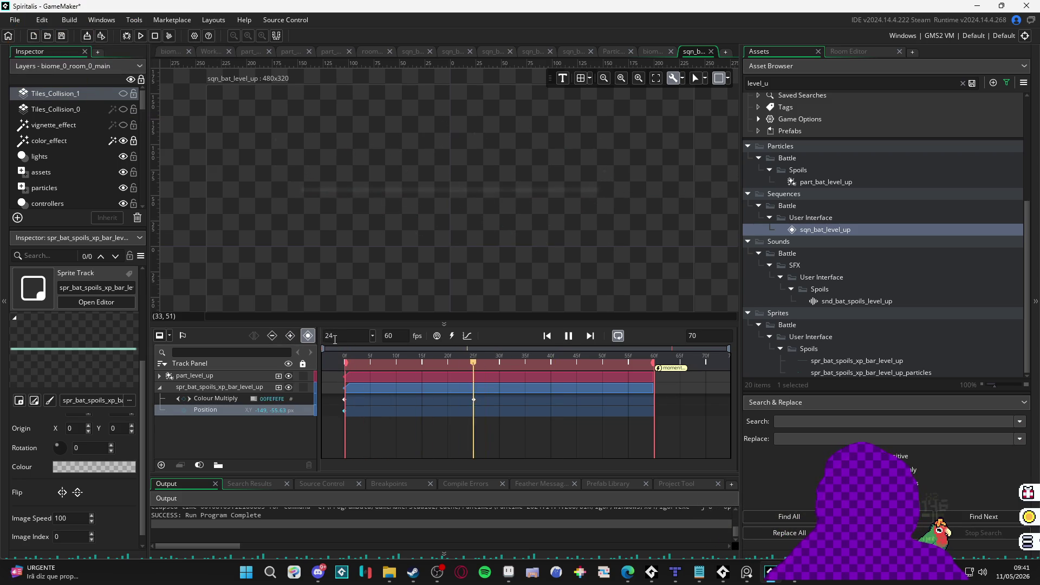
{"action": "key", "text": "space"}
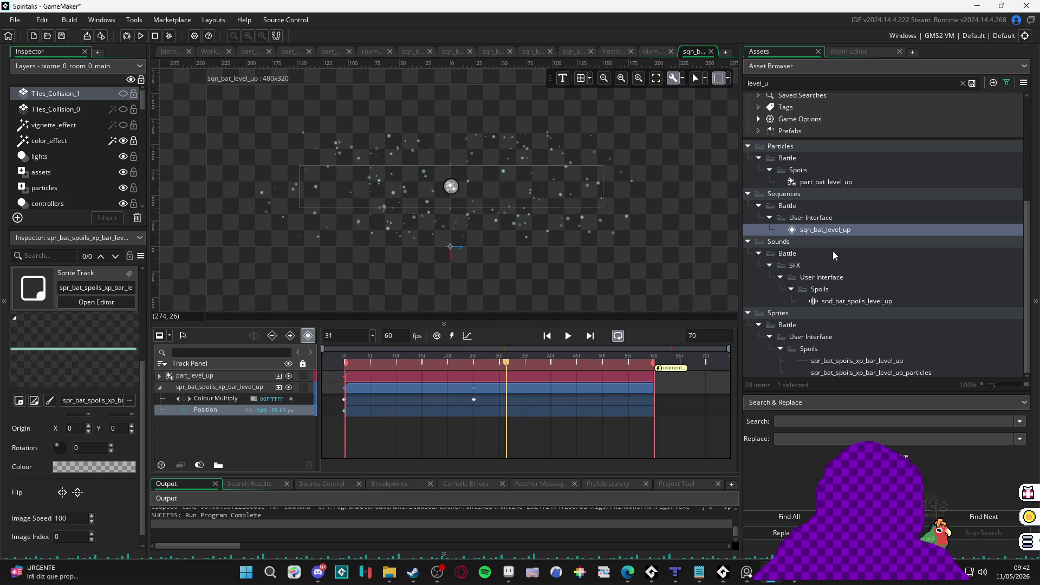
Step: Open part_bat_level_up, then search 'stars' and select the spr_part_stars sprite
{"action": "double_click", "coordinate": [828, 183]}
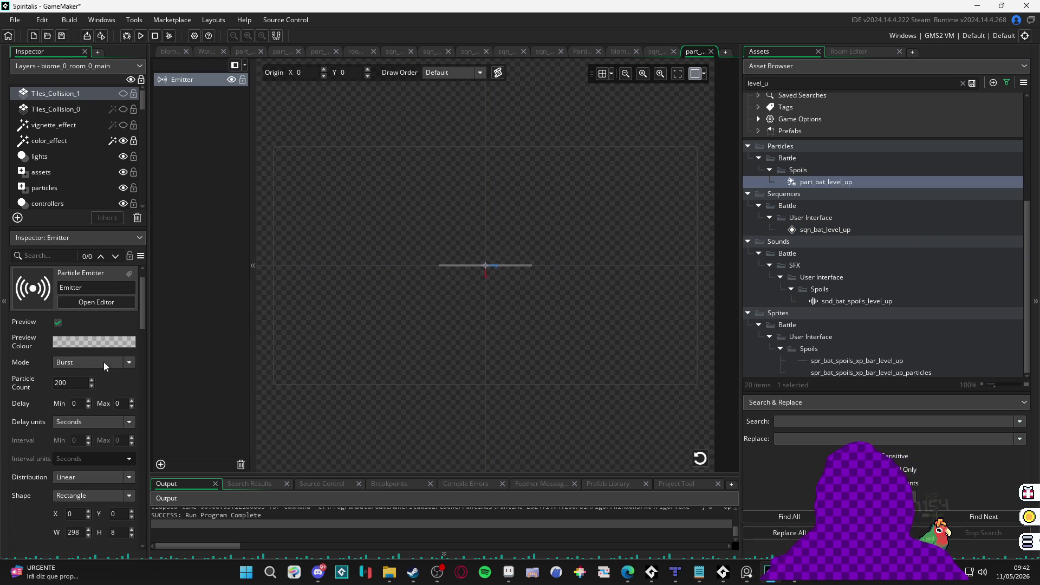
{"action": "scroll", "coordinate": [86, 405], "scroll_direction": "down", "scroll_amount": 8}
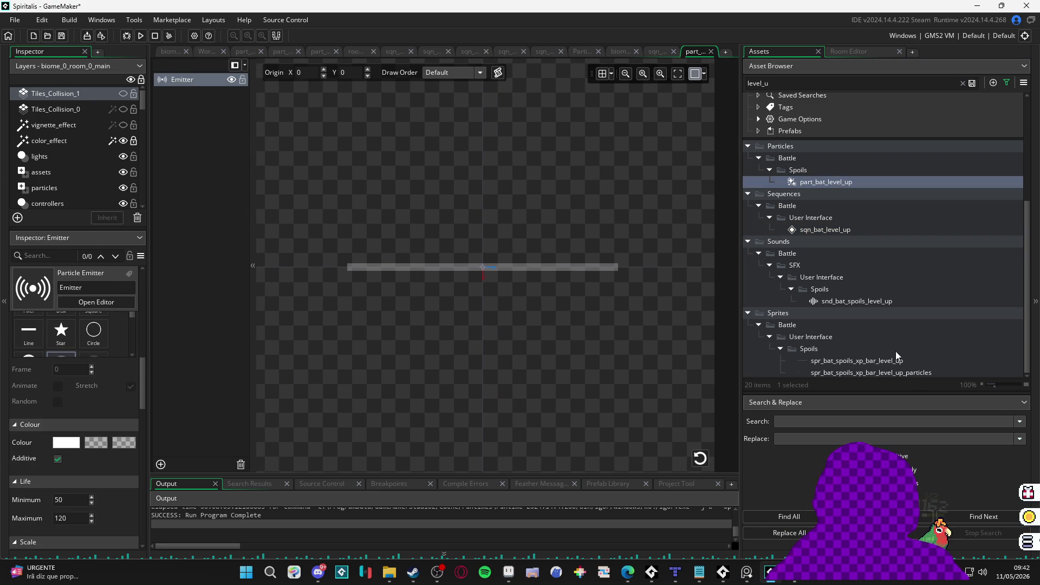
{"action": "left_click", "coordinate": [950, 312]}
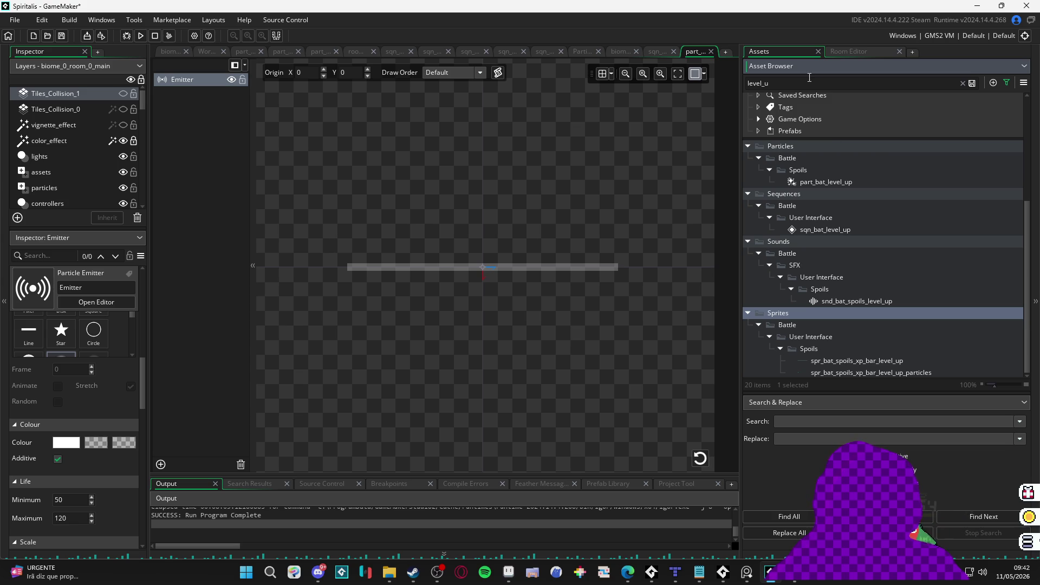
{"action": "key", "text": "ctrl+a"}
{"action": "type", "text": "stars"}
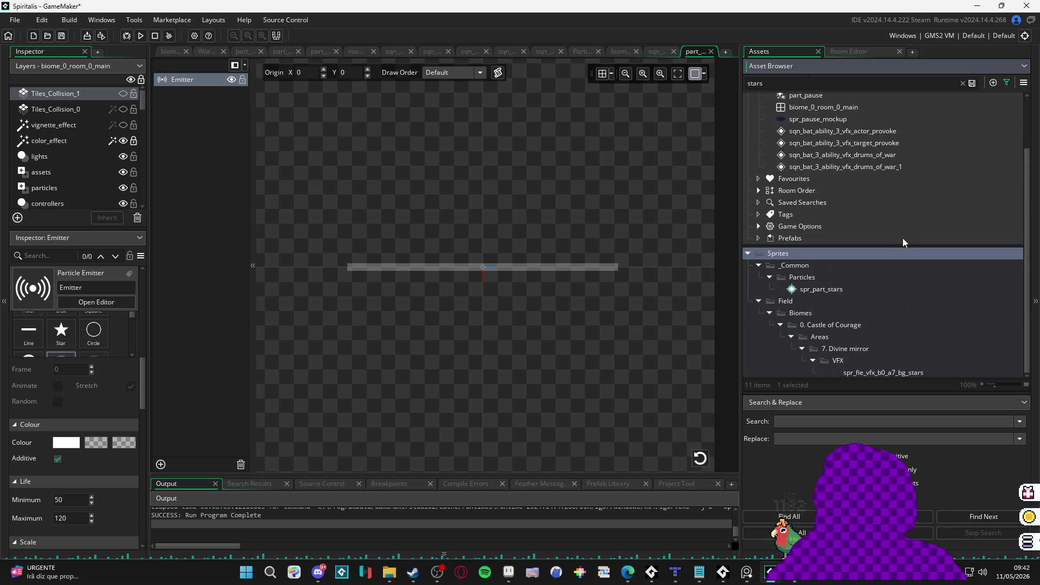
{"action": "scroll", "coordinate": [119, 366], "scroll_direction": "down", "scroll_amount": 12}
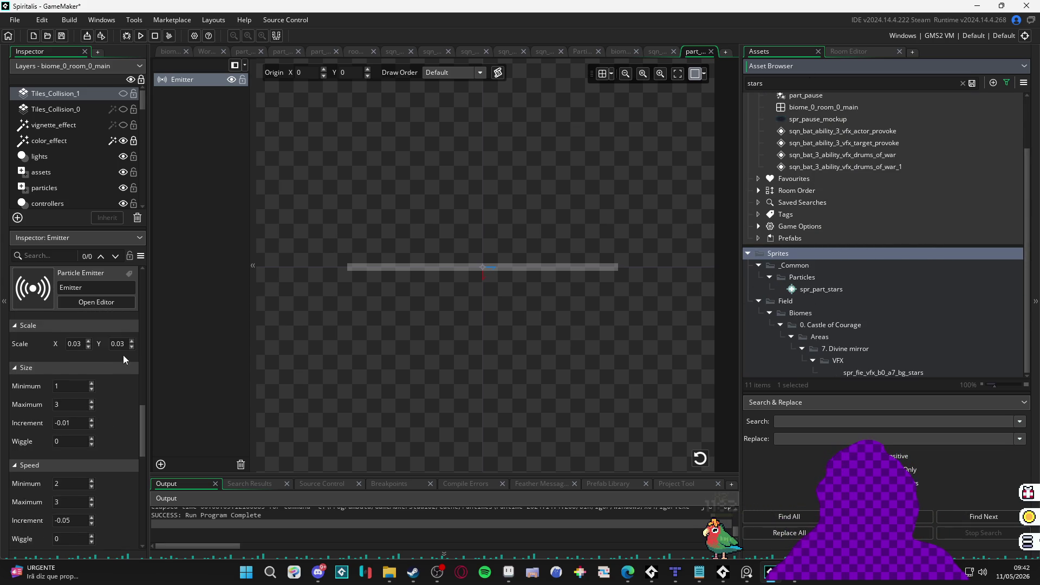
{"action": "scroll", "coordinate": [81, 379], "scroll_direction": "down", "scroll_amount": 5}
{"action": "scroll", "coordinate": [68, 388], "scroll_direction": "up", "scroll_amount": 5}
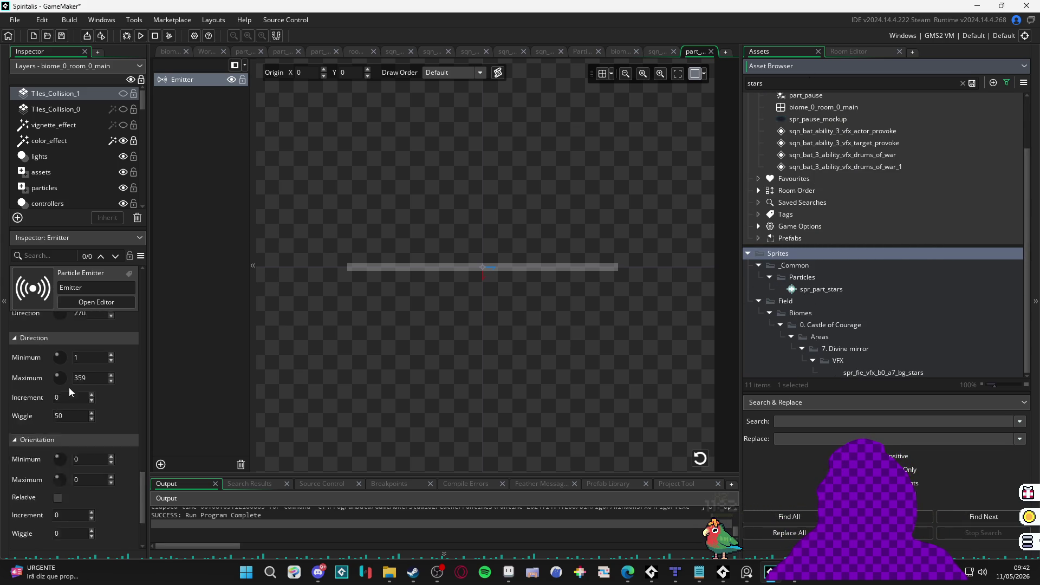
{"action": "scroll", "coordinate": [70, 387], "scroll_direction": "up", "scroll_amount": 5}
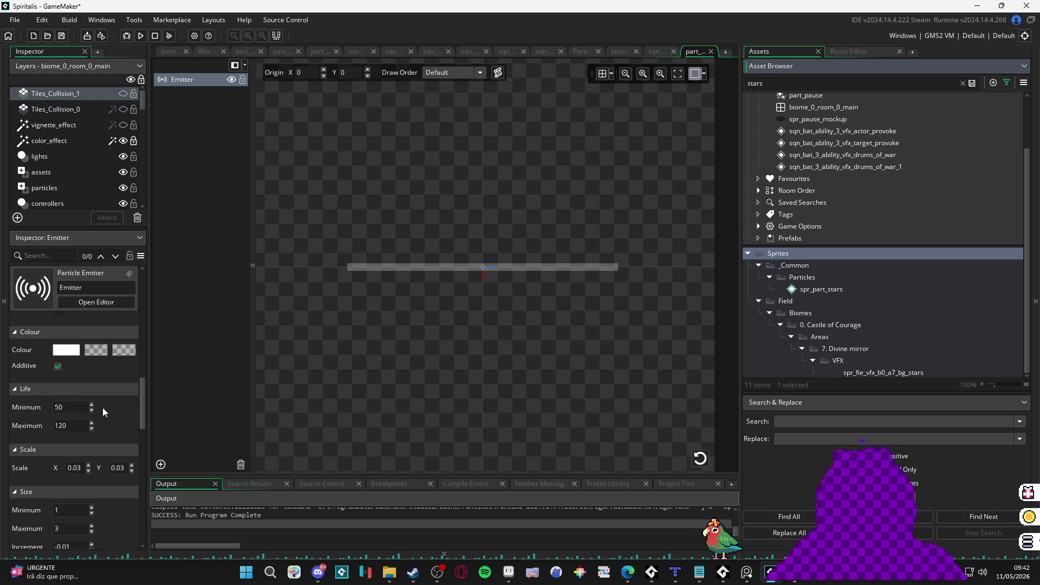
{"action": "scroll", "coordinate": [104, 409], "scroll_direction": "up", "scroll_amount": 5}
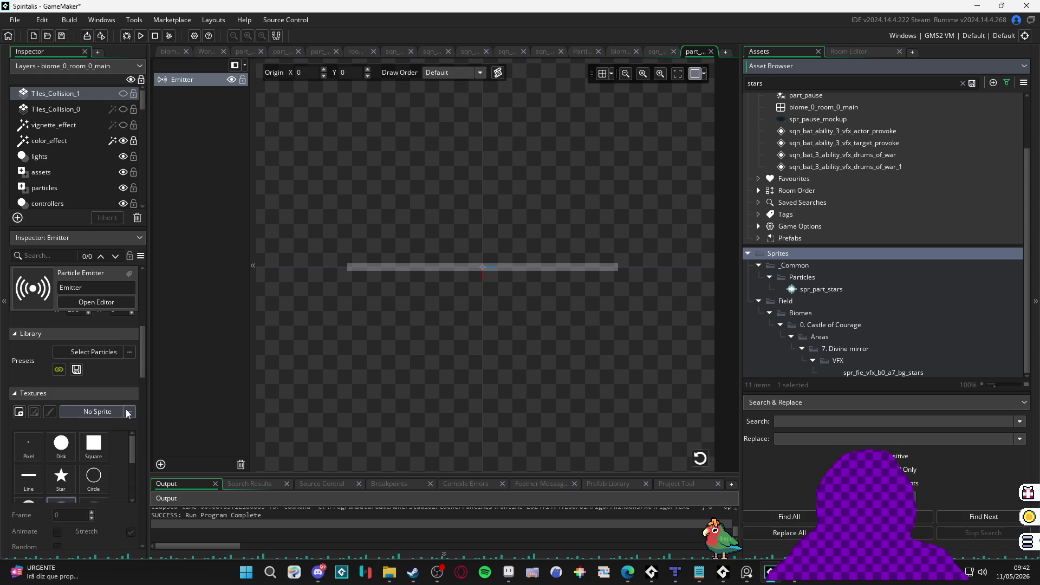
{"action": "left_click", "coordinate": [833, 292]}
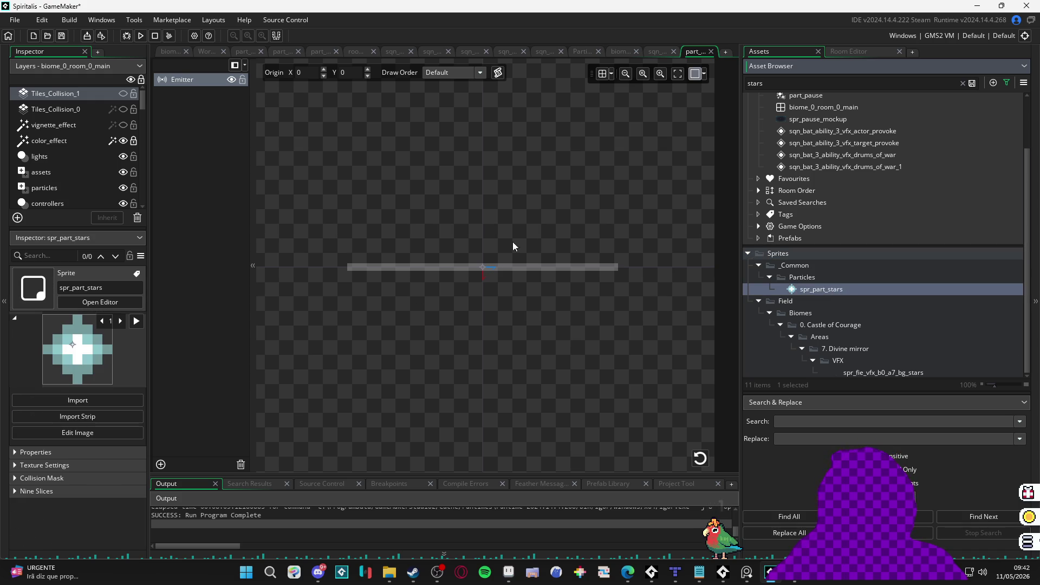
Step: Assign the spr_part_stars sprite to the emitter's texture and confirm the particle colour
{"action": "left_click", "coordinate": [174, 83]}
{"action": "mouse_move", "coordinate": [836, 293]}
{"action": "left_mouse_down"}
{"action": "mouse_move", "coordinate": [487, 433]}
{"action": "mouse_move", "coordinate": [153, 491]}
{"action": "mouse_move", "coordinate": [101, 491]}
{"action": "left_mouse_up"}
{"action": "scroll", "coordinate": [103, 487], "scroll_direction": "down", "scroll_amount": 3}
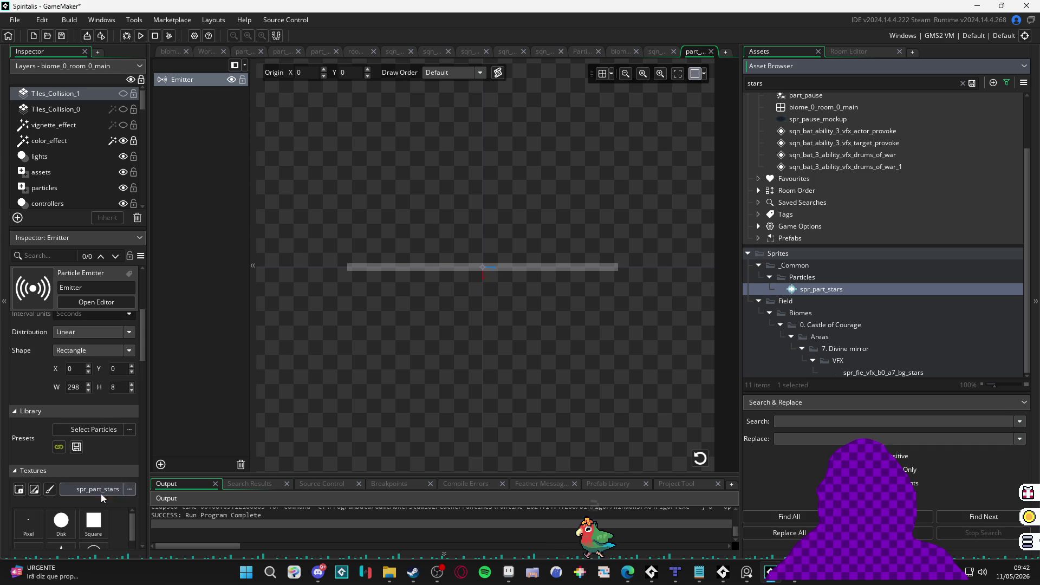
{"action": "scroll", "coordinate": [129, 464], "scroll_direction": "down", "scroll_amount": 5}
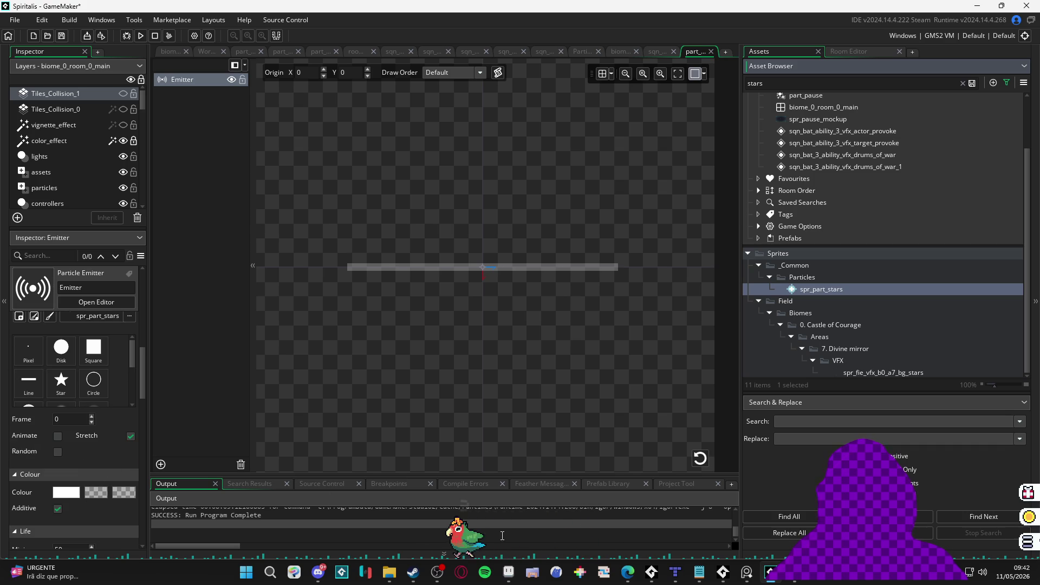
{"action": "left_click", "coordinate": [66, 492]}
{"action": "left_click", "coordinate": [286, 240]}
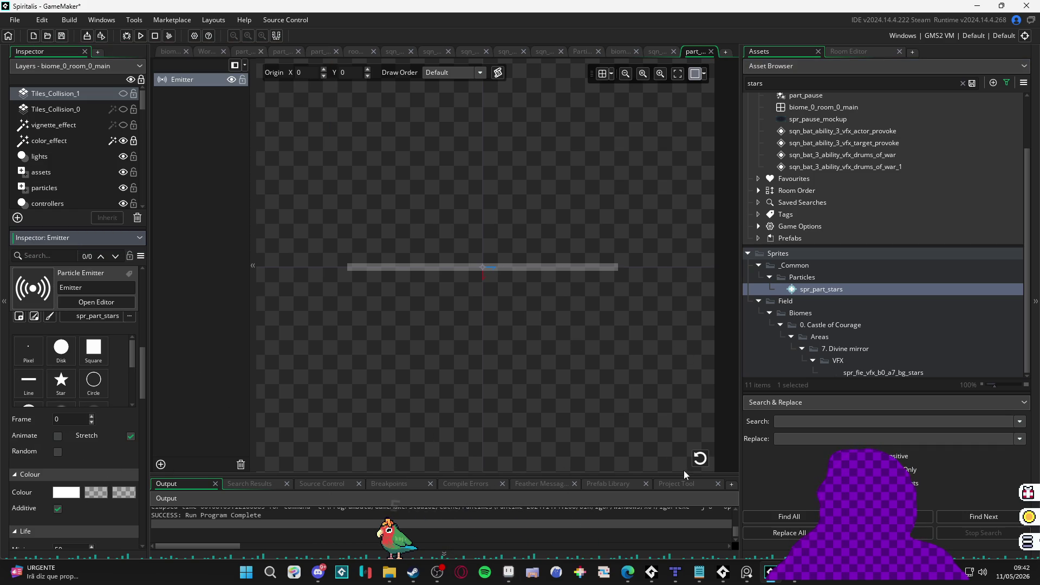
Step: Set the particle Scale X and Y to 1 and replay the preview
{"action": "scroll", "coordinate": [115, 392], "scroll_direction": "down", "scroll_amount": 3}
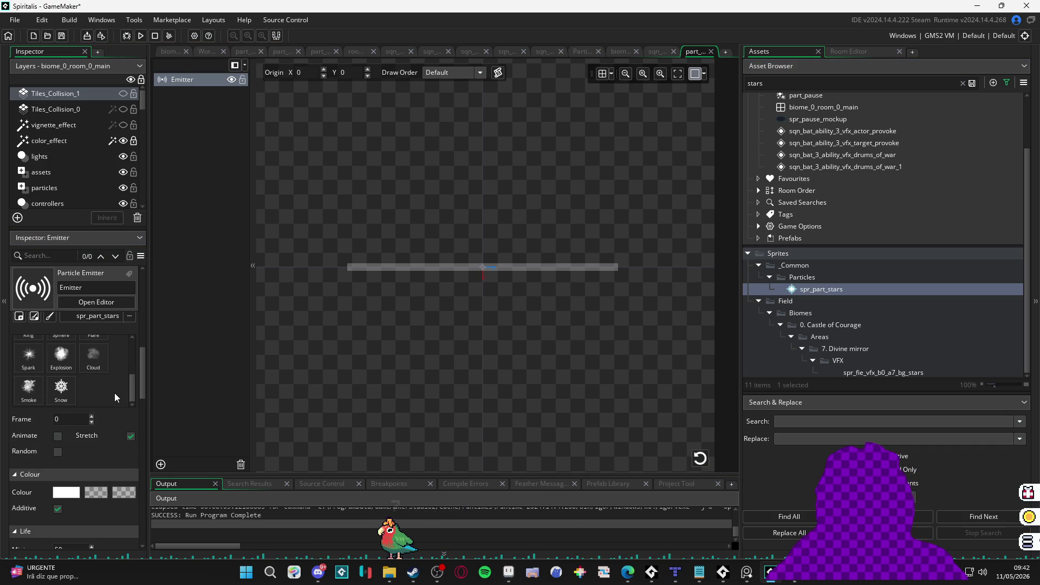
{"action": "scroll", "coordinate": [109, 392], "scroll_direction": "down", "scroll_amount": 5}
{"action": "left_click", "coordinate": [81, 372]}
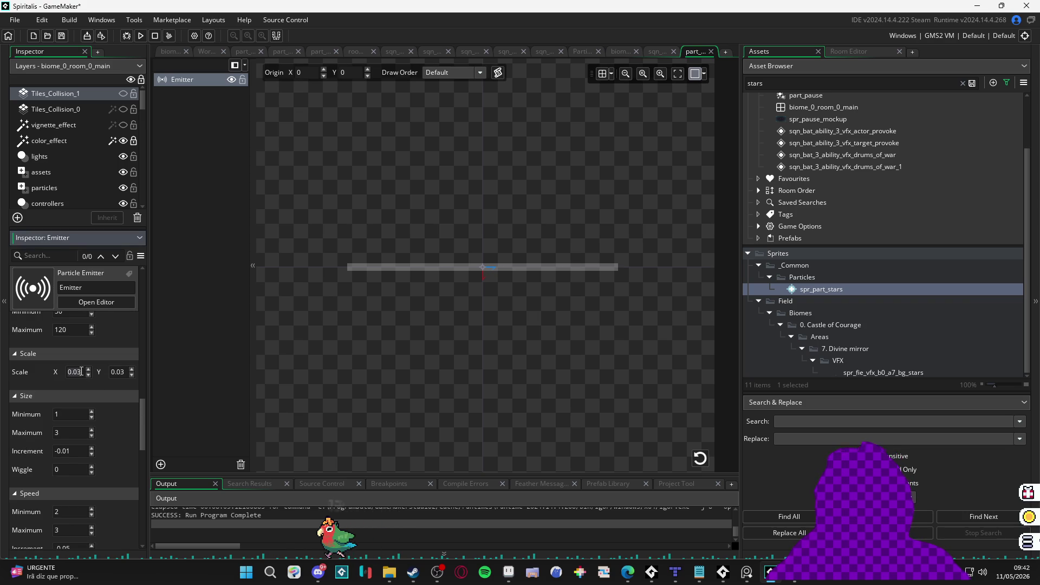
{"action": "key", "text": "BackSpace"}
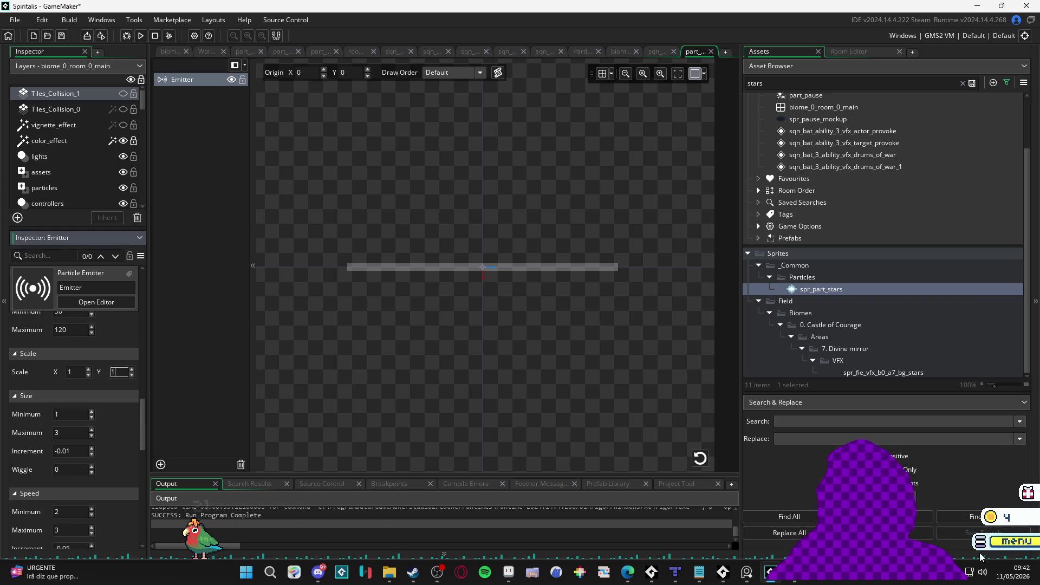
{"action": "left_click", "coordinate": [703, 463]}
Step: Set the minimum and maximum particle speed to 1 and replay the preview
{"action": "left_click", "coordinate": [699, 458]}
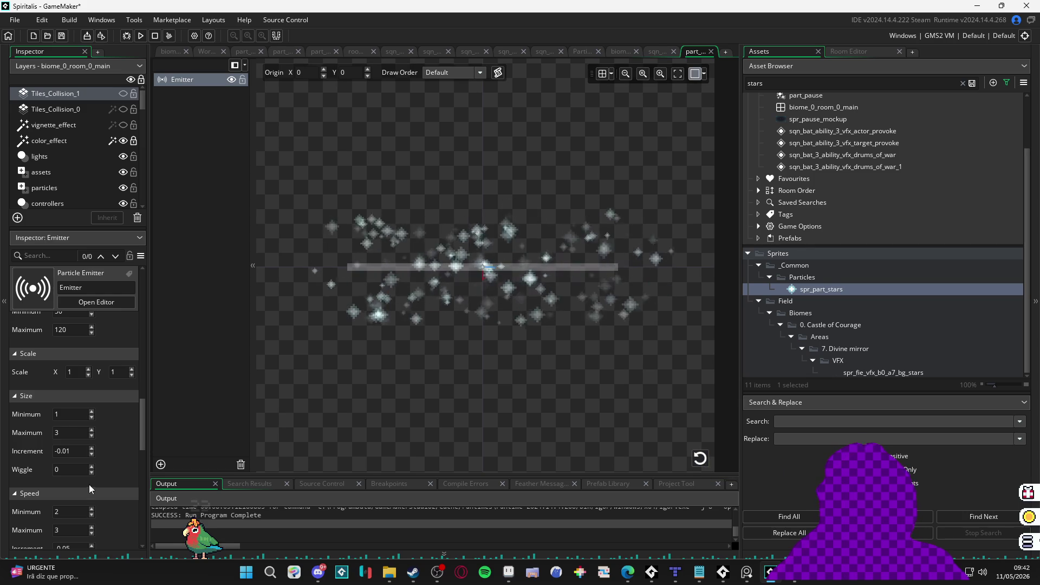
{"action": "left_click", "coordinate": [76, 511]}
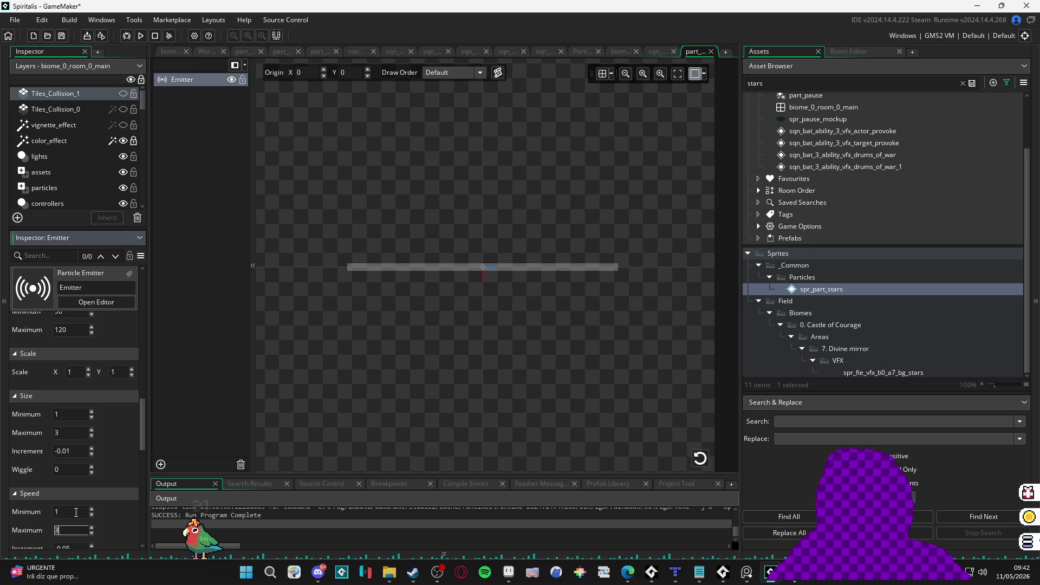
{"action": "type", "text": "1"}
{"action": "left_click", "coordinate": [696, 461]}
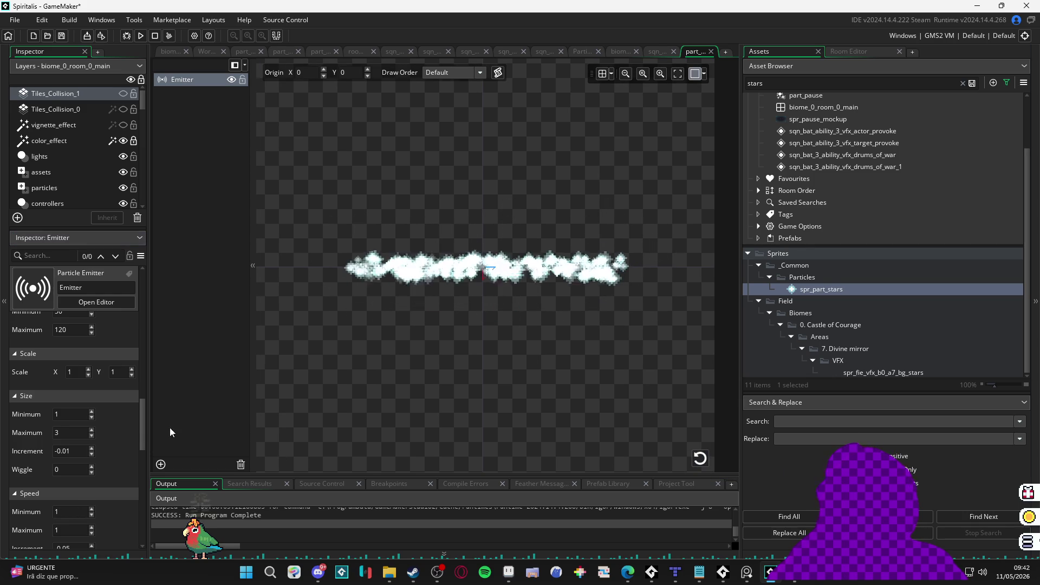
Step: Turn off Stretch for the star sprite and replay the burst preview
{"action": "scroll", "coordinate": [91, 435], "scroll_direction": "down", "scroll_amount": 10}
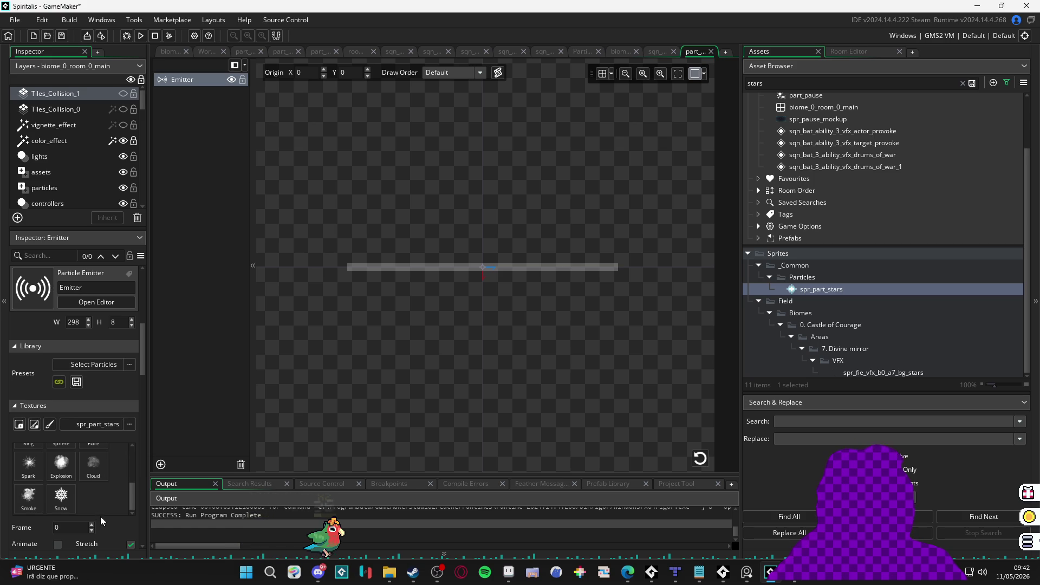
{"action": "scroll", "coordinate": [129, 436], "scroll_direction": "down", "scroll_amount": 3}
{"action": "left_click", "coordinate": [130, 414]}
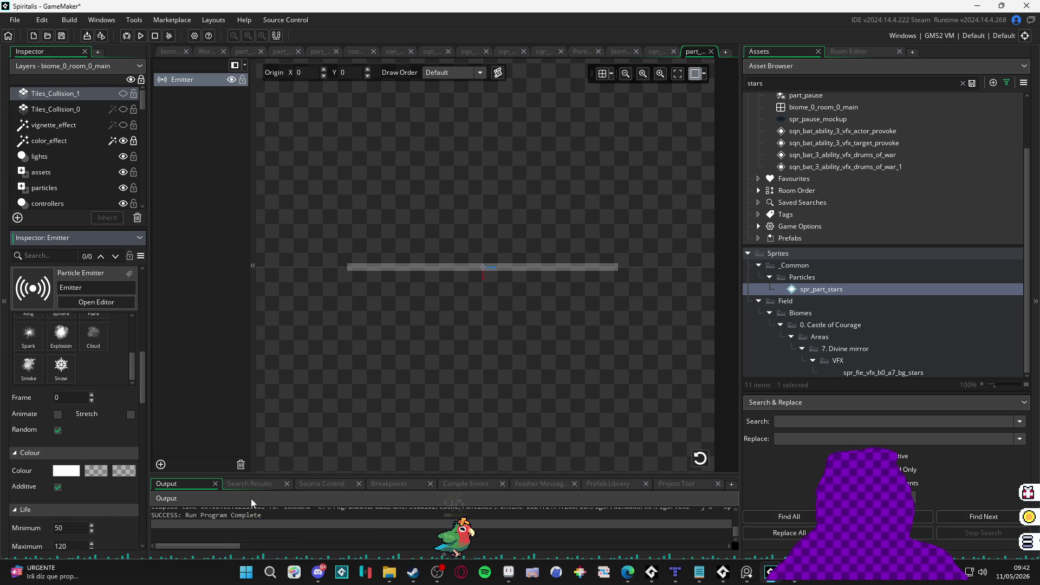
{"action": "left_click", "coordinate": [698, 464]}
Step: Set the particle count to 150 and replay the preview
{"action": "scroll", "coordinate": [96, 430], "scroll_direction": "up", "scroll_amount": 10}
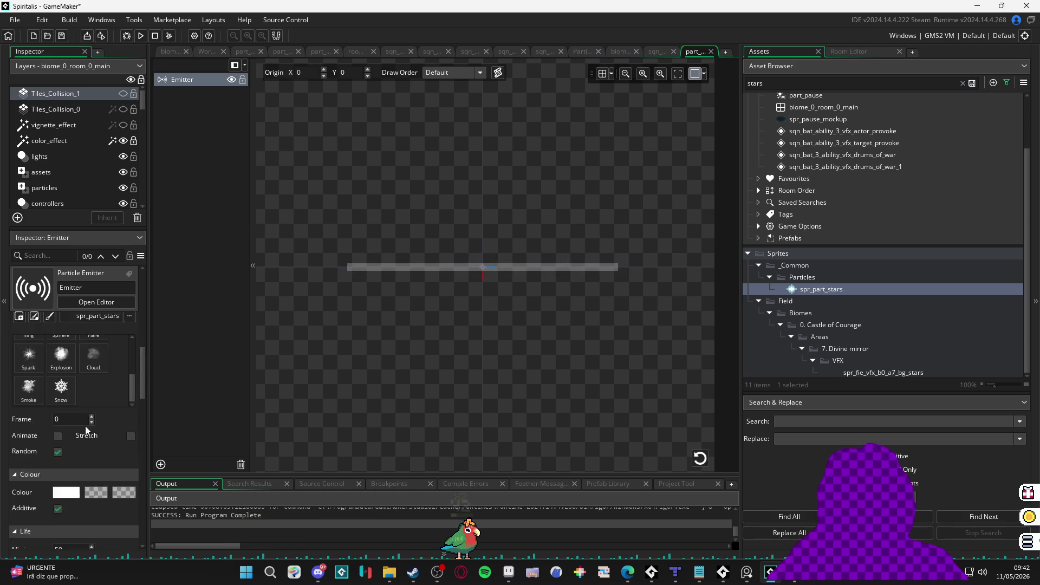
{"action": "scroll", "coordinate": [104, 410], "scroll_direction": "up", "scroll_amount": 1}
{"action": "left_click", "coordinate": [83, 347]}
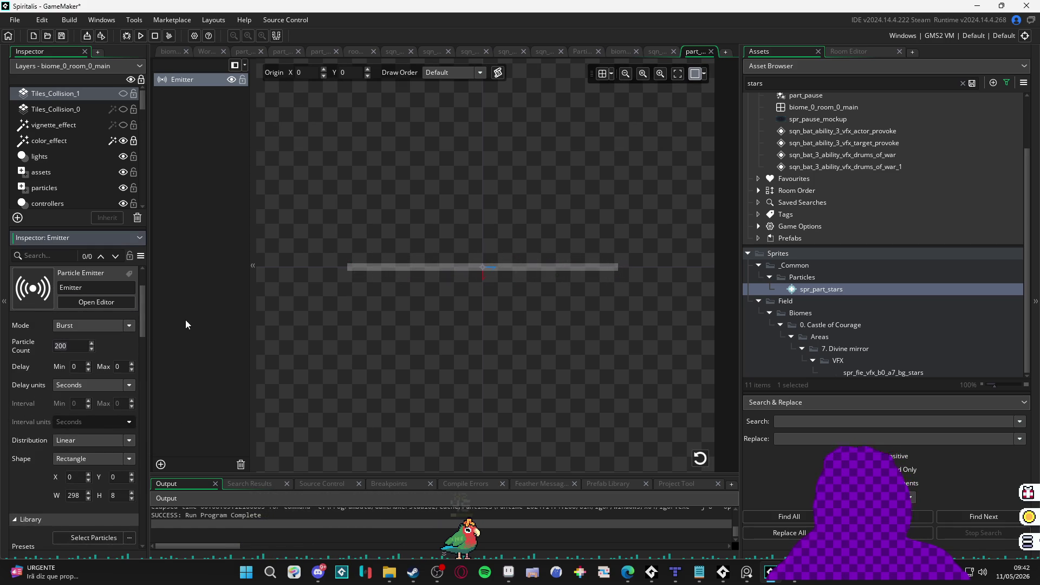
{"action": "type", "text": "150"}
{"action": "left_click", "coordinate": [703, 460]}
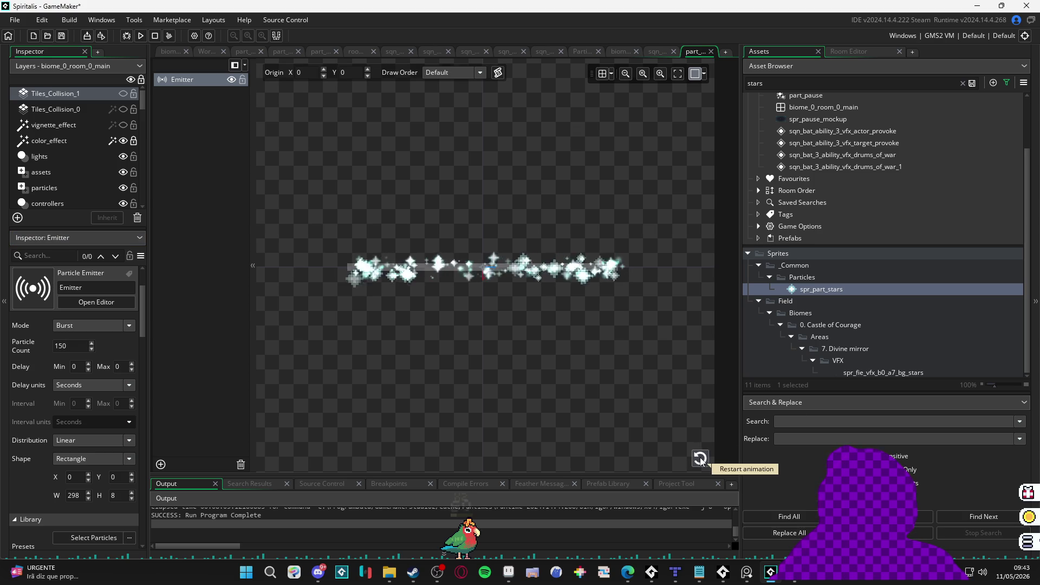
Step: Set the maximum particle size to 1 and replay the star burst several times
{"action": "scroll", "coordinate": [52, 427], "scroll_direction": "down", "scroll_amount": 10}
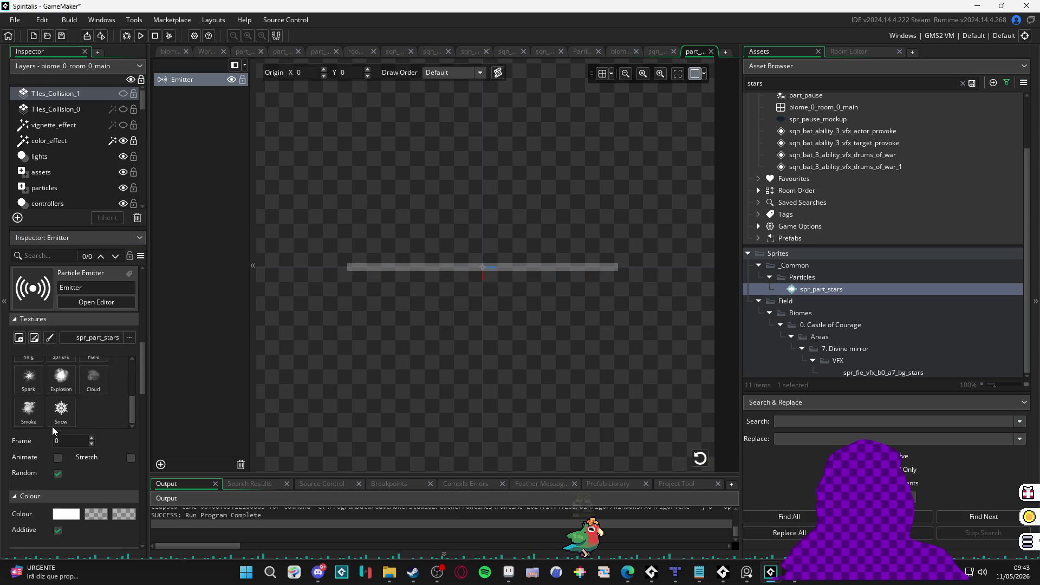
{"action": "scroll", "coordinate": [52, 422], "scroll_direction": "down", "scroll_amount": 2}
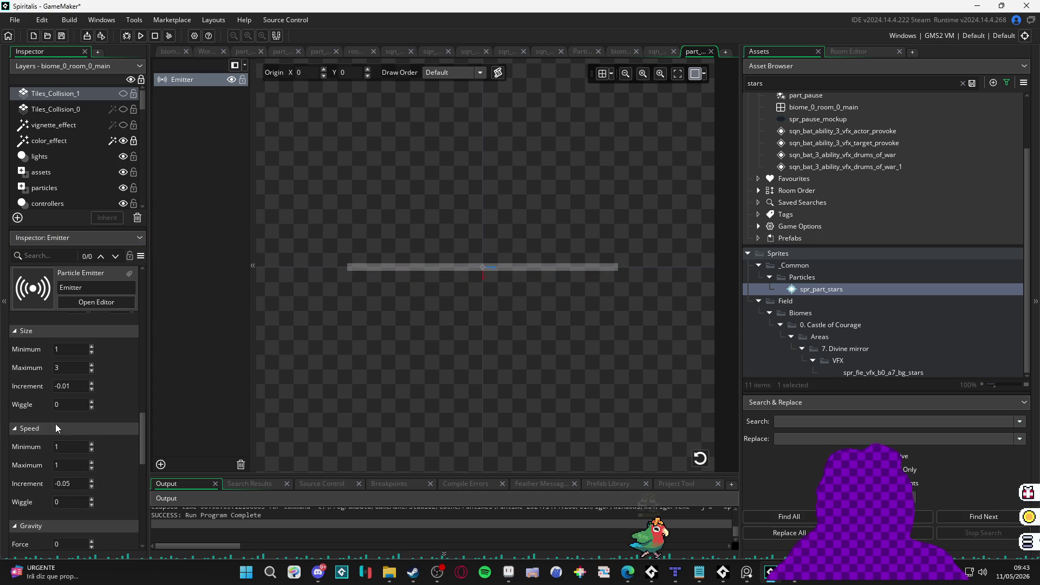
{"action": "left_click", "coordinate": [67, 373]}
{"action": "type", "text": "1"}
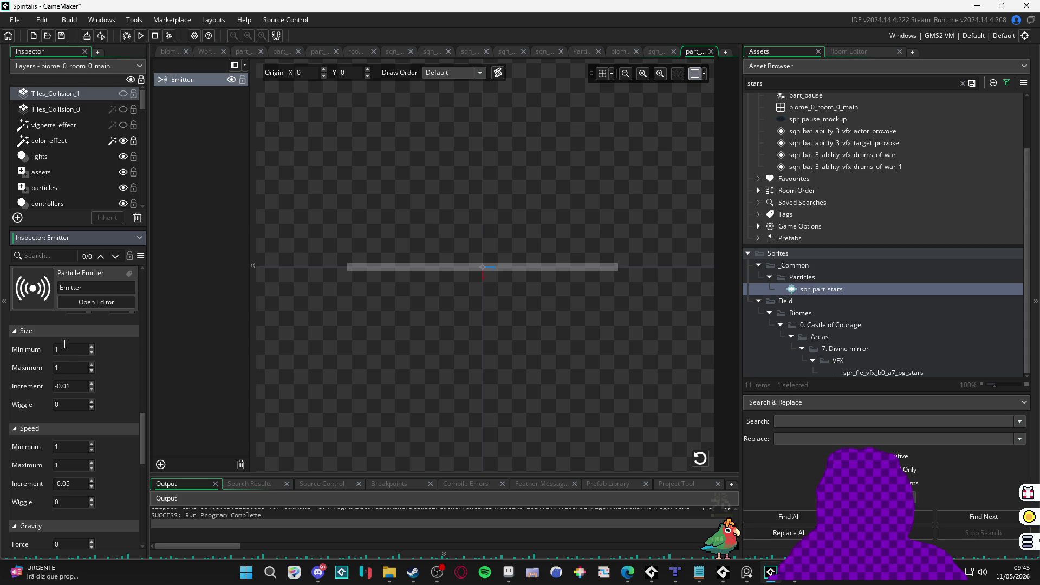
{"action": "left_click", "coordinate": [700, 458]}
{"action": "left_click", "coordinate": [704, 460]}
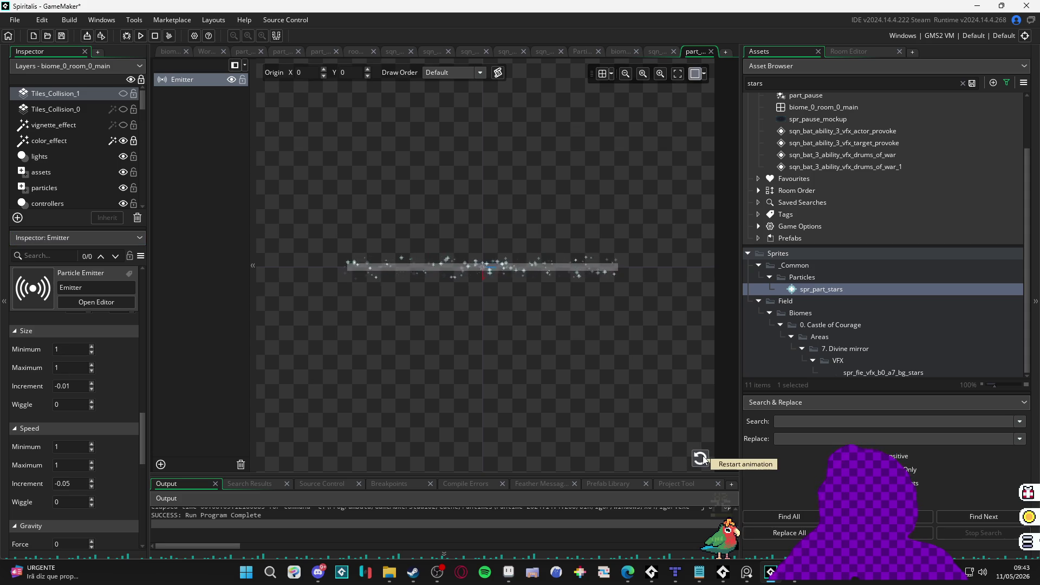
{"action": "left_click", "coordinate": [704, 459]}
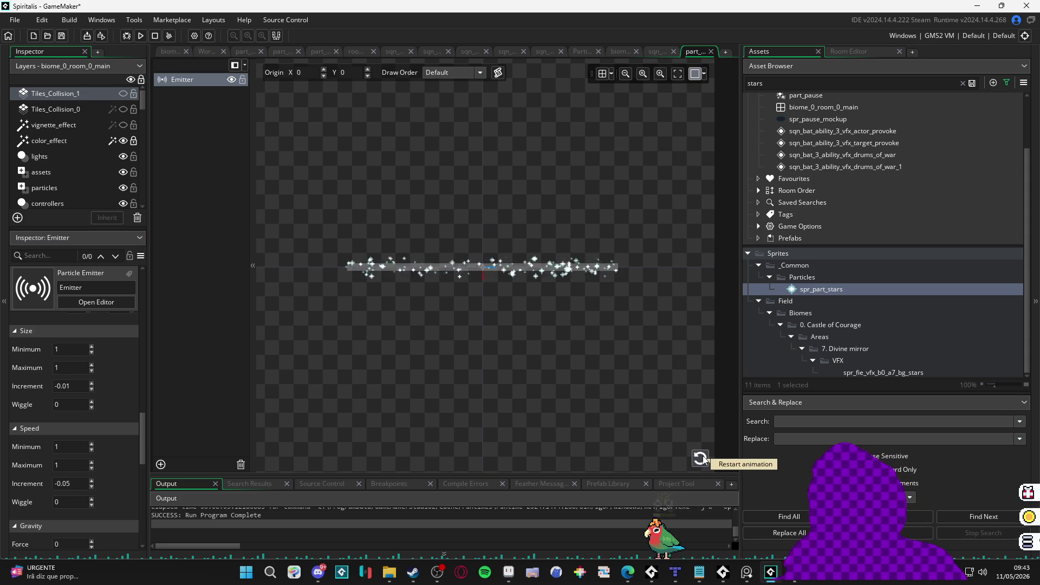
{"action": "left_click", "coordinate": [704, 460]}
{"action": "left_click", "coordinate": [703, 459]}
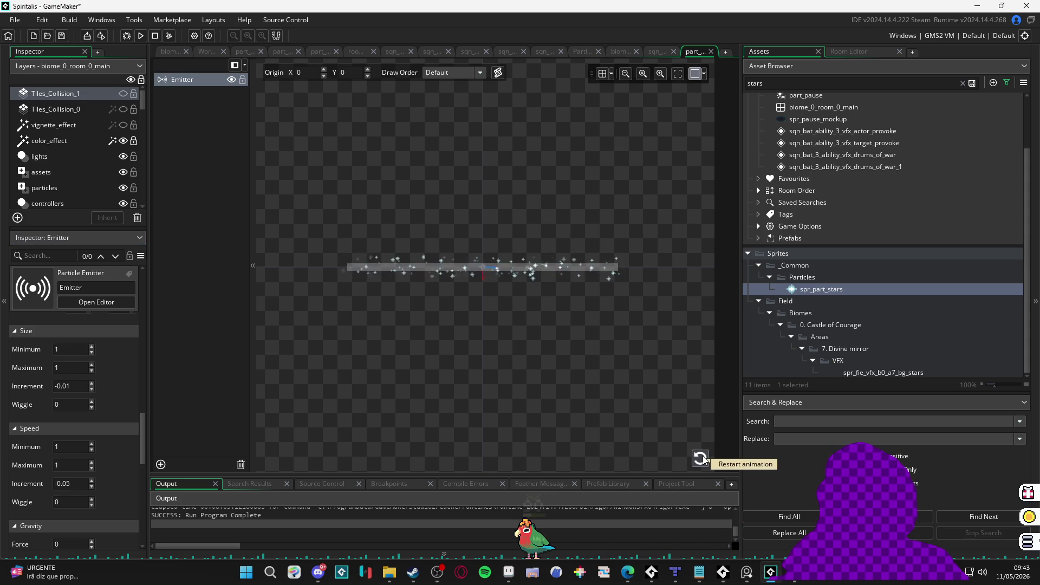
{"action": "left_click", "coordinate": [703, 459]}
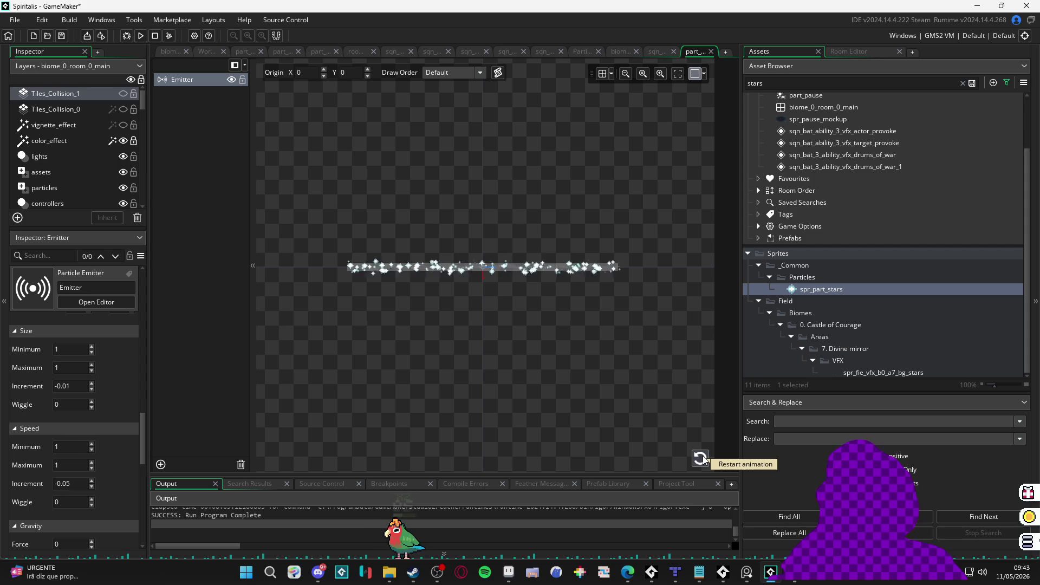
Step: Set the speed increment to -0.02 and replay the star burst to check it
{"action": "scroll", "coordinate": [48, 431], "scroll_direction": "down", "scroll_amount": 3}
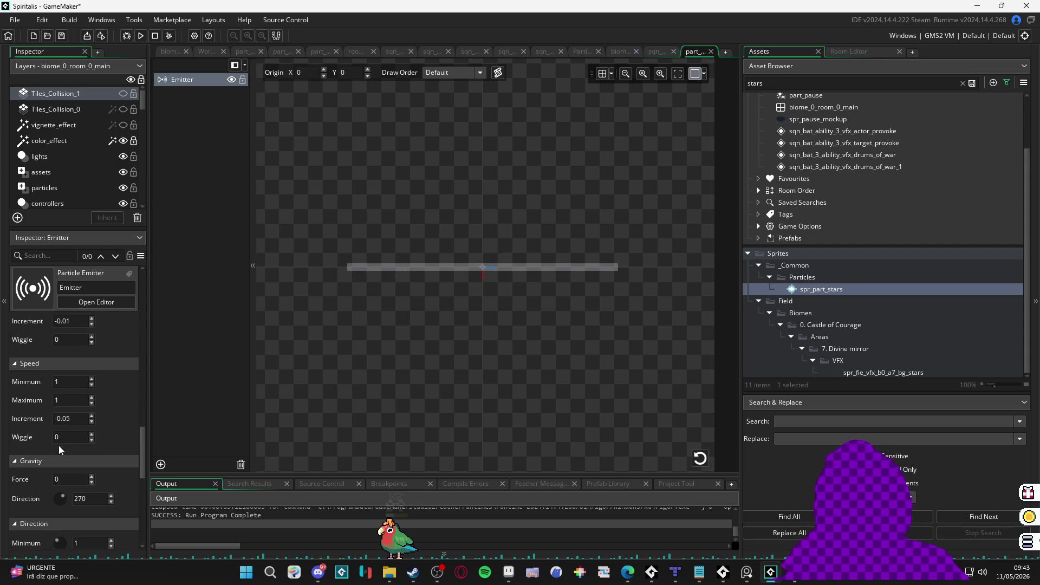
{"action": "left_click", "coordinate": [72, 418]}
{"action": "type", "text": "-0.01"}
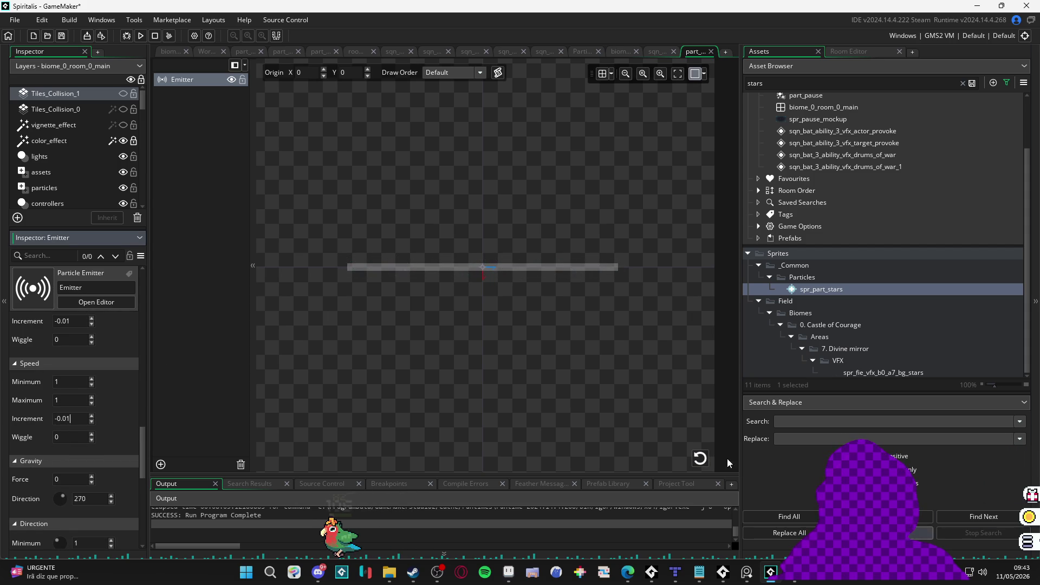
{"action": "left_click", "coordinate": [700, 459]}
{"action": "left_click", "coordinate": [701, 459]}
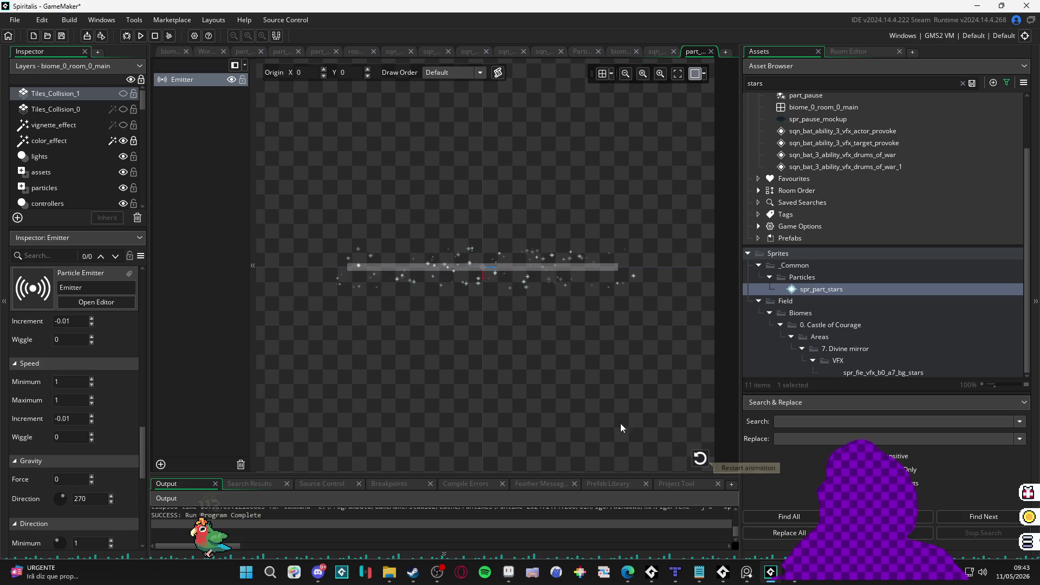
{"action": "left_click", "coordinate": [707, 461]}
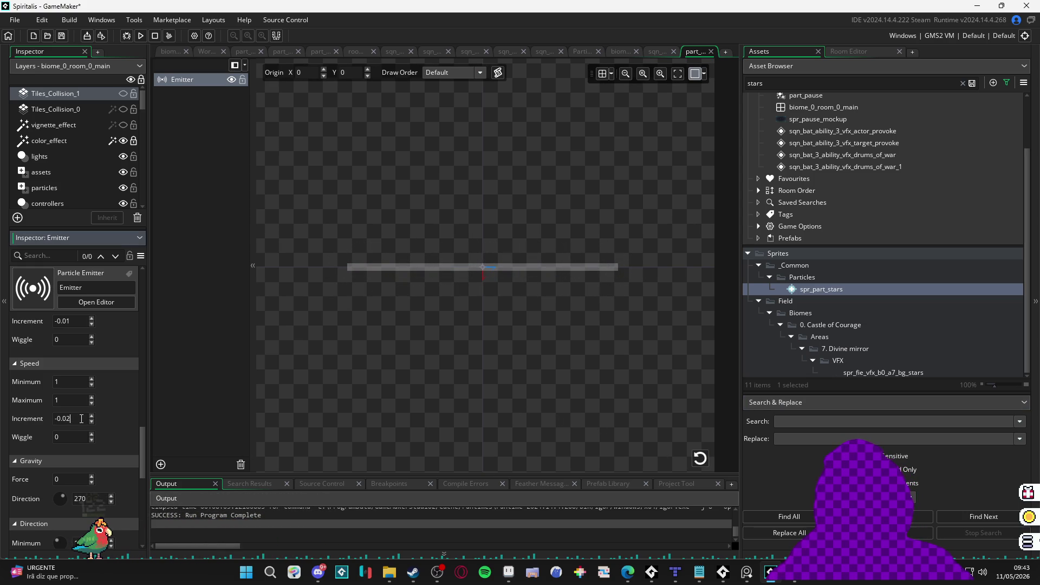
{"action": "left_click", "coordinate": [699, 458]}
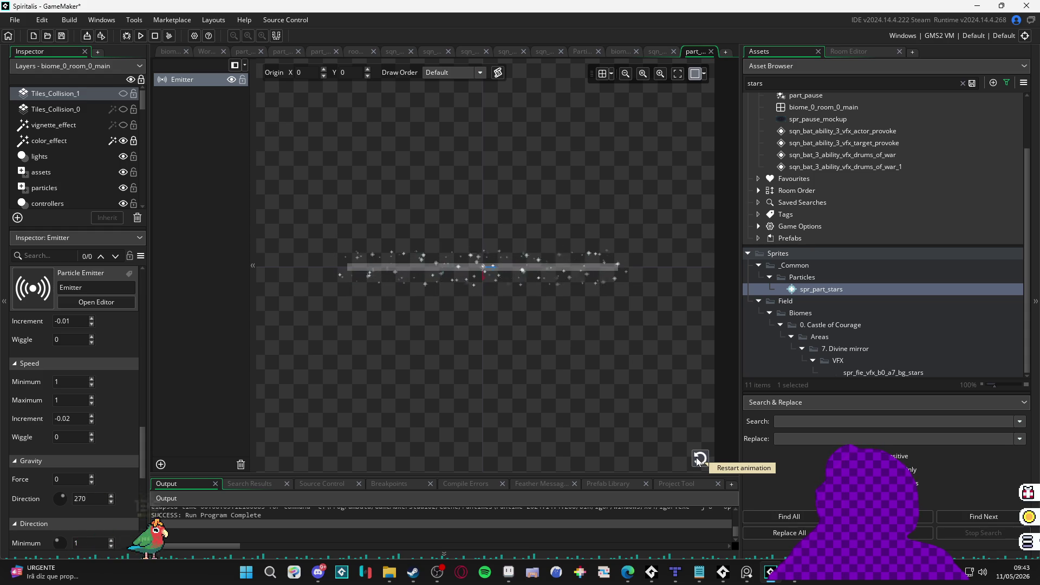
{"action": "left_click", "coordinate": [698, 458]}
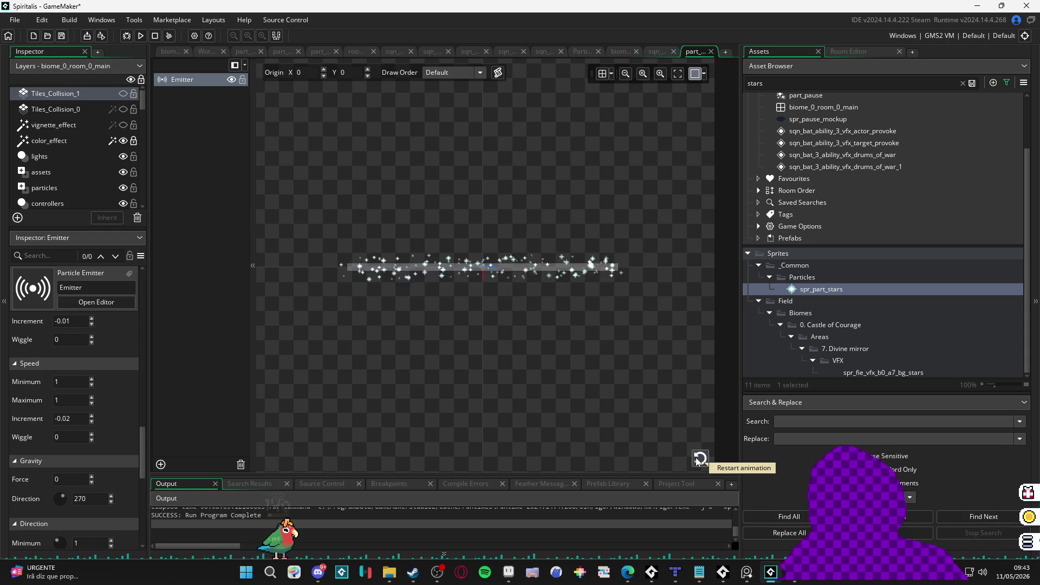
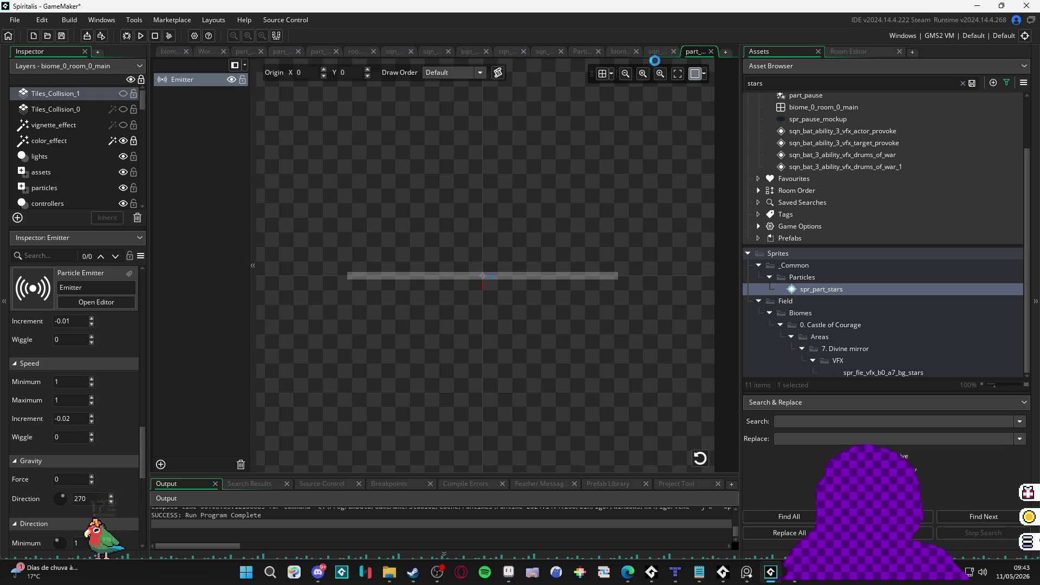
Step: Play the sqn_bar_level_up sequence, open spr_part_stars, and move to the spoils folder in Explorer
{"action": "left_click", "coordinate": [656, 52]}
{"action": "left_click", "coordinate": [573, 335]}
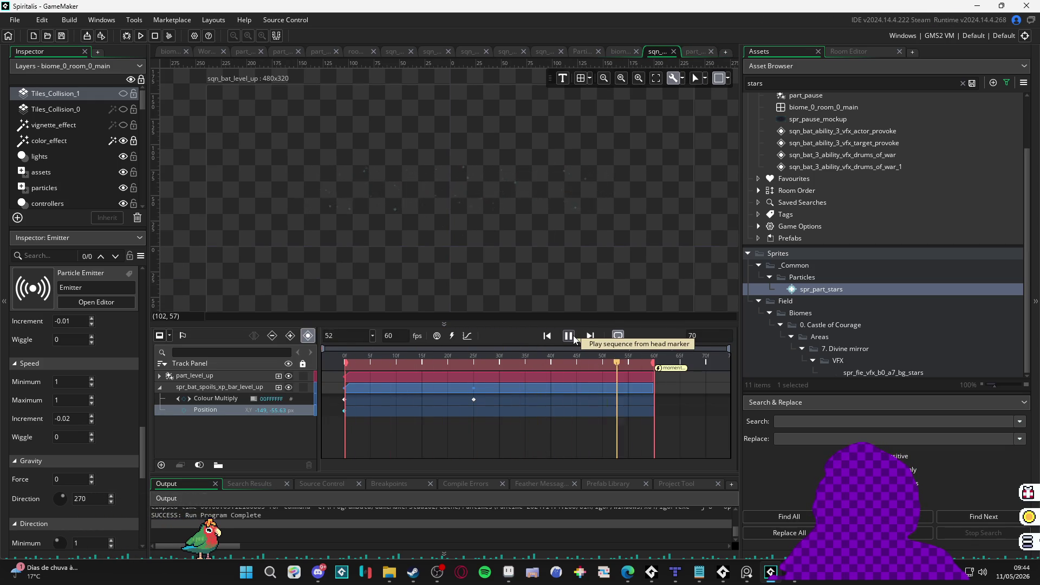
{"action": "mouse_move", "coordinate": [529, 198]}
{"action": "left_mouse_down"}
{"action": "mouse_move", "coordinate": [506, 191]}
{"action": "mouse_move", "coordinate": [491, 213]}
{"action": "mouse_move", "coordinate": [548, 228]}
{"action": "mouse_move", "coordinate": [538, 238]}
{"action": "left_mouse_up"}
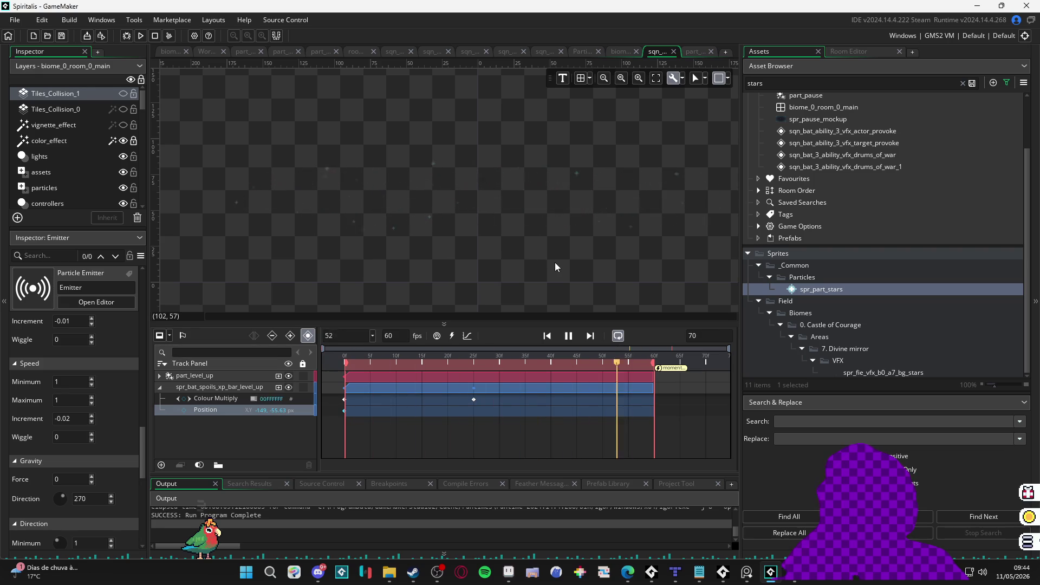
{"action": "double_click", "coordinate": [805, 291]}
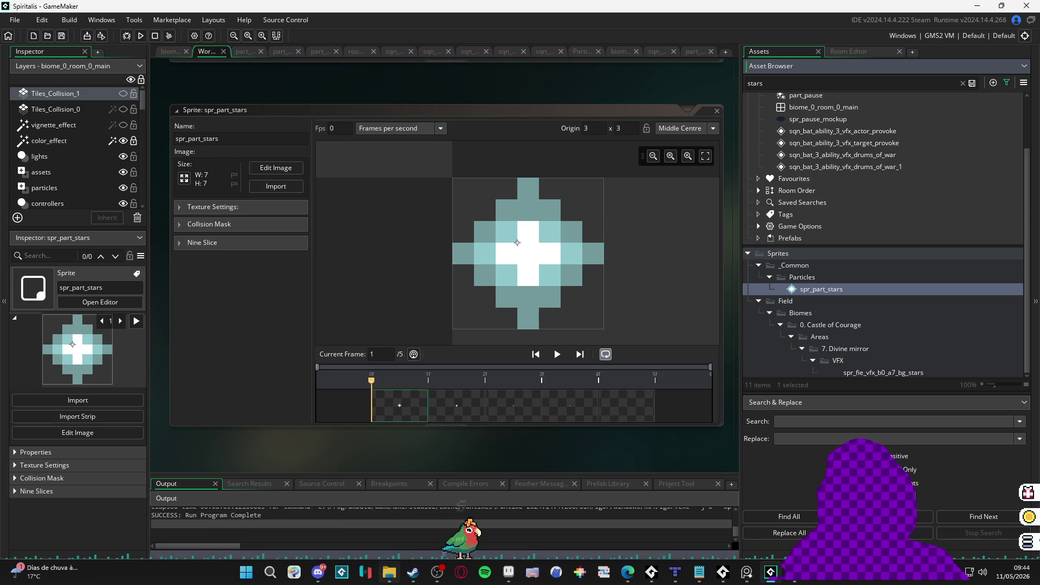
{"action": "key", "text": "alt+Tab"}
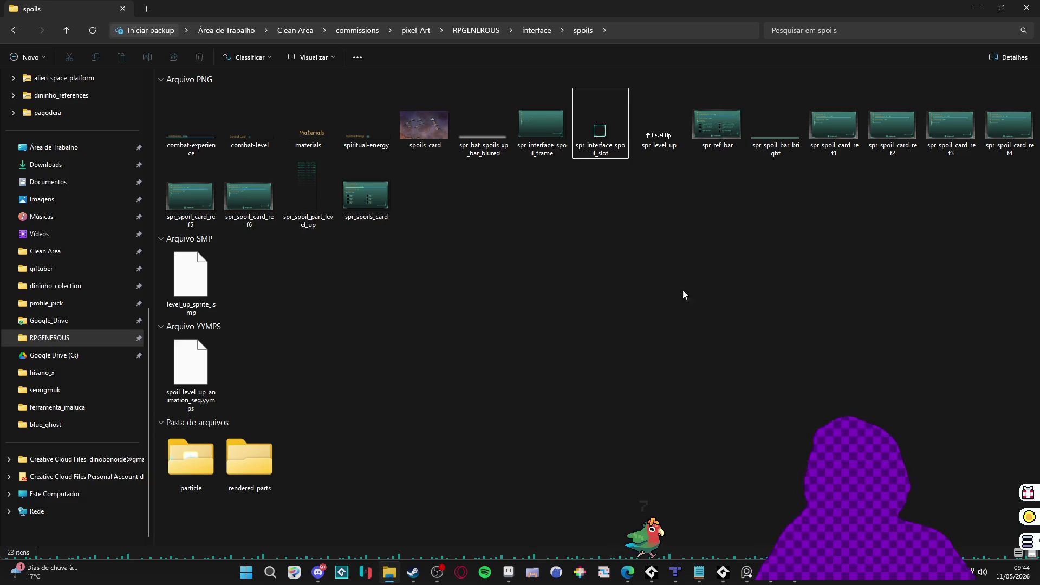
Step: Find spr_provoke_exclamation by searching 'excla' in RPGENEROUS and drag it into Aseprite
{"action": "left_click", "coordinate": [549, 34]}
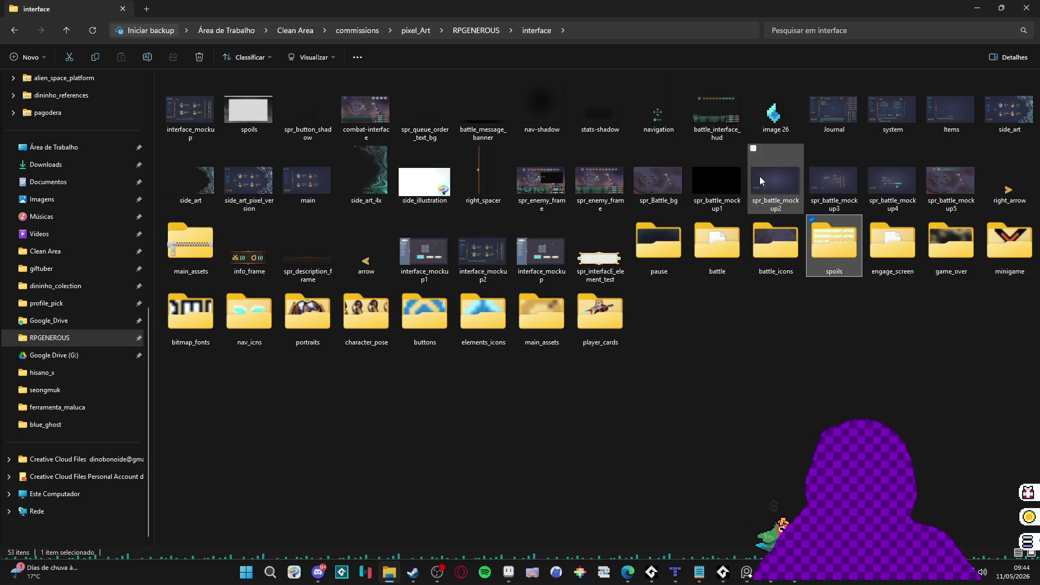
{"action": "left_click", "coordinate": [475, 31]}
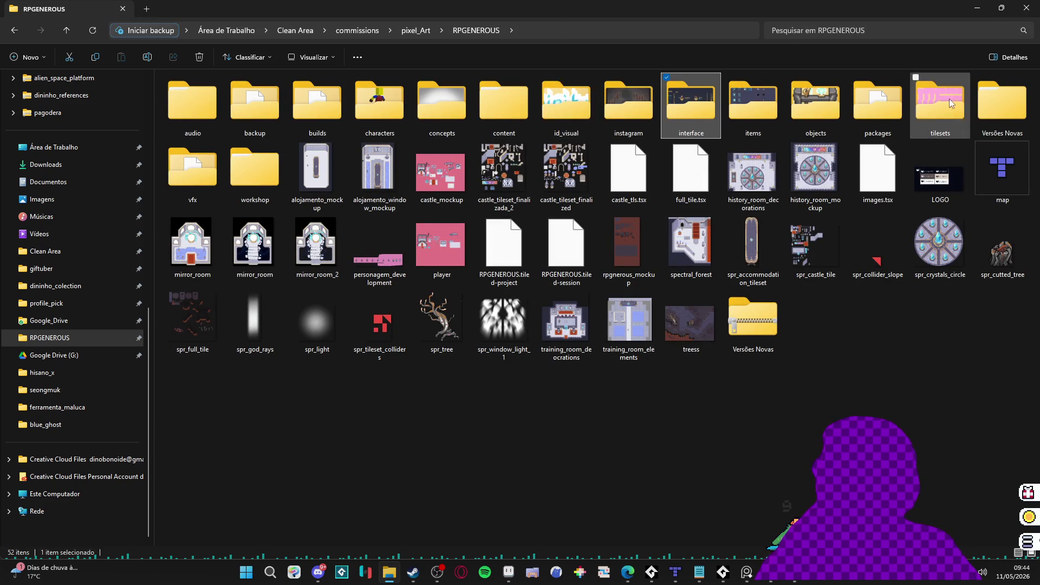
{"action": "left_click", "coordinate": [831, 34]}
{"action": "type", "text": "excla"}
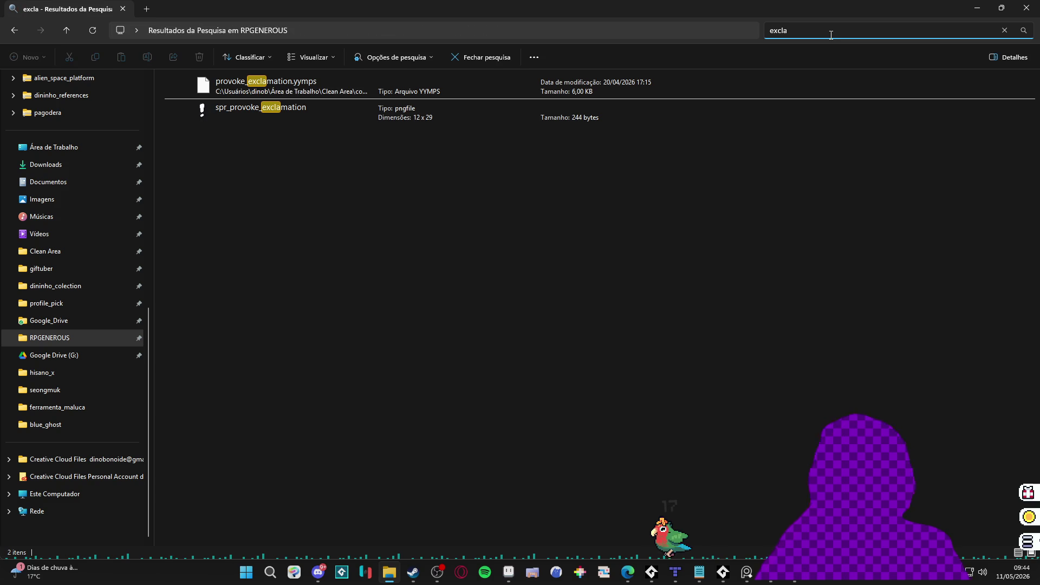
{"action": "left_click", "coordinate": [426, 109]}
{"action": "right_click", "coordinate": [427, 107]}
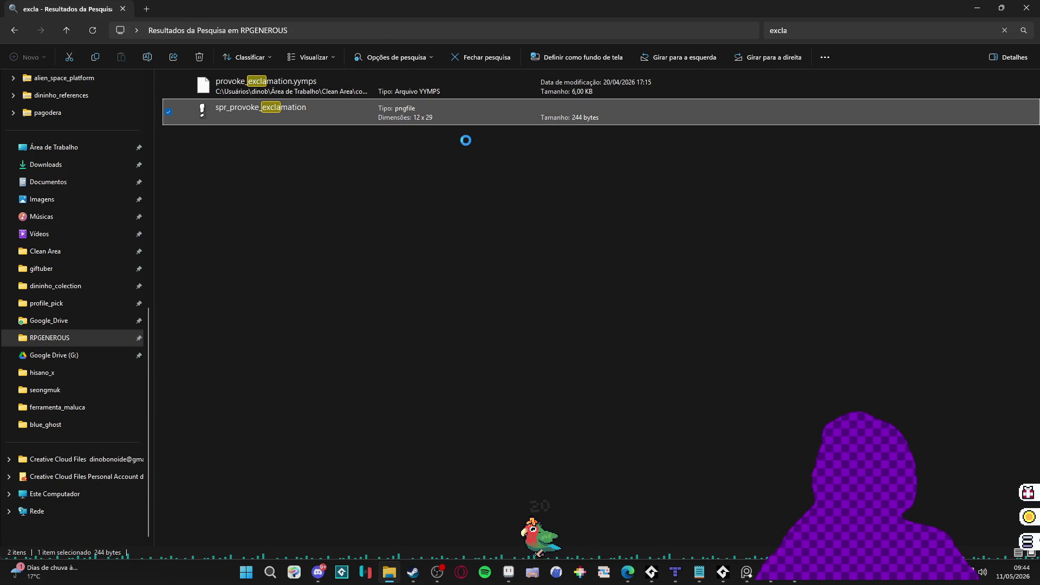
{"action": "left_click", "coordinate": [493, 494]}
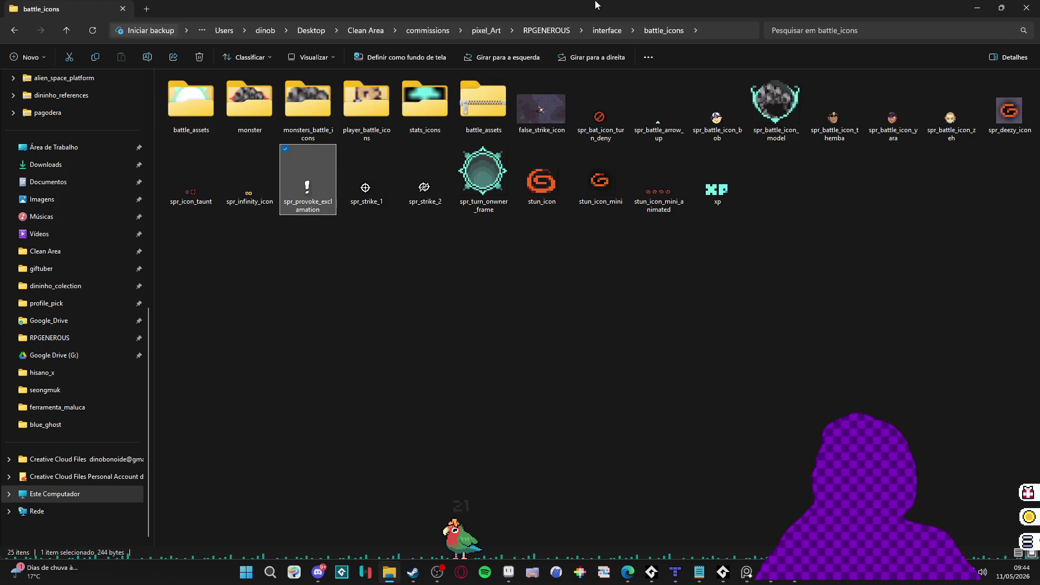
{"action": "key", "text": "alt+Tab"}
{"action": "key", "text": "alt+Tab"}
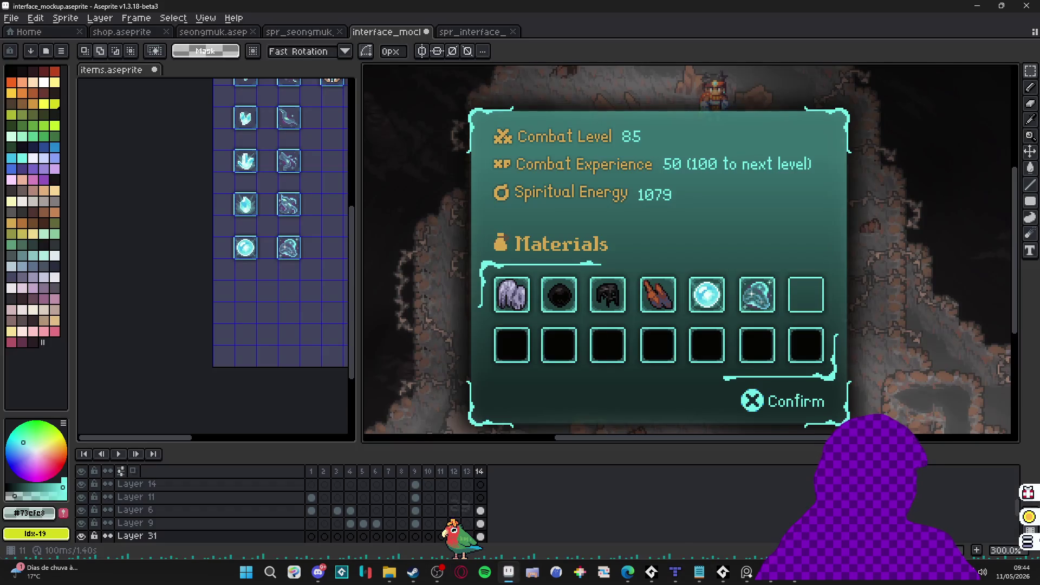
{"action": "left_click_drag", "start_coordinate": [688, 50], "coordinate": [650, 44]}
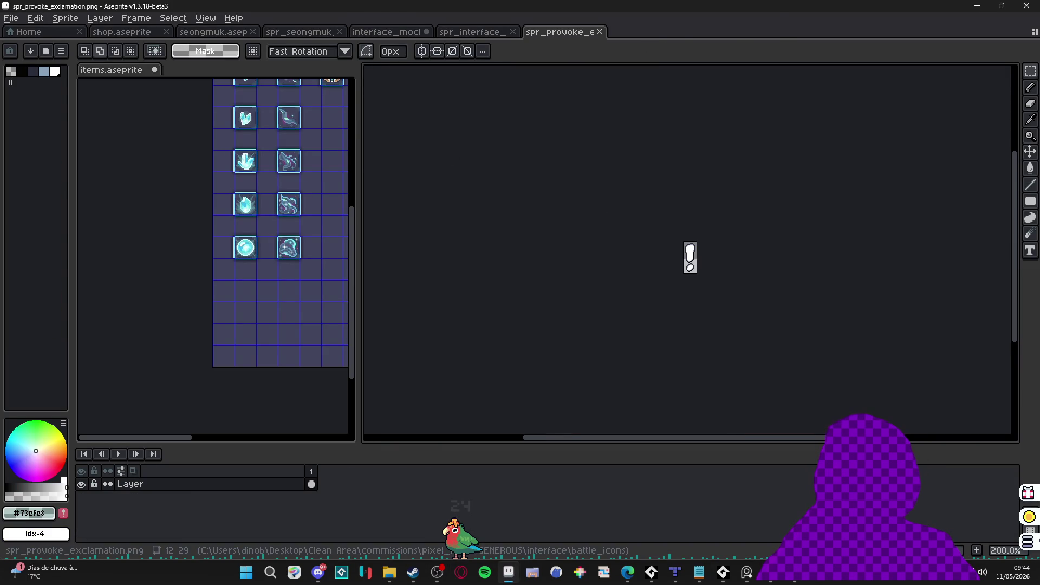
Step: Maximize File Explorer and browse back to RPGENEROUS after checking the characters folder
{"action": "key", "text": "alt+Tab"}
{"action": "double_click", "coordinate": [351, 310]}
{"action": "left_click", "coordinate": [609, 33]}
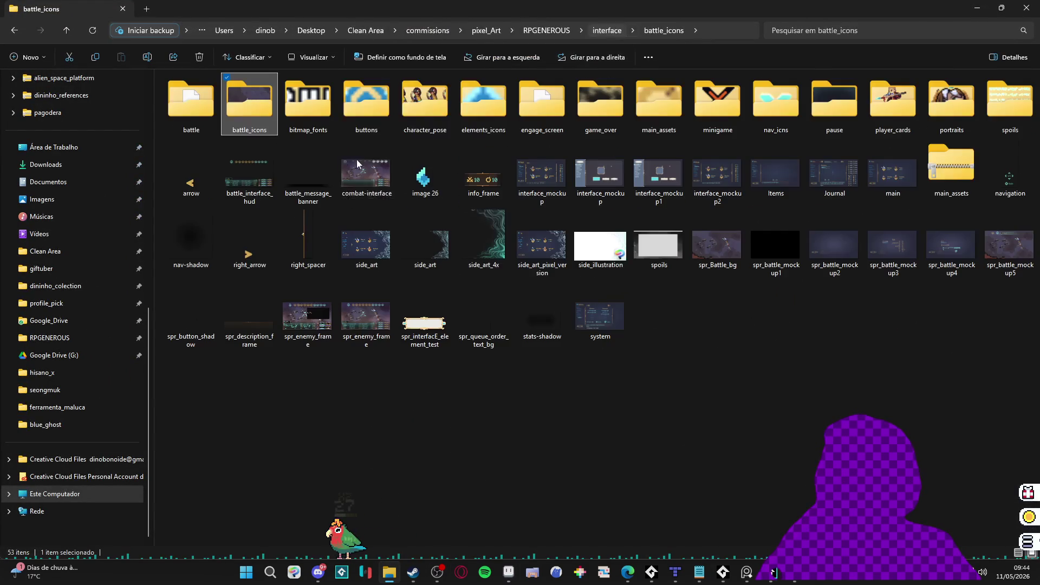
{"action": "left_click", "coordinate": [426, 102]}
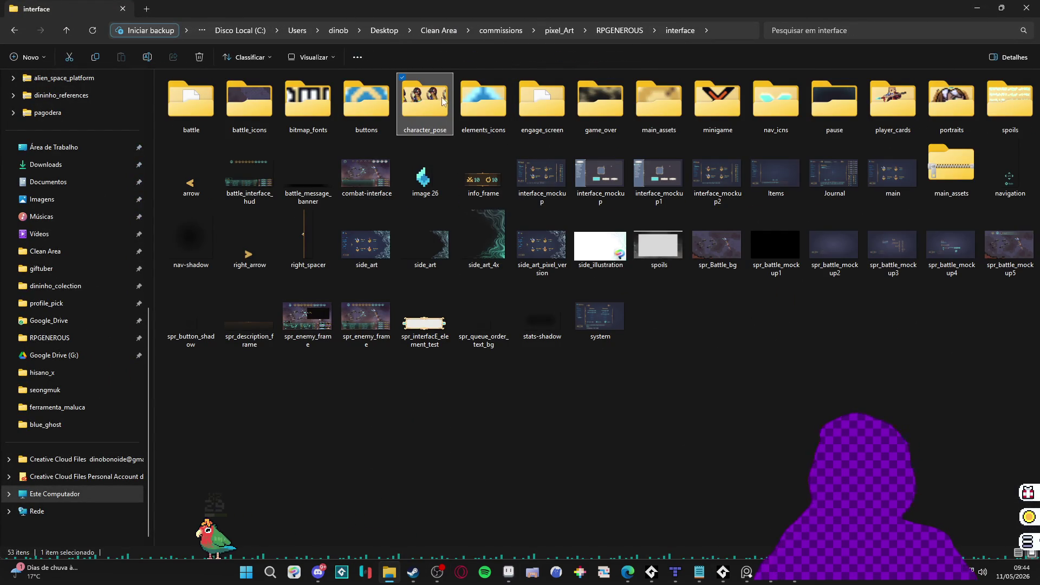
{"action": "left_click", "coordinate": [629, 31]}
{"action": "left_click", "coordinate": [470, 115]}
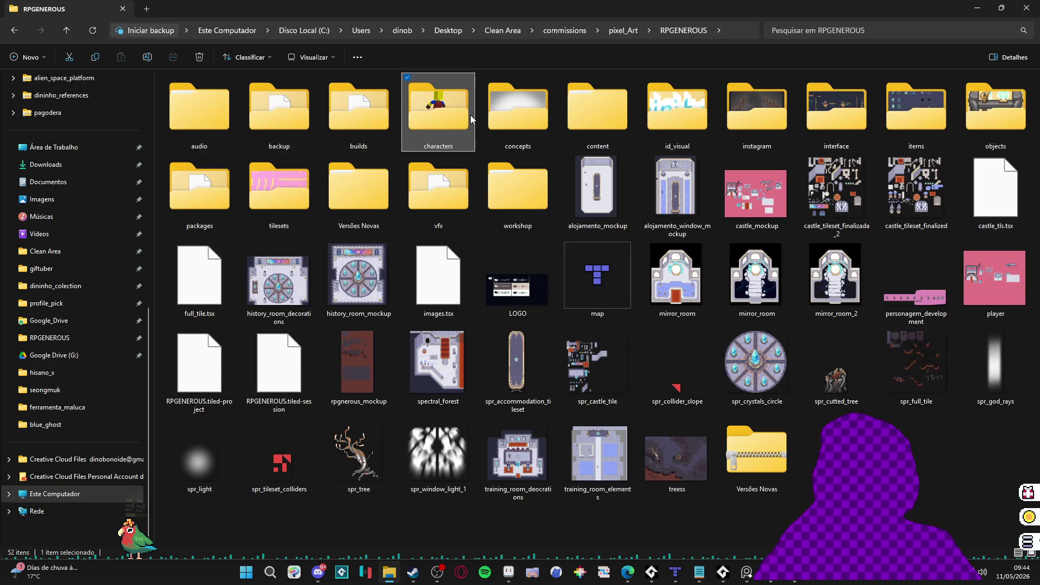
{"action": "double_click", "coordinate": [470, 115]}
{"action": "key", "text": "f"}
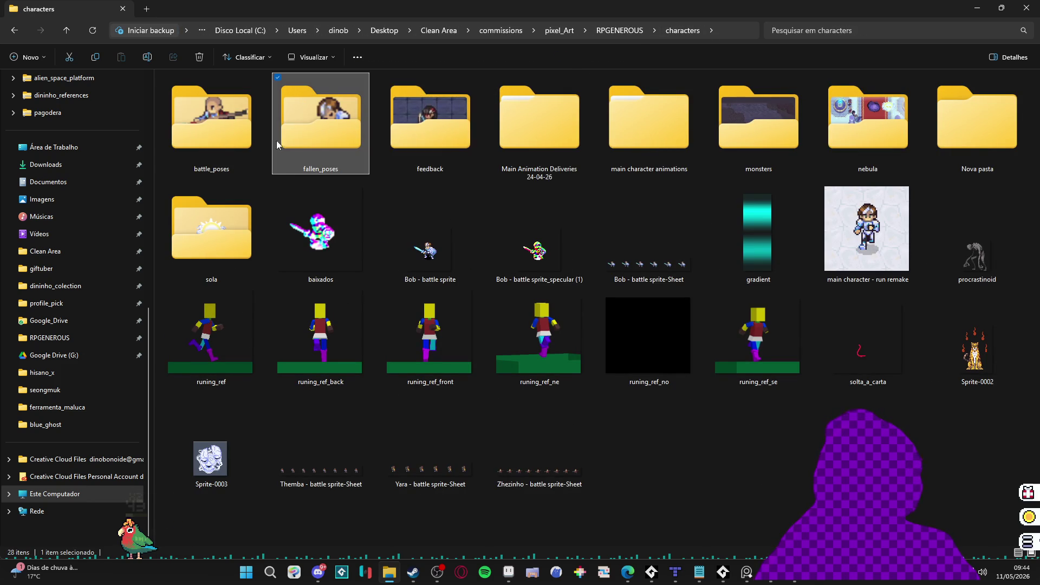
{"action": "left_click", "coordinate": [619, 30]}
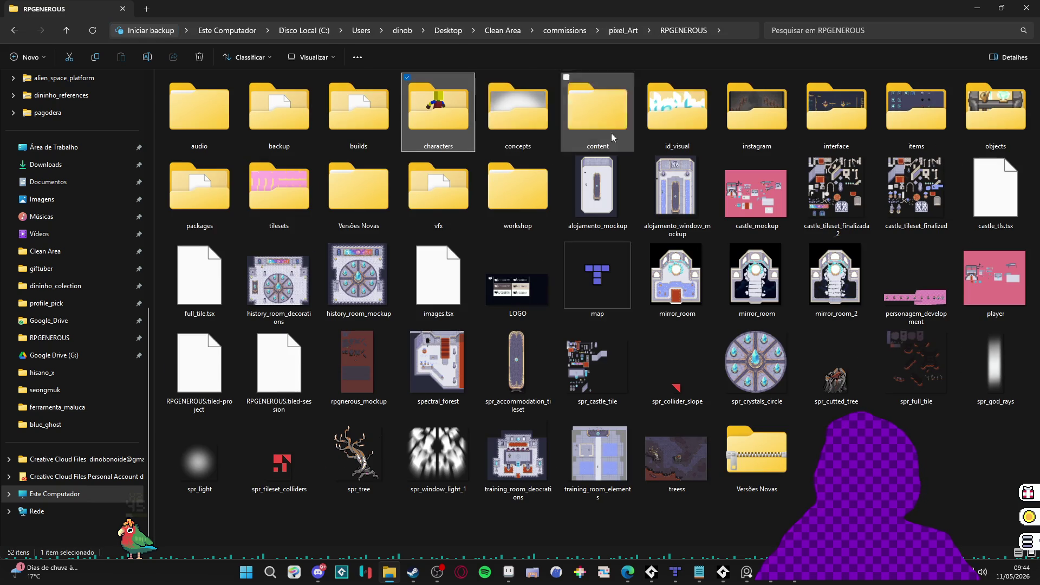
Step: Navigate vfx > character_spells > themba > provoke and open 'themba - provoke' in Aseprite
{"action": "left_click", "coordinate": [432, 203]}
{"action": "double_click", "coordinate": [432, 201]}
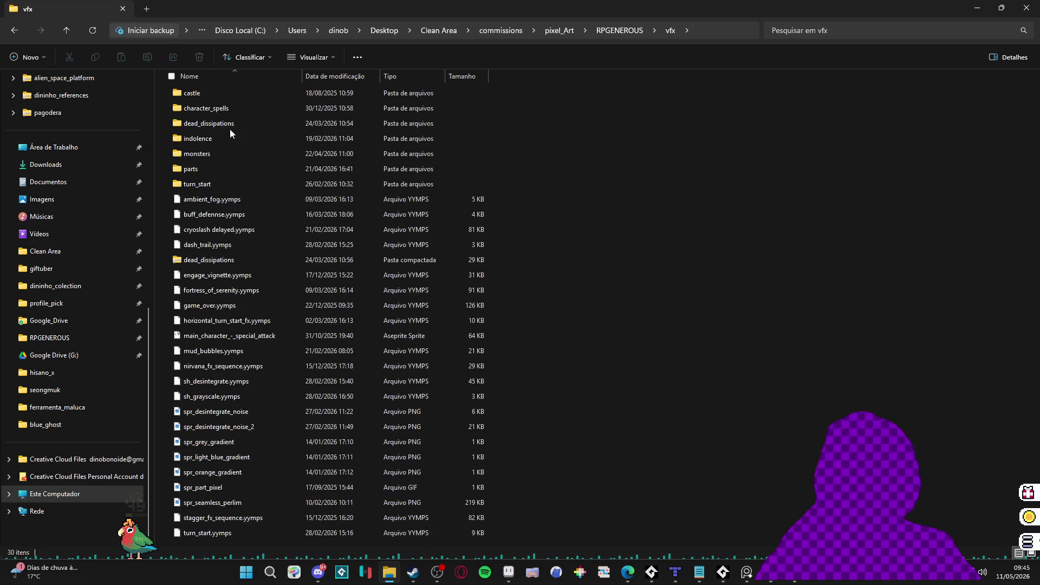
{"action": "double_click", "coordinate": [237, 113]}
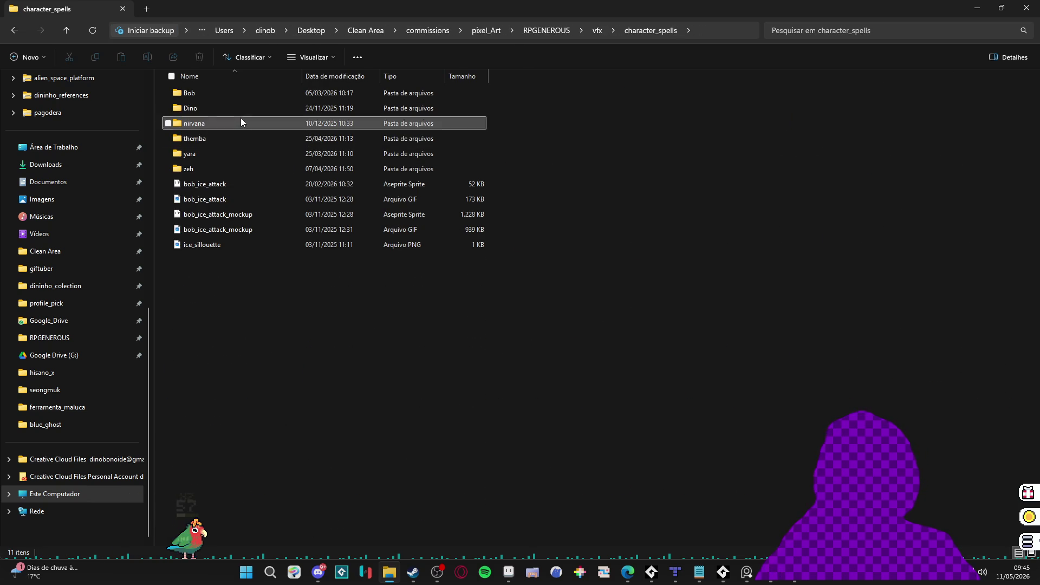
{"action": "double_click", "coordinate": [226, 136]}
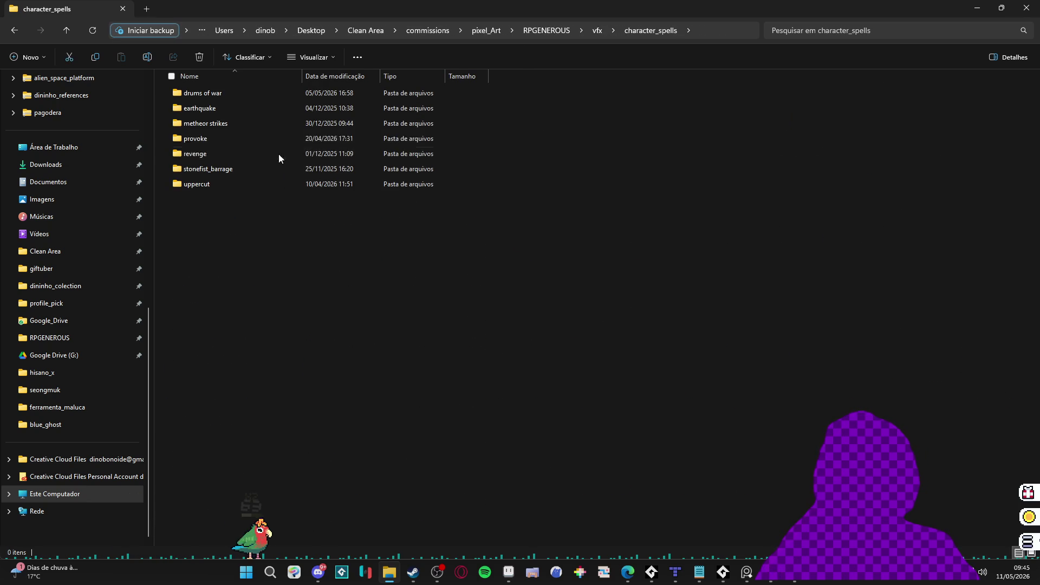
{"action": "double_click", "coordinate": [222, 138]}
{"action": "scroll", "coordinate": [415, 133], "scroll_direction": "up", "scroll_amount": 3, "text": "ctrl"}
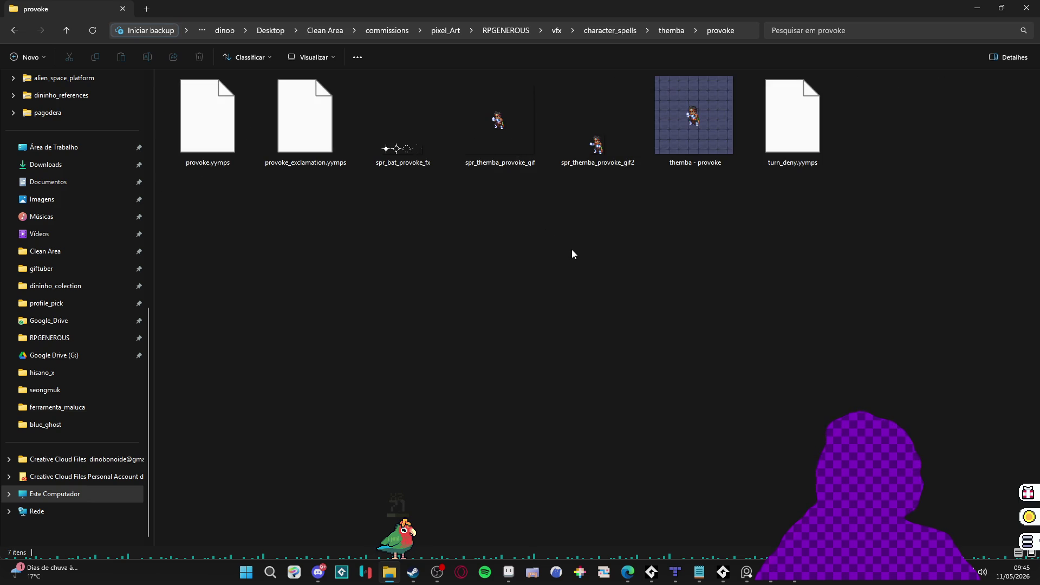
{"action": "double_click", "coordinate": [675, 142]}
Step: Play the themba provoke animation from frame 1 and preview spr_themba_provoke_gif2
{"action": "left_click", "coordinate": [311, 485]}
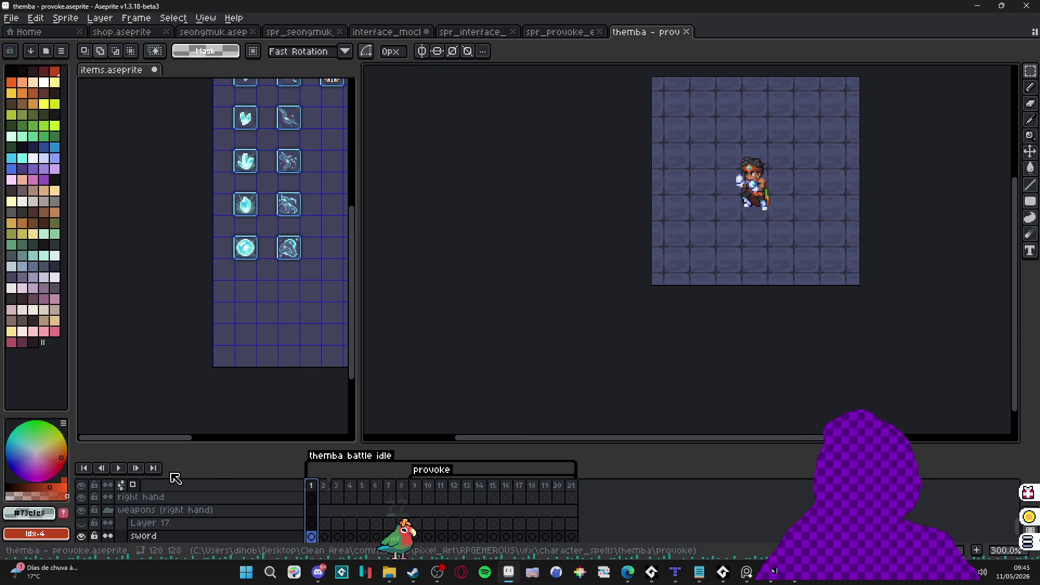
{"action": "left_click", "coordinate": [120, 467]}
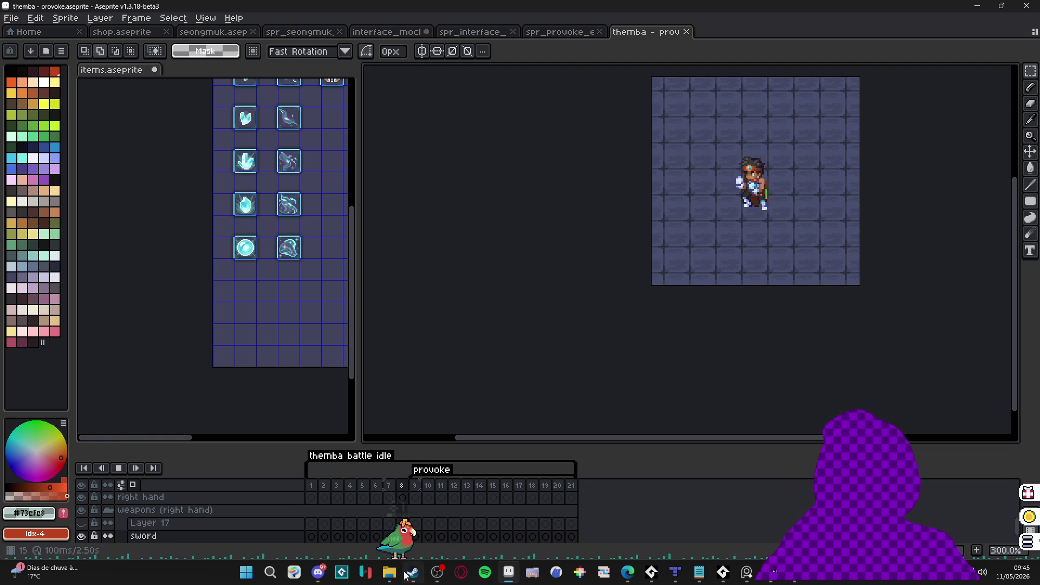
{"action": "key", "text": "alt+Tab"}
{"action": "left_click", "coordinate": [521, 140]}
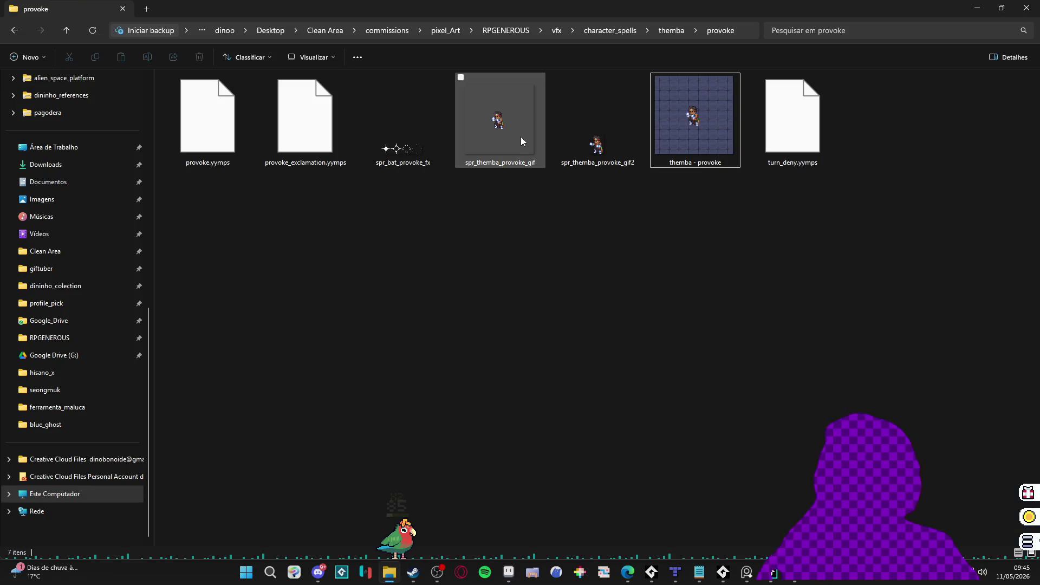
{"action": "double_click", "coordinate": [583, 150]}
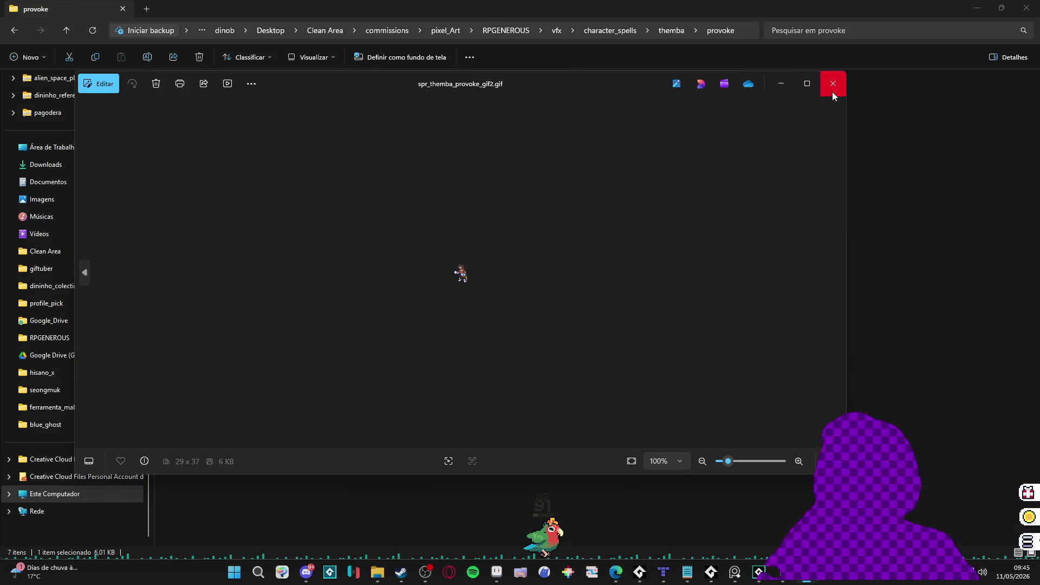
{"action": "left_click", "coordinate": [832, 91]}
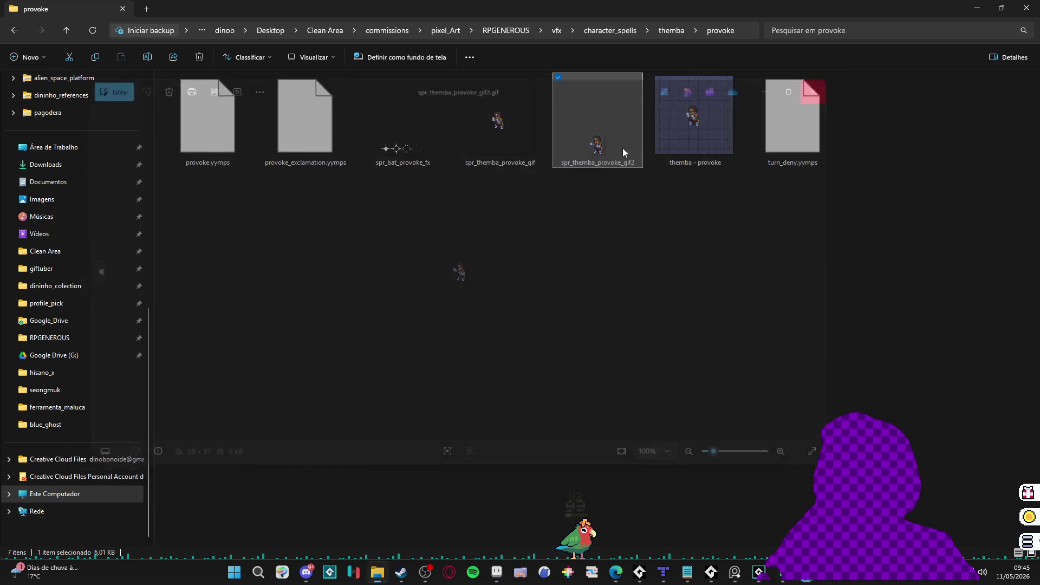
Step: Preview spr_themba_provoke_gif, then bring GameMaker's spr_part_stars editor back
{"action": "left_click", "coordinate": [471, 162]}
{"action": "double_click", "coordinate": [471, 163]}
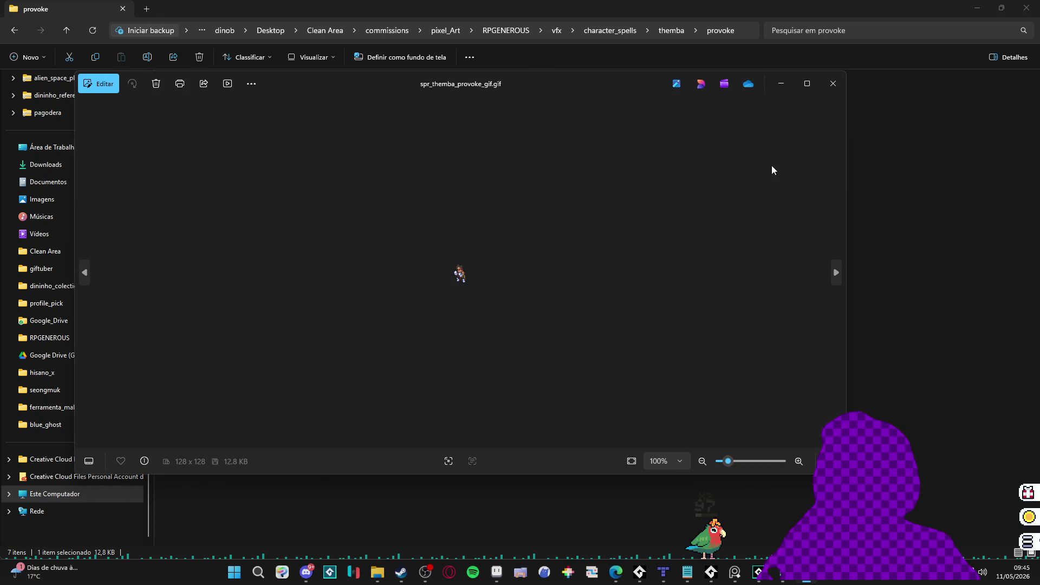
{"action": "left_click", "coordinate": [833, 84]}
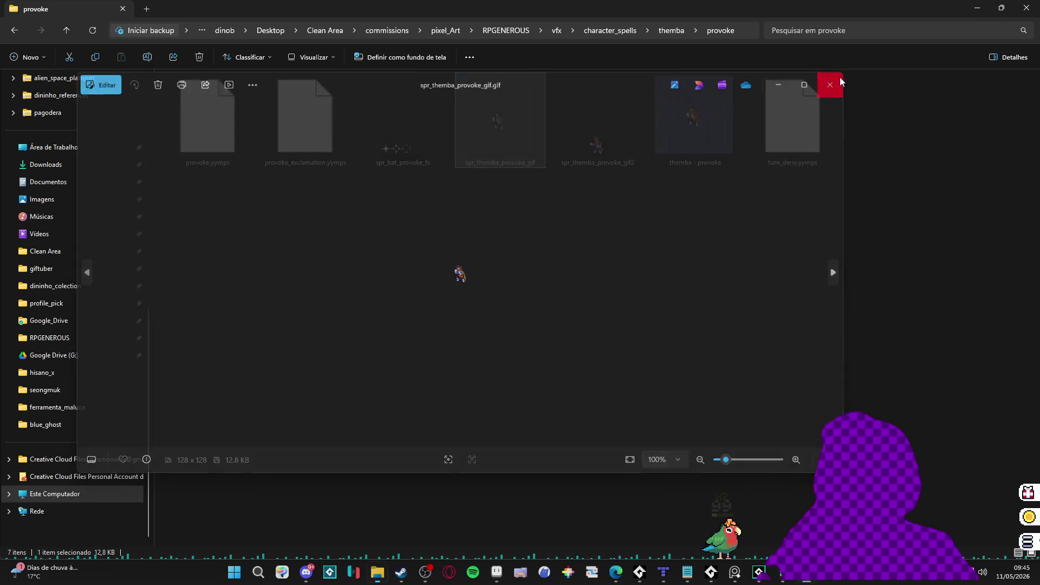
{"action": "left_click", "coordinate": [985, 5]}
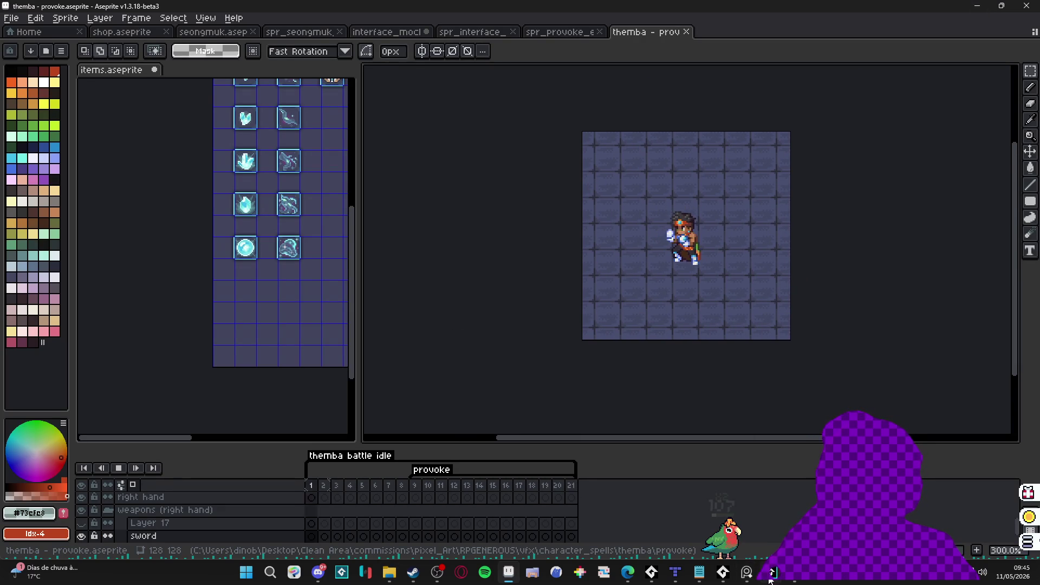
{"action": "left_click", "coordinate": [770, 572]}
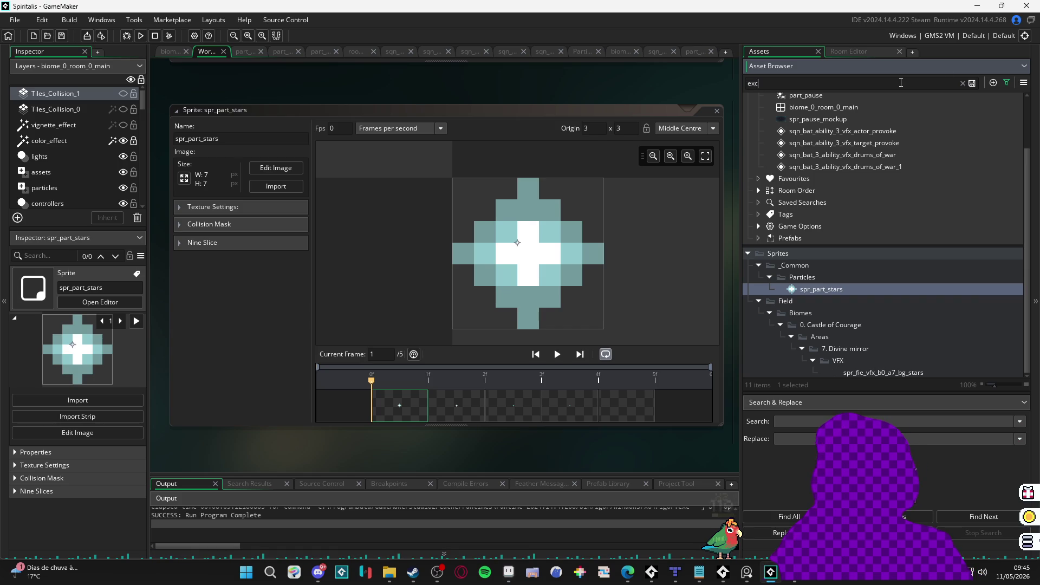
Step: Open and play sqn_bat_ability_3_vfx_target_provoke to preview the exclamation effect, then minimize GameMaker
{"action": "type", "text": "la"}
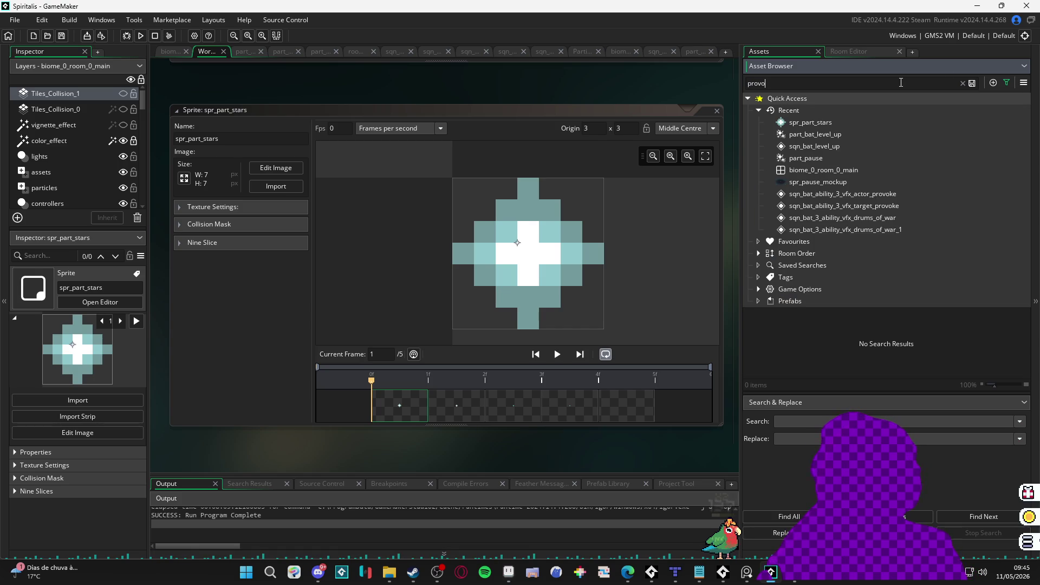
{"action": "scroll", "coordinate": [864, 246], "scroll_direction": "down", "scroll_amount": 6}
{"action": "left_click", "coordinate": [977, 191]}
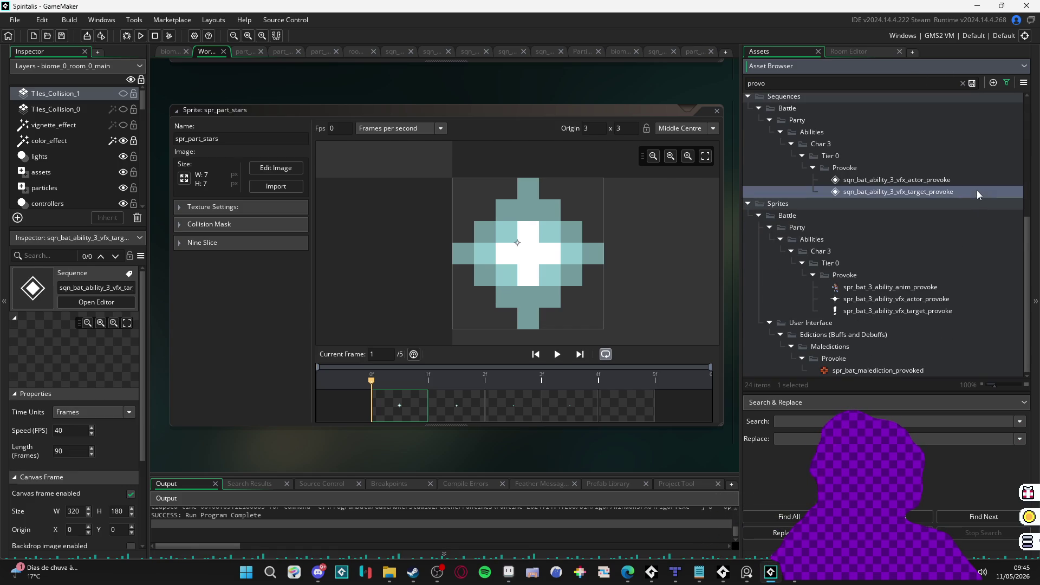
{"action": "double_click", "coordinate": [977, 191]}
{"action": "left_click", "coordinate": [574, 277]}
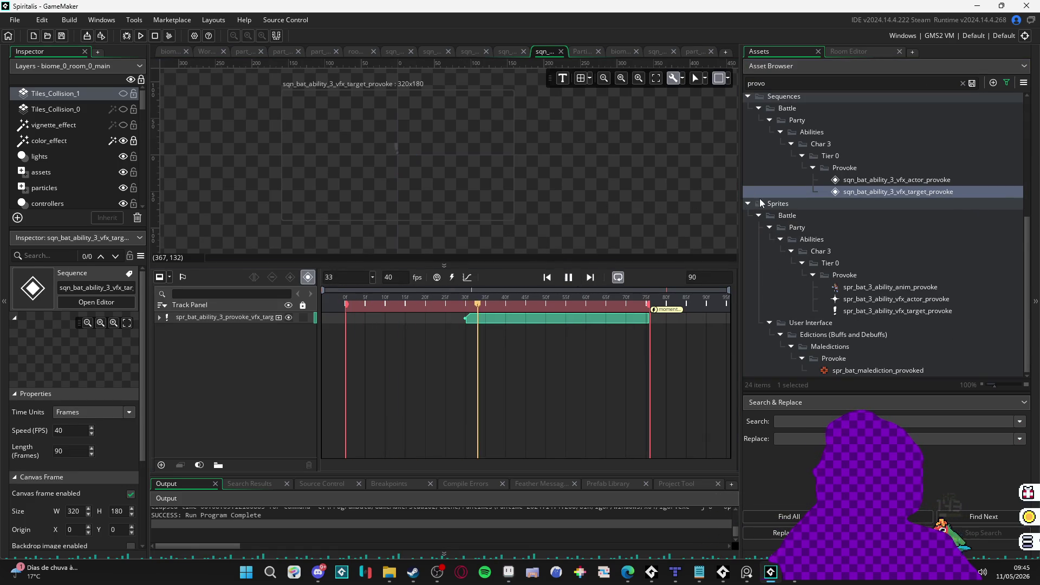
{"action": "scroll", "coordinate": [421, 169], "scroll_direction": "up", "scroll_amount": 4}
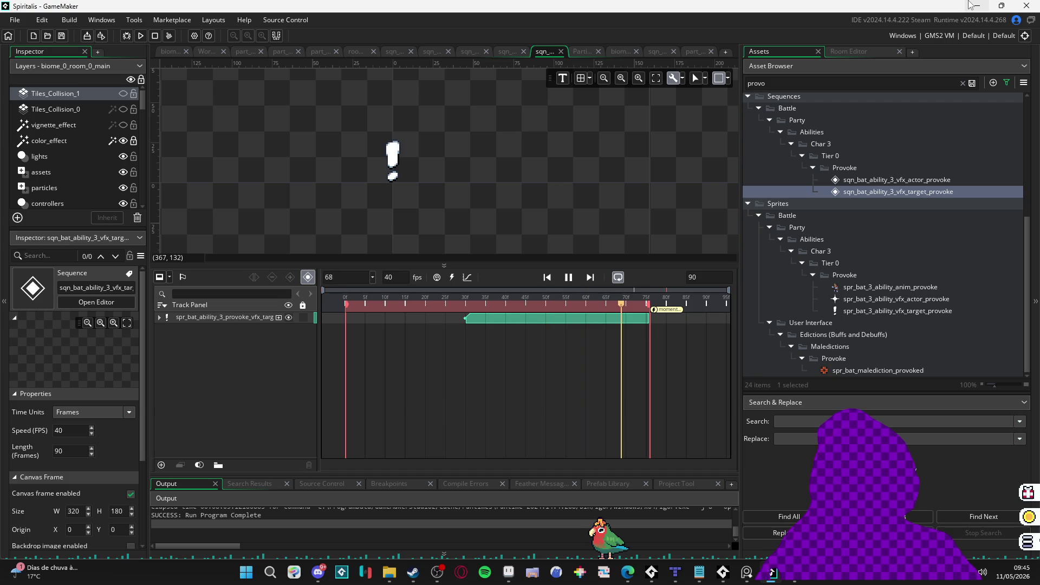
{"action": "left_click", "coordinate": [972, 6]}
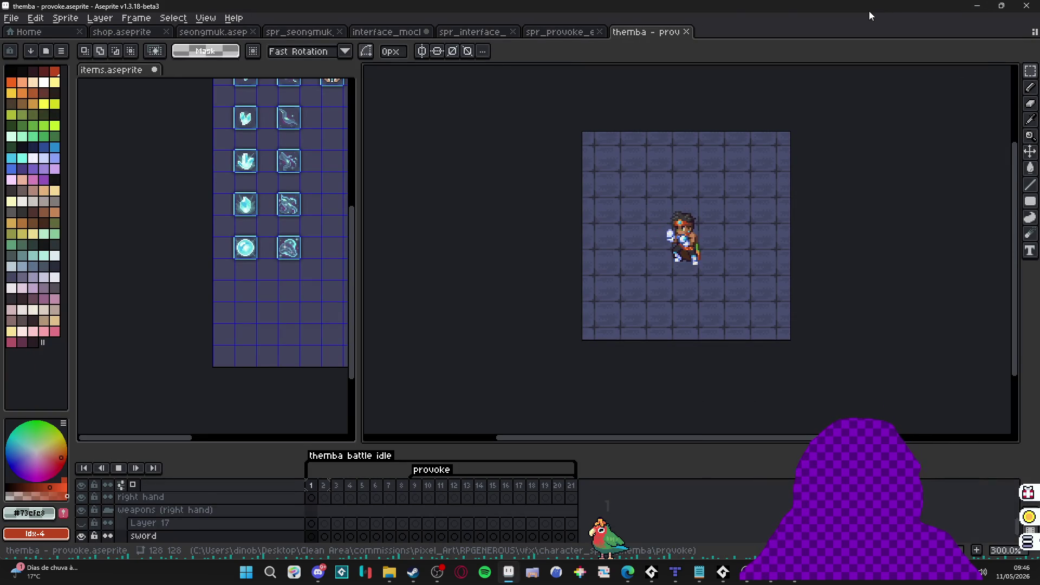
Step: Resize the spr_provoke_exclamation canvas to 46×73 px
{"action": "left_click", "coordinate": [562, 33]}
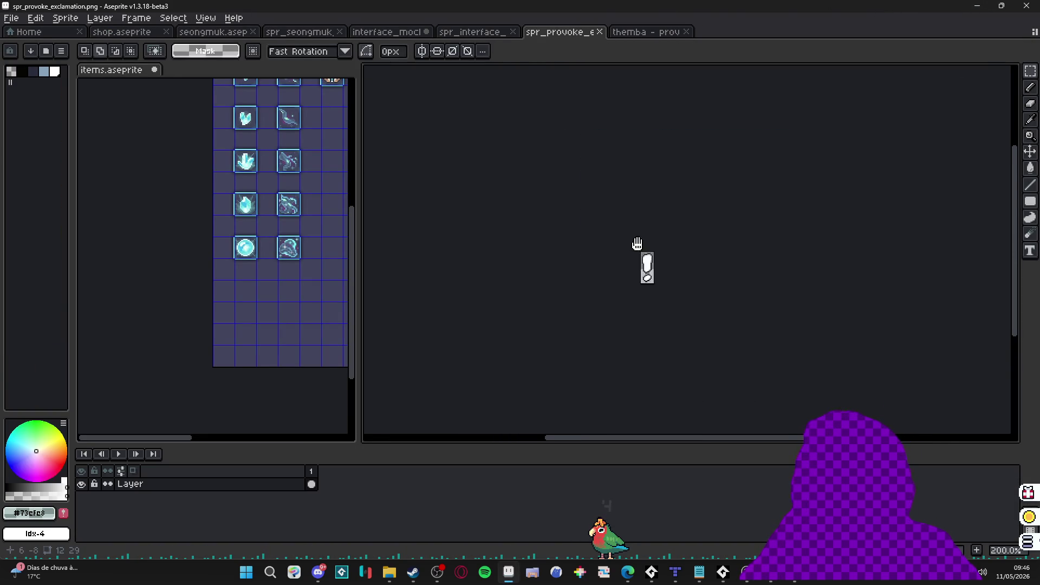
{"action": "scroll", "coordinate": [586, 242], "scroll_direction": "up", "scroll_amount": 7}
{"action": "key", "text": "d"}
{"action": "key", "text": "ctrl+alt+c"}
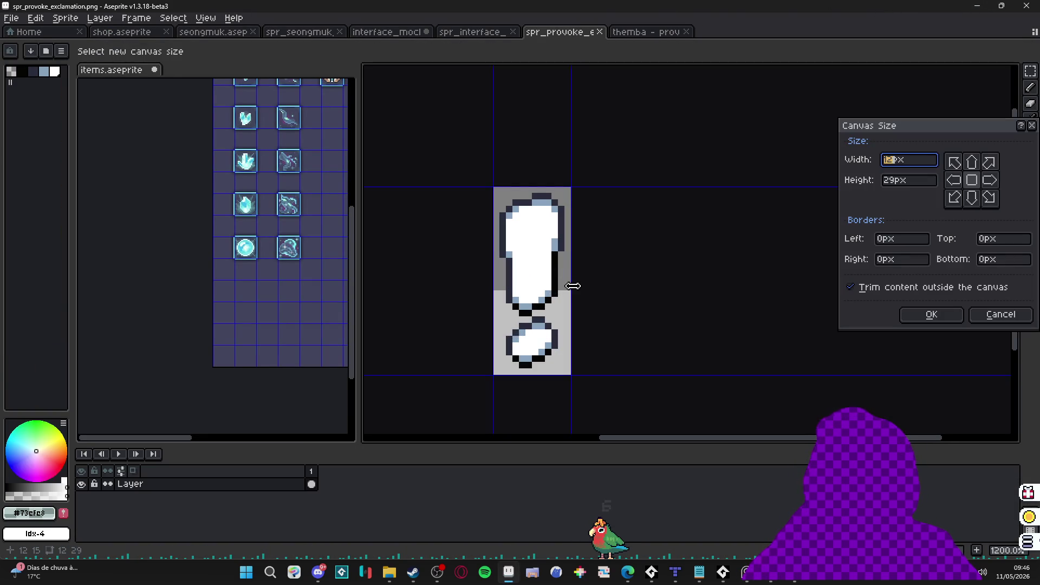
{"action": "type", "text": "46"}
{"action": "key", "text": "Tab"}
{"action": "type", "text": "73"}
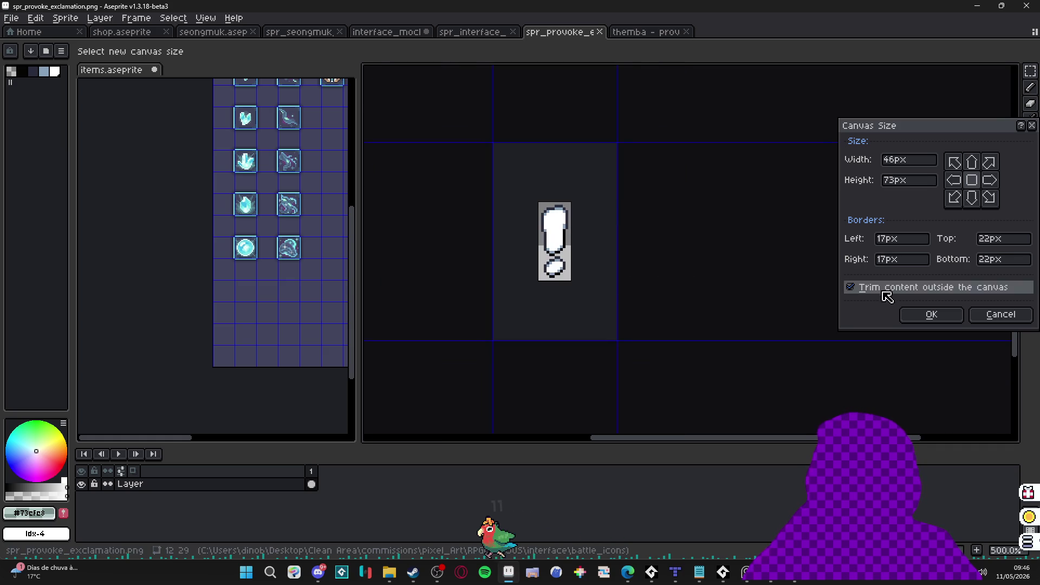
{"action": "left_click", "coordinate": [931, 315]}
{"action": "scroll", "coordinate": [542, 277], "scroll_direction": "down", "scroll_amount": 6}
Step: Drag the canvas borders out to 152×139 px around the exclamation mark
{"action": "key", "text": "ctrl+alt+c"}
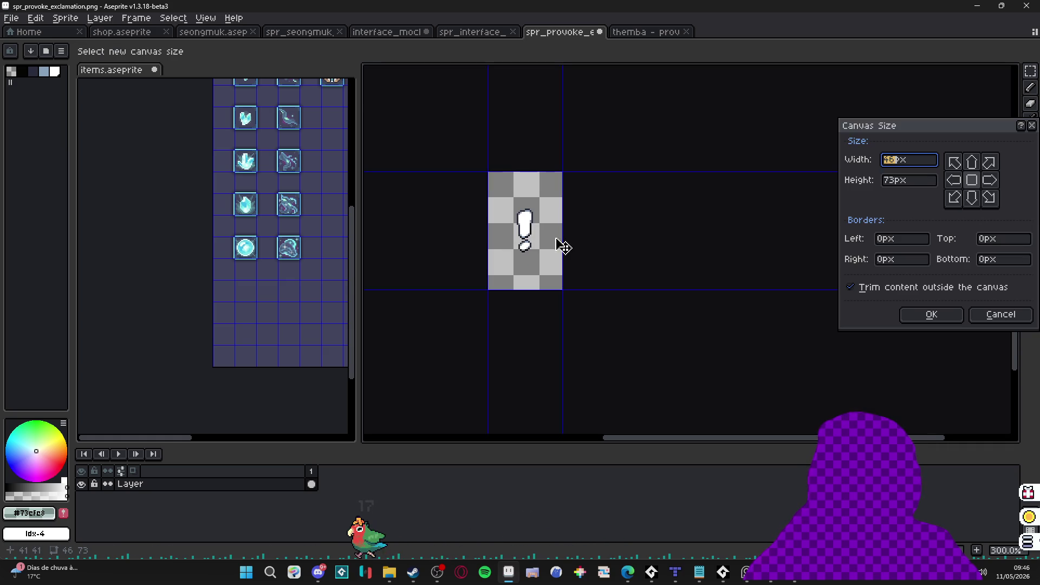
{"action": "left_click_drag", "start_coordinate": [559, 243], "coordinate": [649, 234]}
{"action": "left_click_drag", "start_coordinate": [594, 172], "coordinate": [593, 119]}
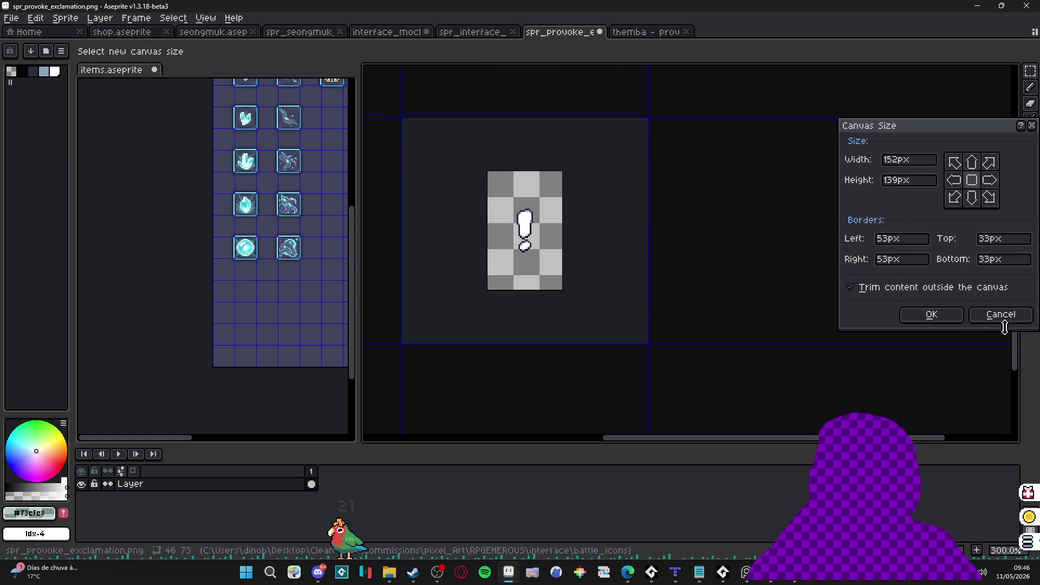
{"action": "left_click", "coordinate": [931, 314]}
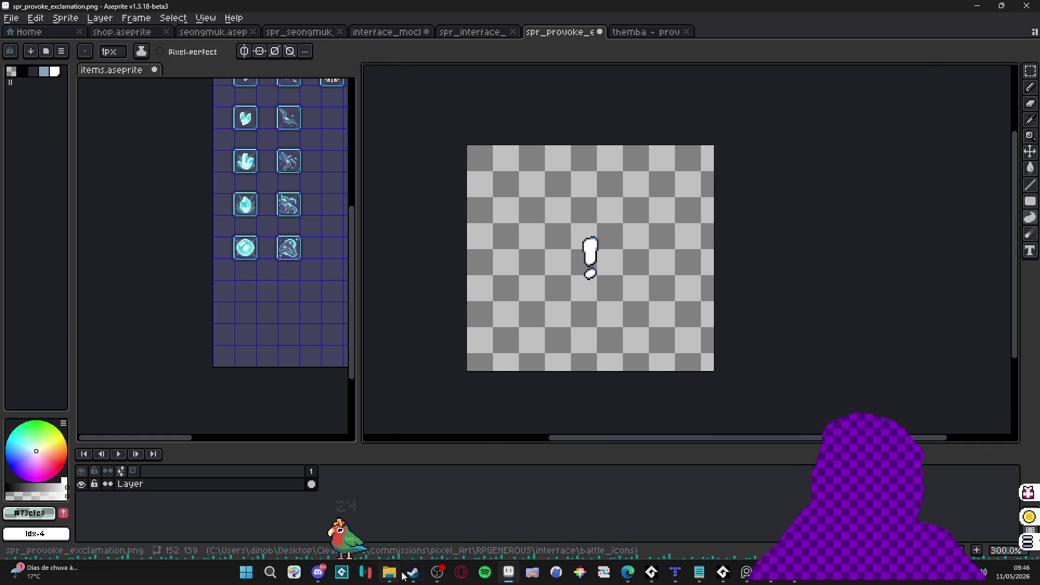
{"action": "left_click", "coordinate": [412, 572]}
Step: Climb up to RPGENEROUS, glance into the items folder, and reopen vfx
{"action": "left_click", "coordinate": [389, 572]}
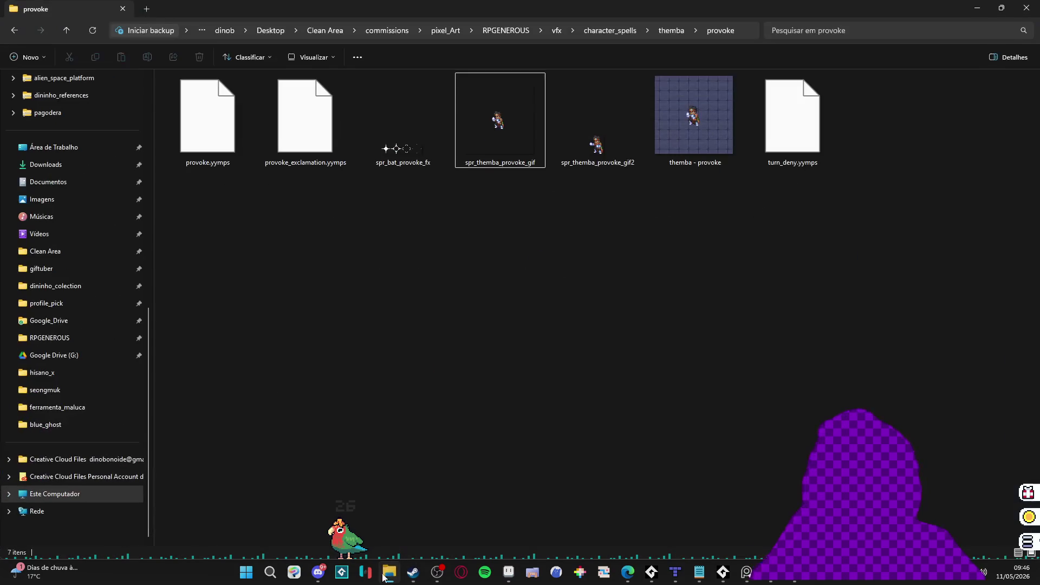
{"action": "left_click", "coordinate": [667, 34]}
{"action": "left_click", "coordinate": [639, 30]}
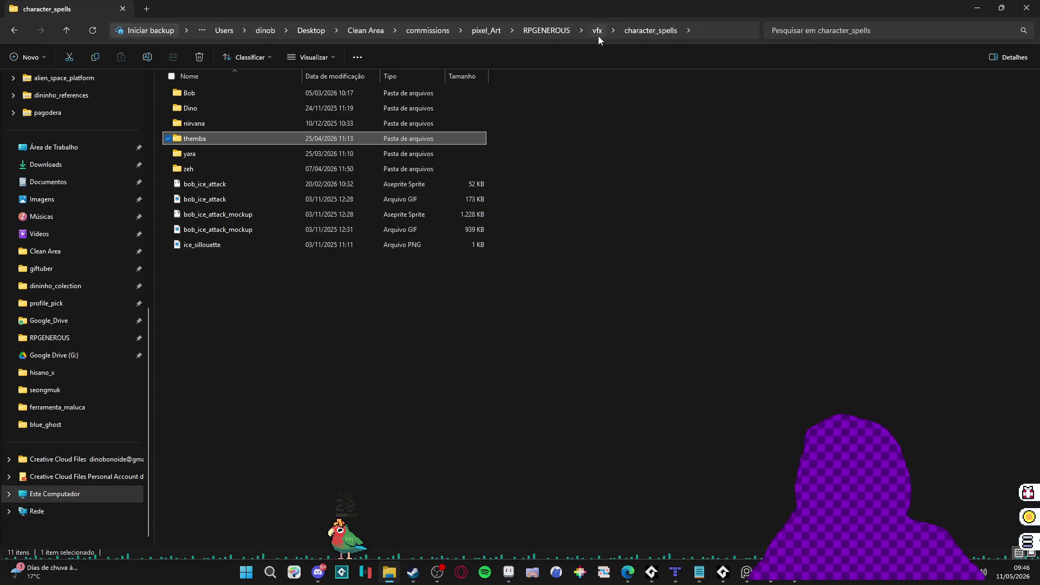
{"action": "left_click", "coordinate": [596, 32]}
{"action": "left_click", "coordinate": [621, 31]}
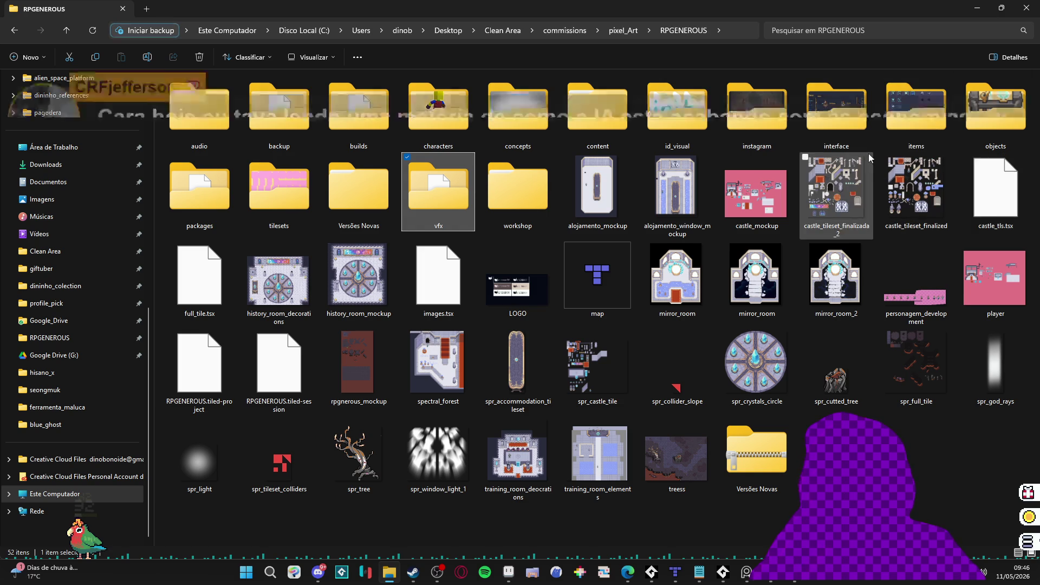
{"action": "double_click", "coordinate": [931, 122]}
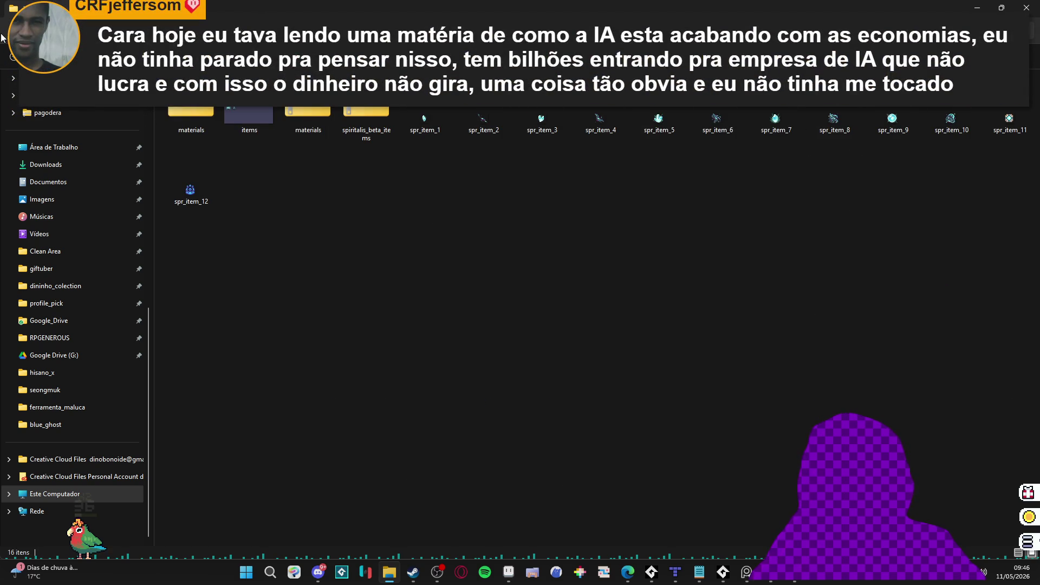
{"action": "key", "text": "alt+Left"}
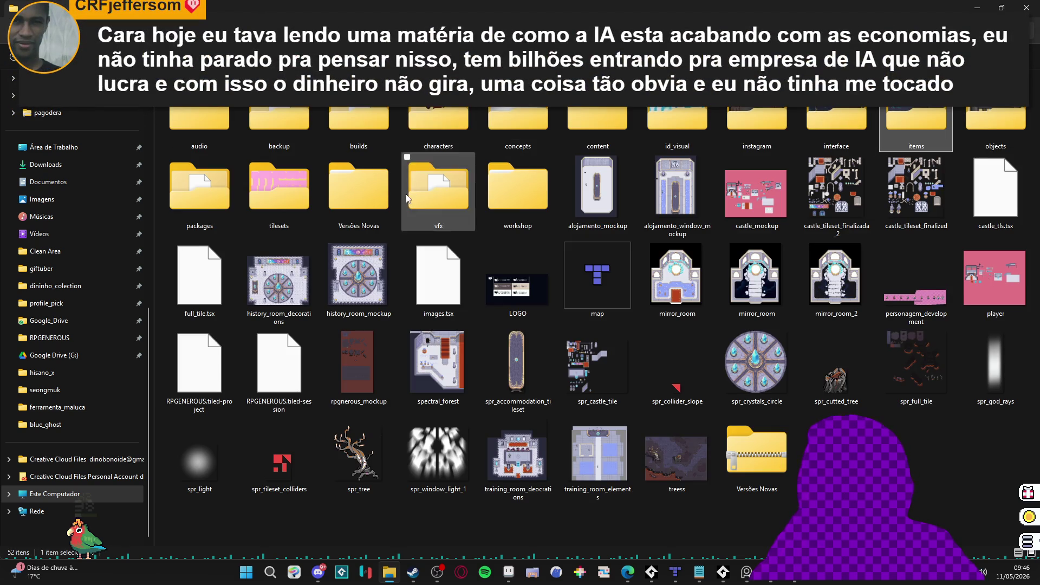
{"action": "double_click", "coordinate": [406, 199]}
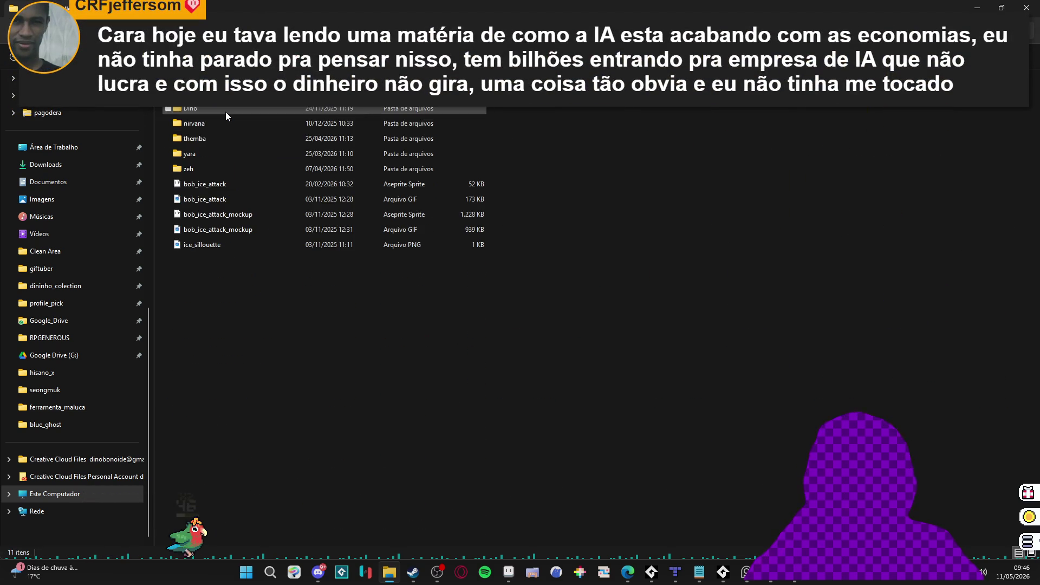
Step: Browse the themba provoke and uppercut folders, select spr_vfx_themba_uppercut_ref, then back out to vfx
{"action": "double_click", "coordinate": [205, 140]}
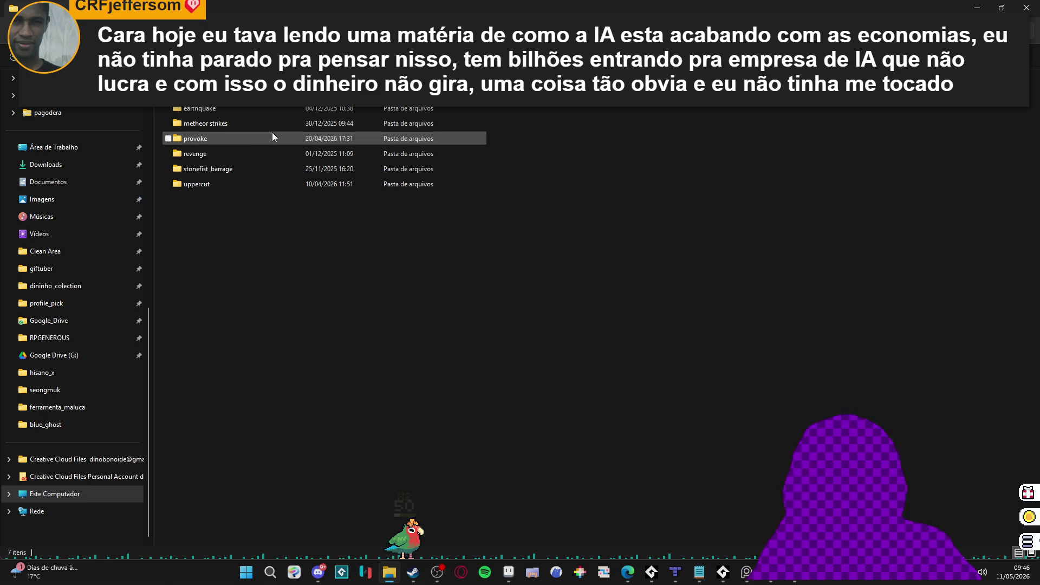
{"action": "mouse_move", "coordinate": [251, 154]}
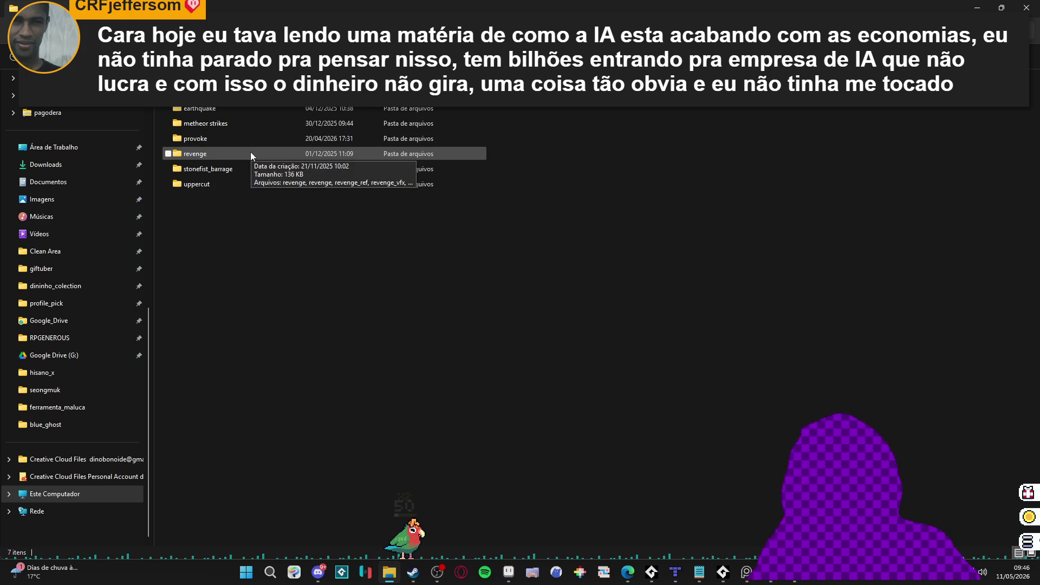
{"action": "double_click", "coordinate": [237, 138]}
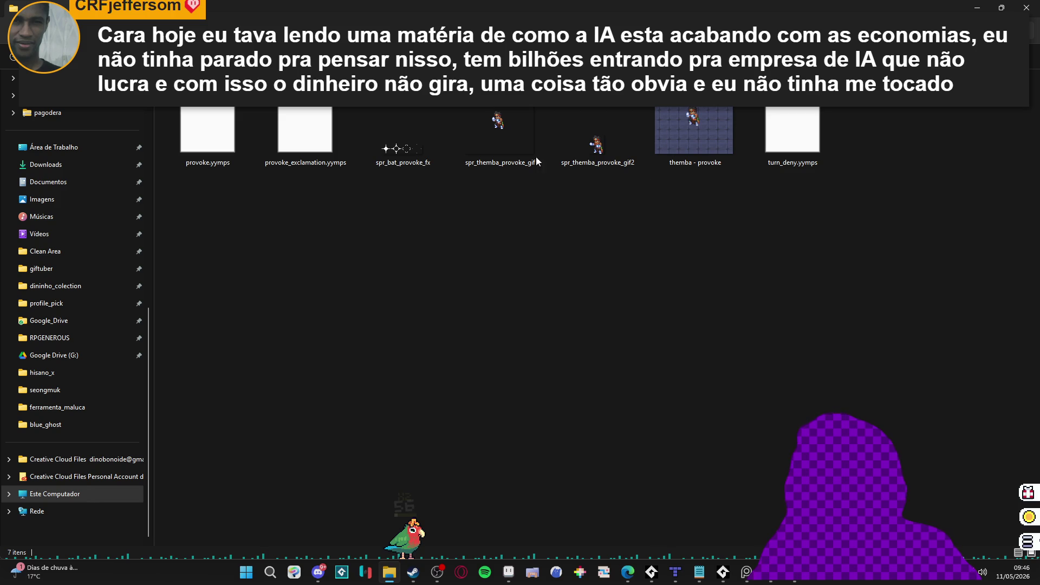
{"action": "key", "text": "alt+Left"}
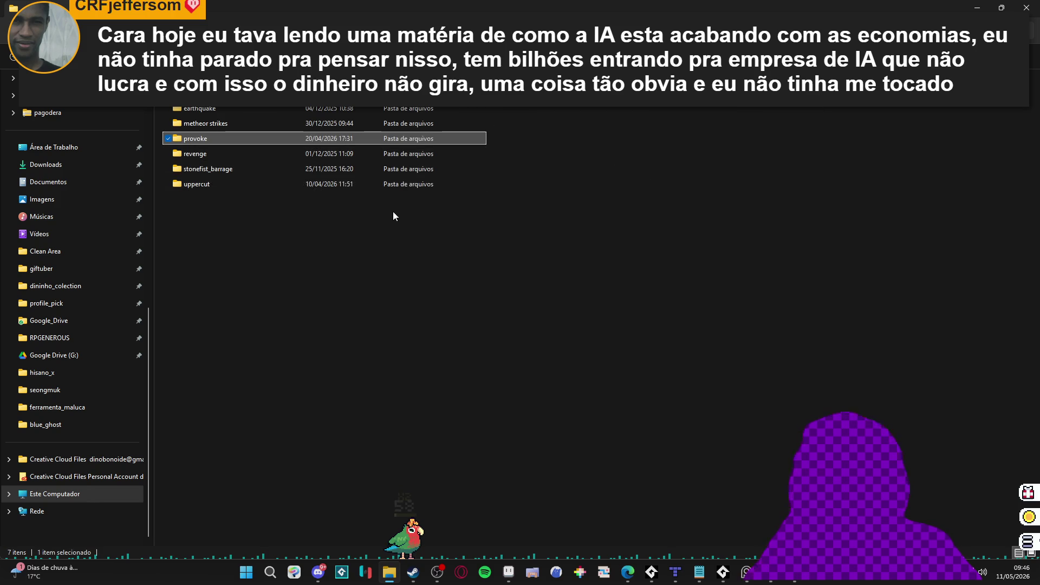
{"action": "double_click", "coordinate": [315, 157]}
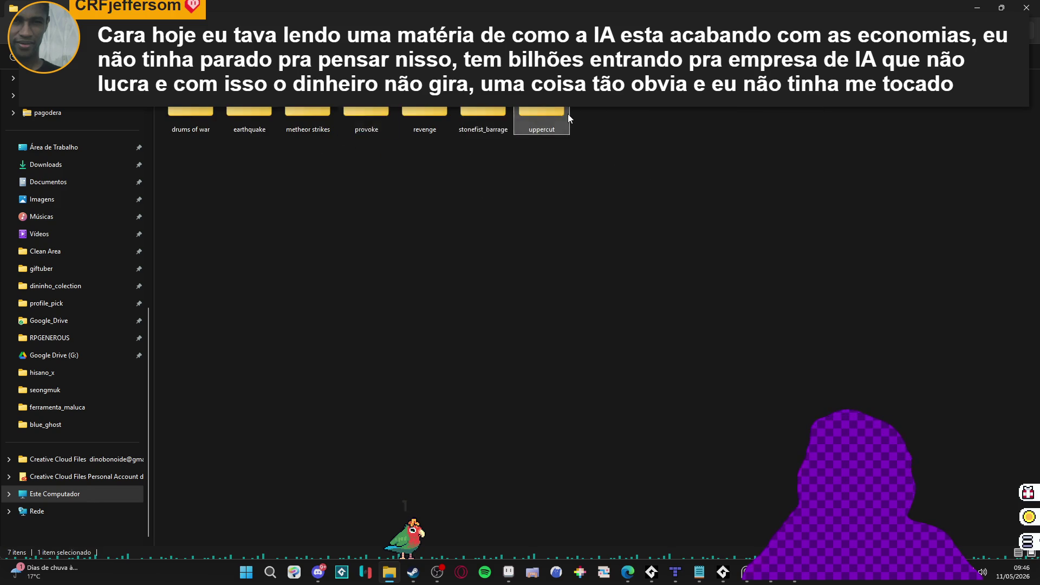
{"action": "double_click", "coordinate": [568, 113]}
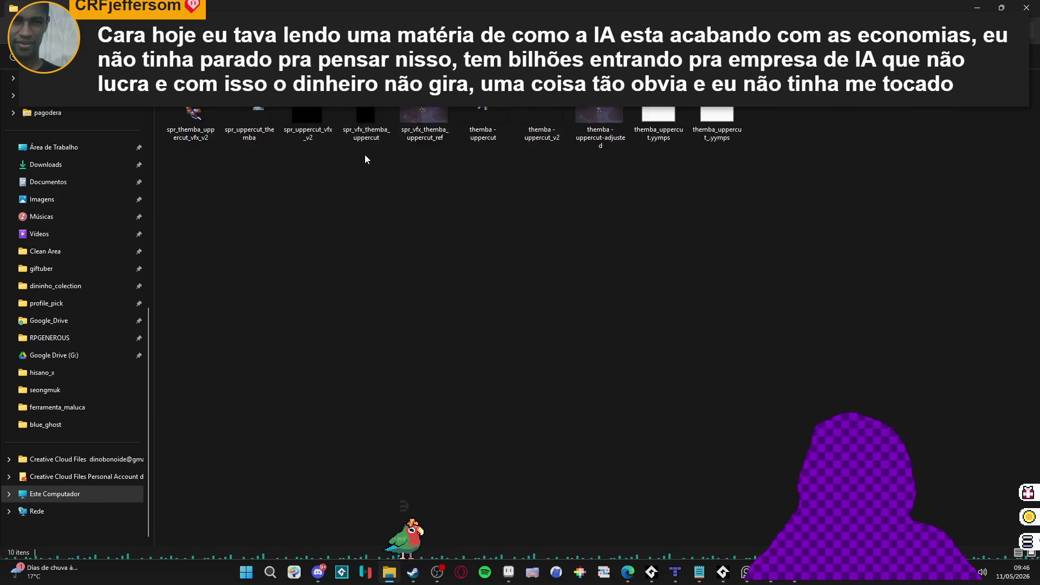
{"action": "left_click", "coordinate": [535, 149]}
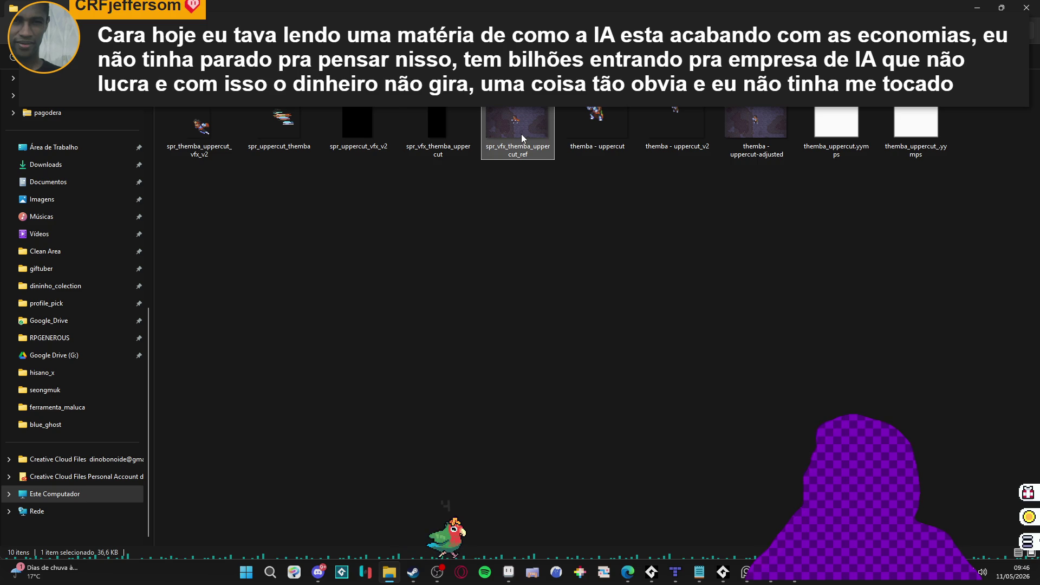
{"action": "key", "text": "alt+Left"}
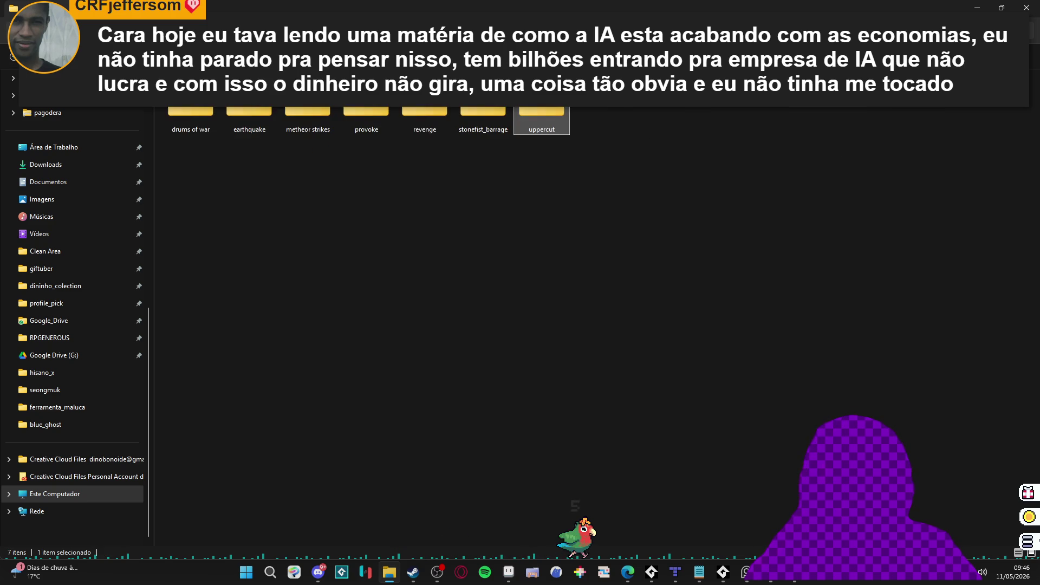
{"action": "key", "text": "alt+Left"}
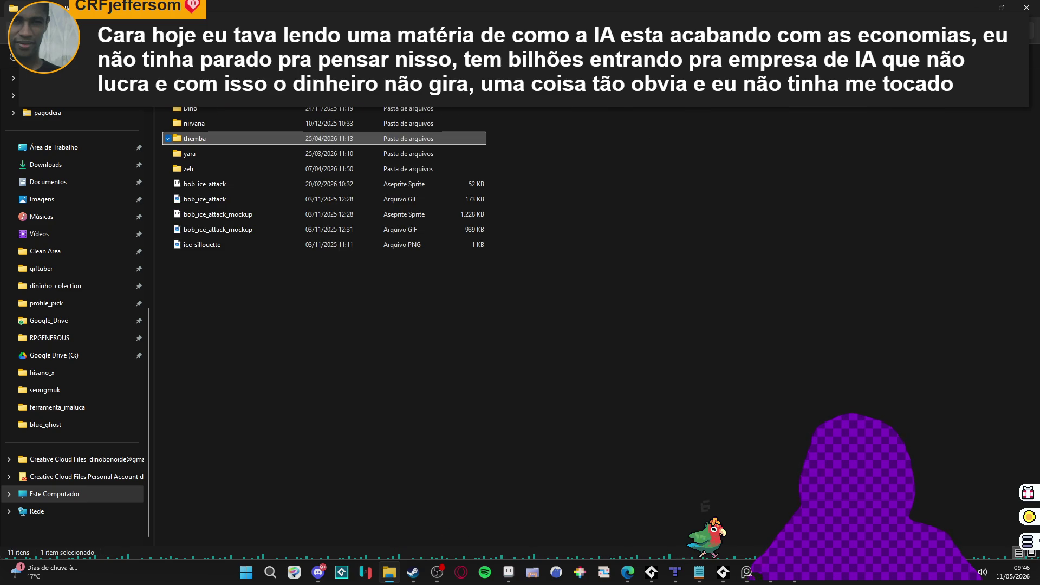
{"action": "key", "text": "alt+Left"}
Step: Return to Aseprite and show the interface mockup's battle frame
{"action": "left_click", "coordinate": [977, 8]}
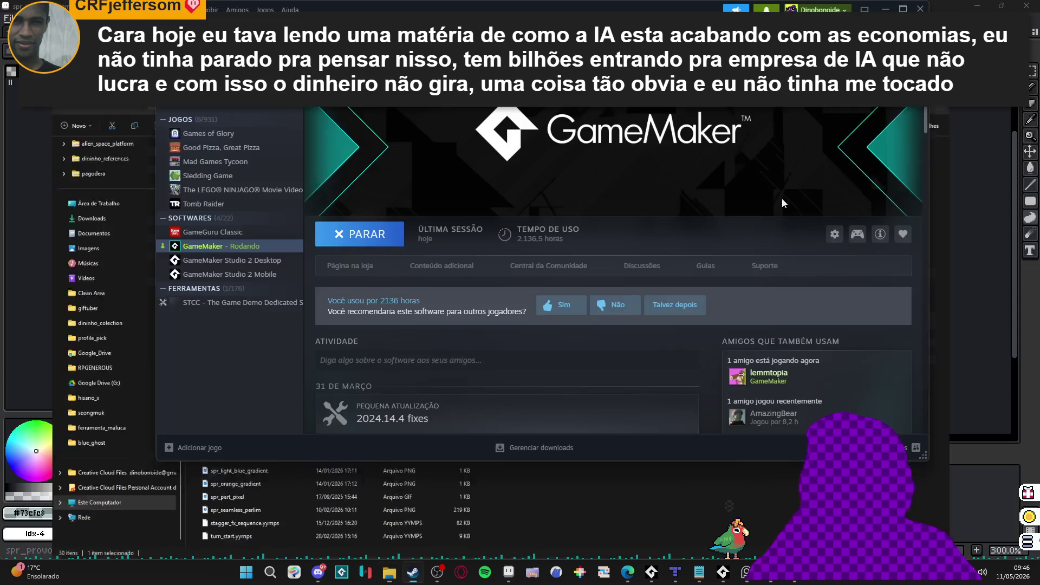
{"action": "left_click", "coordinate": [508, 572]}
{"action": "key", "text": "ctrl+Tab"}
{"action": "key", "text": "ctrl+Tab"}
{"action": "key", "text": "ctrl+Tab"}
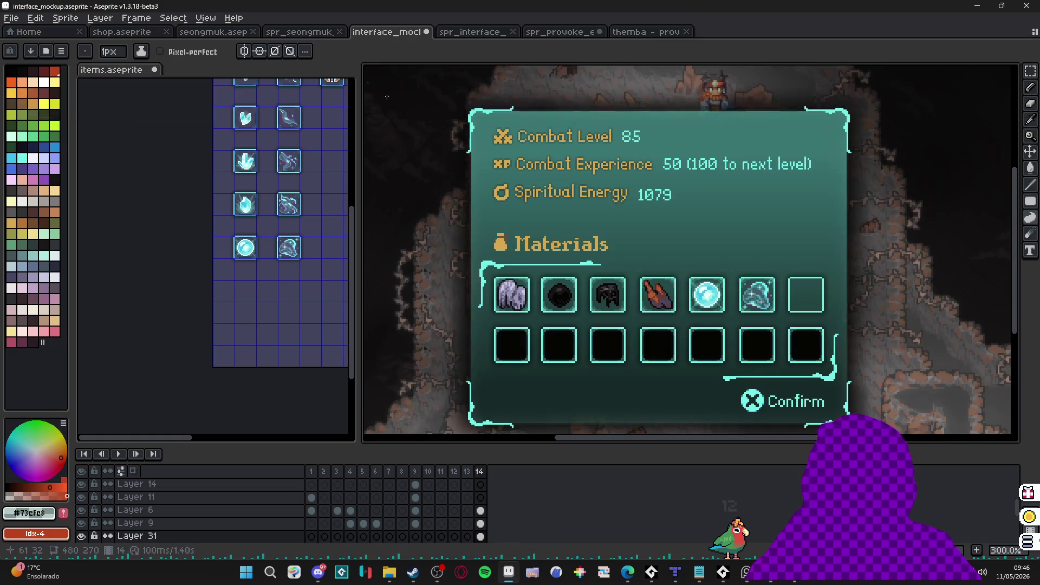
{"action": "scroll", "coordinate": [518, 332], "scroll_direction": "down", "scroll_amount": 3}
{"action": "scroll", "coordinate": [518, 331], "scroll_direction": "up", "scroll_amount": 2}
{"action": "left_click", "coordinate": [466, 471]}
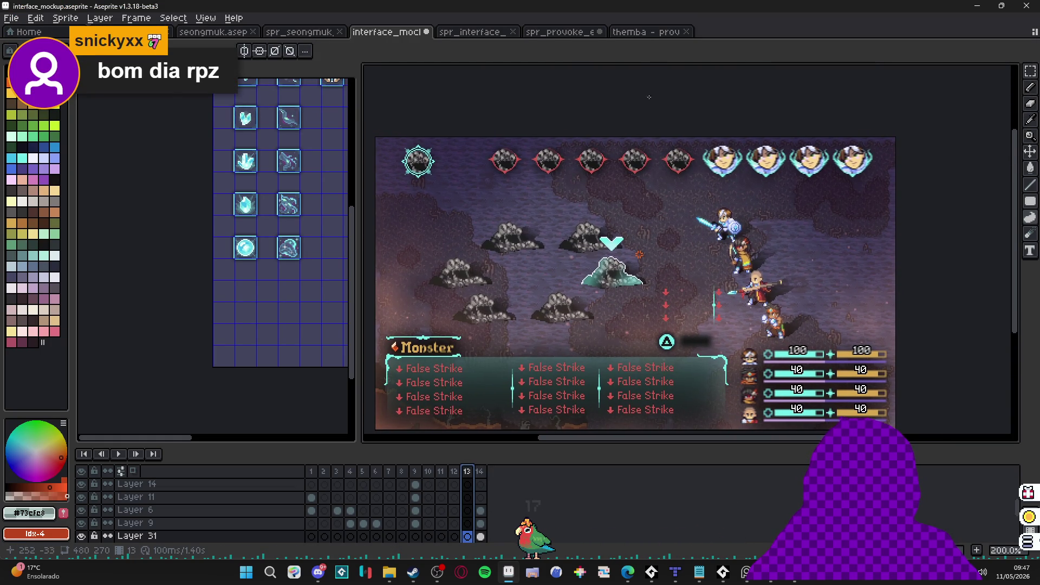
Step: Cycle back to the interface mockup and select Layer 15's cel in frame 13
{"action": "left_click", "coordinate": [650, 33]}
{"action": "key", "text": "ctrl+shift+Tab"}
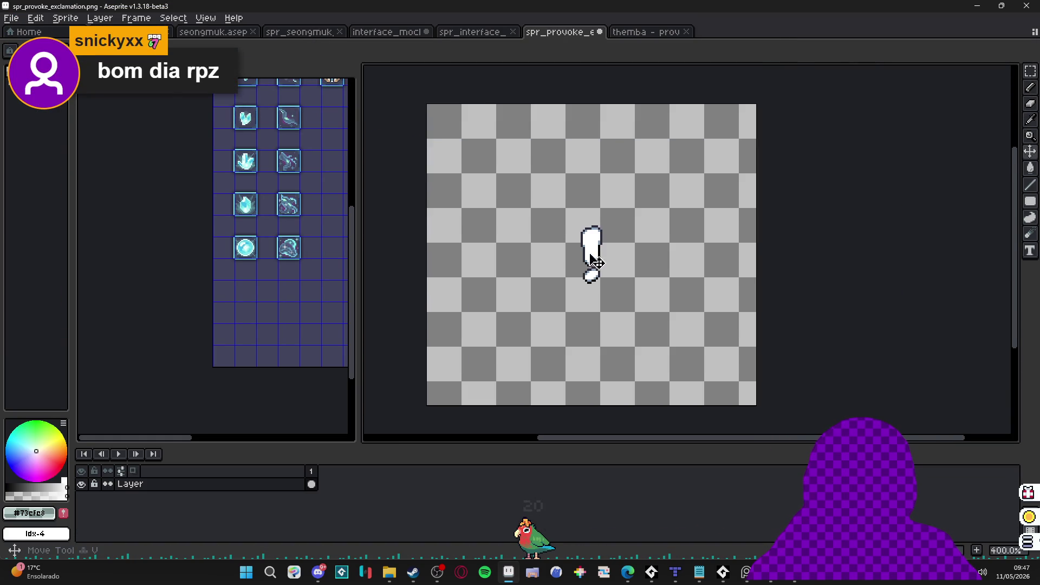
{"action": "scroll", "coordinate": [595, 263], "scroll_direction": "up", "scroll_amount": 1}
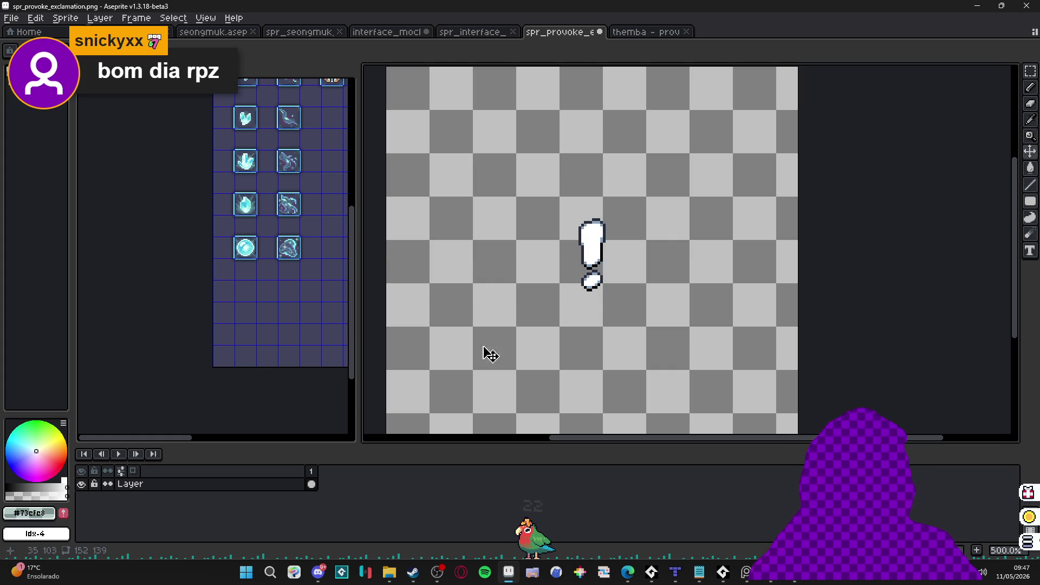
{"action": "key", "text": "ctrl+shift+Tab"}
{"action": "key", "text": "ctrl+shift+Tab"}
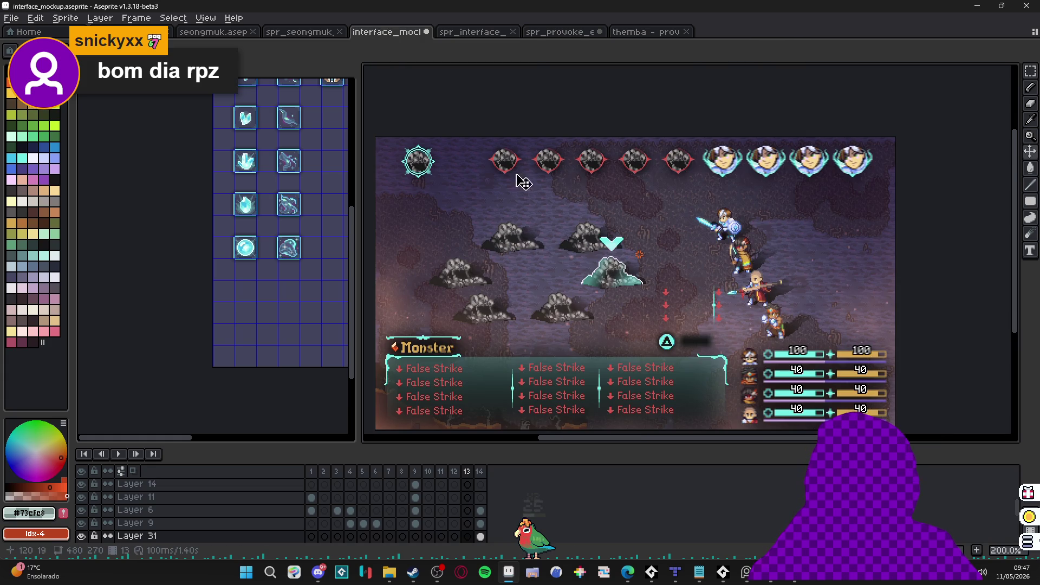
{"action": "scroll", "coordinate": [558, 313], "scroll_direction": "up", "scroll_amount": 2}
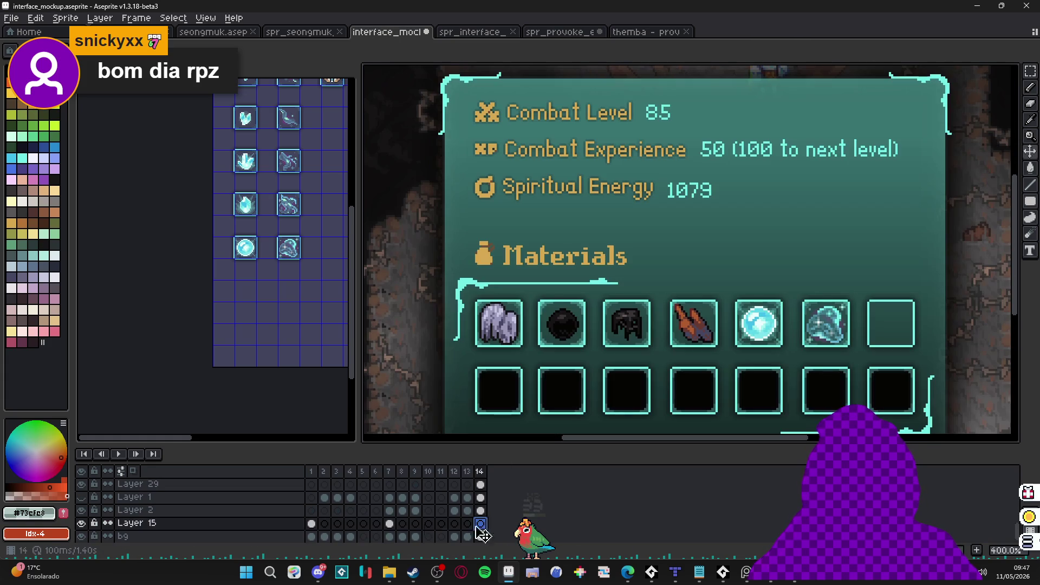
{"action": "left_click", "coordinate": [135, 523]}
{"action": "left_click", "coordinate": [469, 471]}
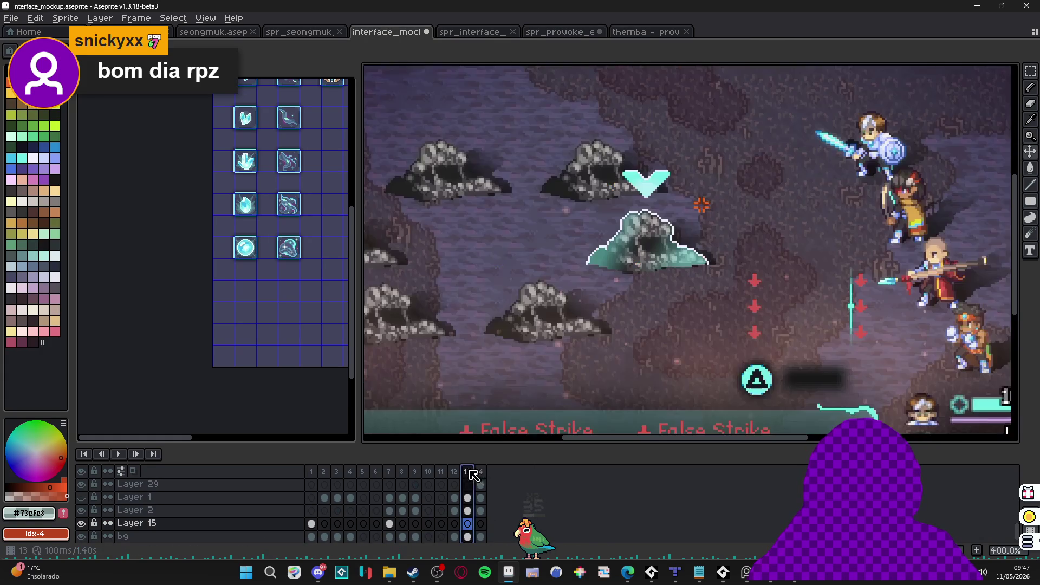
Step: Paste the exclamation mark onto Layer 15, frame 13, moving it down and left
{"action": "double_click", "coordinate": [132, 523]}
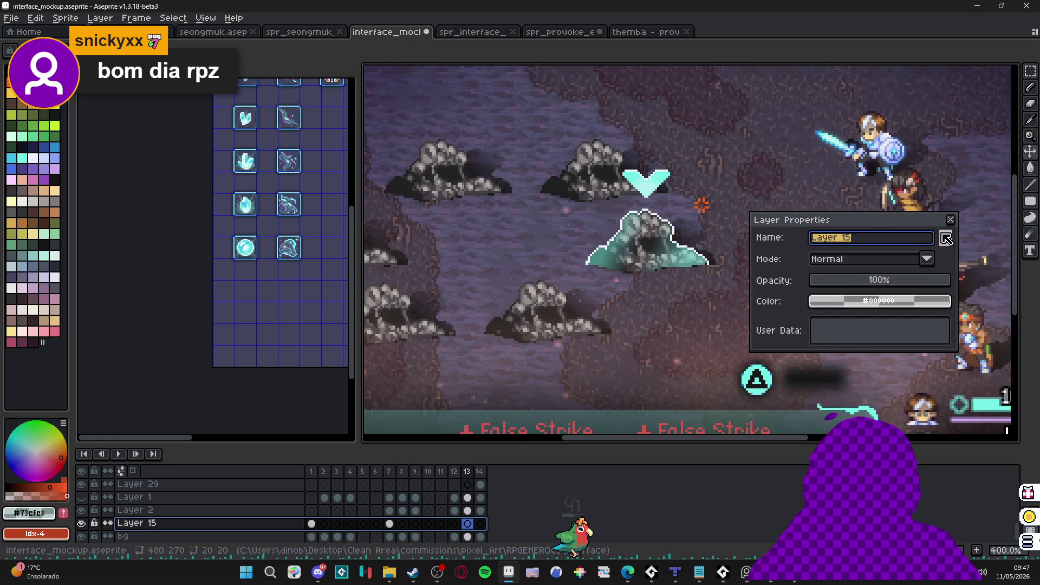
{"action": "key", "text": "Return"}
{"action": "key", "text": "ctrl+v"}
{"action": "mouse_move", "coordinate": [680, 146]}
{"action": "left_mouse_down"}
{"action": "mouse_move", "coordinate": [515, 260]}
{"action": "mouse_move", "coordinate": [574, 272]}
{"action": "mouse_move", "coordinate": [506, 238]}
{"action": "mouse_move", "coordinate": [430, 221]}
{"action": "left_mouse_up"}
{"action": "key", "text": "Return"}
Step: Paste another copy, position it just left of the teal rock, and deselect
{"action": "key", "text": "ctrl+v"}
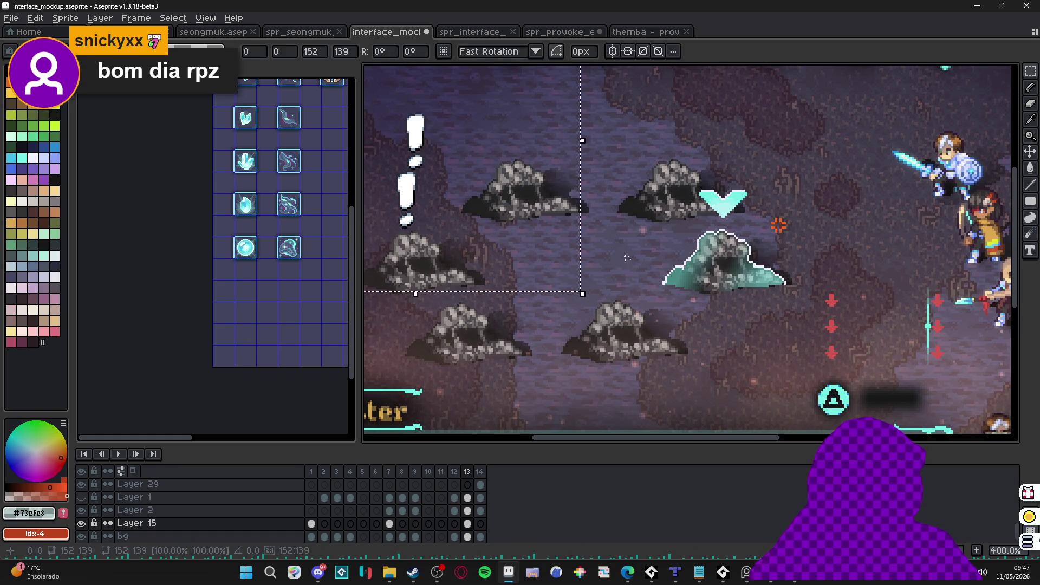
{"action": "mouse_move", "coordinate": [467, 178]}
{"action": "left_mouse_down"}
{"action": "mouse_move", "coordinate": [644, 278]}
{"action": "mouse_move", "coordinate": [519, 218]}
{"action": "left_mouse_up"}
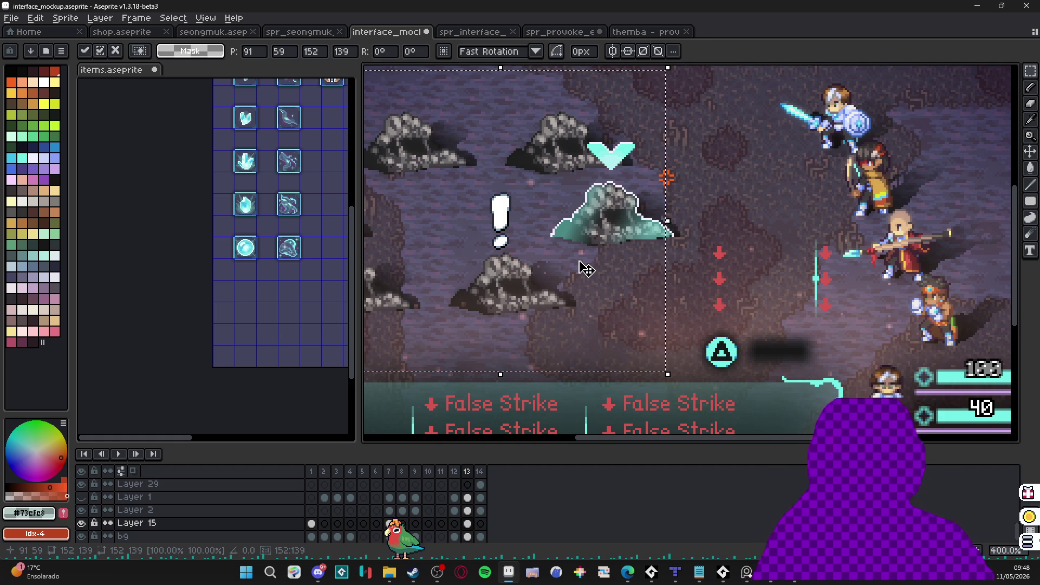
{"action": "left_click_drag", "start_coordinate": [498, 233], "coordinate": [511, 235]}
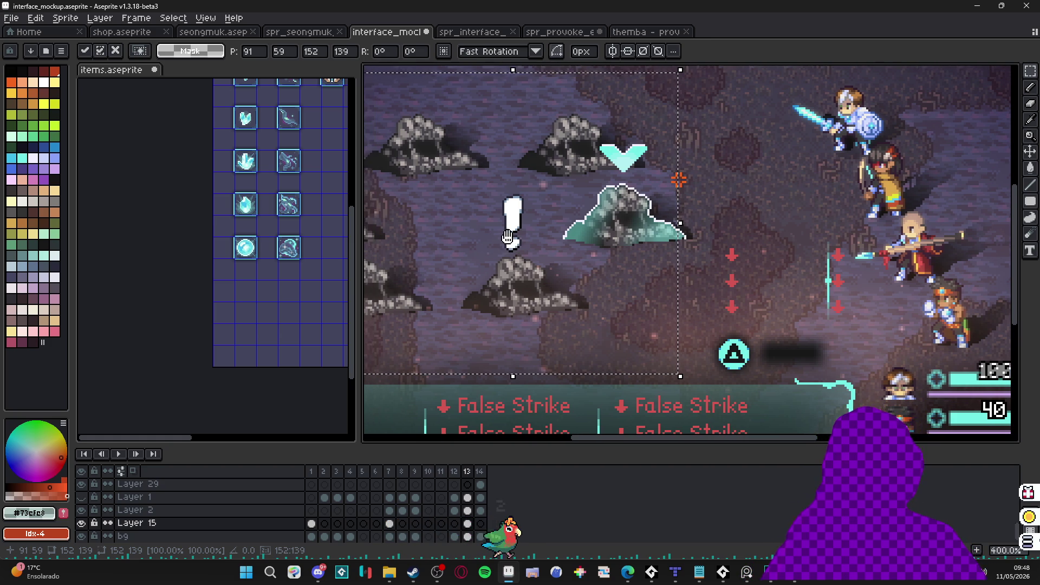
{"action": "key", "text": "ctrl+d"}
{"action": "scroll", "coordinate": [517, 228], "scroll_direction": "up", "scroll_amount": 3}
Step: Pick the exclamation mark's white as the pencil colour and zoom around it
{"action": "key", "text": "b"}
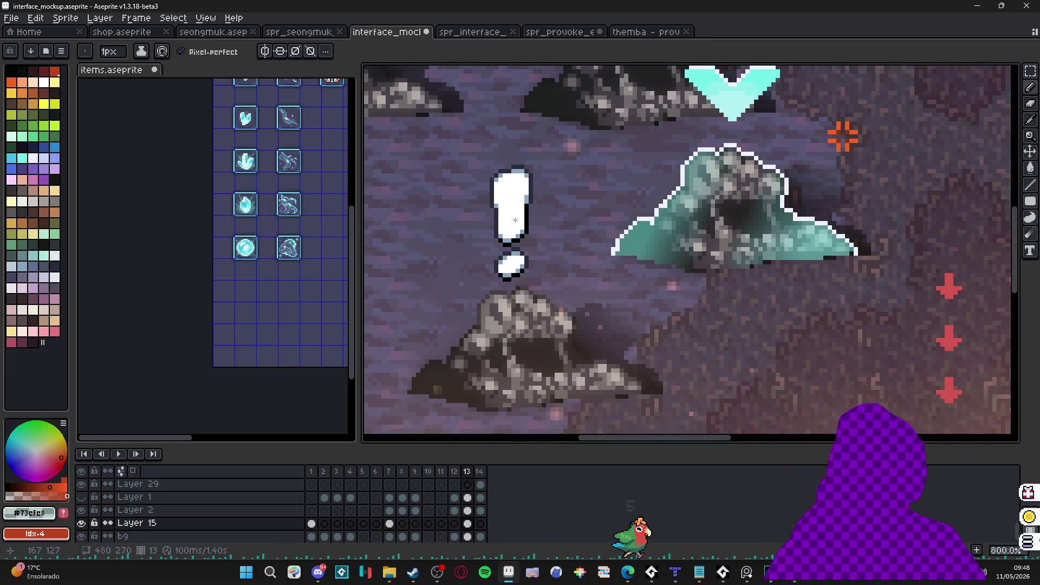
{"action": "left_click", "coordinate": [519, 216], "text": "alt"}
{"action": "scroll", "coordinate": [523, 228], "scroll_direction": "down", "scroll_amount": 1}
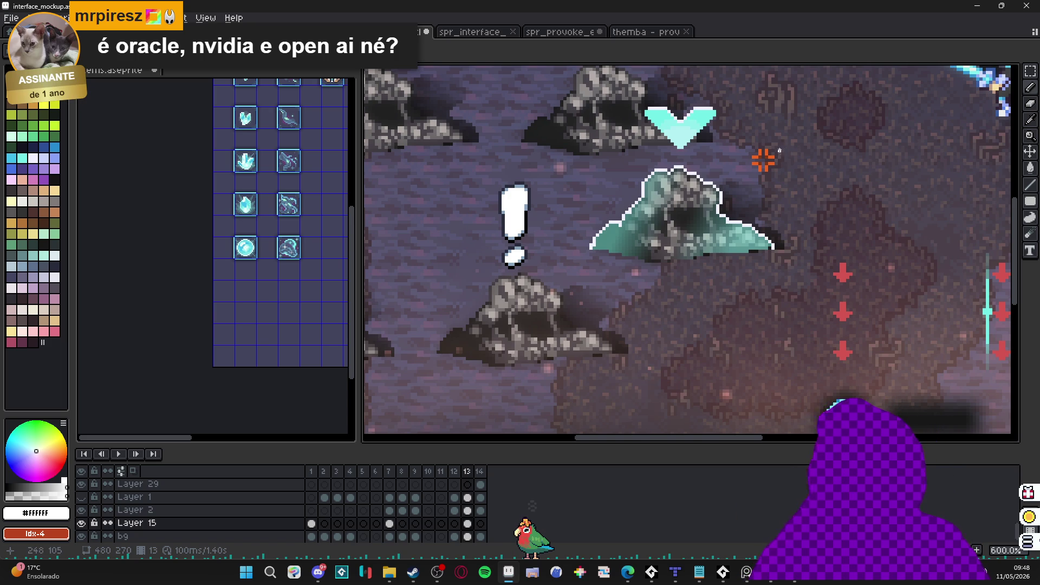
{"action": "scroll", "coordinate": [779, 151], "scroll_direction": "up", "scroll_amount": 3}
{"action": "scroll", "coordinate": [766, 177], "scroll_direction": "down", "scroll_amount": 3}
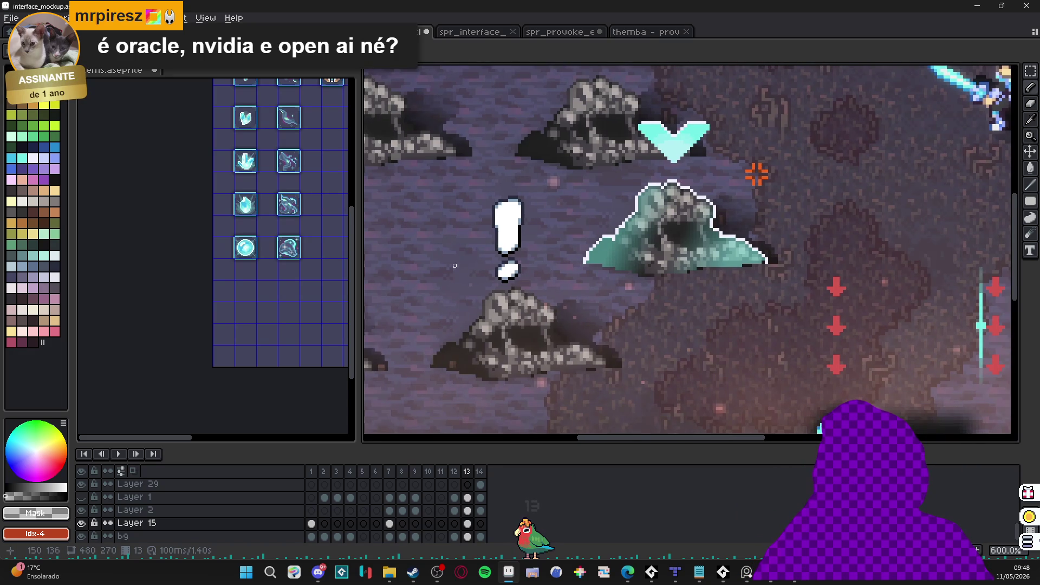
{"action": "scroll", "coordinate": [498, 270], "scroll_direction": "up", "scroll_amount": 3}
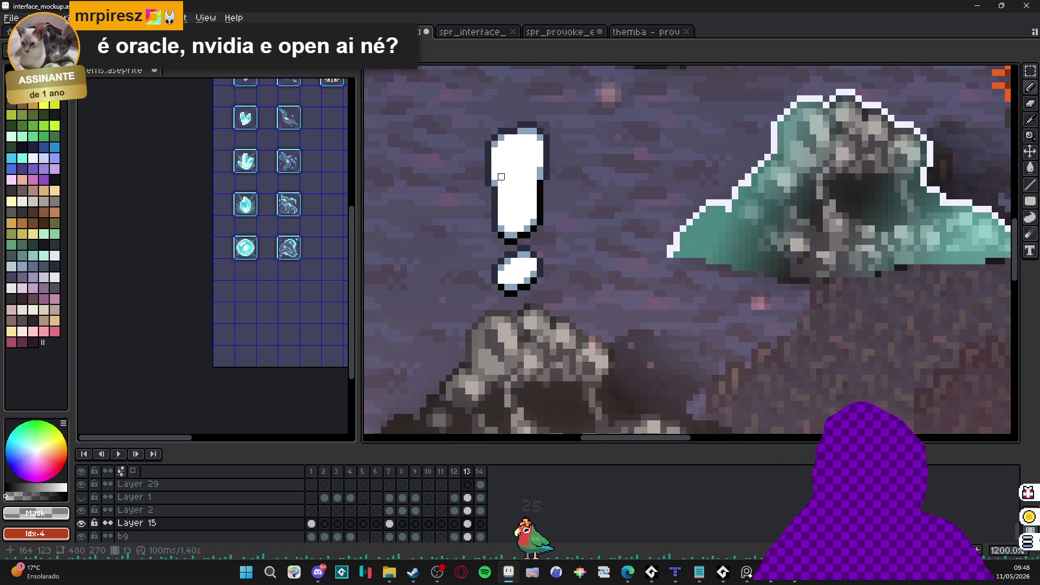
Step: Try erasing parts of the exclamation mark, undoing each attempt
{"action": "key", "text": "e"}
{"action": "left_click_drag", "start_coordinate": [517, 158], "coordinate": [515, 250]}
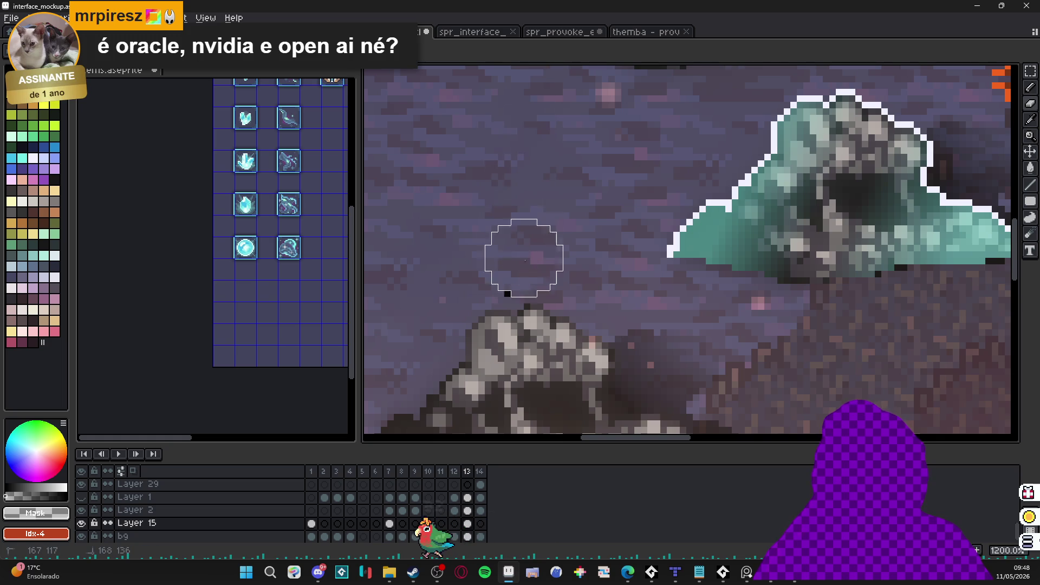
{"action": "key", "text": "ctrl+z"}
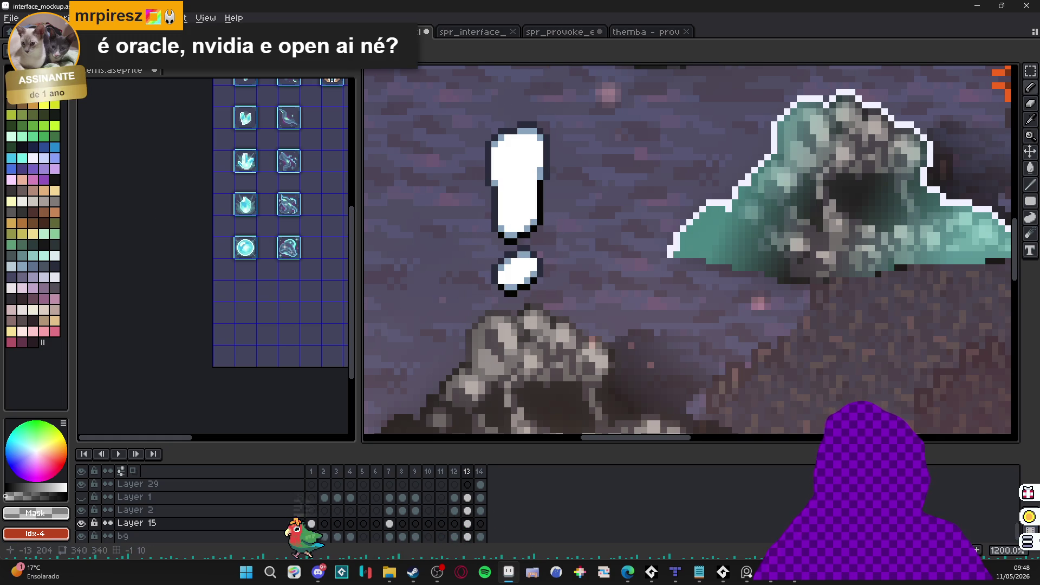
{"action": "left_click", "coordinate": [516, 199], "text": "alt"}
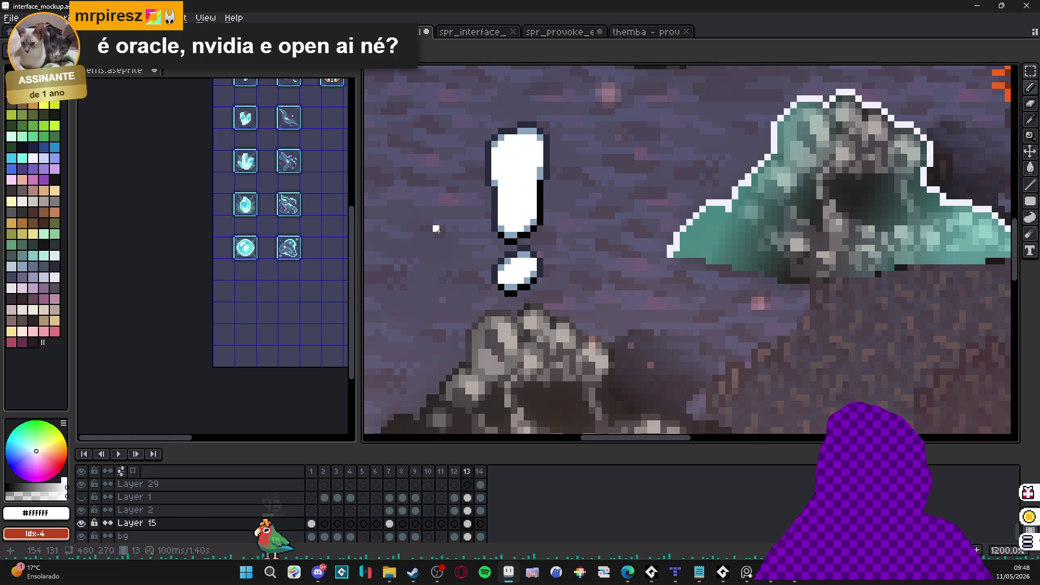
{"action": "key", "text": "e"}
{"action": "left_click_drag", "start_coordinate": [506, 139], "coordinate": [491, 251]}
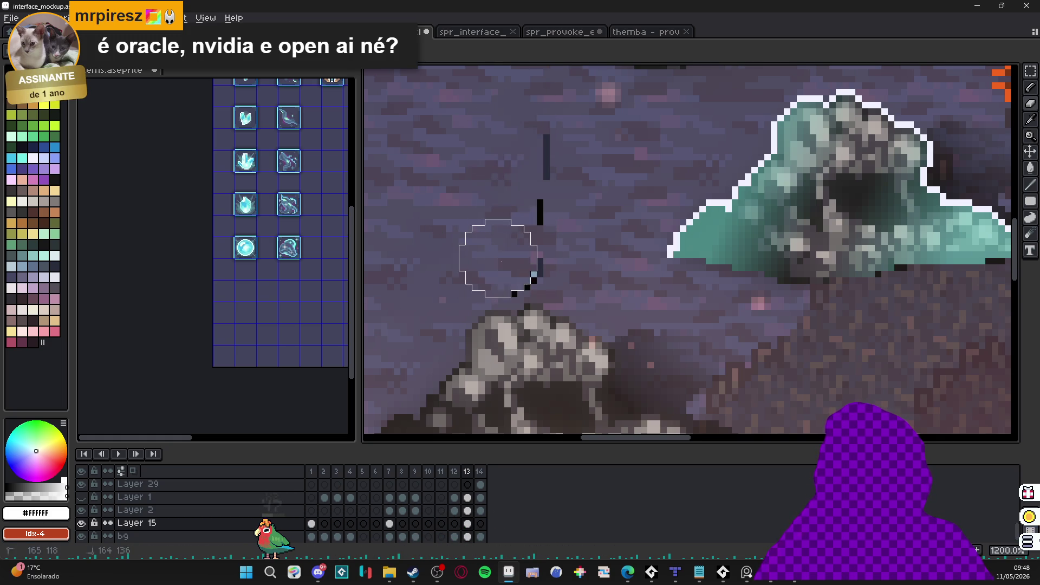
{"action": "key", "text": "ctrl+z"}
{"action": "scroll", "coordinate": [564, 252], "scroll_direction": "down", "scroll_amount": 3}
{"action": "scroll", "coordinate": [769, 178], "scroll_direction": "up", "scroll_amount": 3}
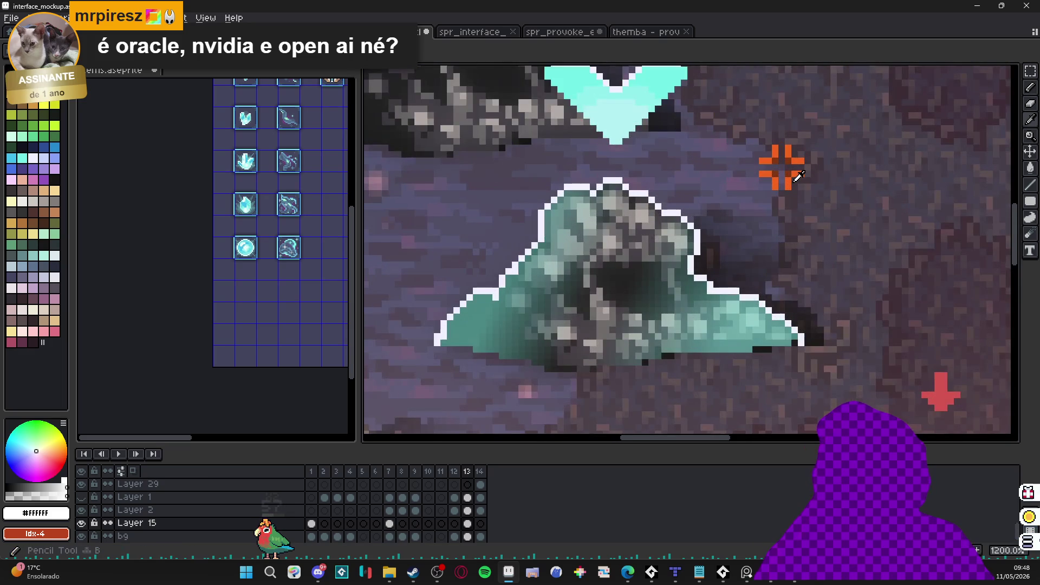
Step: Sample orange #F1641F from the reticle and paint one pixel into the exclamation dot
{"action": "left_click", "coordinate": [761, 196], "text": "alt"}
{"action": "scroll", "coordinate": [764, 194], "scroll_direction": "left", "scroll_amount": 3}
{"action": "scroll", "coordinate": [480, 301], "scroll_direction": "up", "scroll_amount": 3}
{"action": "left_click", "coordinate": [449, 402]}
{"action": "mouse_move", "coordinate": [450, 402]}
{"action": "left_mouse_down"}
{"action": "mouse_move", "coordinate": [523, 336]}
{"action": "mouse_move", "coordinate": [514, 339]}
{"action": "left_mouse_up"}
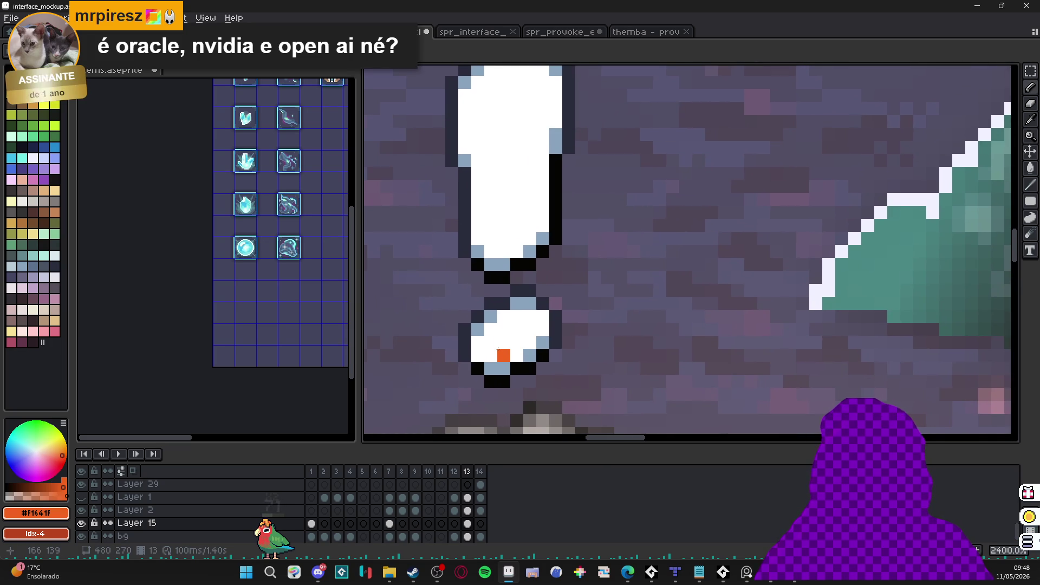
Step: Paint orange over the exclamation dot with a larger brush and erase a notch from its top
{"action": "left_click_drag", "start_coordinate": [498, 349], "coordinate": [494, 351]}
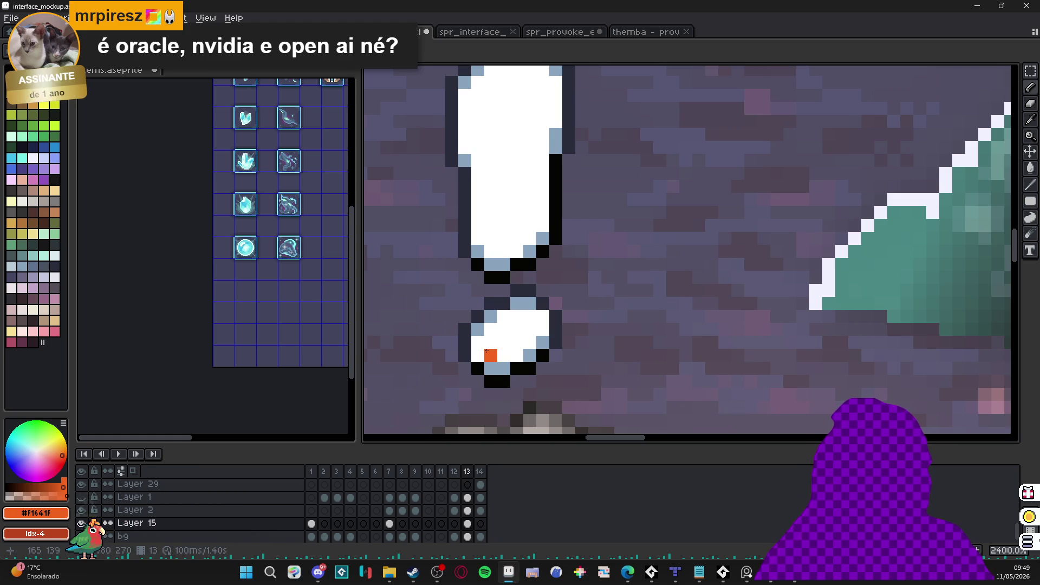
{"action": "key", "text": "plus"}
{"action": "key", "text": "plus"}
{"action": "key", "text": "plus"}
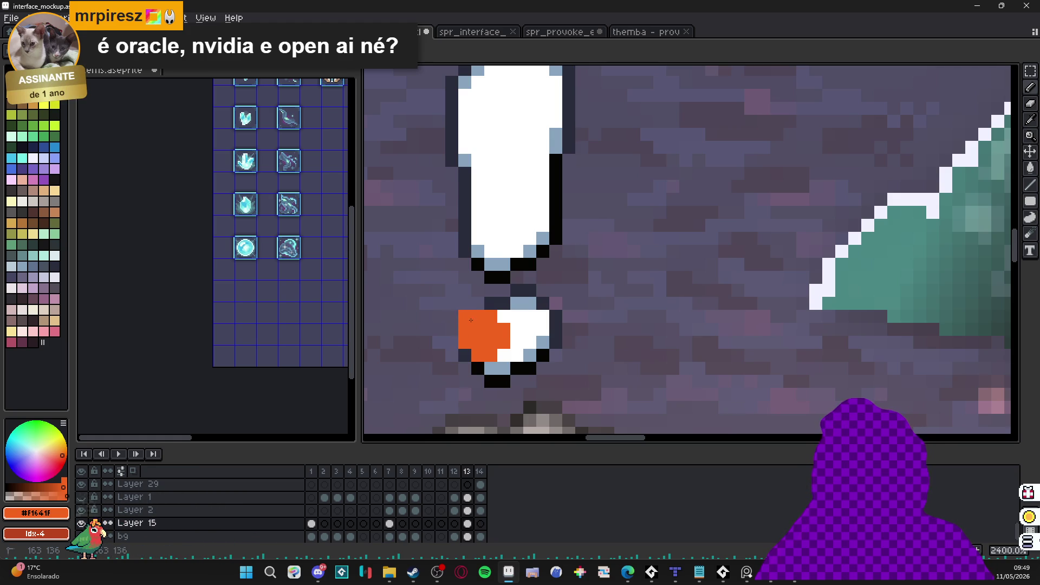
{"action": "mouse_move", "coordinate": [510, 350]}
{"action": "left_mouse_down"}
{"action": "mouse_move", "coordinate": [536, 306]}
{"action": "mouse_move", "coordinate": [509, 303]}
{"action": "mouse_move", "coordinate": [484, 374]}
{"action": "mouse_move", "coordinate": [558, 338]}
{"action": "left_mouse_up"}
{"action": "key", "text": "e"}
{"action": "mouse_move", "coordinate": [494, 325]}
{"action": "left_mouse_down"}
{"action": "mouse_move", "coordinate": [536, 290]}
{"action": "mouse_move", "coordinate": [529, 322]}
{"action": "left_mouse_up"}
{"action": "key", "text": "b"}
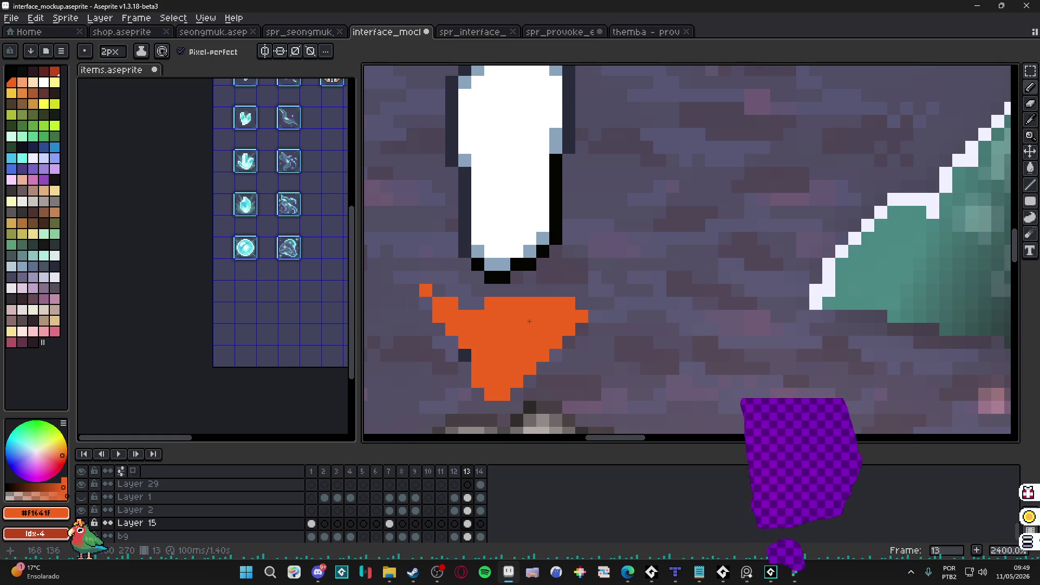
Step: With a 1px brush, widen the flame's top row and run orange up the bar's lower-right edge
{"action": "scroll", "coordinate": [529, 320], "scroll_direction": "down", "scroll_amount": 2}
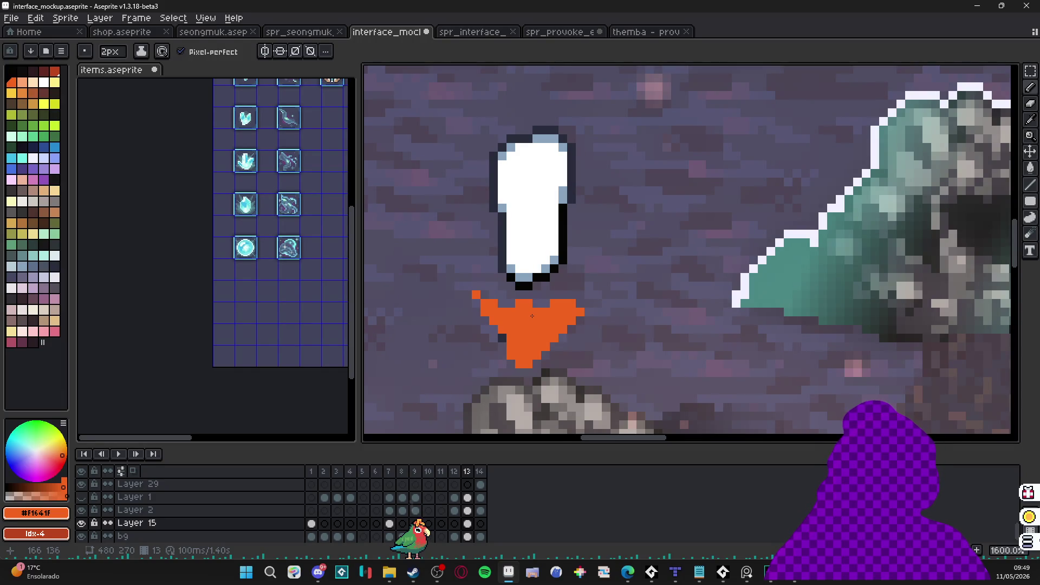
{"action": "scroll", "coordinate": [531, 316], "scroll_direction": "down", "scroll_amount": 1}
{"action": "scroll", "coordinate": [532, 315], "scroll_direction": "up", "scroll_amount": 2}
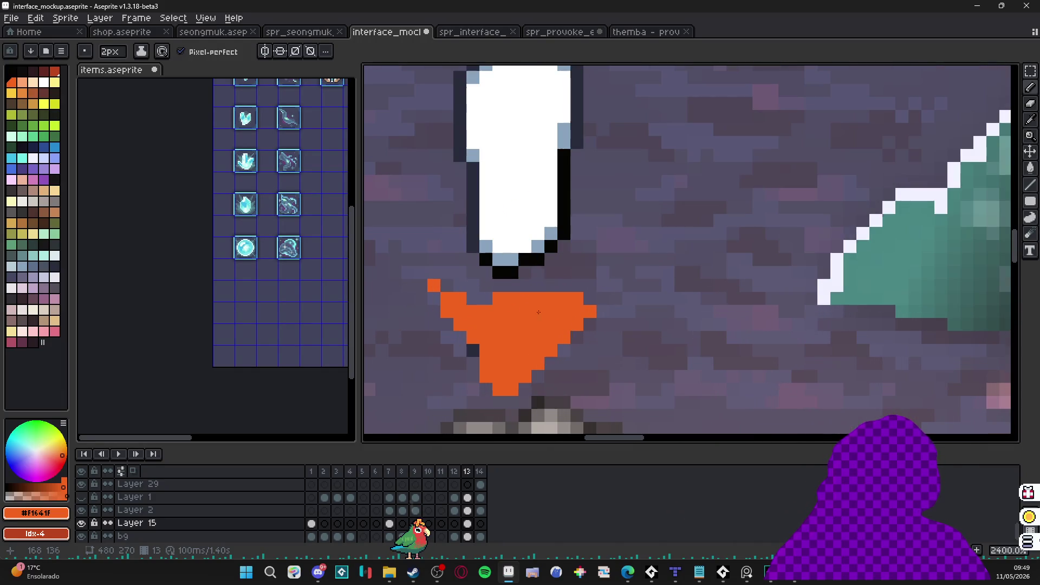
{"action": "scroll", "coordinate": [545, 315], "scroll_direction": "up", "scroll_amount": 3}
{"action": "key", "text": "minus"}
{"action": "key", "text": "minus"}
{"action": "key", "text": "minus"}
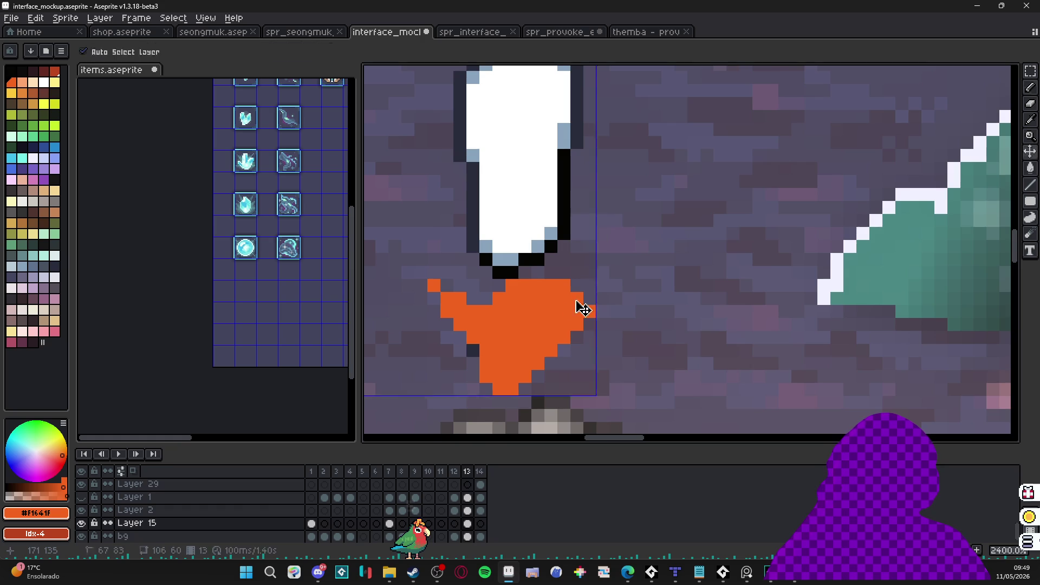
{"action": "left_click_drag", "start_coordinate": [512, 285], "coordinate": [583, 287]}
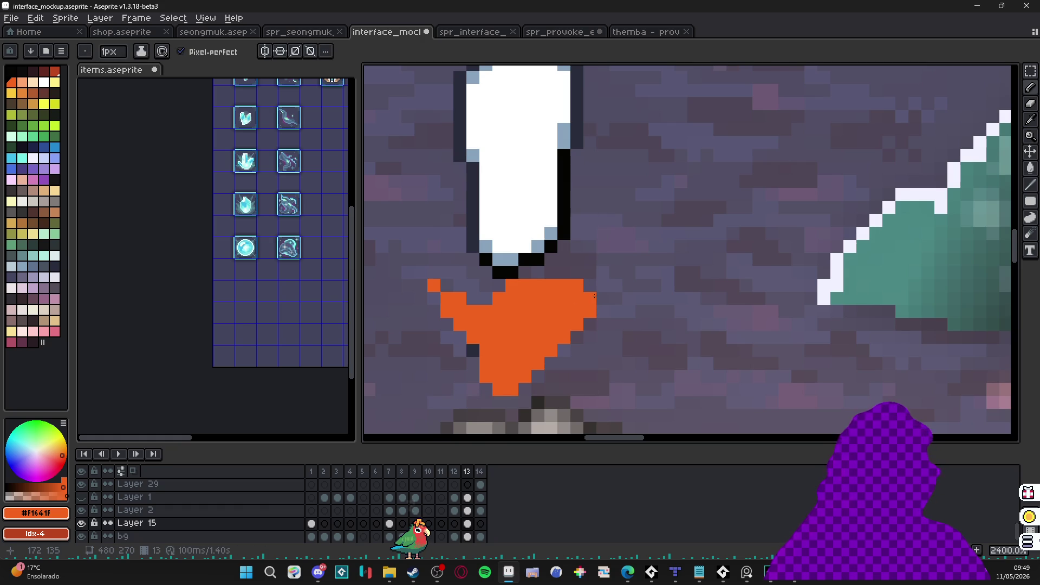
{"action": "scroll", "coordinate": [594, 296], "scroll_direction": "down", "scroll_amount": 3}
{"action": "scroll", "coordinate": [593, 315], "scroll_direction": "up", "scroll_amount": 3}
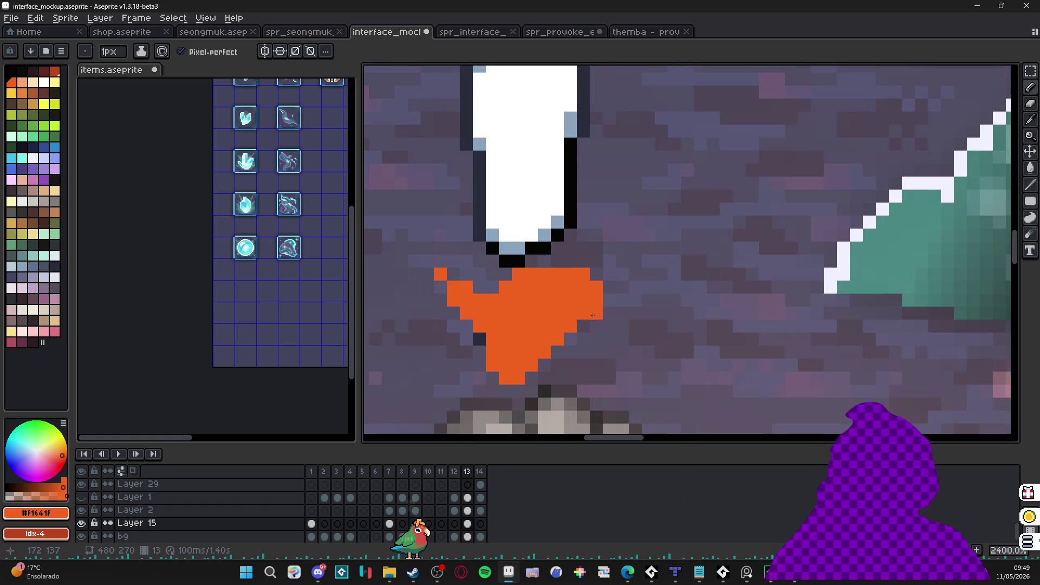
{"action": "scroll", "coordinate": [582, 323], "scroll_direction": "down", "scroll_amount": 4}
{"action": "scroll", "coordinate": [526, 312], "scroll_direction": "up", "scroll_amount": 2}
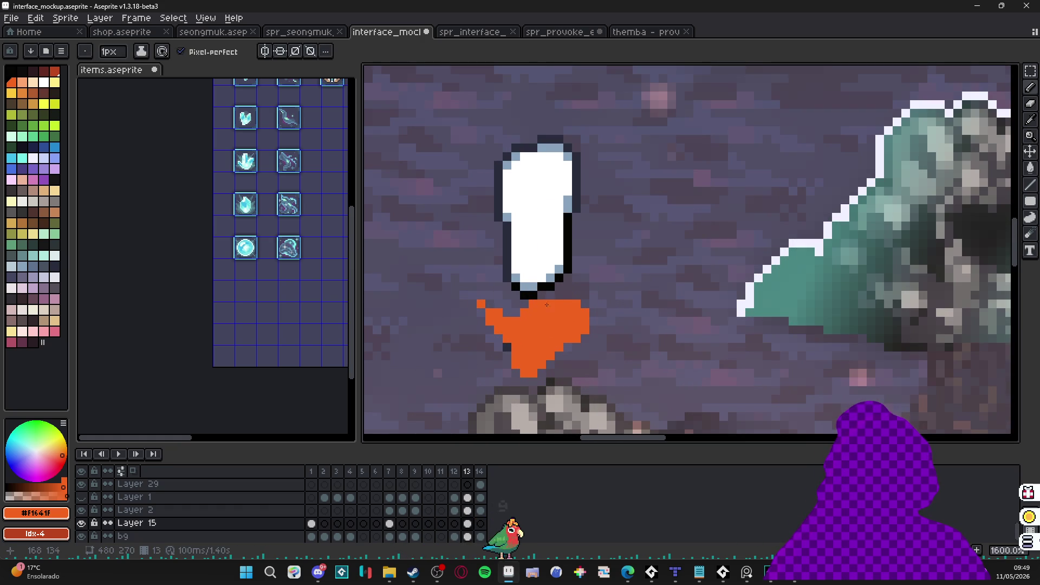
{"action": "left_click_drag", "start_coordinate": [559, 304], "coordinate": [567, 272]}
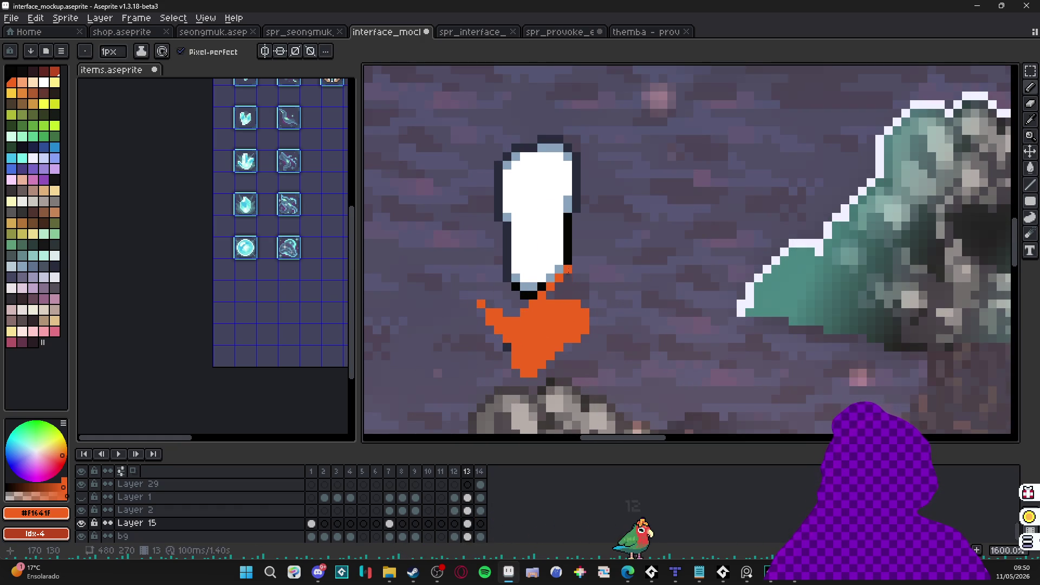
{"action": "key", "text": "e"}
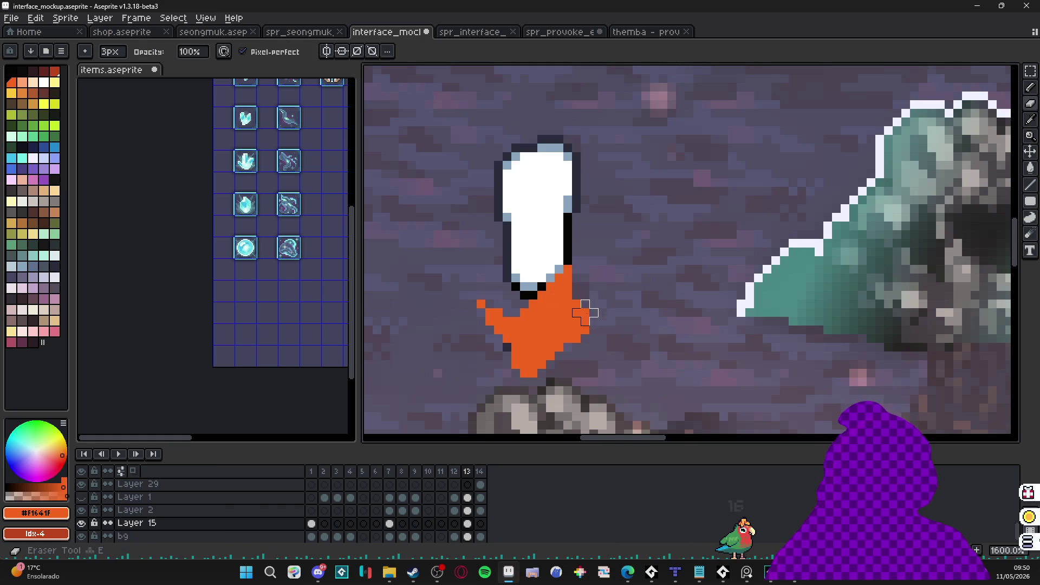
{"action": "scroll", "coordinate": [593, 338], "scroll_direction": "down", "scroll_amount": 4}
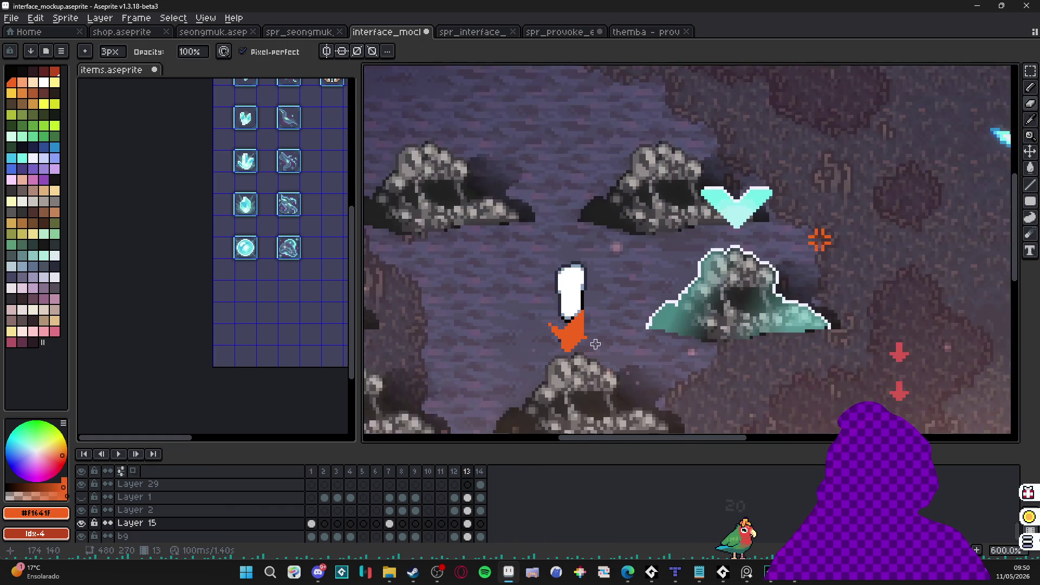
{"action": "scroll", "coordinate": [566, 357], "scroll_direction": "up", "scroll_amount": 3}
{"action": "key", "text": "b"}
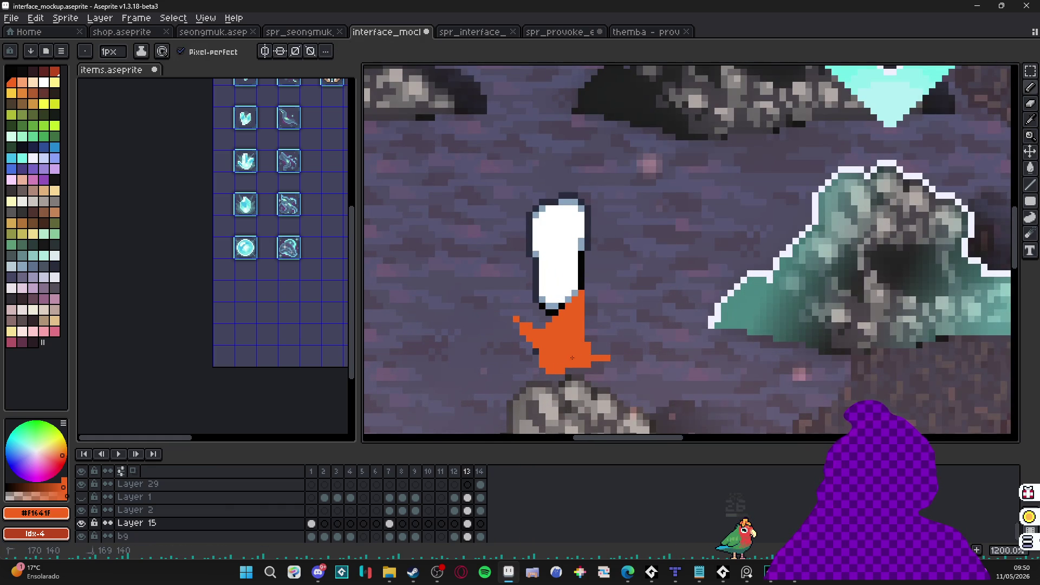
{"action": "scroll", "coordinate": [571, 357], "scroll_direction": "down", "scroll_amount": 3}
Step: Start a new 480×270 sprite from the File menu
{"action": "key", "text": "v"}
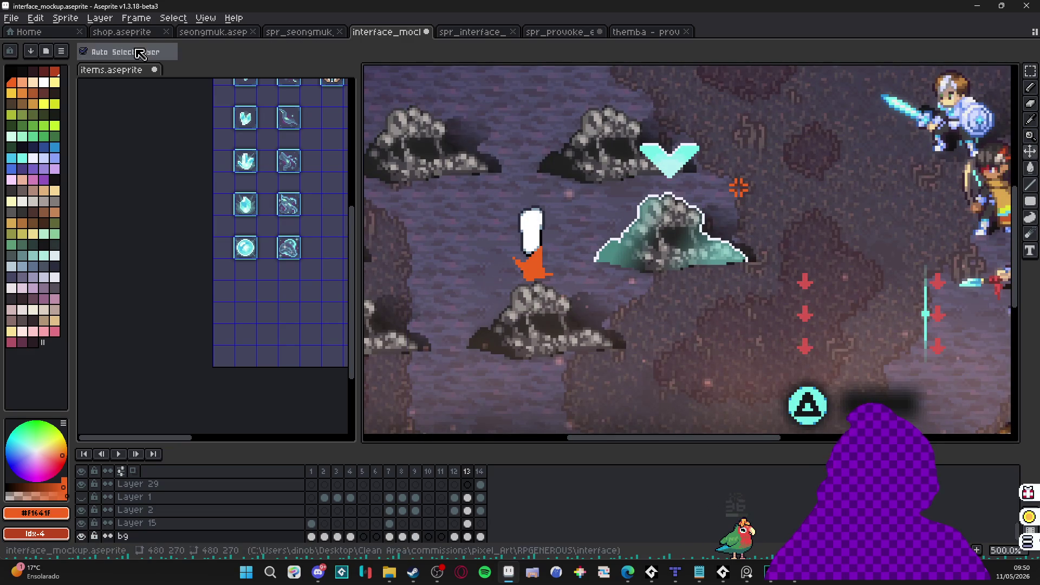
{"action": "left_click", "coordinate": [11, 18]}
{"action": "left_click", "coordinate": [19, 28]}
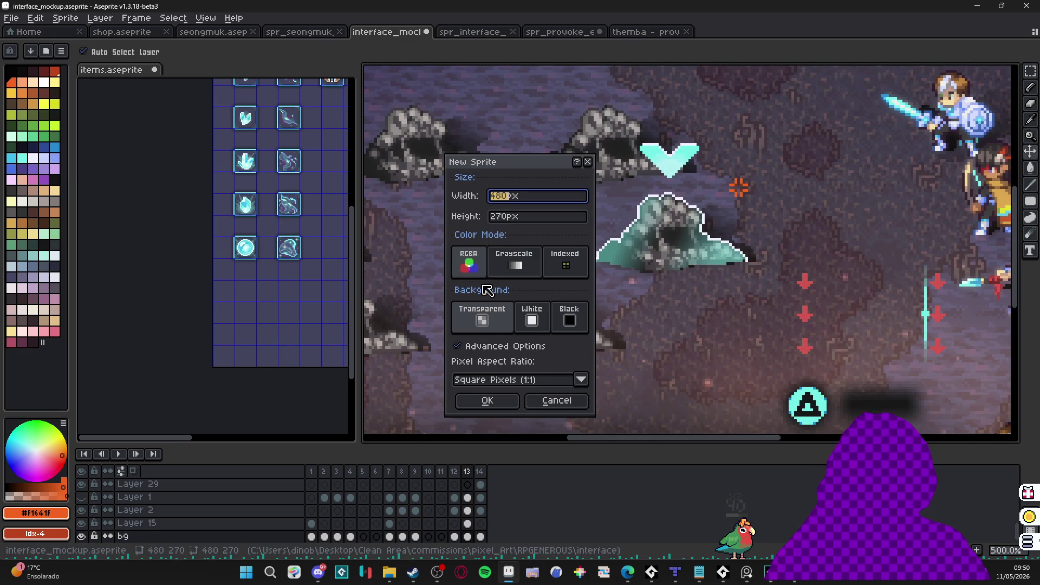
Step: Confirm the 480×270 Sprite-0002 and paste the copied battle mockup into it
{"action": "left_click", "coordinate": [492, 401]}
{"action": "key", "text": "ctrl+v"}
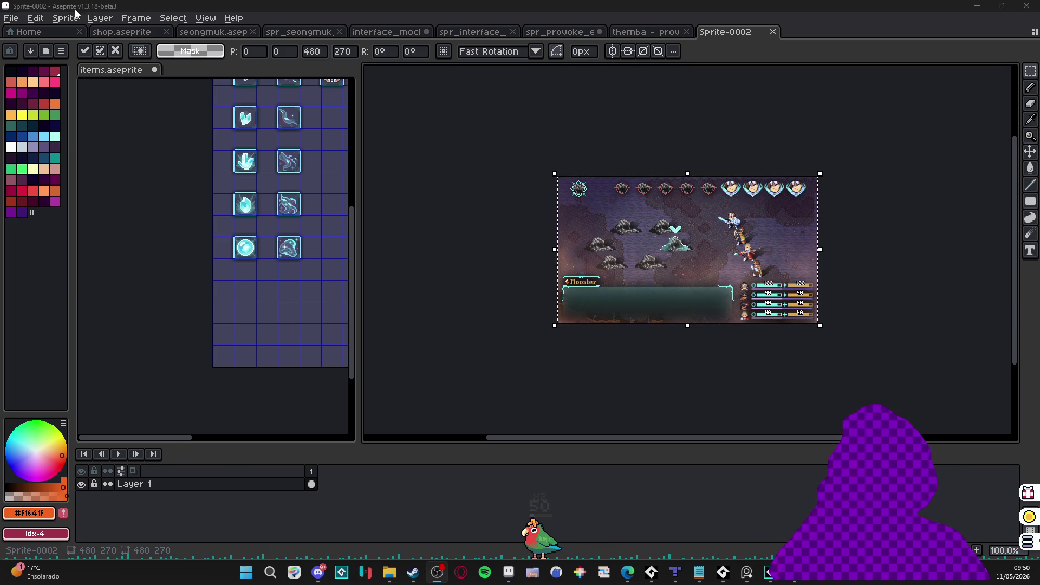
Step: Begin saving Sprite-0002 as exclamation_anim in the interface/battle_icons folder
{"action": "left_click", "coordinate": [16, 19]}
{"action": "left_click", "coordinate": [32, 87]}
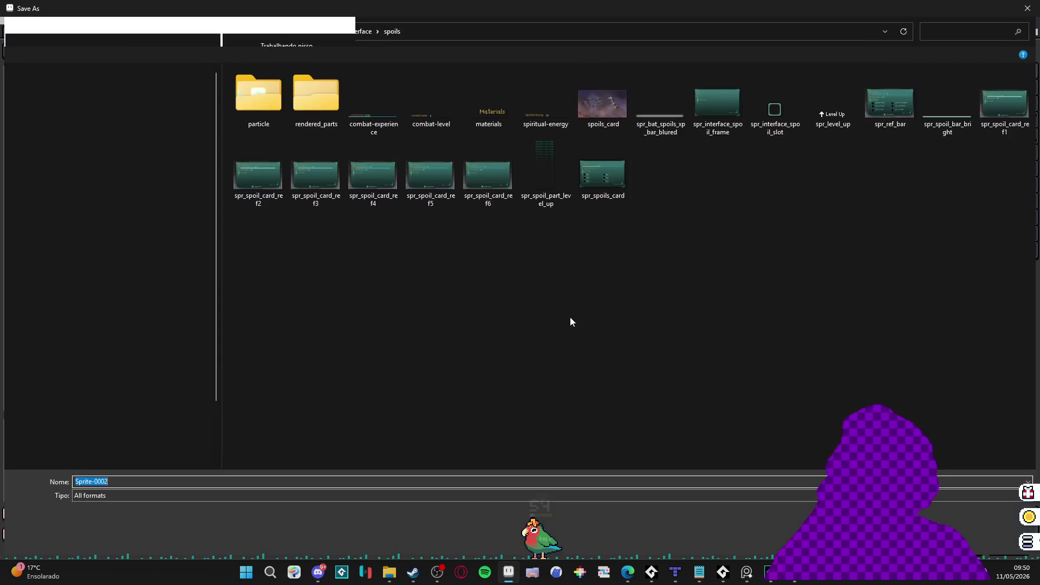
{"action": "left_click", "coordinate": [365, 34]}
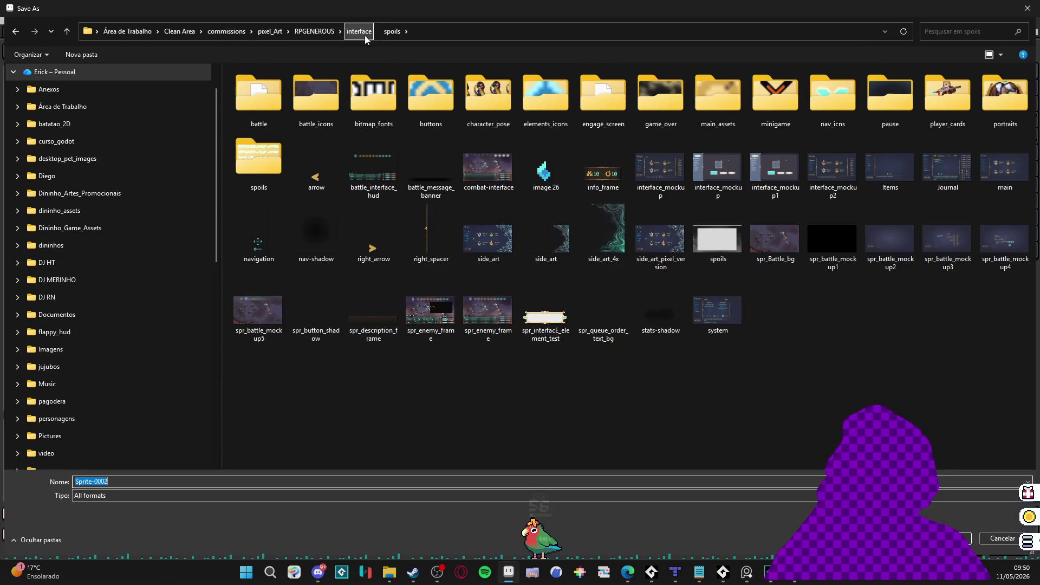
{"action": "double_click", "coordinate": [329, 91]}
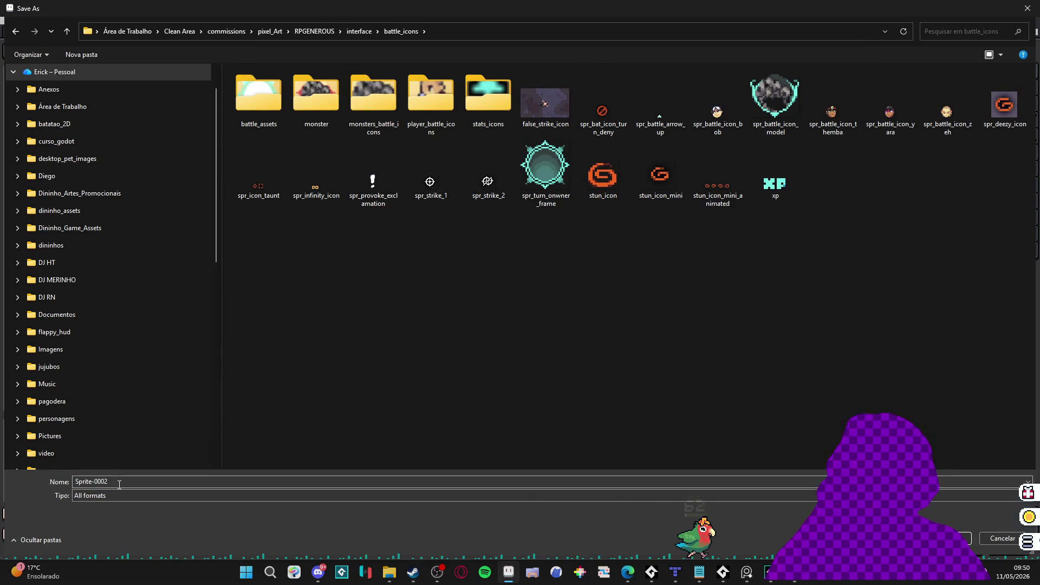
{"action": "left_click", "coordinate": [151, 481]}
{"action": "type", "text": "exclamation_anim"}
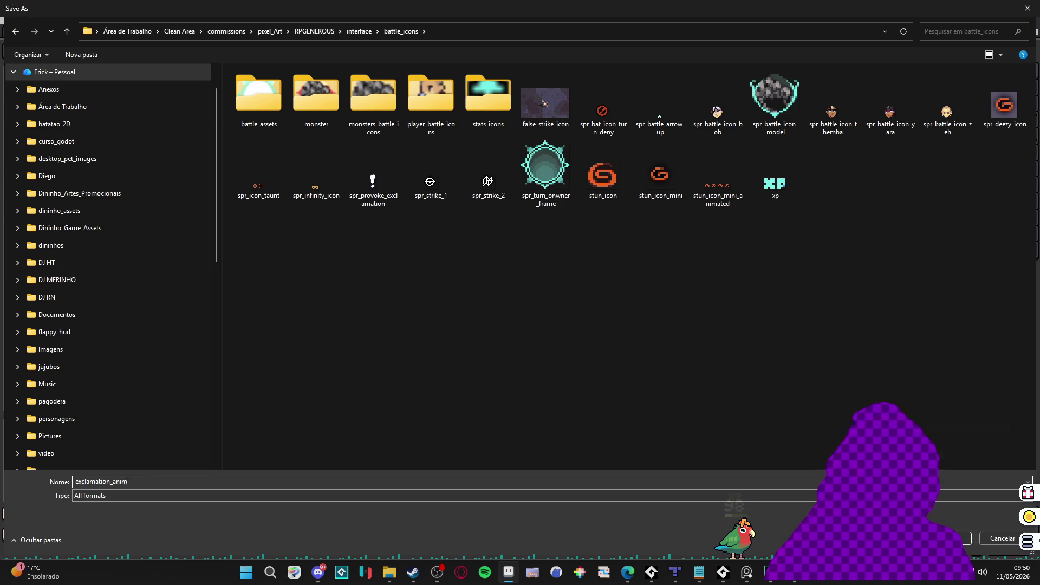
Step: Finish saving exclamation_anim, then close spr_provoke_exclamation.png without saving
{"action": "key", "text": "Return"}
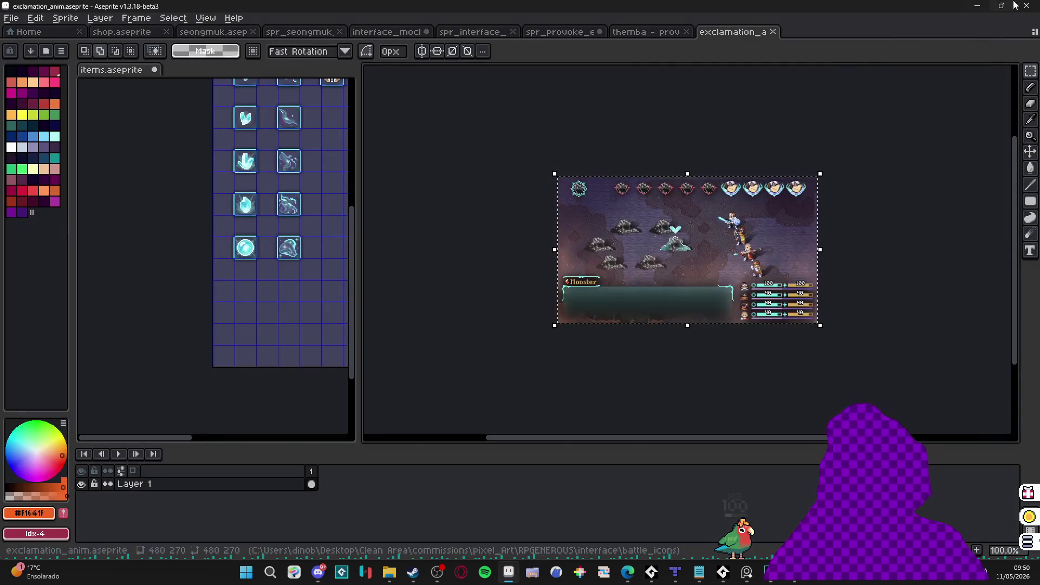
{"action": "scroll", "coordinate": [597, 240], "scroll_direction": "up", "scroll_amount": 1}
{"action": "left_click", "coordinate": [650, 31]}
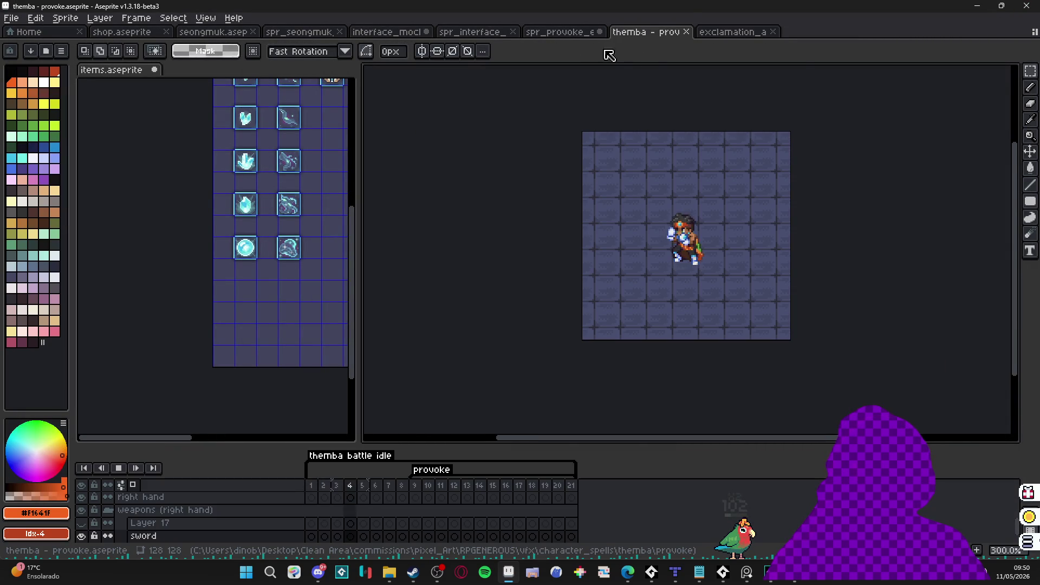
{"action": "left_click", "coordinate": [542, 33]}
{"action": "left_click", "coordinate": [498, 33]}
{"action": "left_click", "coordinate": [599, 31]}
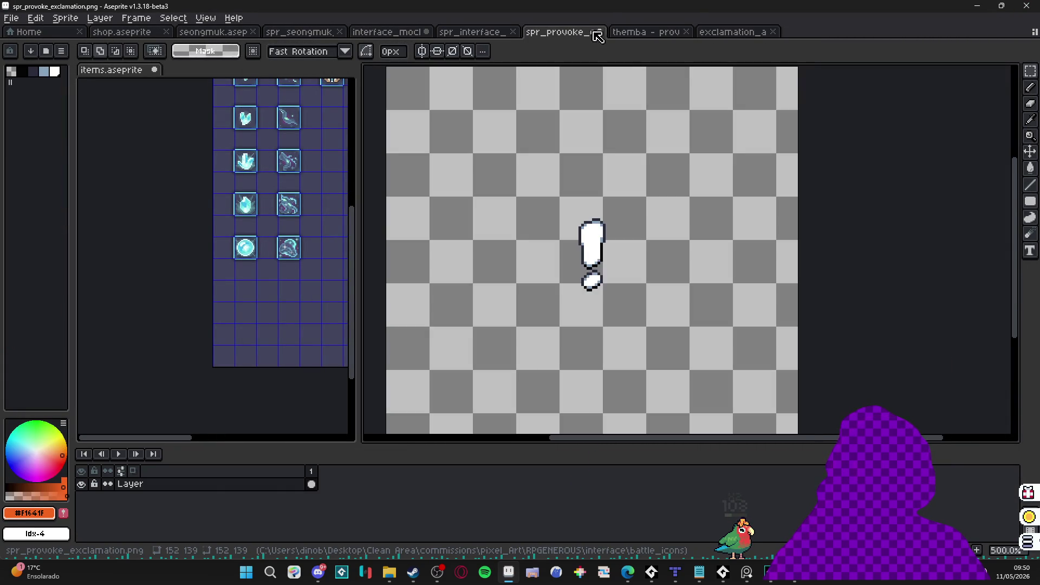
{"action": "left_click", "coordinate": [539, 311]}
Step: Copy the orange-and-white exclamation from the interface mockup
{"action": "left_click", "coordinate": [471, 31]}
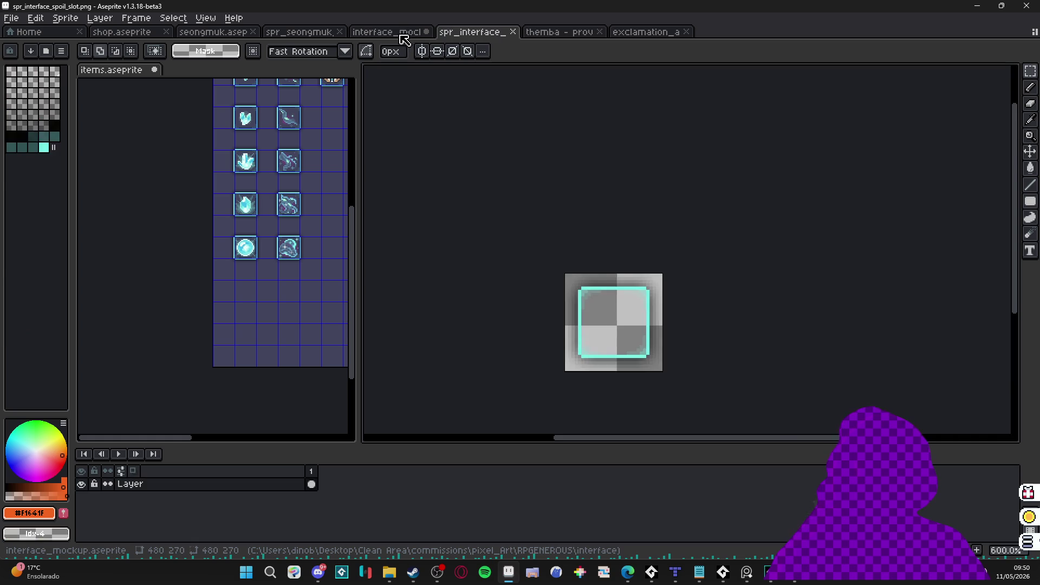
{"action": "left_click", "coordinate": [387, 31]}
{"action": "scroll", "coordinate": [534, 279], "scroll_direction": "up", "scroll_amount": 3}
{"action": "key", "text": "ctrl+a"}
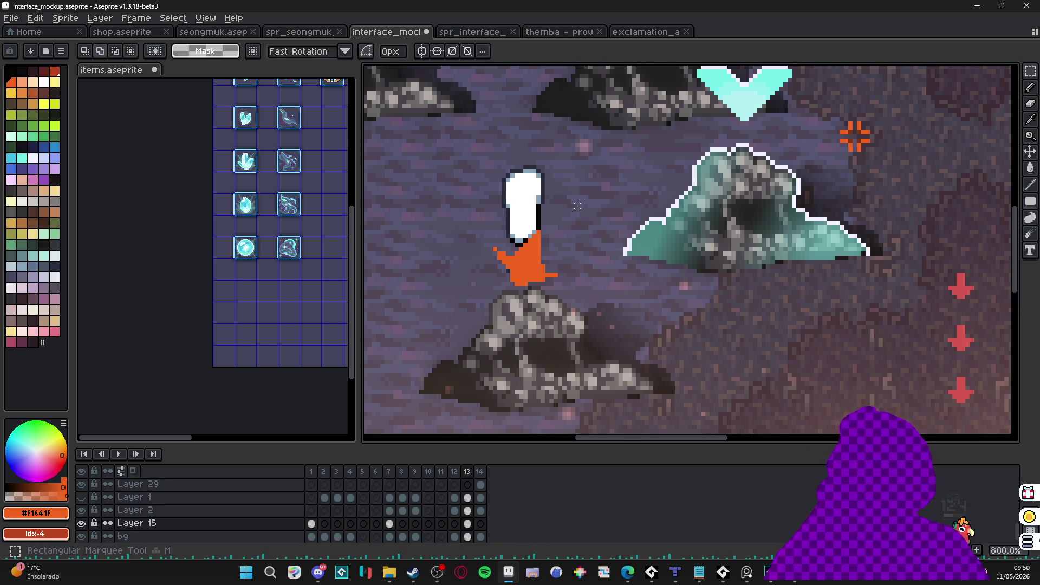
{"action": "key", "text": "ctrl+c"}
Step: Paste the exclamation onto a new Layer 2 in exclamation_anim
{"action": "left_click", "coordinate": [644, 31]}
{"action": "key", "text": "ctrl+v"}
{"action": "scroll", "coordinate": [662, 181], "scroll_direction": "up", "scroll_amount": 2}
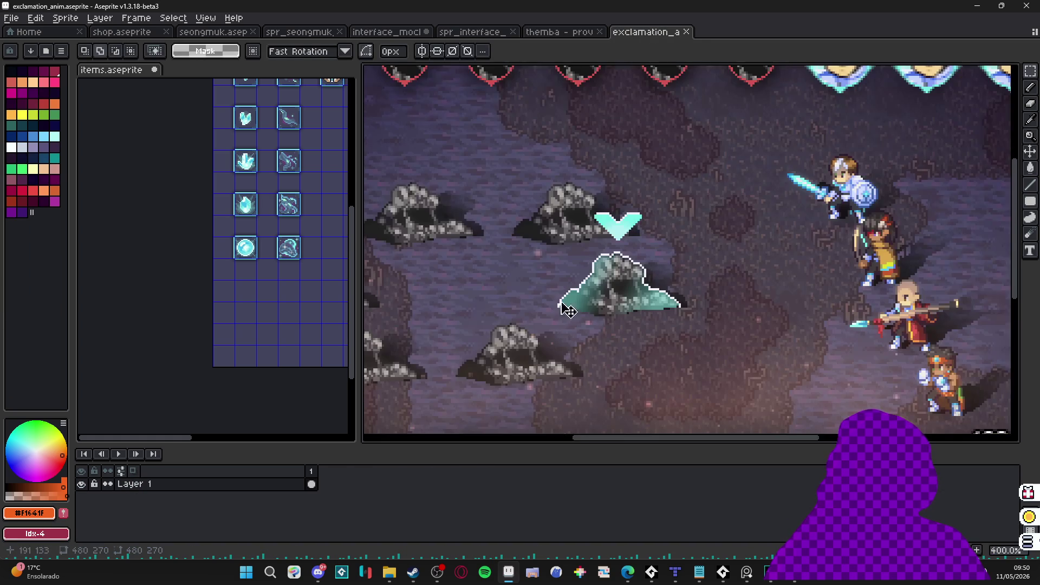
{"action": "left_click_drag", "start_coordinate": [471, 390], "coordinate": [546, 304]}
{"action": "key", "text": "shift+n"}
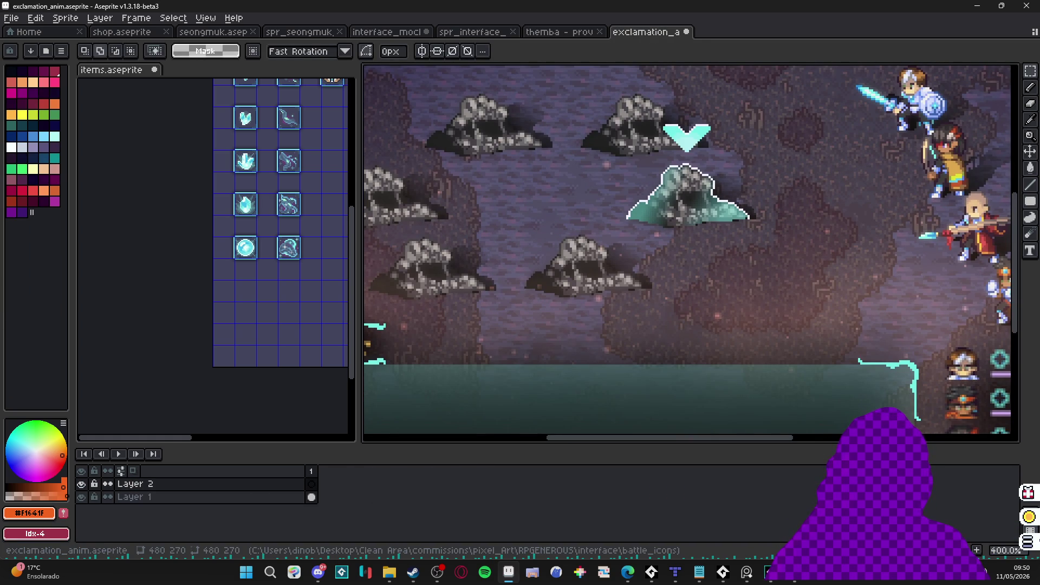
{"action": "key", "text": "alt+Tab"}
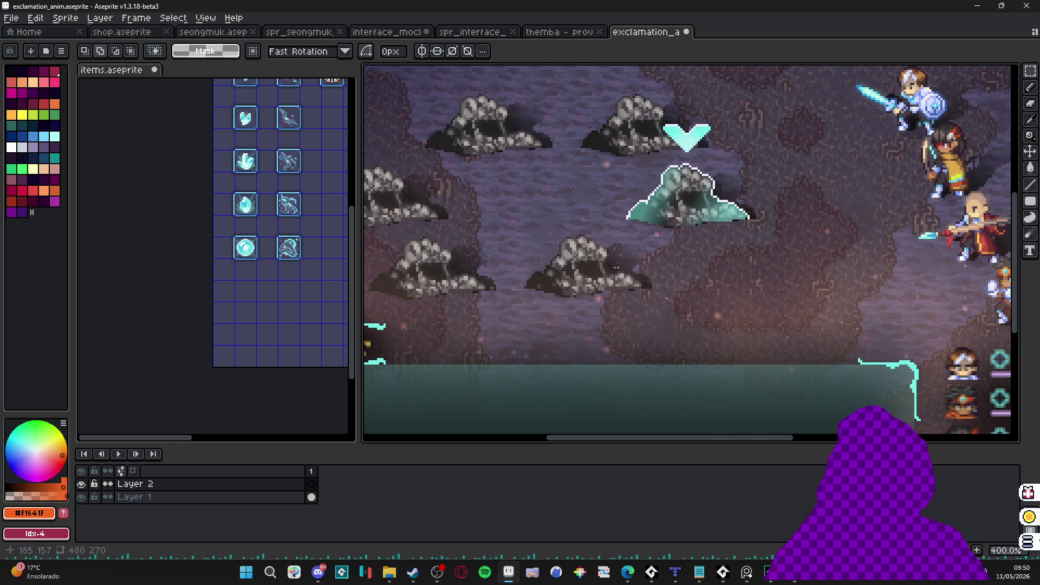
{"action": "scroll", "coordinate": [612, 228], "scroll_direction": "up", "scroll_amount": 2}
{"action": "key", "text": "ctrl+v"}
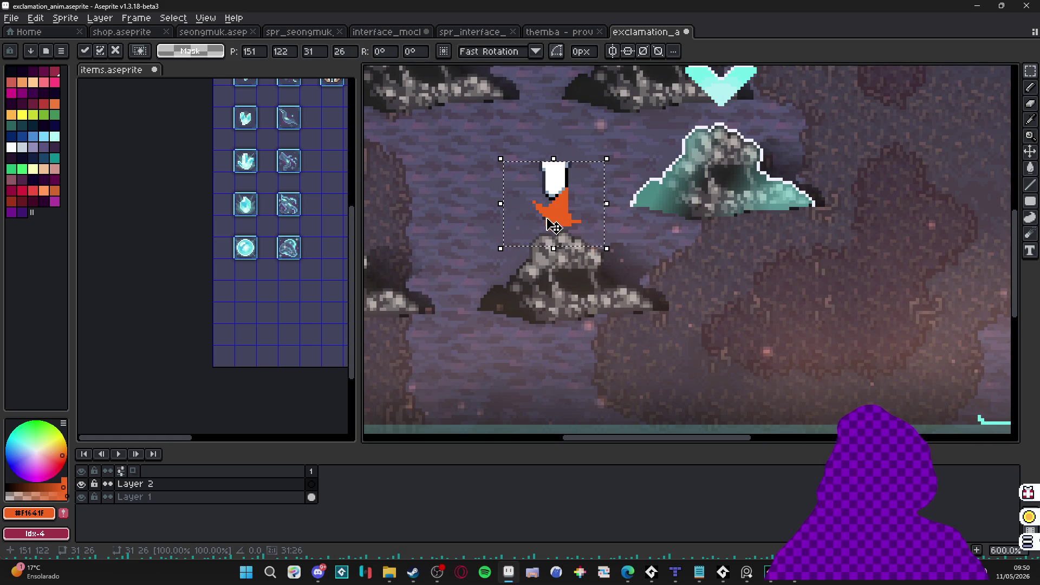
Step: Nudge the pasted exclamation up and erase its white exclamation bar
{"action": "left_click_drag", "start_coordinate": [553, 226], "coordinate": [554, 220]}
{"action": "key", "text": "e"}
{"action": "scroll", "coordinate": [577, 160], "scroll_direction": "up", "scroll_amount": 3}
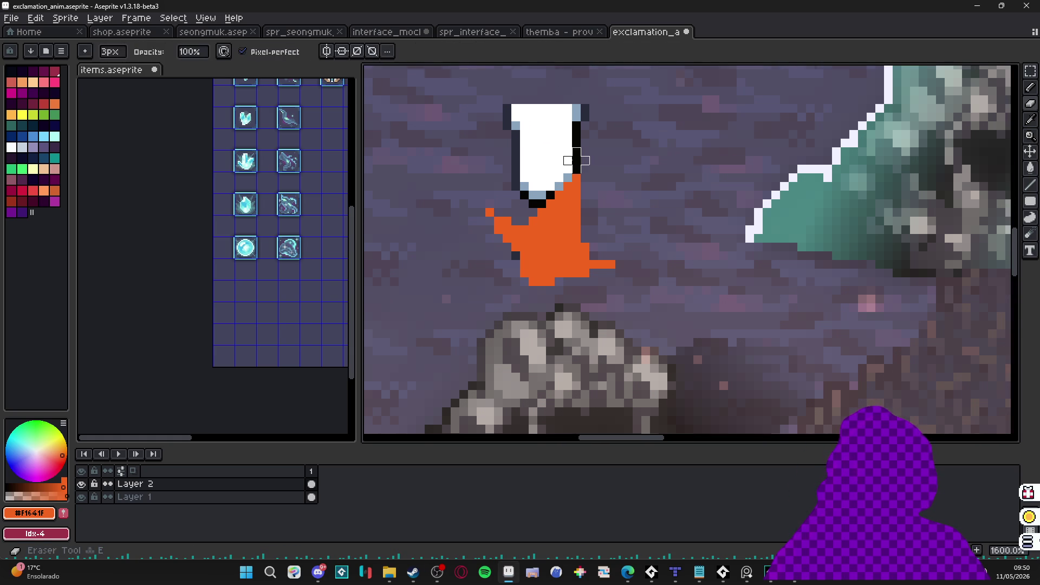
{"action": "key", "text": "minus"}
{"action": "mouse_move", "coordinate": [572, 164]}
{"action": "left_mouse_down"}
{"action": "mouse_move", "coordinate": [537, 199]}
{"action": "mouse_move", "coordinate": [594, 121]}
{"action": "mouse_move", "coordinate": [533, 138]}
{"action": "left_mouse_up"}
{"action": "key", "text": "plus"}
{"action": "key", "text": "plus"}
{"action": "key", "text": "plus"}
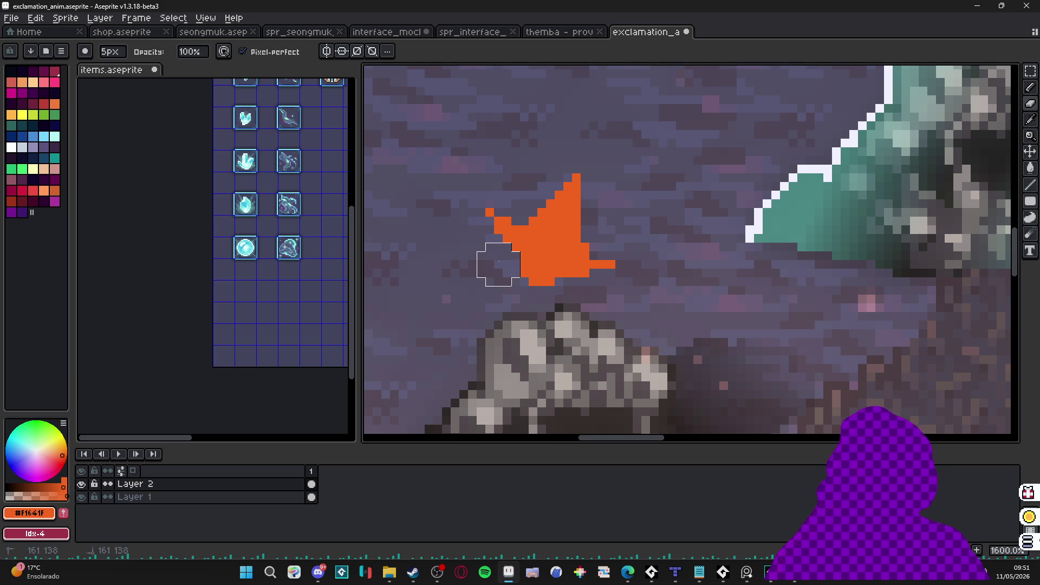
{"action": "scroll", "coordinate": [498, 264], "scroll_direction": "down", "scroll_amount": 3}
{"action": "scroll", "coordinate": [519, 255], "scroll_direction": "up", "scroll_amount": 3}
{"action": "key", "text": "b"}
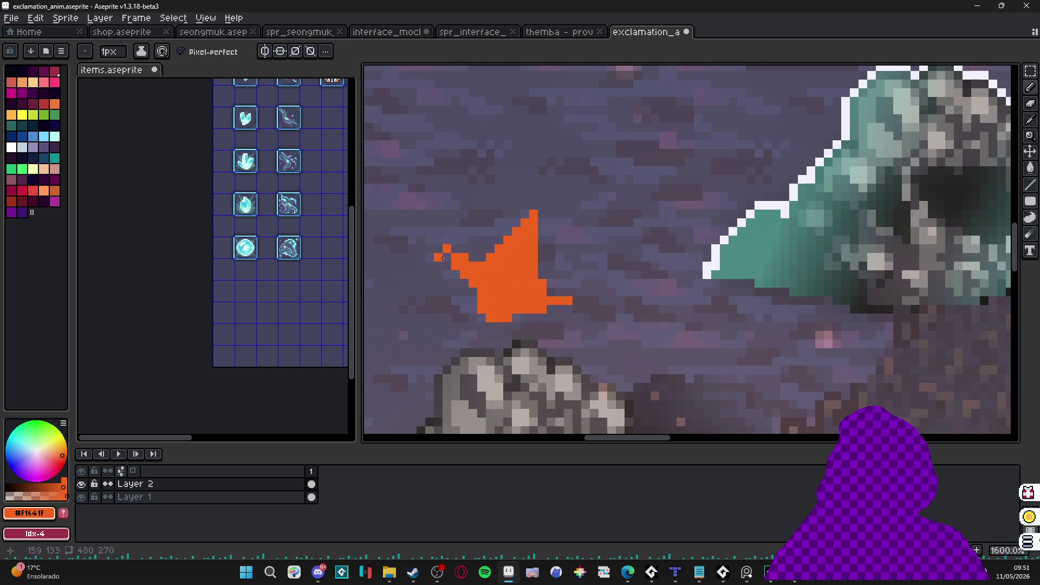
{"action": "scroll", "coordinate": [489, 288], "scroll_direction": "down", "scroll_amount": 3}
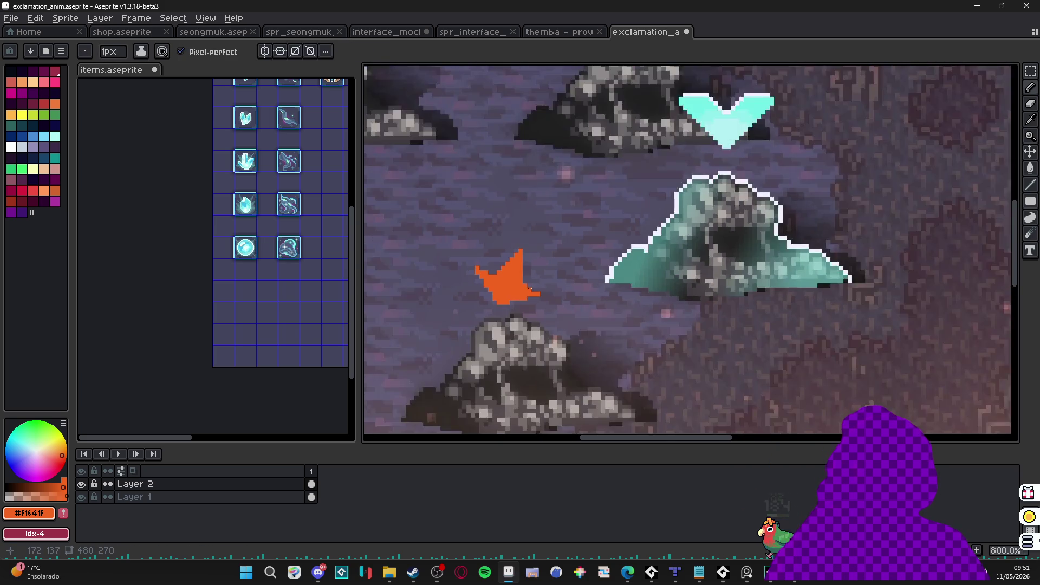
{"action": "scroll", "coordinate": [504, 285], "scroll_direction": "up", "scroll_amount": 3}
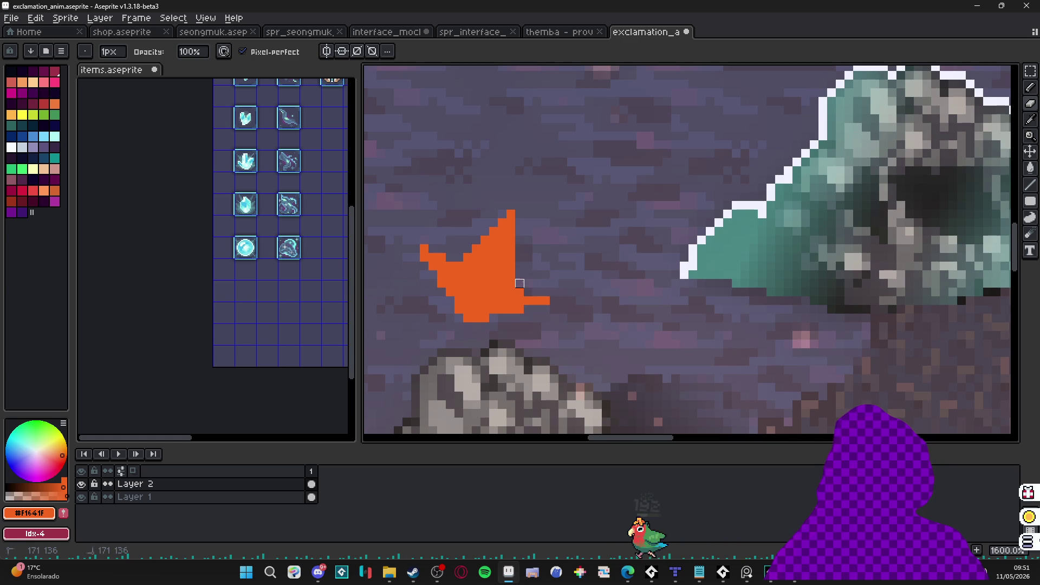
Step: Trim stray orange pixels along the flame's lower edge
{"action": "key", "text": "e"}
{"action": "scroll", "coordinate": [539, 293], "scroll_direction": "down", "scroll_amount": 3}
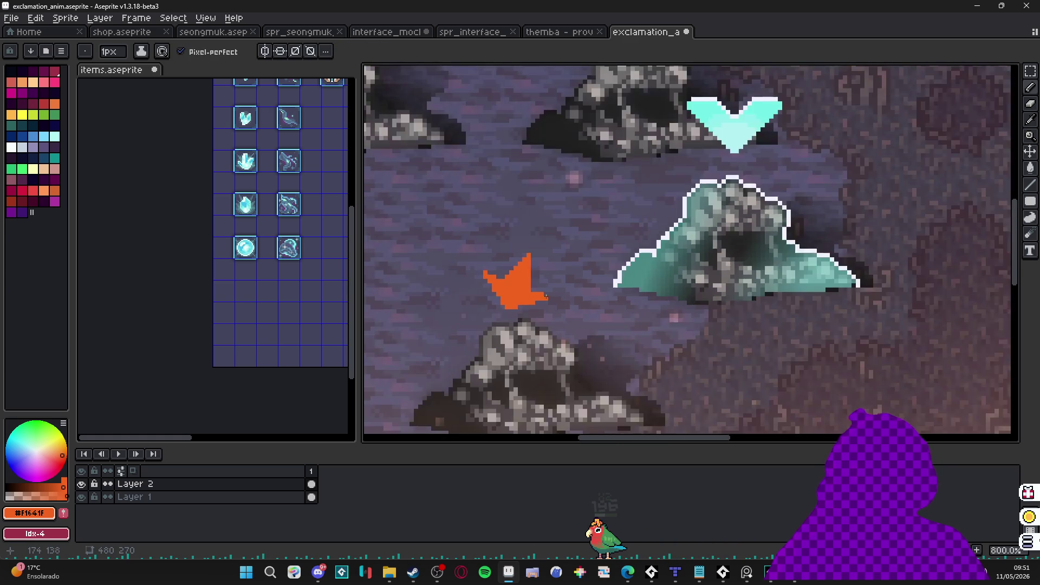
{"action": "scroll", "coordinate": [547, 298], "scroll_direction": "up", "scroll_amount": 3}
{"action": "key", "text": "e"}
{"action": "left_click_drag", "start_coordinate": [546, 302], "coordinate": [459, 328]}
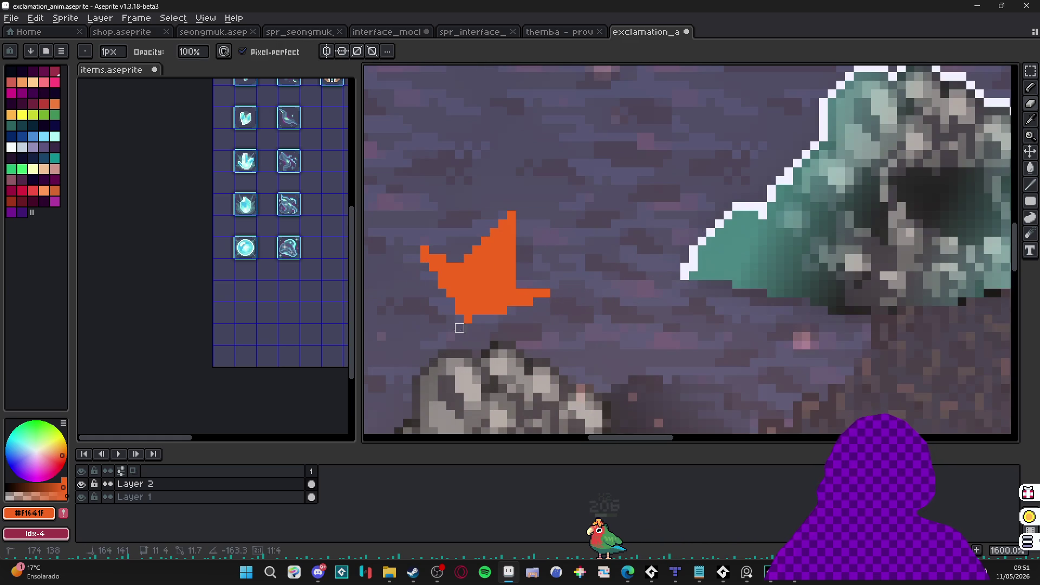
{"action": "scroll", "coordinate": [459, 337], "scroll_direction": "down", "scroll_amount": 6}
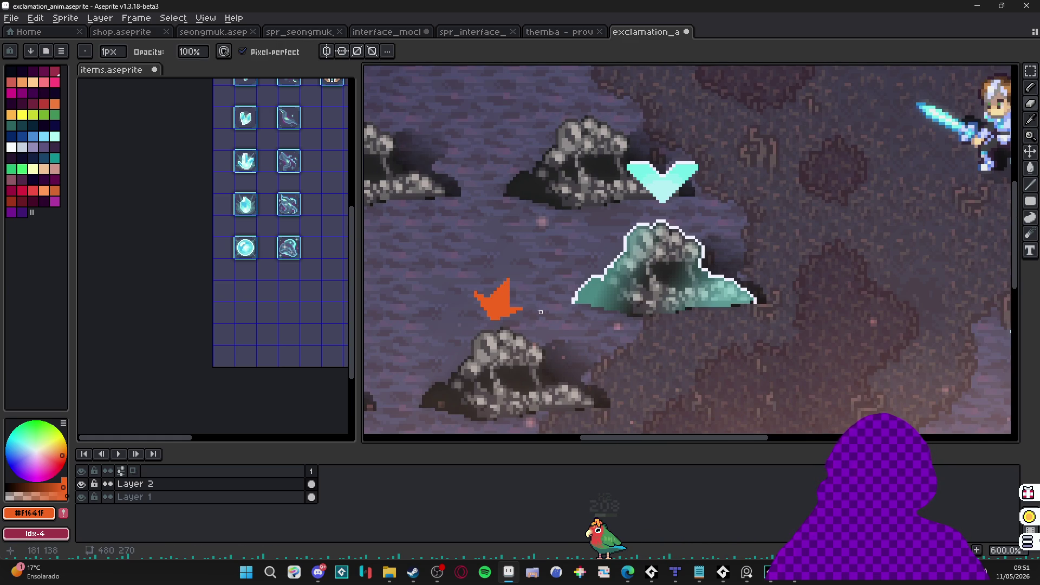
{"action": "key", "text": "b"}
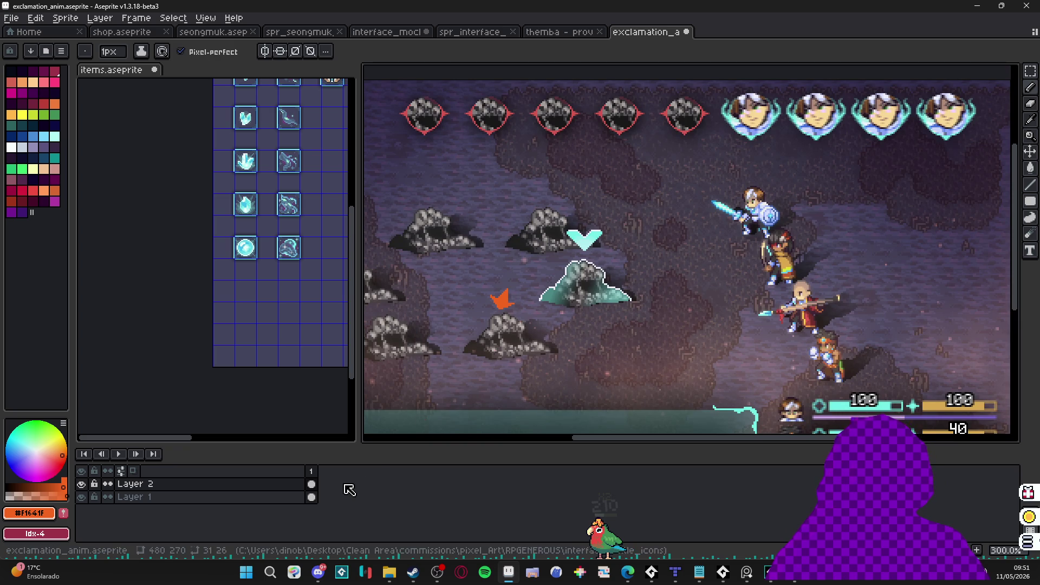
{"action": "scroll", "coordinate": [499, 296], "scroll_direction": "up", "scroll_amount": 8}
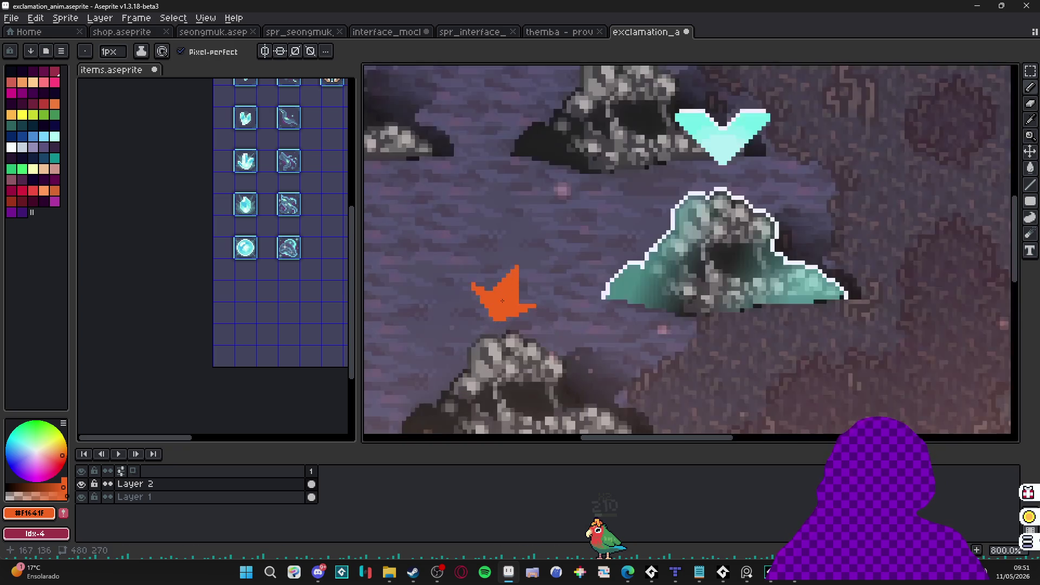
Step: Trim pixels from the flame's right edge, undoing one overly large erase
{"action": "key", "text": "e"}
{"action": "scroll", "coordinate": [536, 256], "scroll_direction": "down", "scroll_amount": 5}
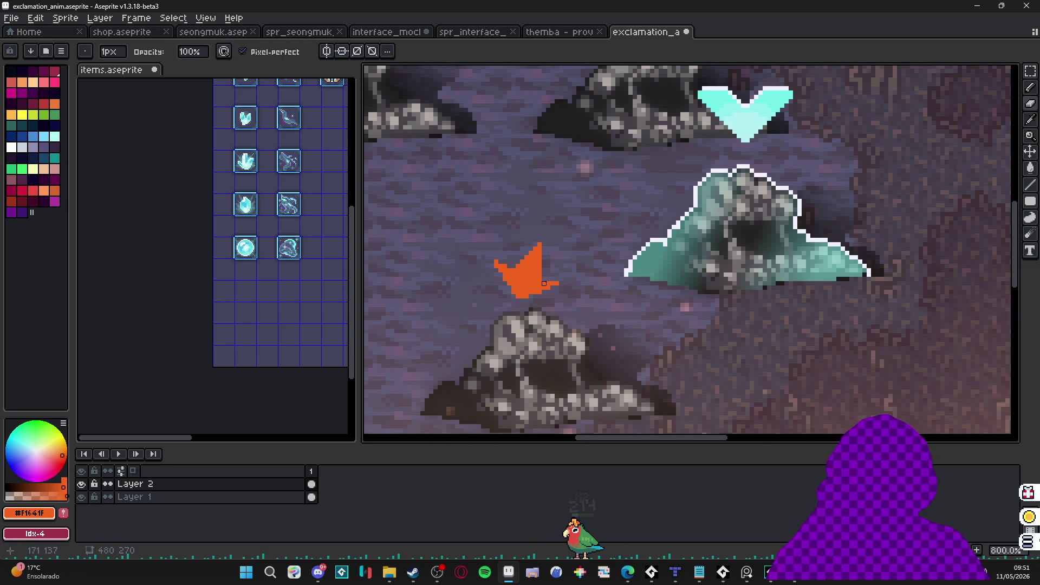
{"action": "scroll", "coordinate": [552, 274], "scroll_direction": "up", "scroll_amount": 4}
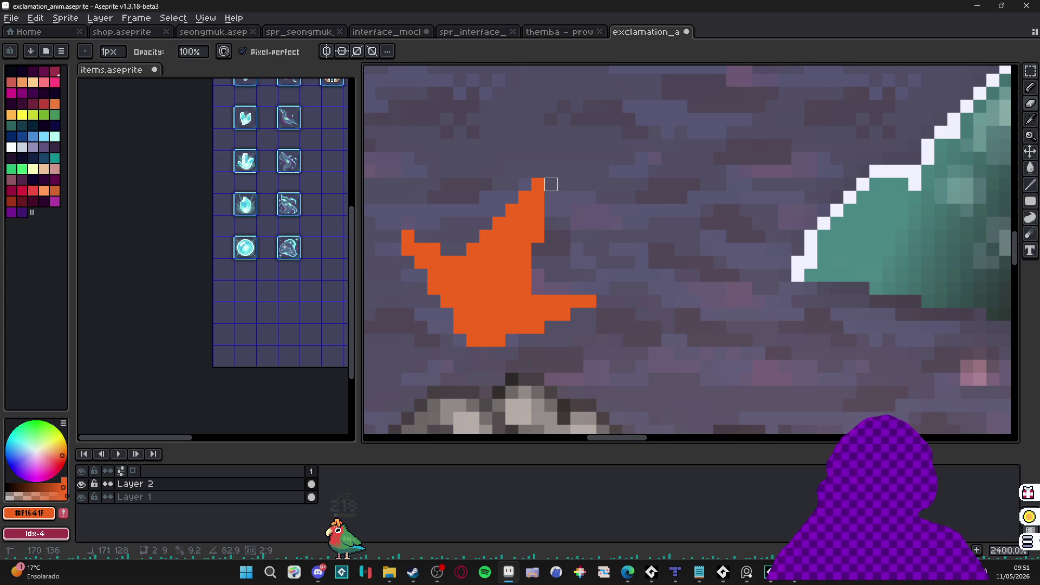
{"action": "key", "text": "g"}
{"action": "key", "text": "b"}
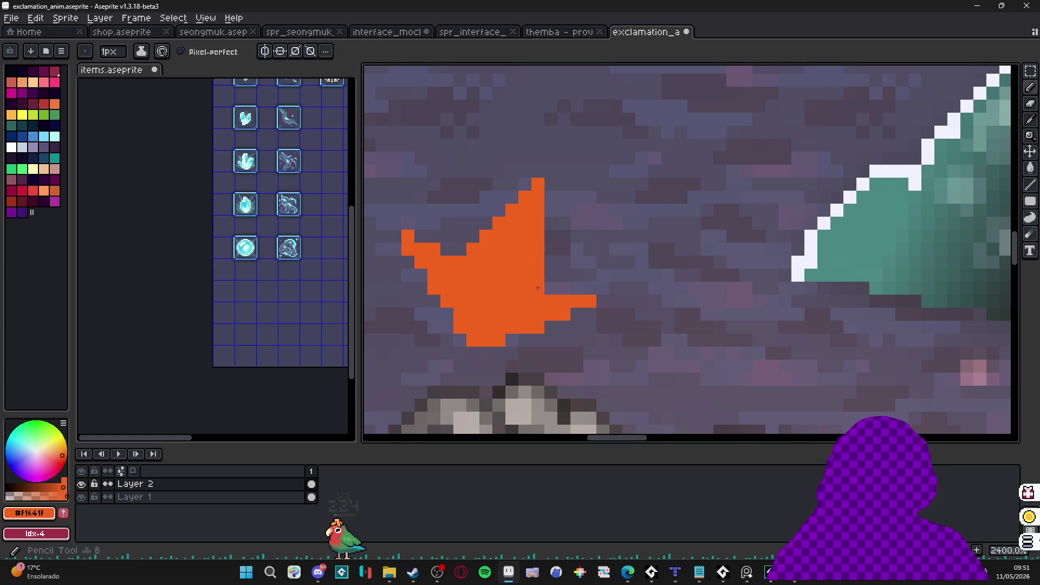
{"action": "key", "text": "e"}
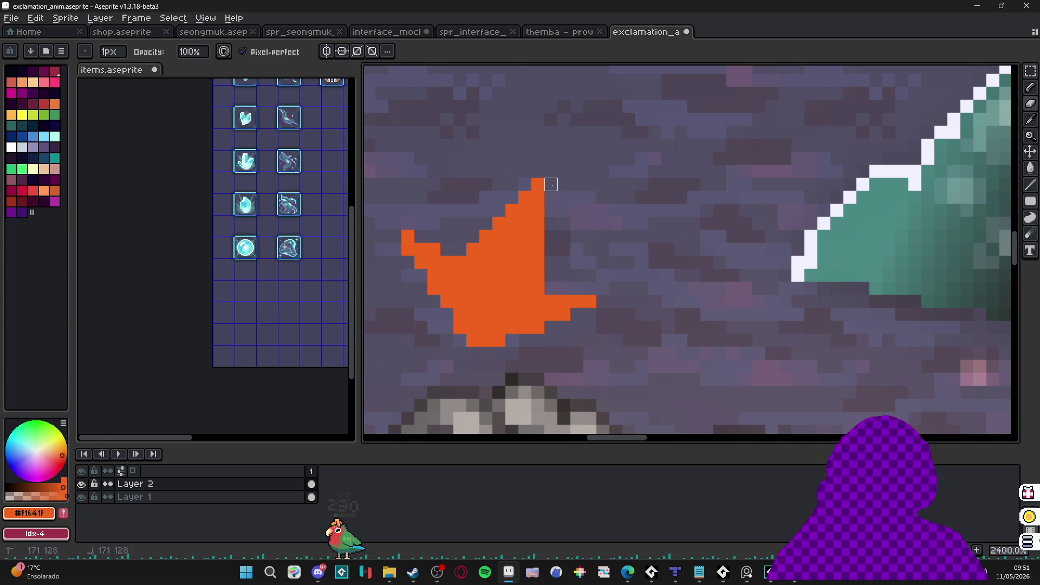
{"action": "left_click", "coordinate": [538, 288]}
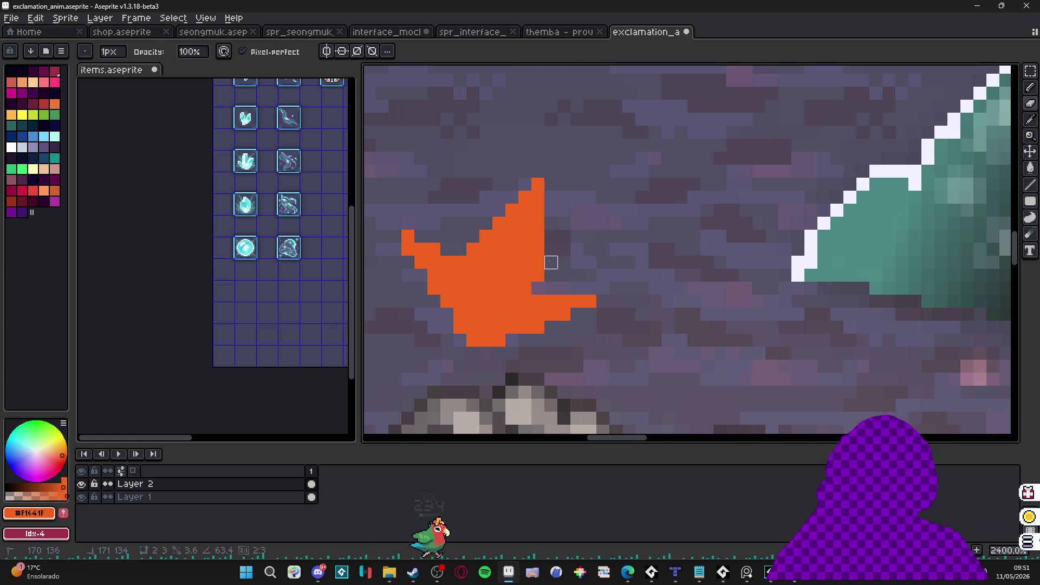
{"action": "left_click_drag", "start_coordinate": [538, 275], "coordinate": [538, 262]}
{"action": "key", "text": "ctrl+z"}
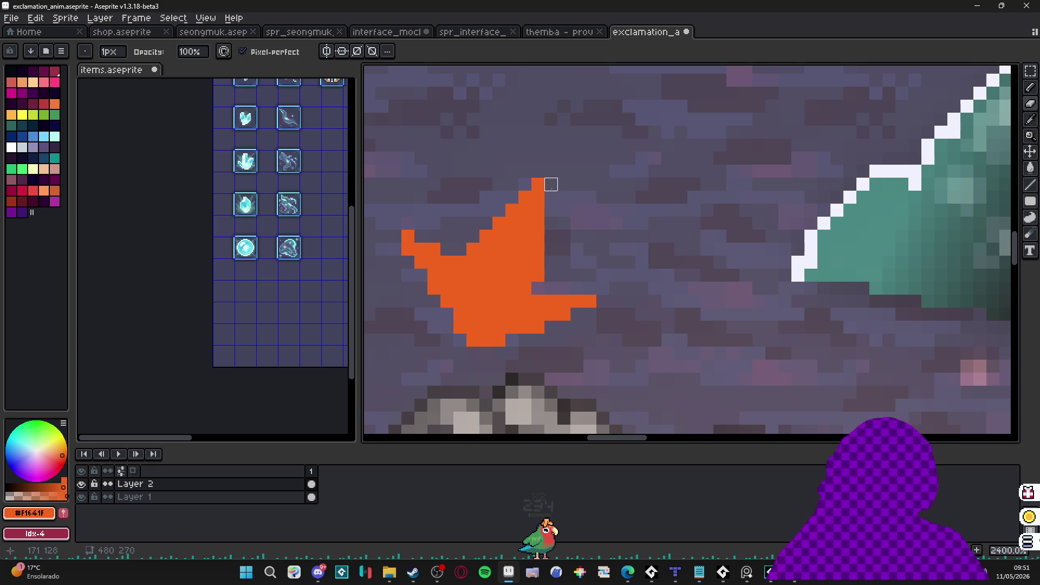
{"action": "key", "text": "b"}
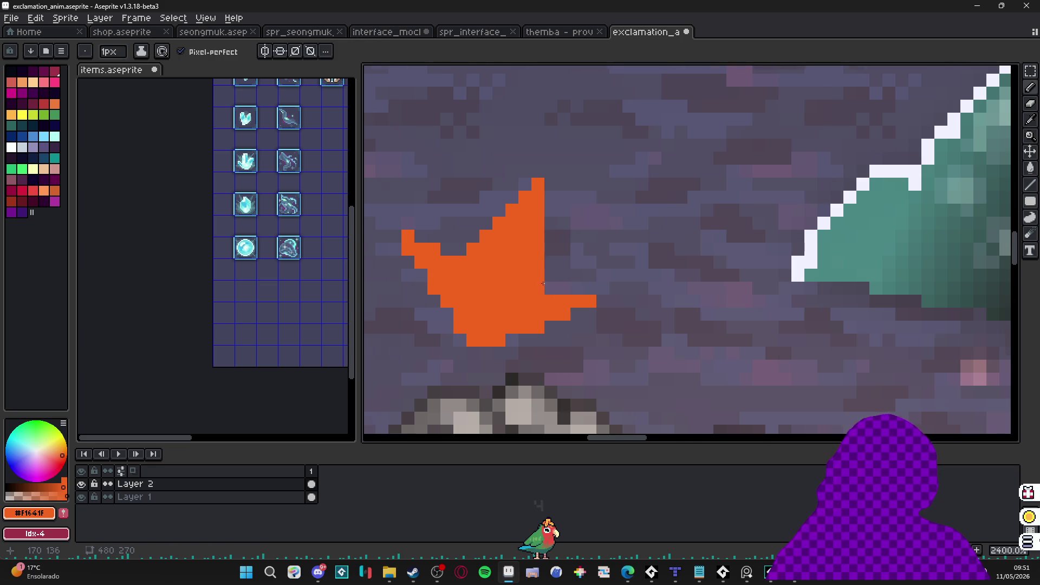
{"action": "scroll", "coordinate": [543, 283], "scroll_direction": "down", "scroll_amount": 6}
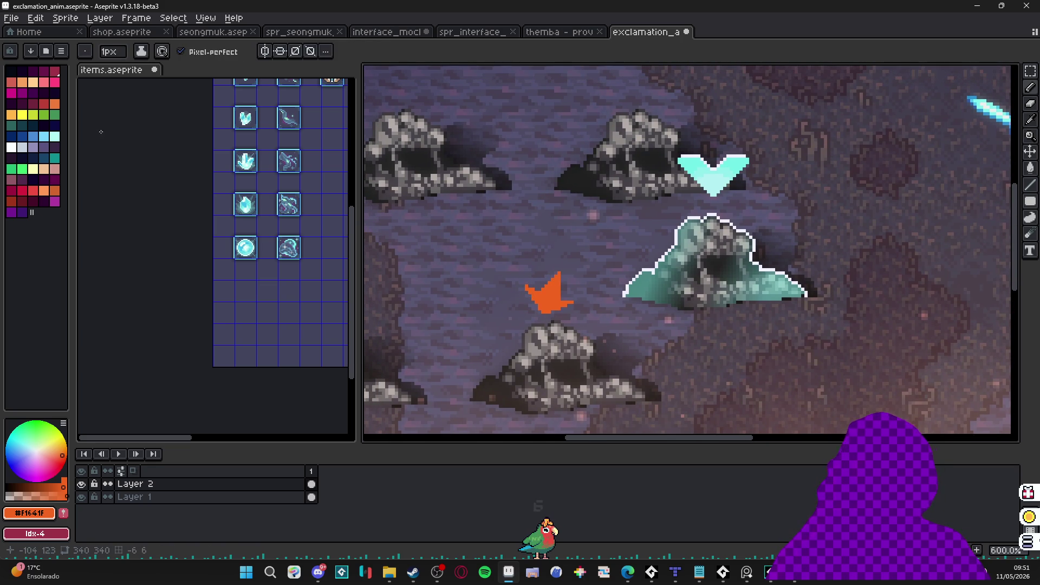
Step: Add frame 2, clear its flame, and draw a solid-filled tall orange V-shaped streak
{"action": "key", "text": "alt+n"}
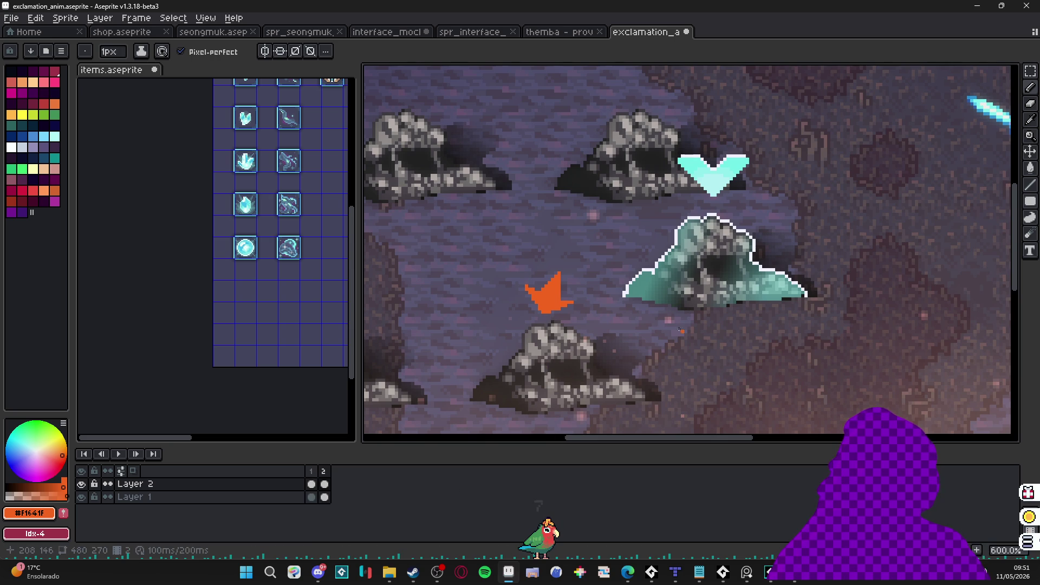
{"action": "key", "text": "e"}
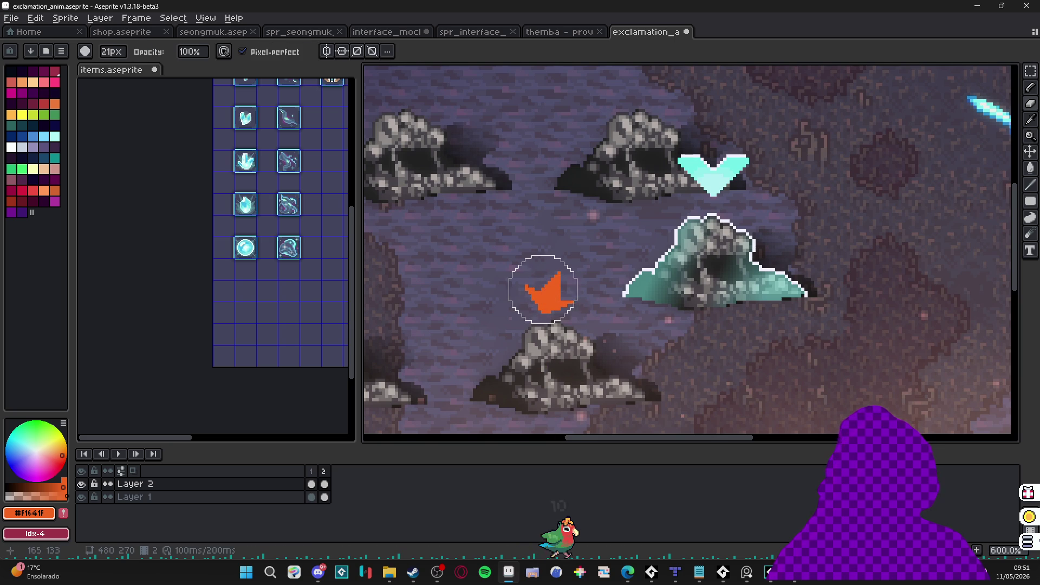
{"action": "left_click", "coordinate": [553, 292]}
{"action": "scroll", "coordinate": [553, 292], "scroll_direction": "up", "scroll_amount": 2}
{"action": "key", "text": "b"}
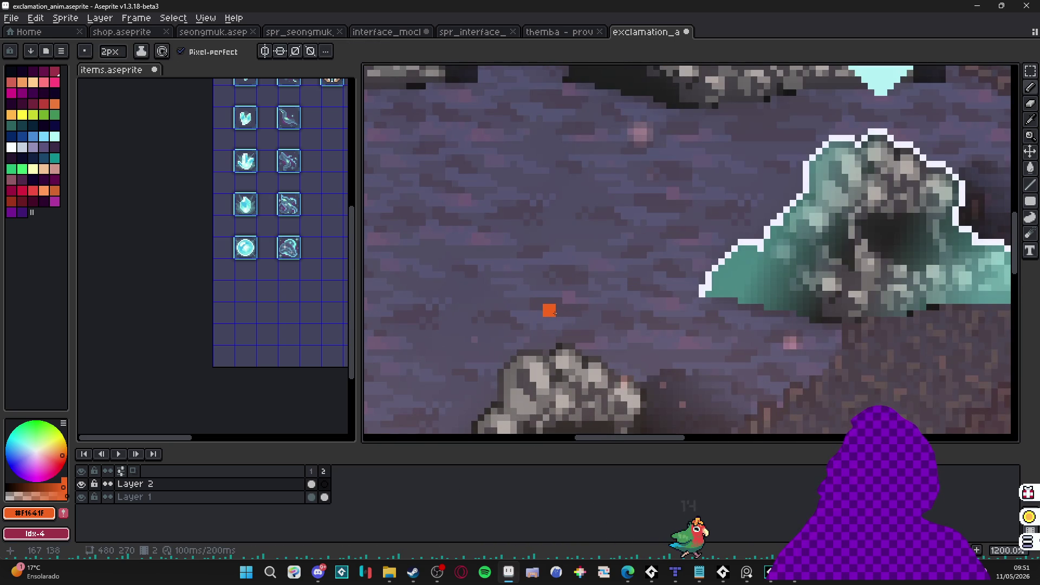
{"action": "mouse_move", "coordinate": [552, 312]}
{"action": "left_mouse_down"}
{"action": "mouse_move", "coordinate": [506, 109]}
{"action": "mouse_move", "coordinate": [515, 78]}
{"action": "mouse_move", "coordinate": [539, 162]}
{"action": "mouse_move", "coordinate": [585, 113]}
{"action": "mouse_move", "coordinate": [561, 341]}
{"action": "left_mouse_up"}
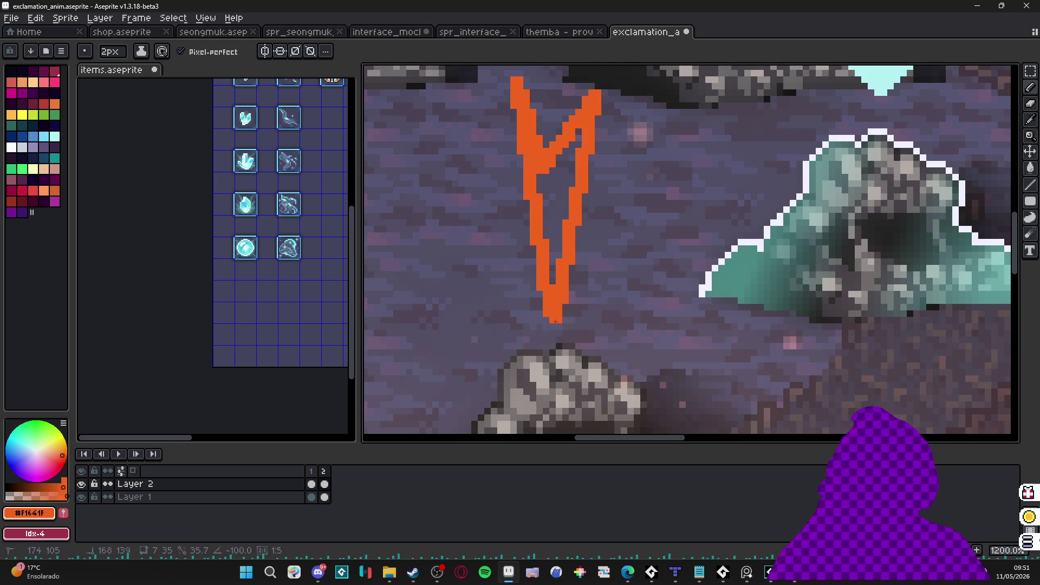
{"action": "key", "text": "g"}
{"action": "left_click", "coordinate": [564, 179]}
{"action": "key", "text": "b"}
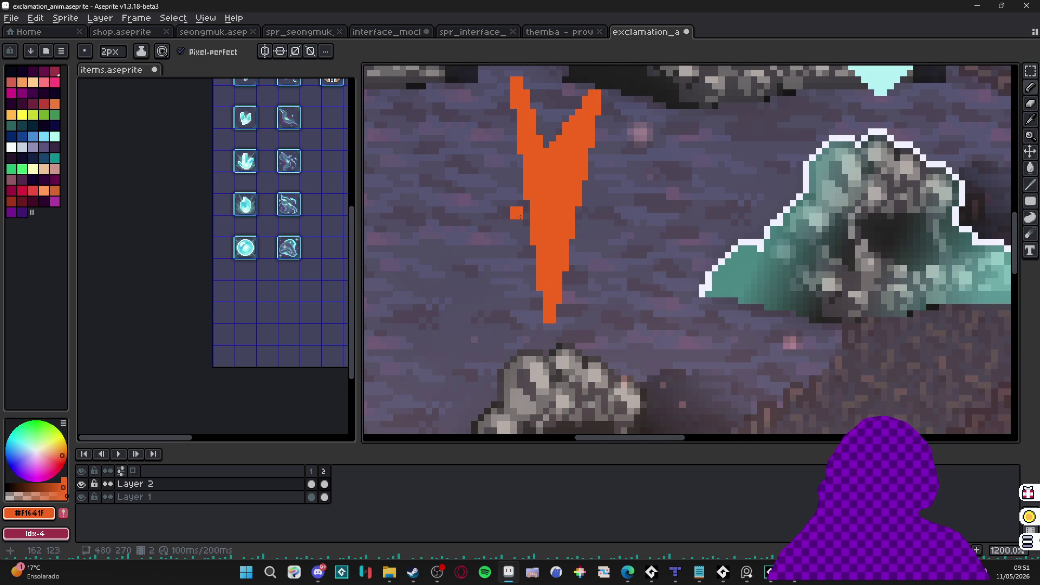
Step: Compare against frame 1 and add a thin 1px orange line beside the streak
{"action": "scroll", "coordinate": [520, 217], "scroll_direction": "down", "scroll_amount": 4}
{"action": "left_click", "coordinate": [311, 471]}
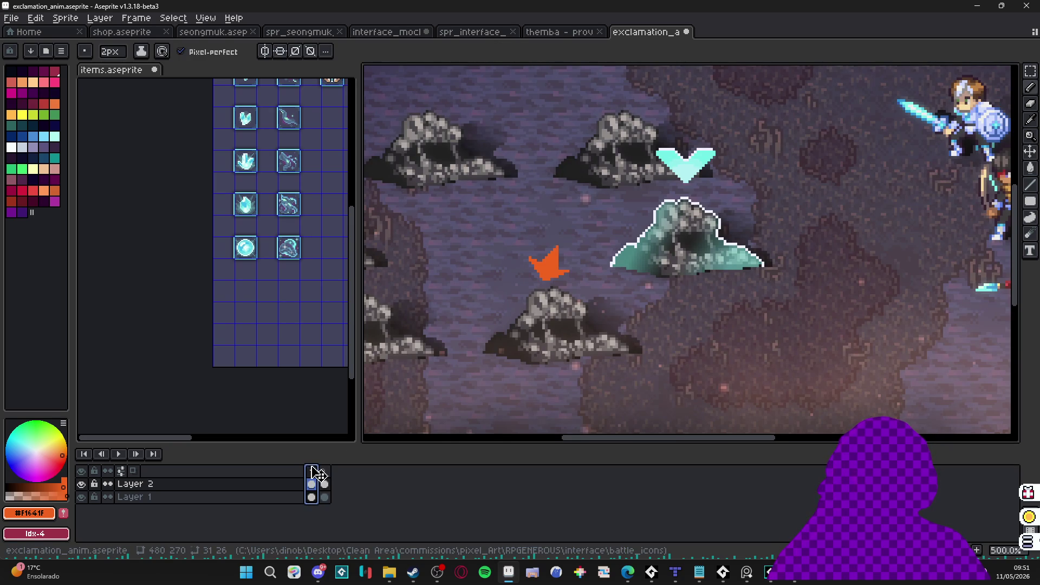
{"action": "left_click", "coordinate": [324, 471]}
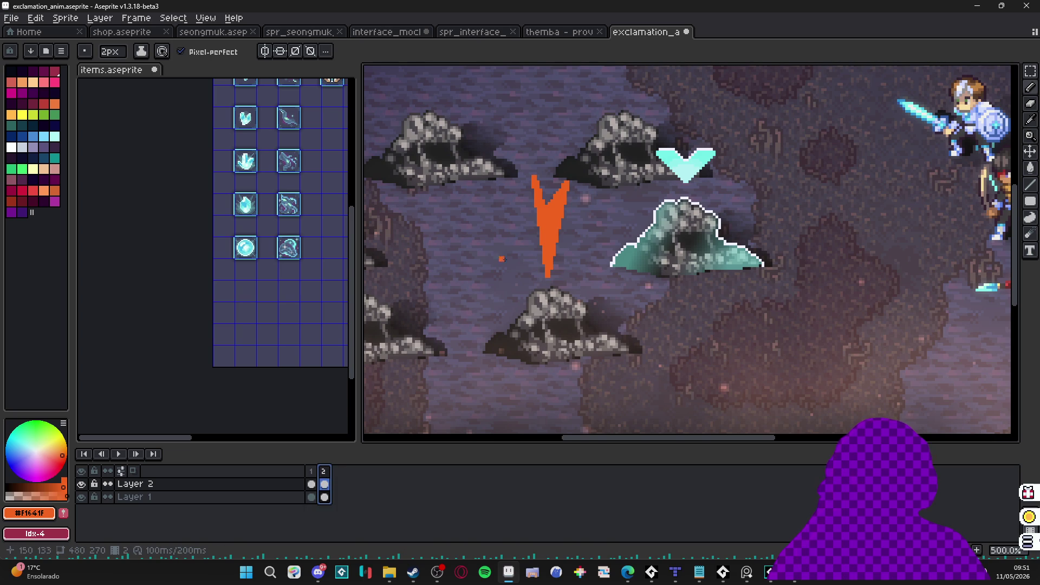
{"action": "key", "text": "minus"}
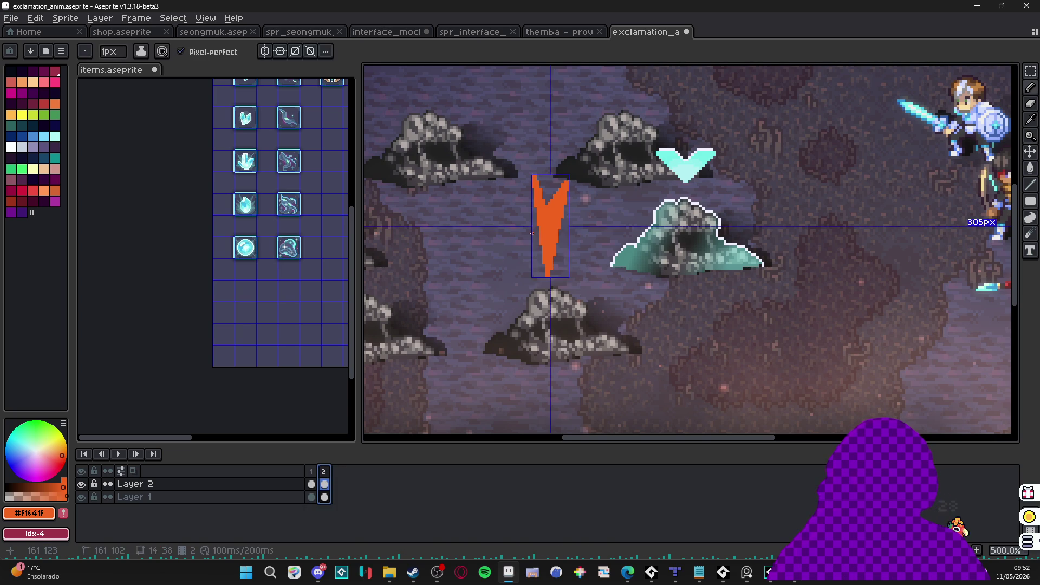
{"action": "left_click", "coordinate": [531, 276], "text": "shift"}
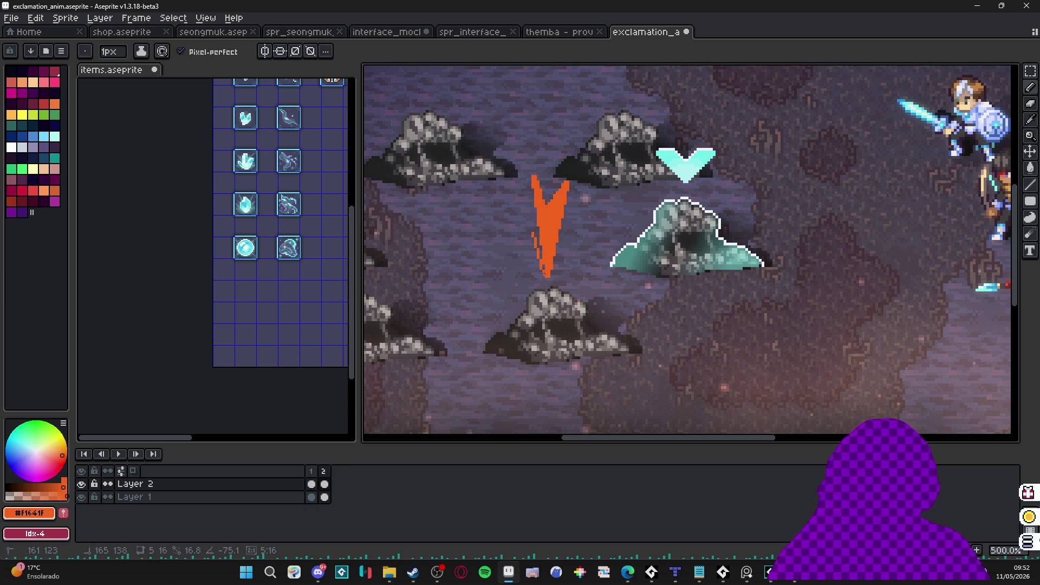
{"action": "left_click", "coordinate": [545, 274], "text": "shift"}
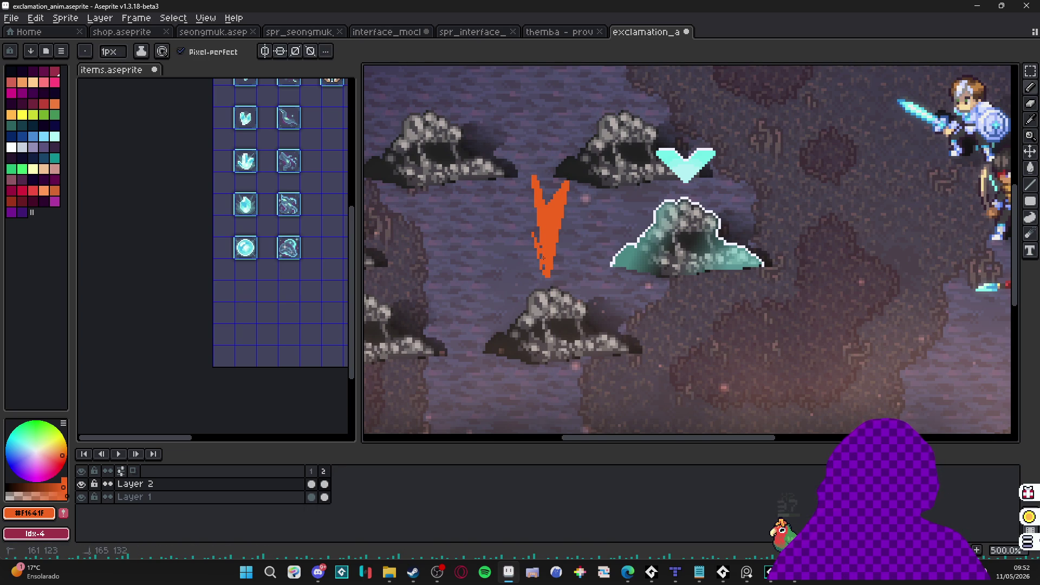
{"action": "scroll", "coordinate": [542, 258], "scroll_direction": "up", "scroll_amount": 1}
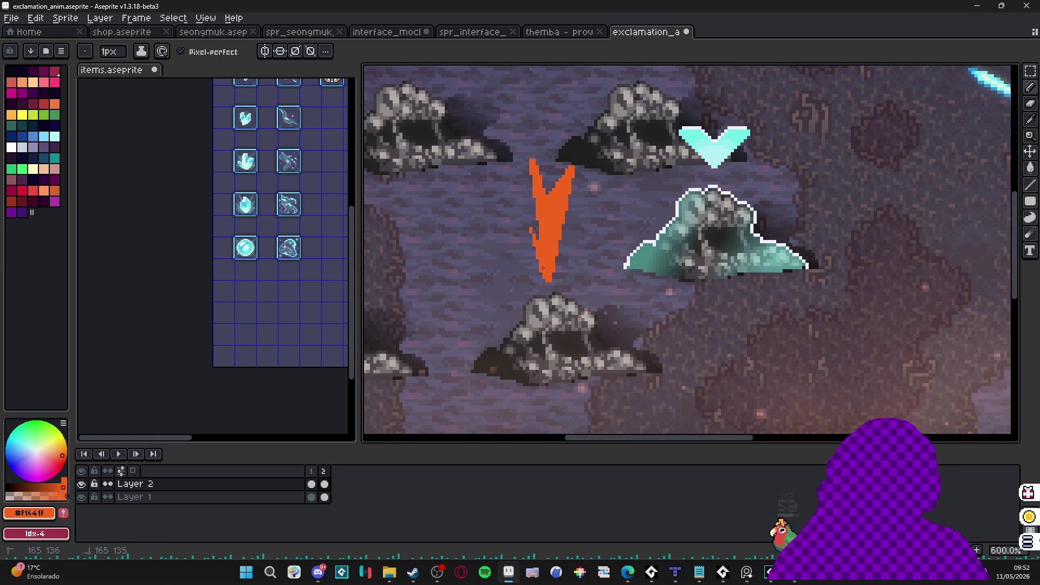
{"action": "scroll", "coordinate": [542, 268], "scroll_direction": "up", "scroll_amount": 3}
Step: Open the animation preview (F7) and add an empty third frame
{"action": "key", "text": "F7"}
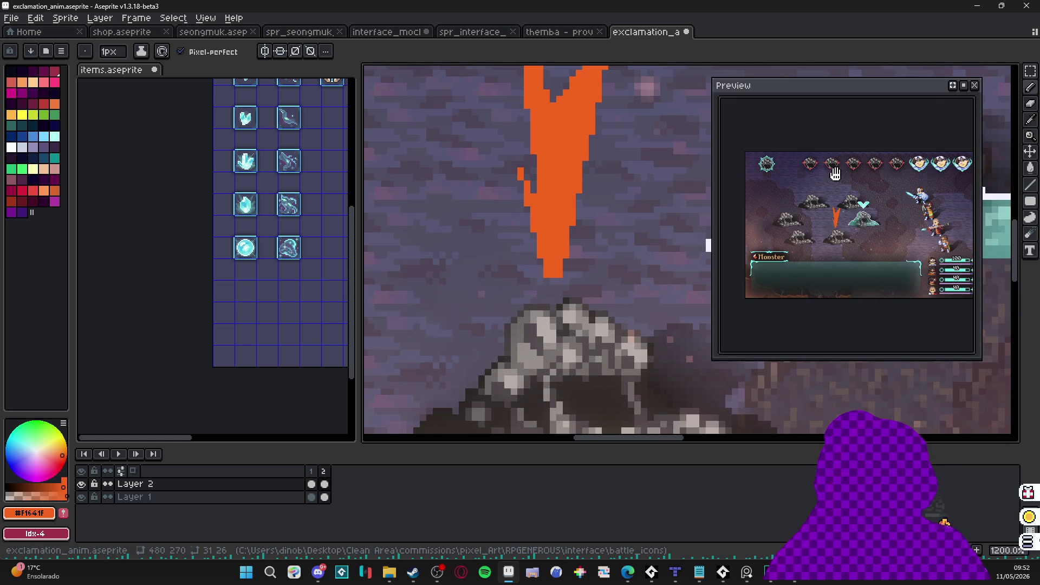
{"action": "scroll", "coordinate": [621, 224], "scroll_direction": "down", "scroll_amount": 1}
{"action": "mouse_move", "coordinate": [603, 220]}
{"action": "left_mouse_down"}
{"action": "mouse_move", "coordinate": [568, 266]}
{"action": "mouse_move", "coordinate": [540, 278]}
{"action": "mouse_move", "coordinate": [540, 292]}
{"action": "left_mouse_up"}
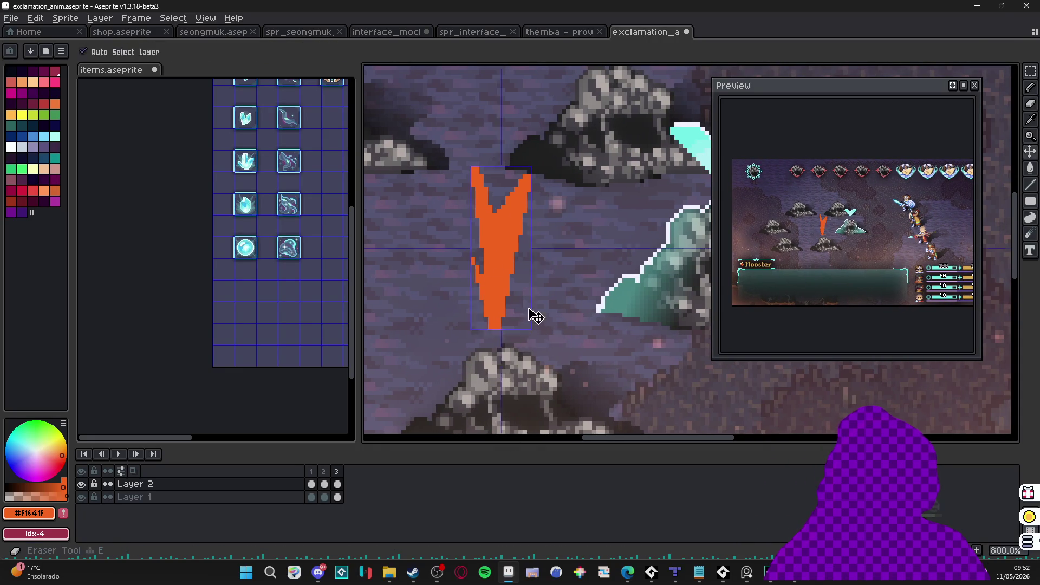
{"action": "key", "text": "alt+b"}
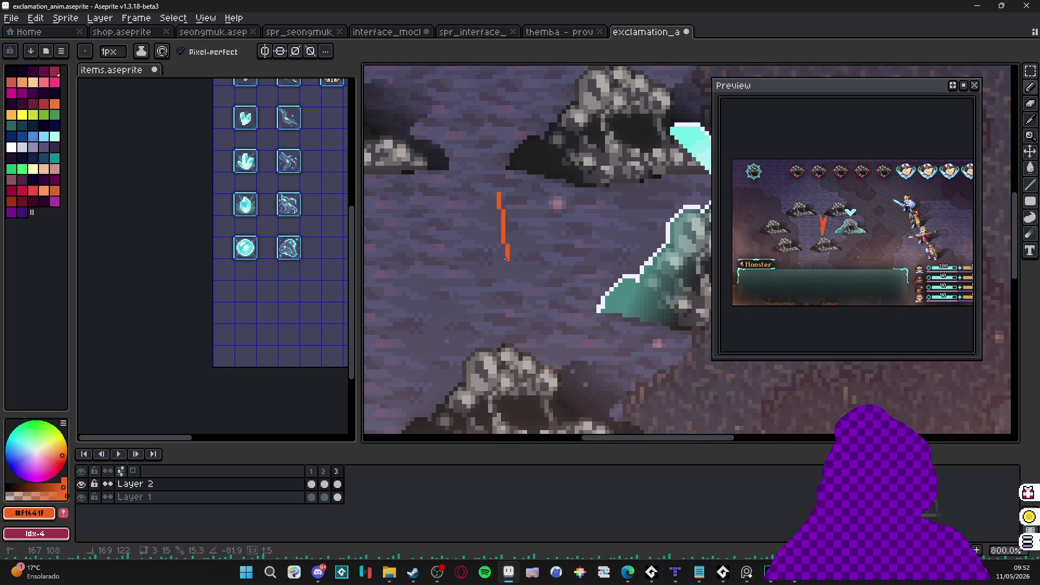
Step: Outline and fill an orange exclamation mark, then draw a 2px dot beneath it
{"action": "left_click_drag", "start_coordinate": [506, 258], "coordinate": [499, 304]}
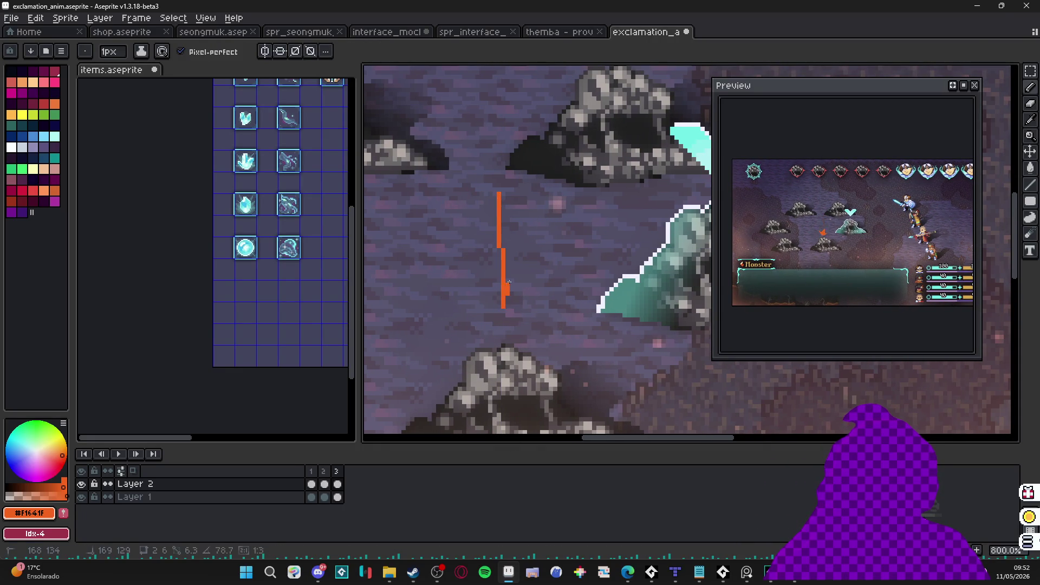
{"action": "mouse_move", "coordinate": [513, 304]}
{"action": "left_mouse_down"}
{"action": "mouse_move", "coordinate": [528, 203]}
{"action": "mouse_move", "coordinate": [521, 190]}
{"action": "left_mouse_up"}
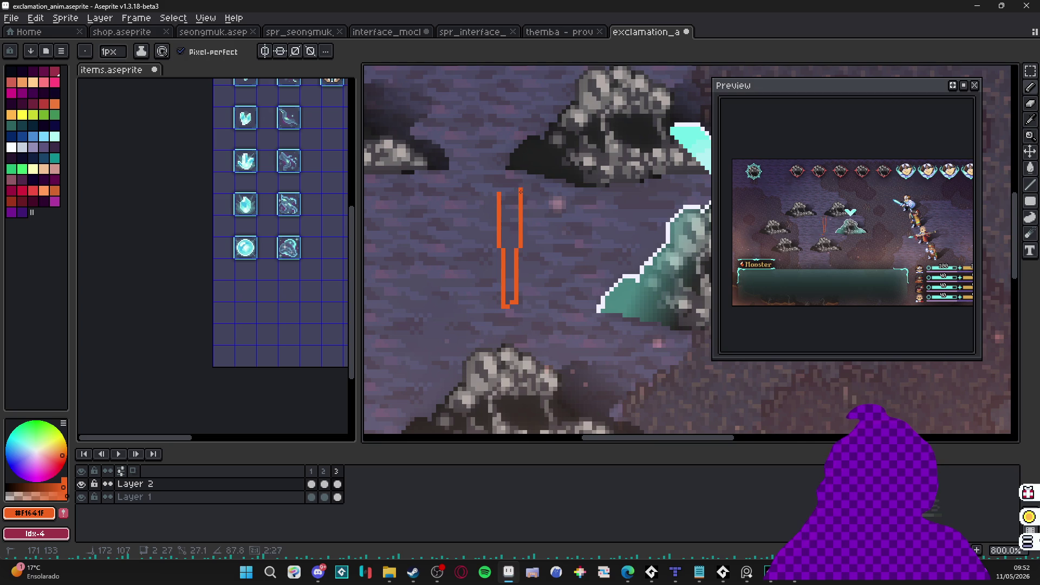
{"action": "key", "text": "g"}
{"action": "left_click", "coordinate": [507, 207]}
{"action": "key", "text": "b"}
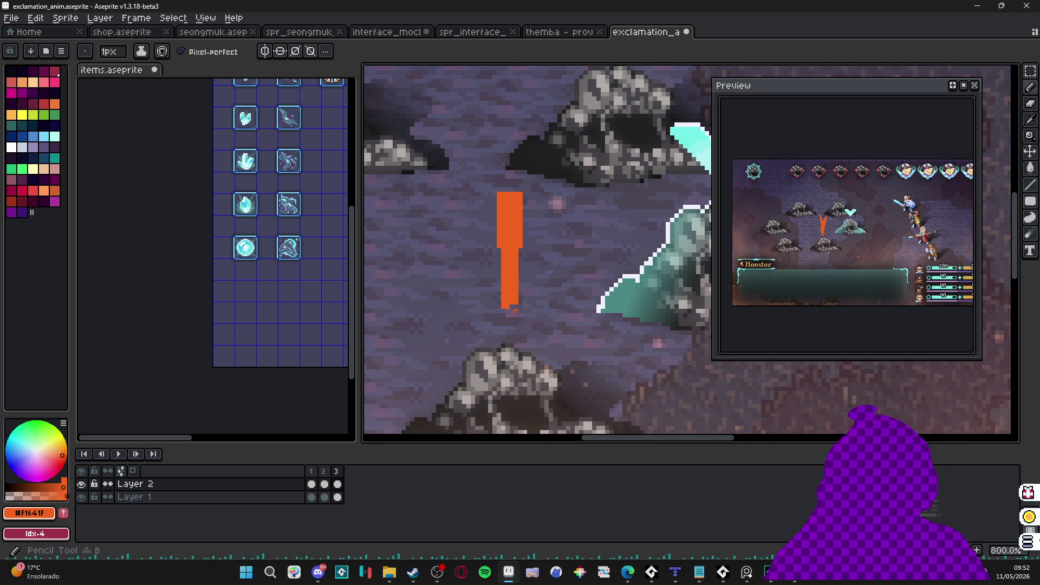
{"action": "key", "text": "plus"}
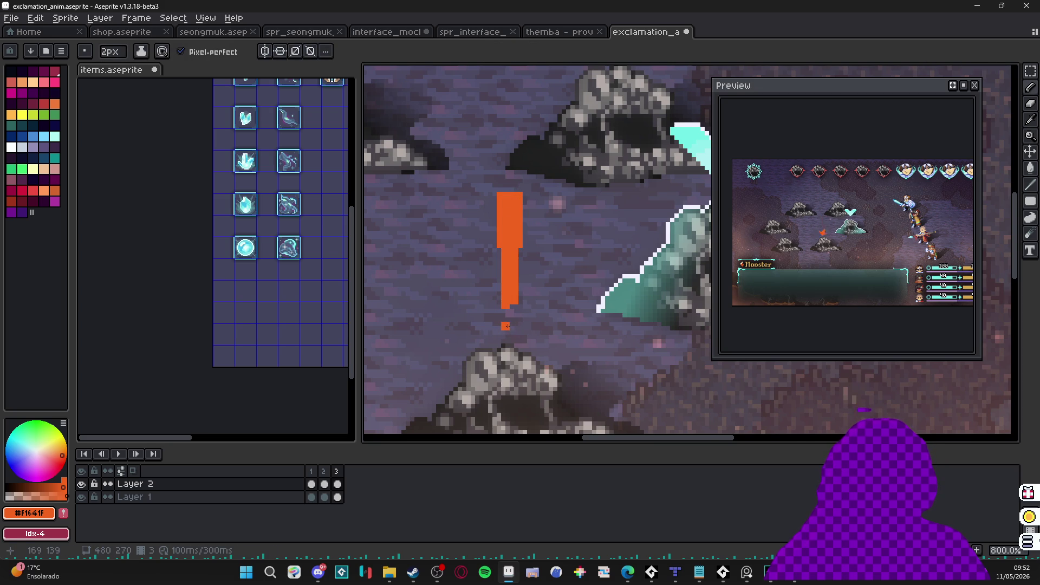
{"action": "left_click_drag", "start_coordinate": [511, 329], "coordinate": [506, 335]}
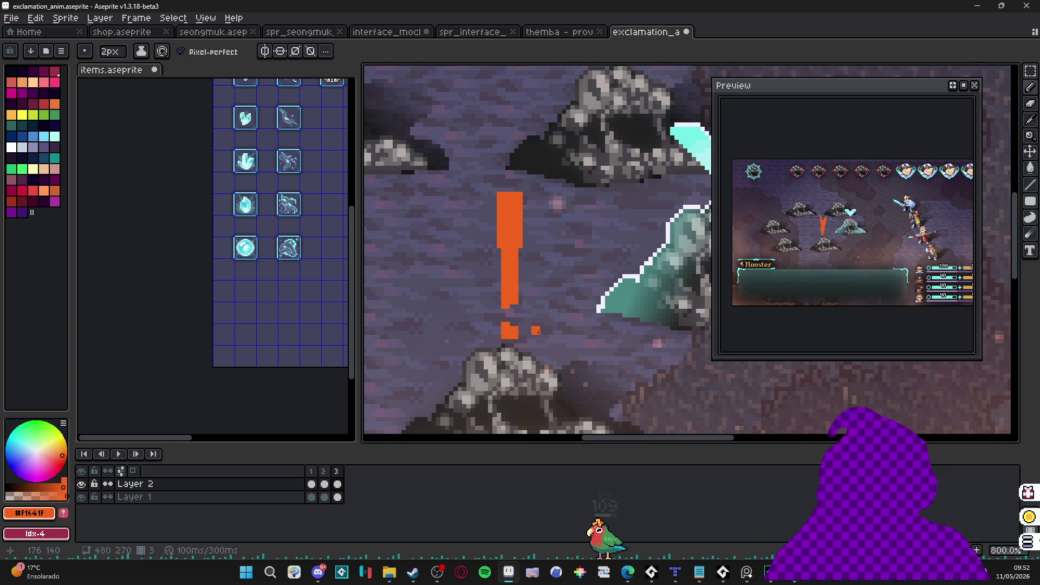
Step: Compare with frame 2 and move the exclamation mark left and up onto the streak
{"action": "left_click", "coordinate": [315, 477]}
{"action": "left_click", "coordinate": [324, 478]}
{"action": "key", "text": "v"}
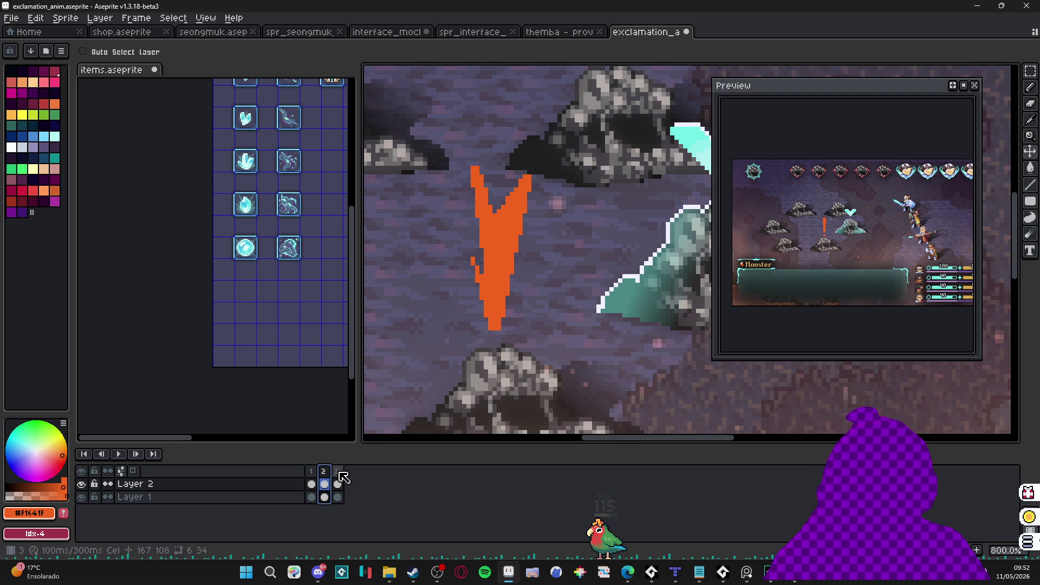
{"action": "left_click", "coordinate": [340, 473]}
{"action": "key", "text": "m"}
{"action": "left_click_drag", "start_coordinate": [476, 158], "coordinate": [563, 353]}
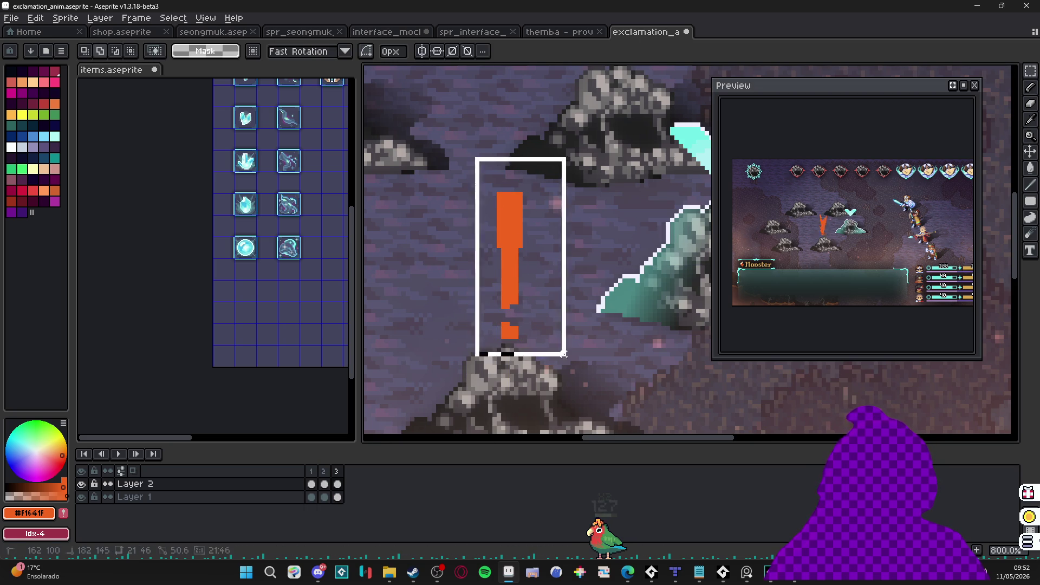
{"action": "left_click_drag", "start_coordinate": [510, 290], "coordinate": [498, 287]}
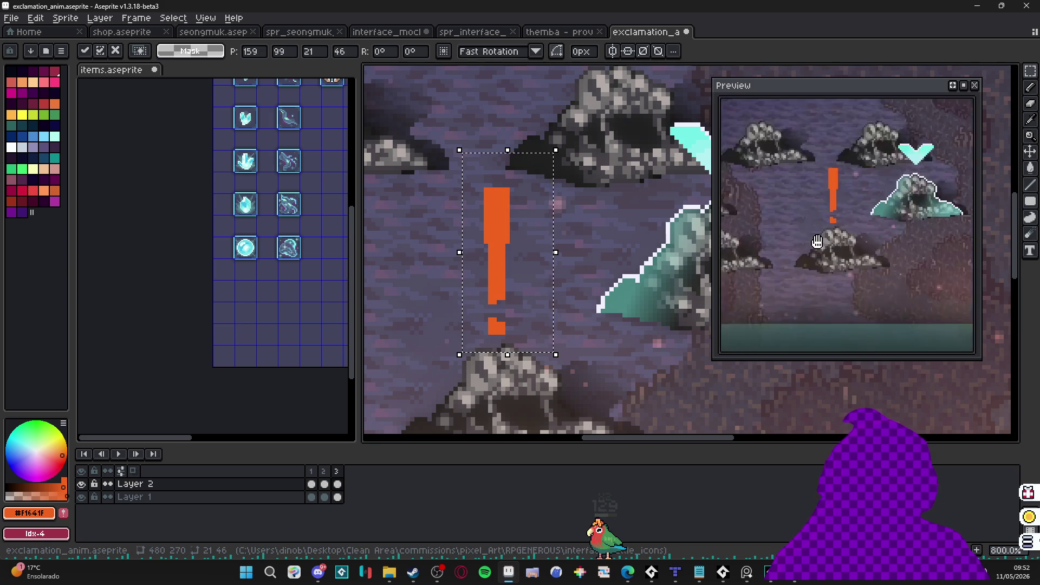
{"action": "scroll", "coordinate": [470, 273], "scroll_direction": "down", "scroll_amount": 3}
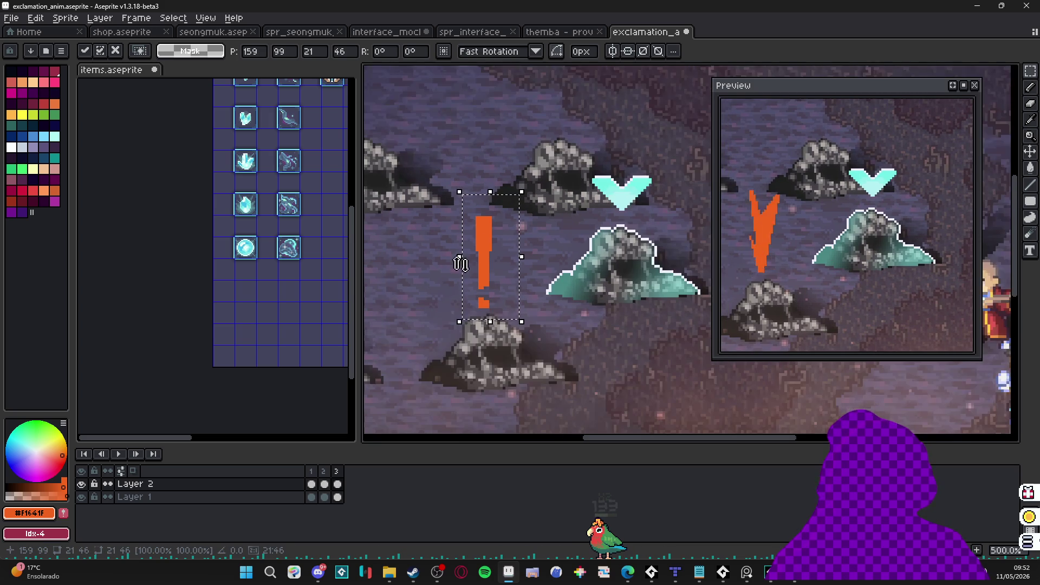
{"action": "key", "text": "Return"}
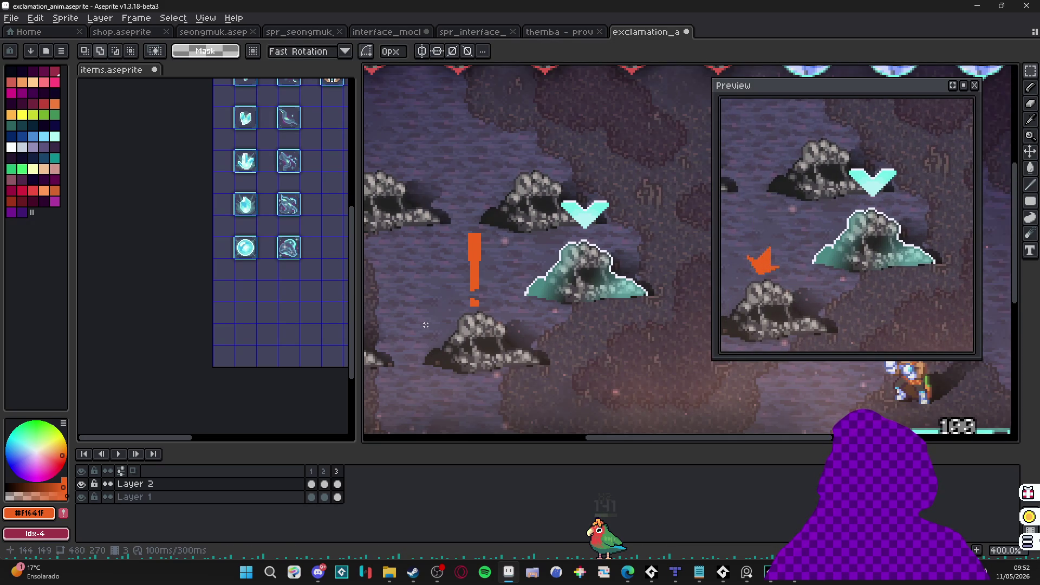
{"action": "scroll", "coordinate": [425, 324], "scroll_direction": "down", "scroll_amount": 2}
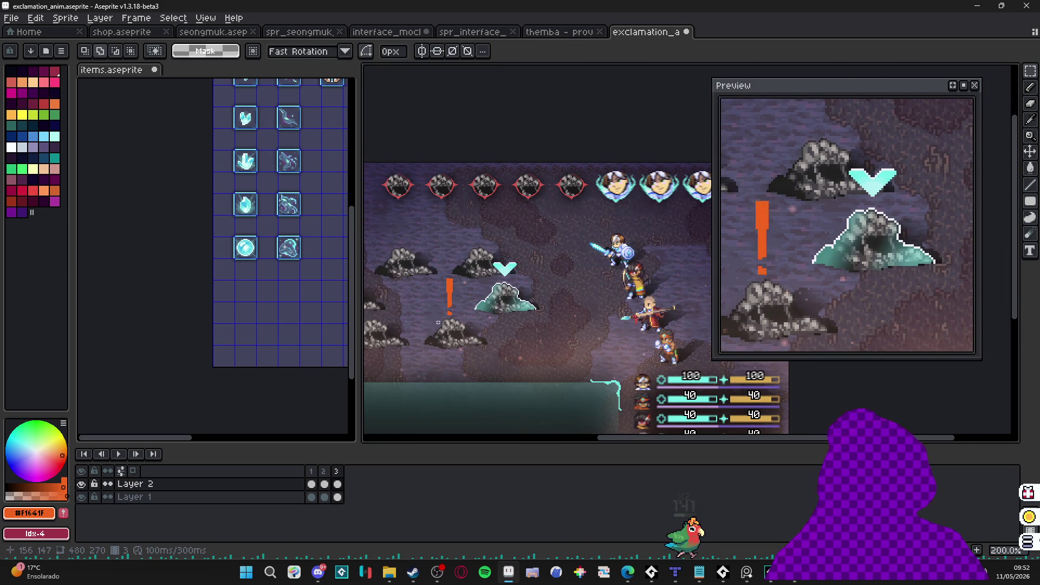
{"action": "scroll", "coordinate": [449, 303], "scroll_direction": "up", "scroll_amount": 3}
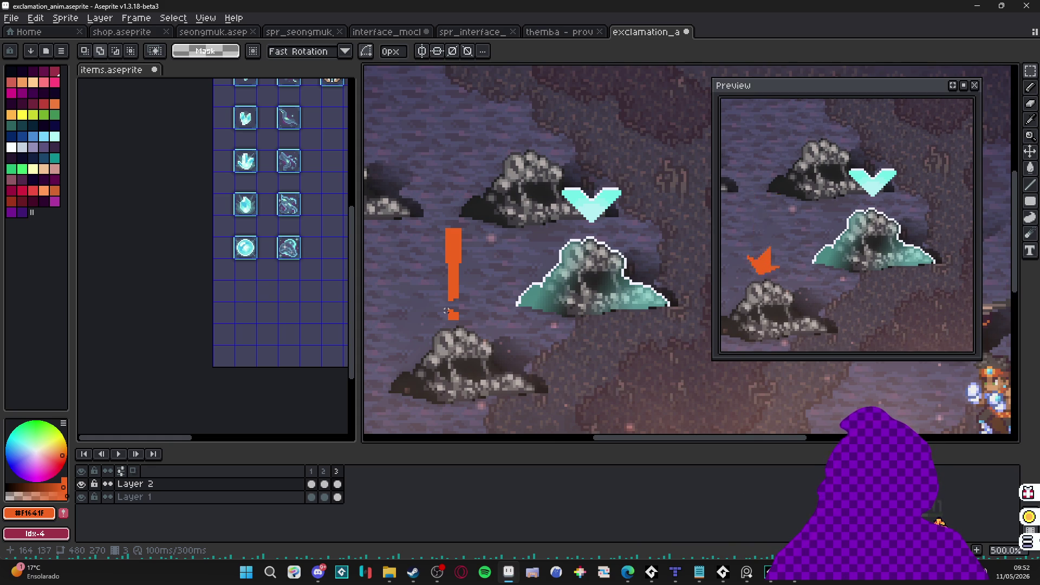
Step: Draw thin 1px orange spark streaks beside the exclamation mark on frame 3
{"action": "scroll", "coordinate": [452, 232], "scroll_direction": "up", "scroll_amount": 4}
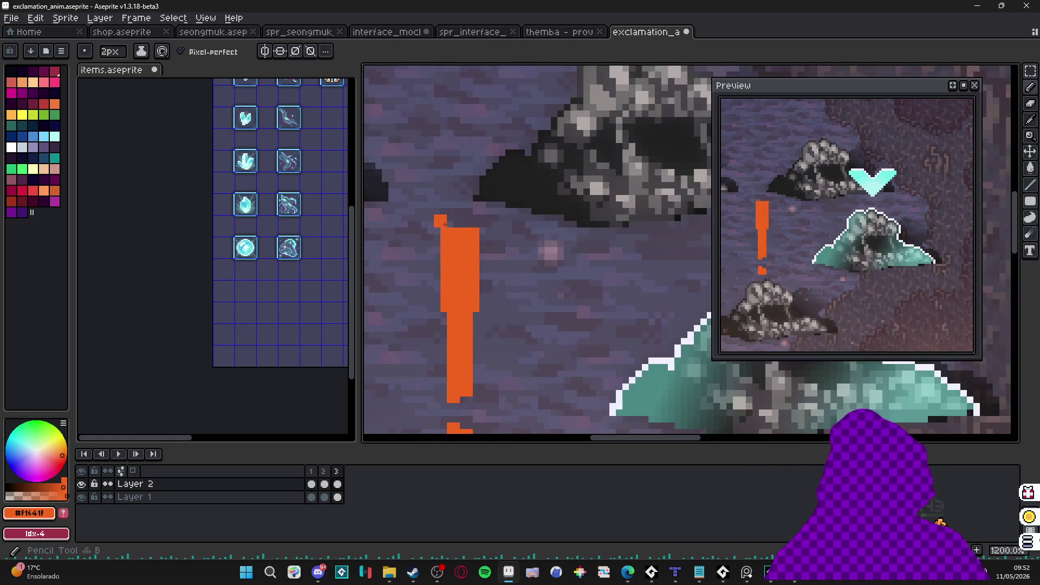
{"action": "key", "text": "b"}
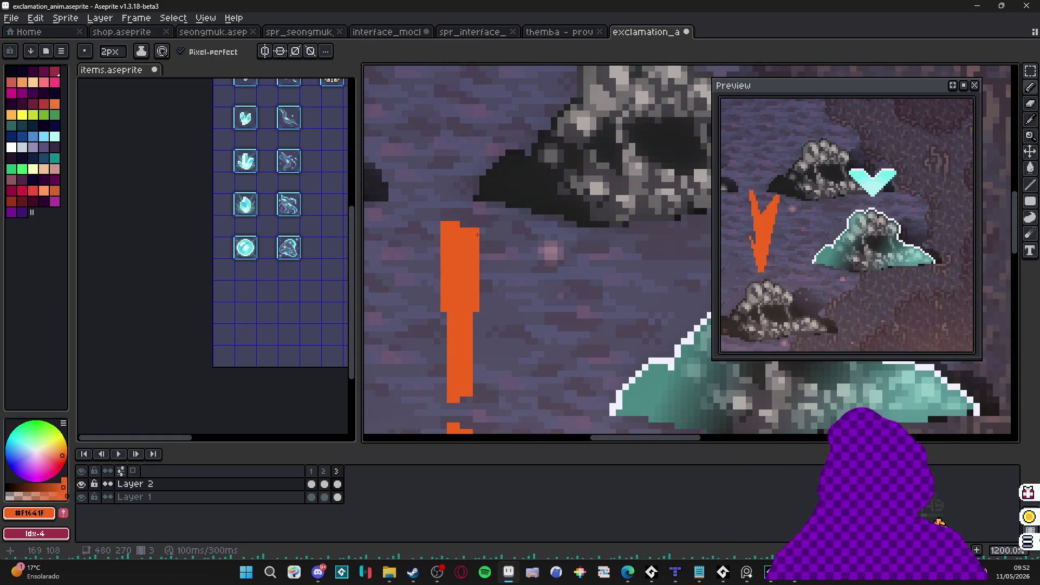
{"action": "scroll", "coordinate": [462, 296], "scroll_direction": "down", "scroll_amount": 4}
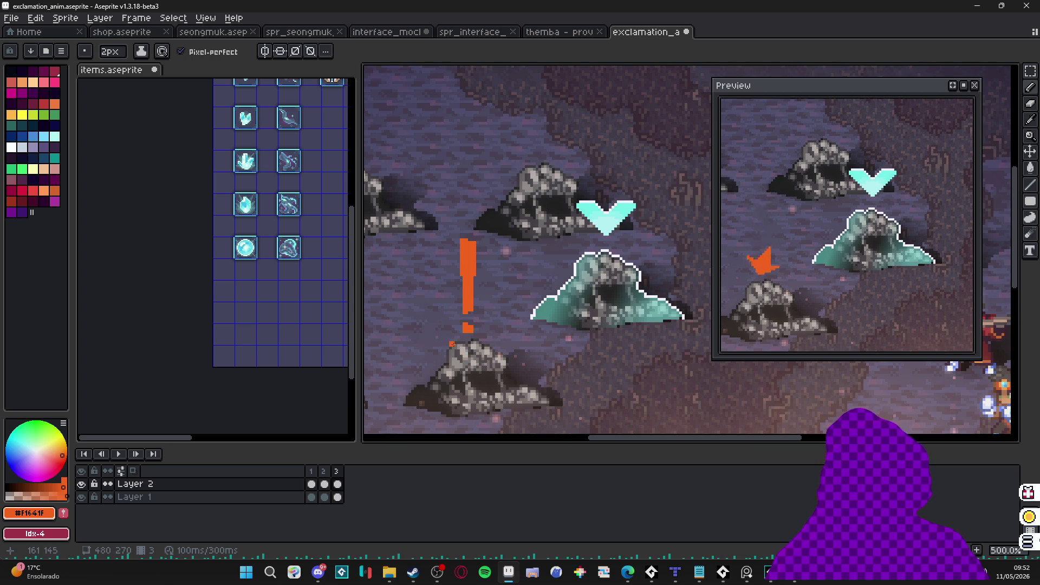
{"action": "left_click", "coordinate": [311, 484]}
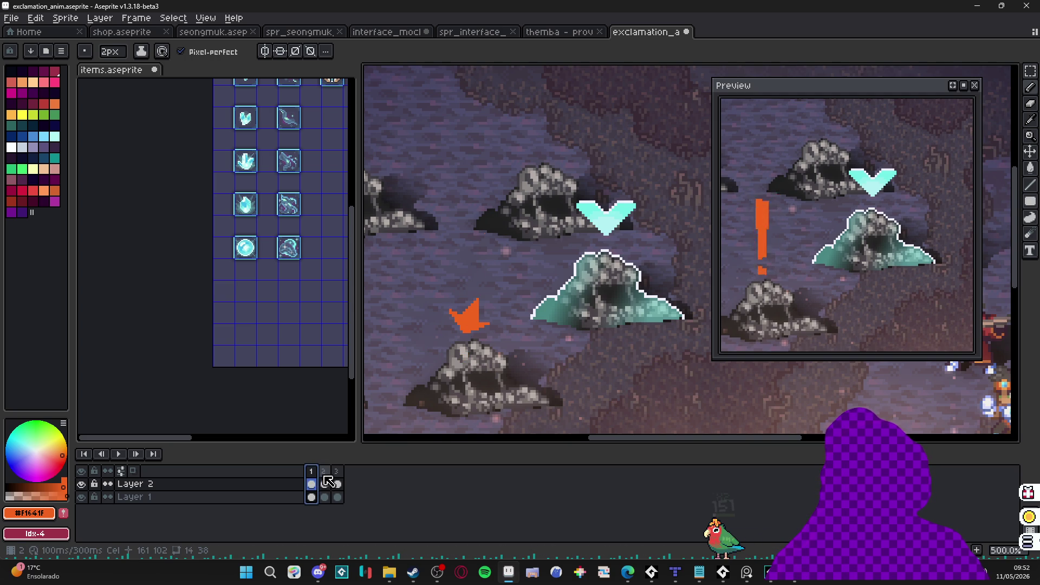
{"action": "left_click", "coordinate": [325, 482]}
{"action": "left_click", "coordinate": [336, 482]}
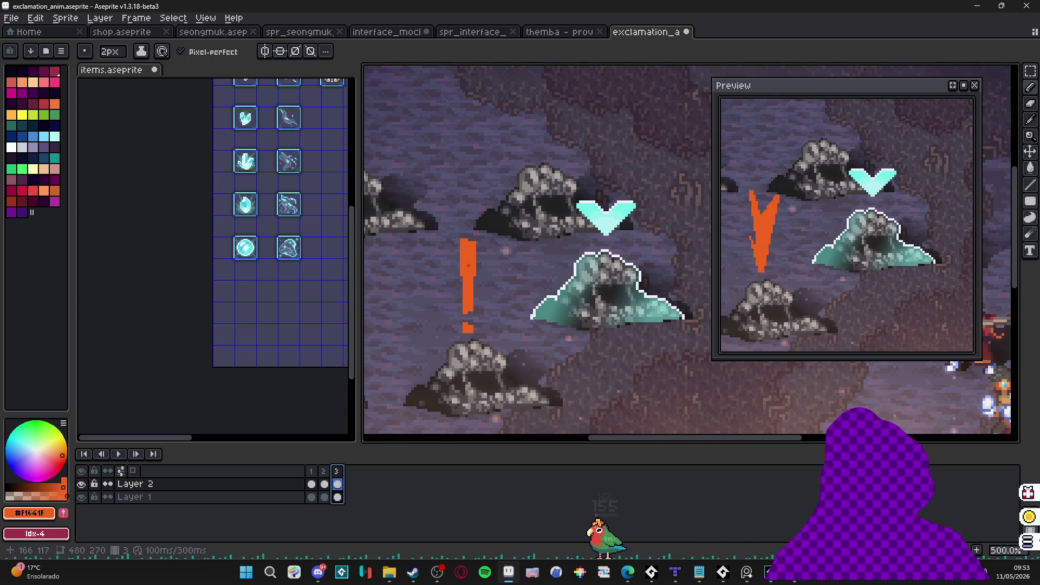
{"action": "scroll", "coordinate": [459, 219], "scroll_direction": "up", "scroll_amount": 1}
{"action": "scroll", "coordinate": [459, 219], "scroll_direction": "up", "scroll_amount": 1}
{"action": "key", "text": "minus"}
{"action": "mouse_move", "coordinate": [464, 221]}
{"action": "left_mouse_down"}
{"action": "mouse_move", "coordinate": [463, 212]}
{"action": "mouse_move", "coordinate": [467, 238]}
{"action": "left_mouse_up"}
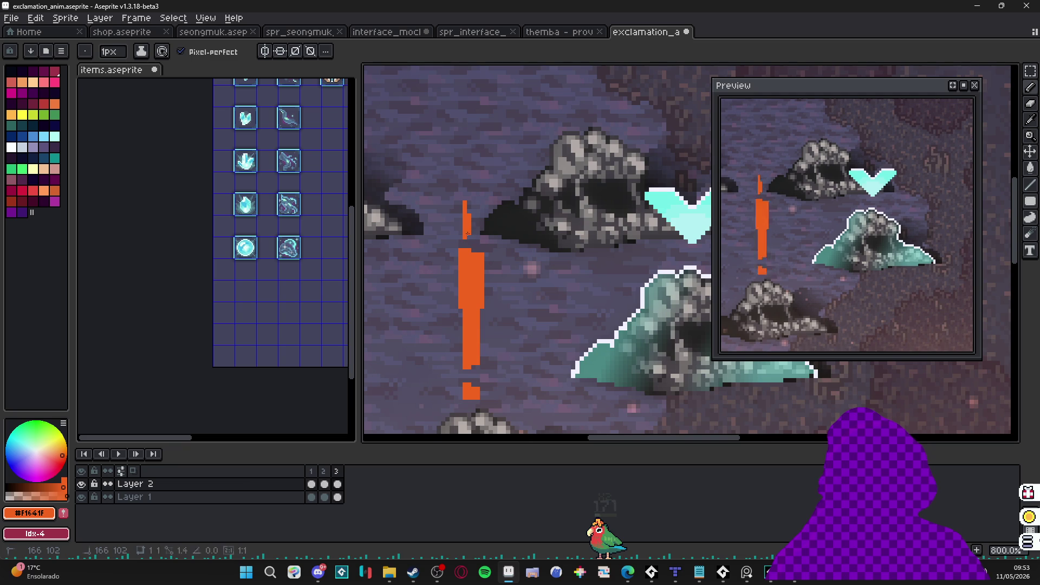
{"action": "left_click_drag", "start_coordinate": [443, 275], "coordinate": [443, 302]}
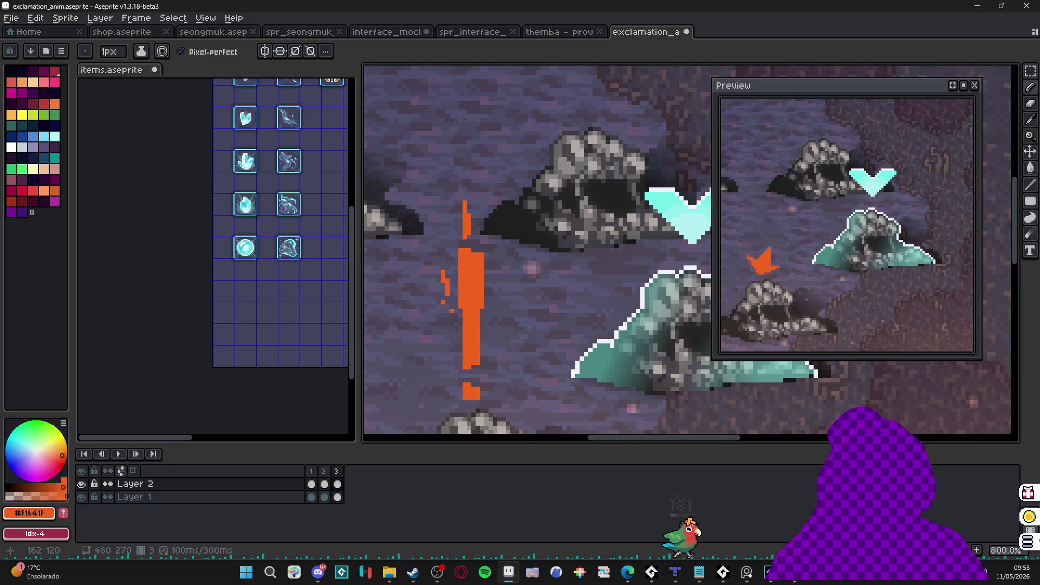
{"action": "key", "text": "ctrl+z"}
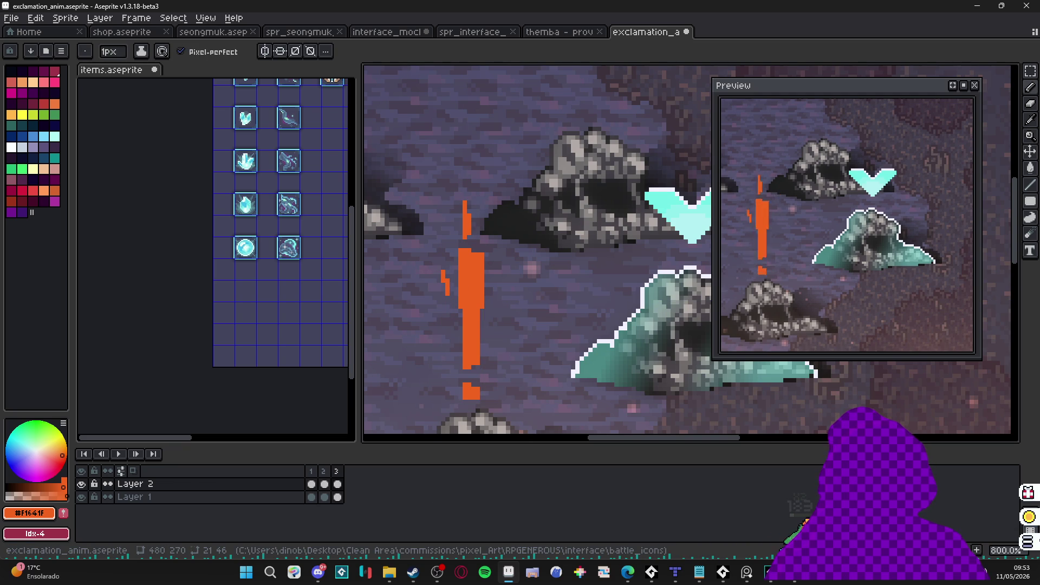
Step: Add a fourth frame, erase the top streaks, and dab a single orange pixel near the bar
{"action": "key", "text": "alt+n"}
{"action": "key", "text": "e"}
{"action": "left_click_drag", "start_coordinate": [476, 197], "coordinate": [429, 267]}
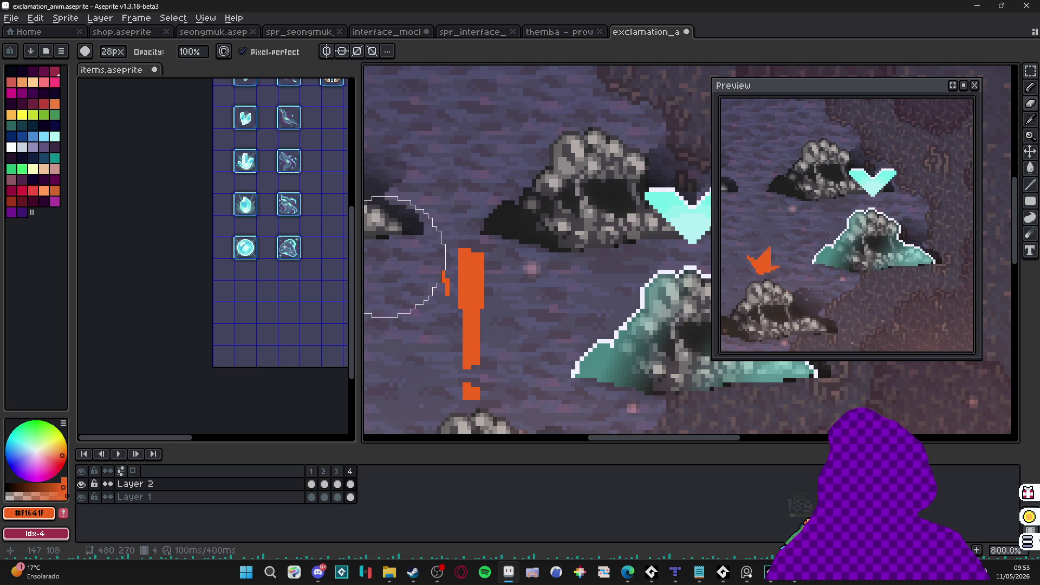
{"action": "key", "text": "b"}
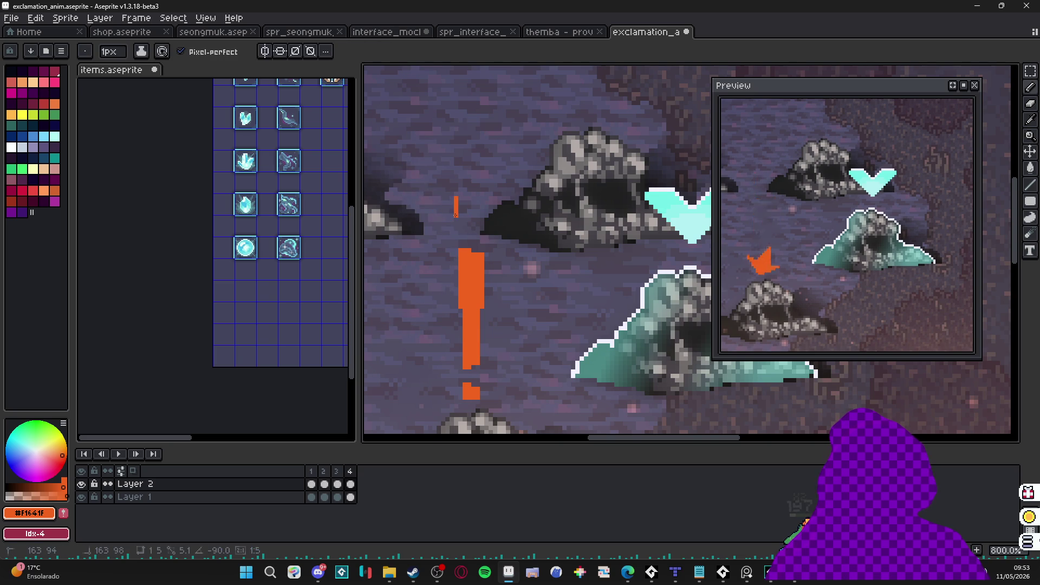
{"action": "mouse_move", "coordinate": [456, 197]}
{"action": "left_mouse_down"}
{"action": "mouse_move", "coordinate": [454, 215]}
{"action": "mouse_move", "coordinate": [464, 210]}
{"action": "left_mouse_up"}
{"action": "key", "text": "ctrl+z"}
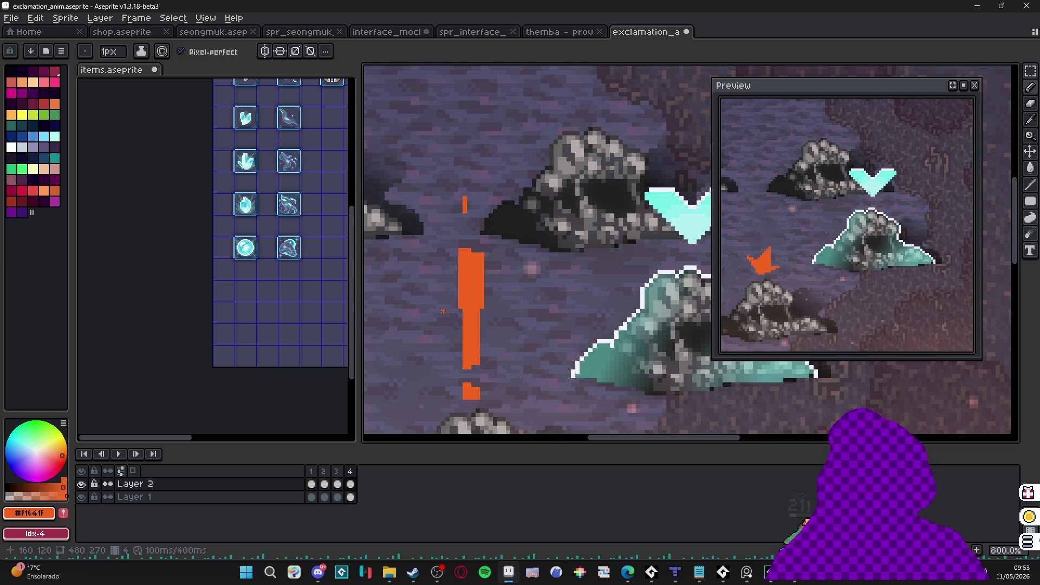
{"action": "left_click", "coordinate": [434, 293]}
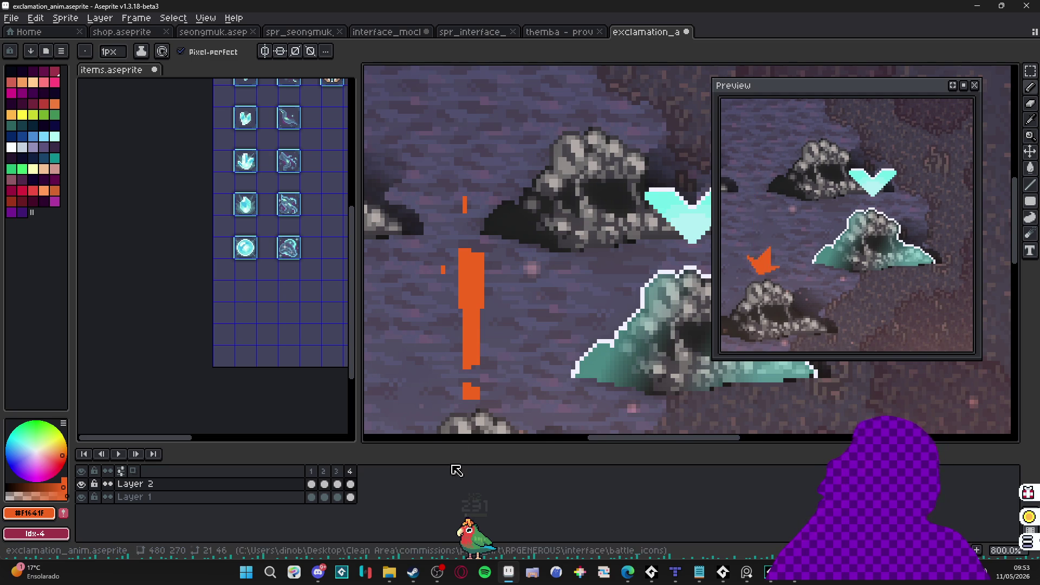
Step: On frame 3, select the long lower exclamation bar and transform it taller and narrower
{"action": "left_click", "coordinate": [327, 472]}
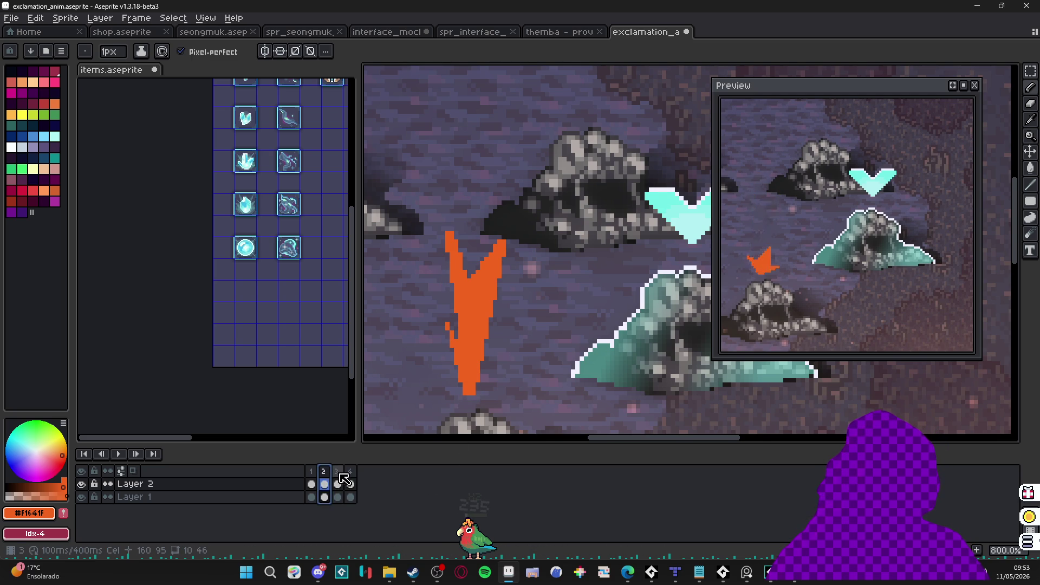
{"action": "left_click", "coordinate": [337, 472]}
{"action": "key", "text": "ctrl+t"}
{"action": "key", "text": "ctrl+d"}
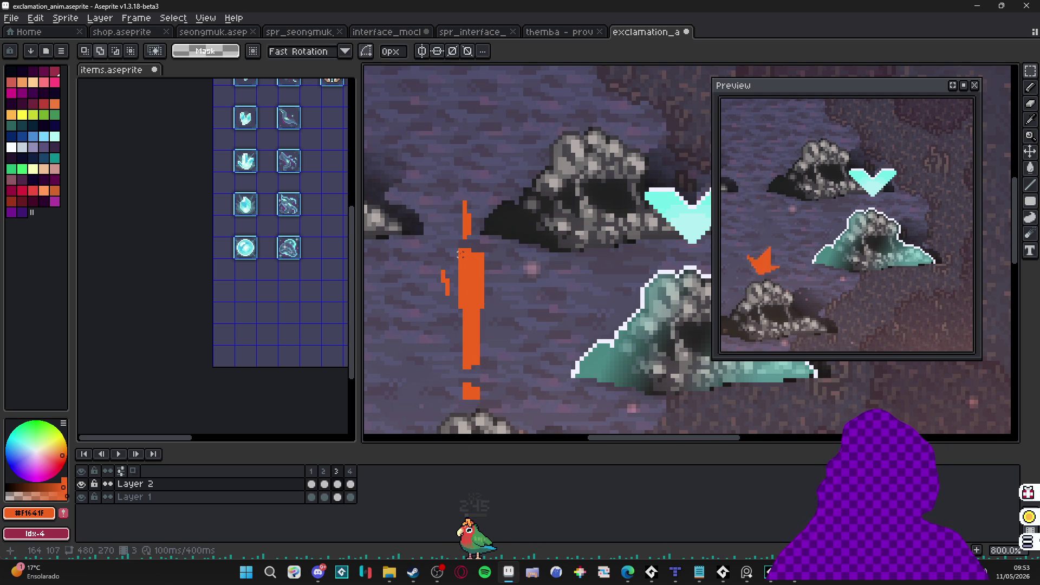
{"action": "left_click_drag", "start_coordinate": [458, 247], "coordinate": [482, 402]}
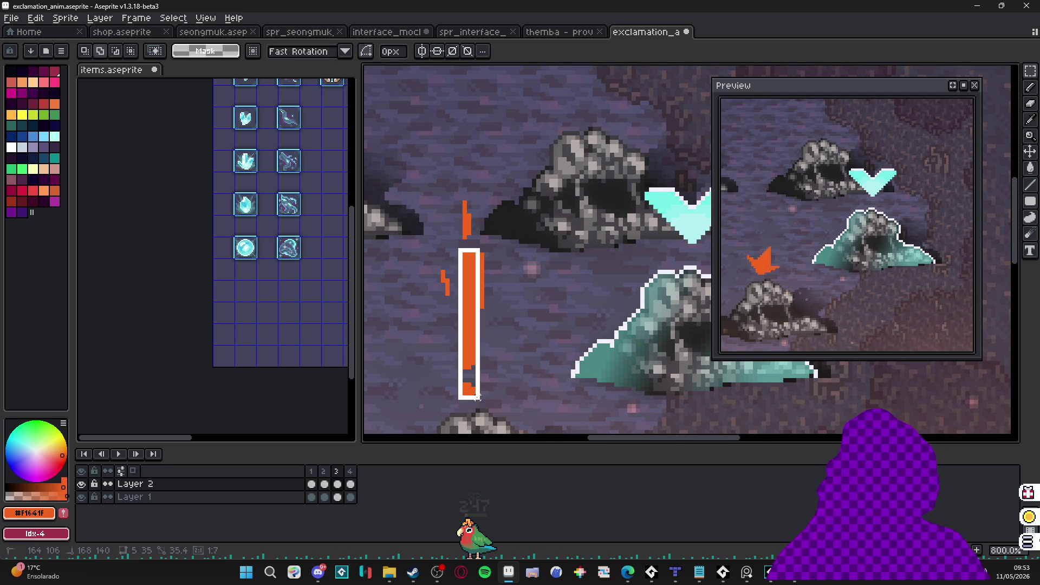
{"action": "mouse_move", "coordinate": [490, 254]}
{"action": "left_mouse_down"}
{"action": "mouse_move", "coordinate": [472, 325]}
{"action": "mouse_move", "coordinate": [478, 236]}
{"action": "left_mouse_up"}
{"action": "key", "text": "ctrl+t"}
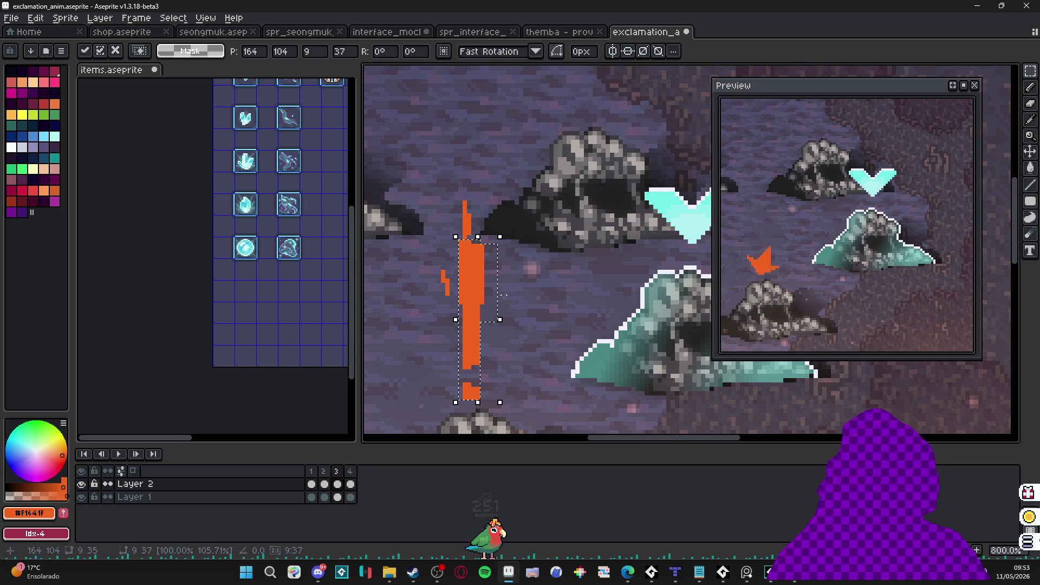
{"action": "left_click_drag", "start_coordinate": [500, 324], "coordinate": [495, 320]}
{"action": "key", "text": "ctrl+d"}
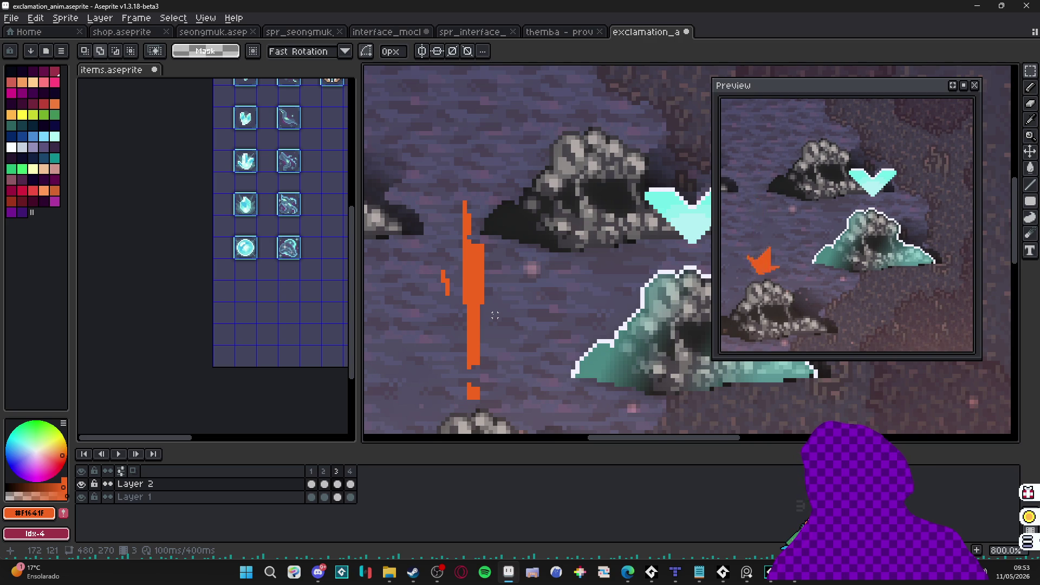
{"action": "scroll", "coordinate": [495, 315], "scroll_direction": "down", "scroll_amount": 4}
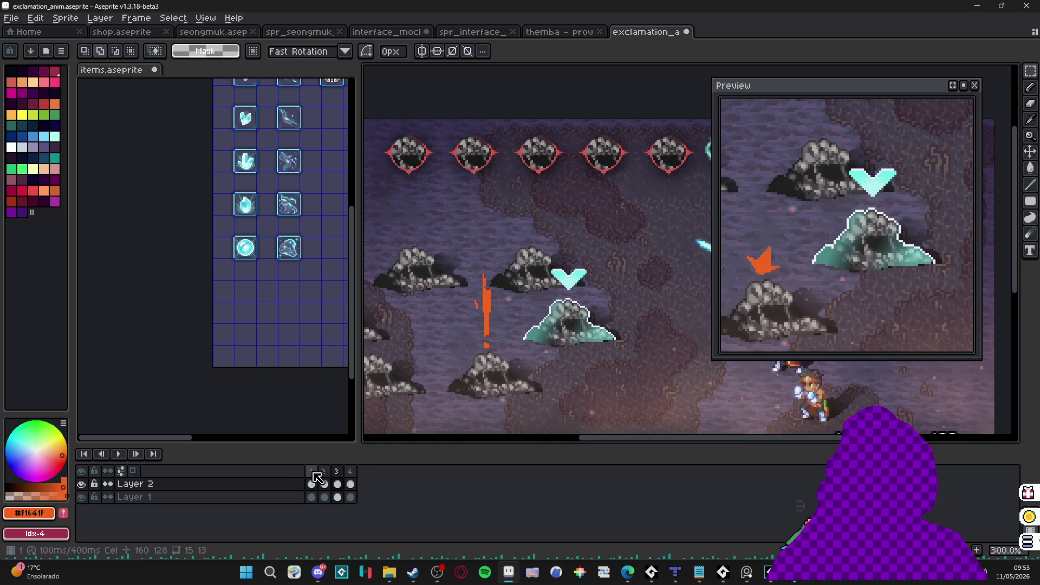
{"action": "key", "text": "b"}
{"action": "scroll", "coordinate": [487, 339], "scroll_direction": "up", "scroll_amount": 3}
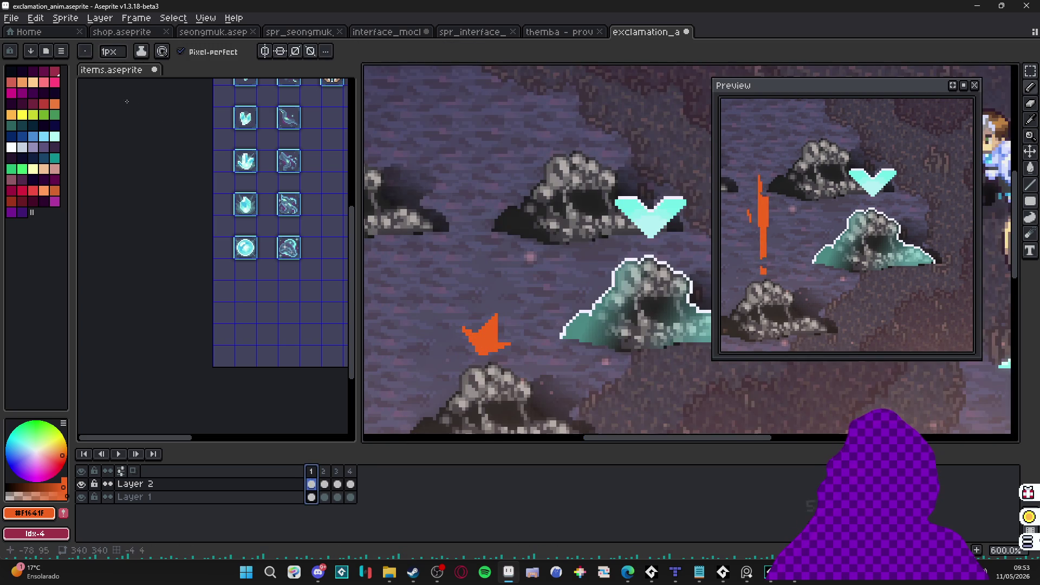
Step: Load the fuller palette preset and bucket-fill frame 1's orange flame shape with white
{"action": "left_click", "coordinate": [45, 51]}
{"action": "left_click", "coordinate": [30, 277]}
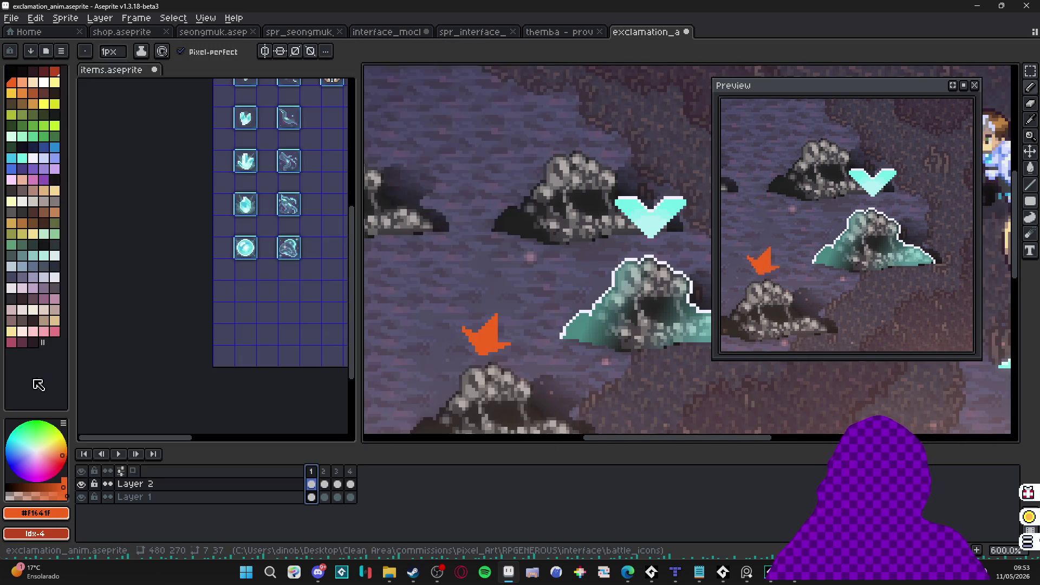
{"action": "left_click", "coordinate": [44, 81]}
{"action": "key", "text": "g"}
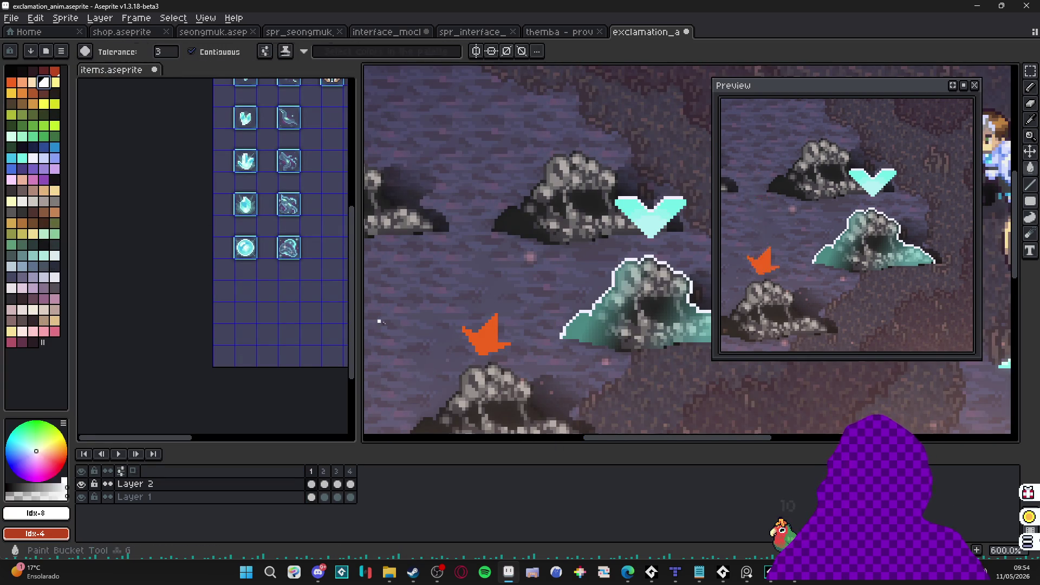
{"action": "left_click", "coordinate": [491, 344]}
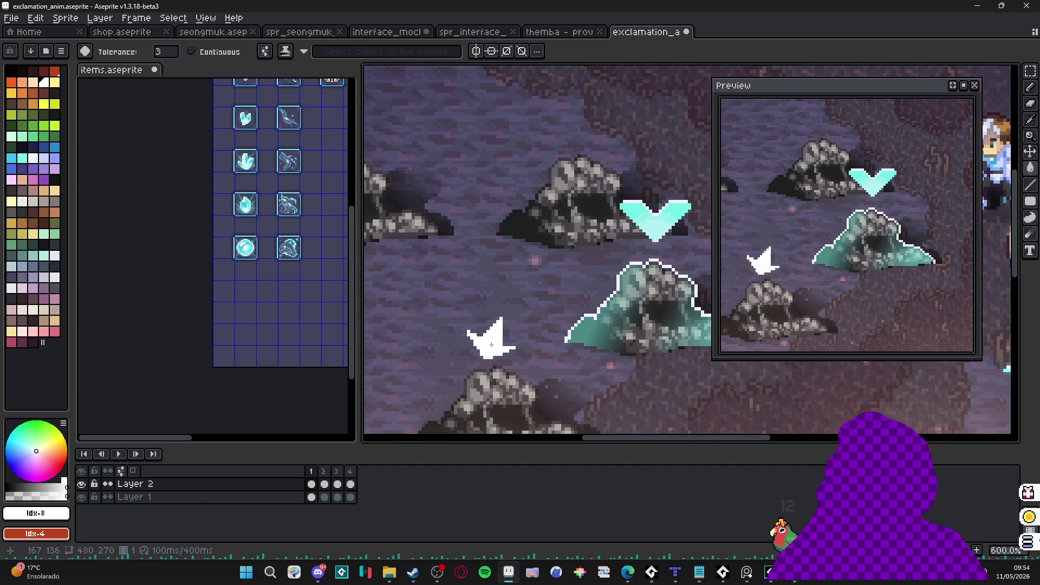
{"action": "scroll", "coordinate": [491, 345], "scroll_direction": "down", "scroll_amount": 3}
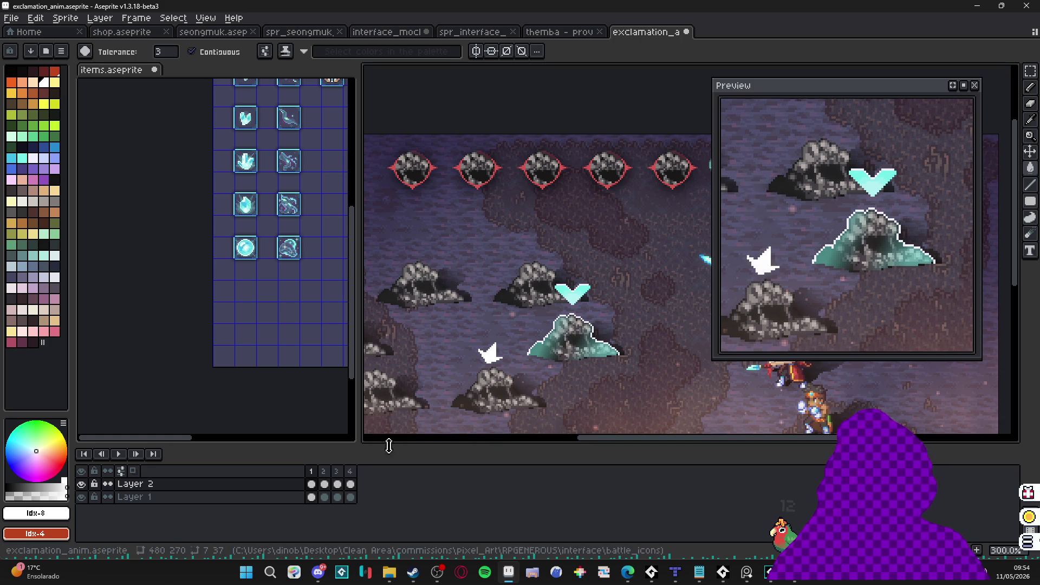
Step: Step through frames 2, 3 and 4 to review the exclamation sequence
{"action": "left_click", "coordinate": [324, 484]}
{"action": "left_click", "coordinate": [337, 484]}
{"action": "left_click", "coordinate": [350, 484]}
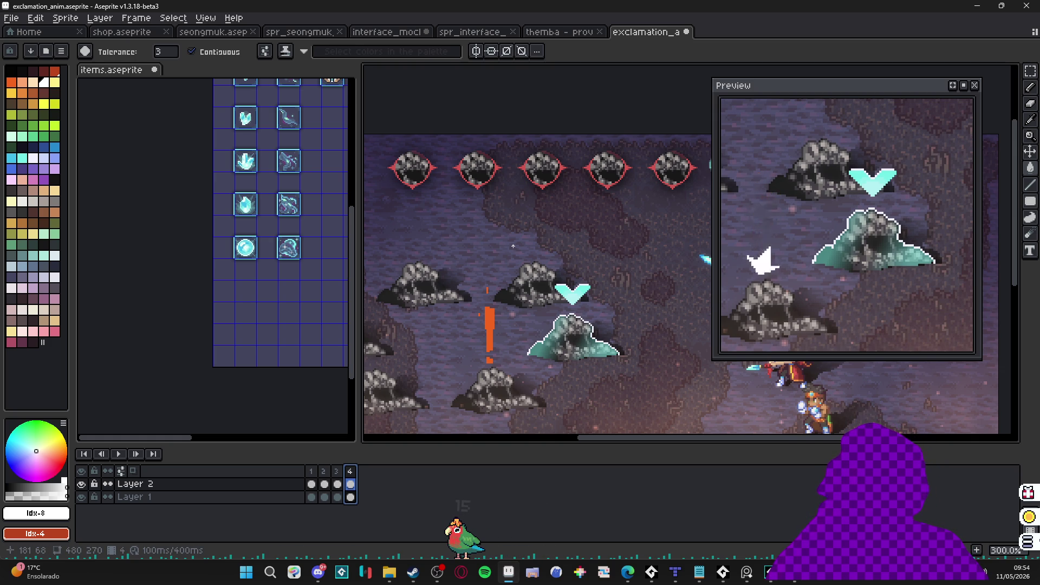
{"action": "scroll", "coordinate": [491, 320], "scroll_direction": "up", "scroll_amount": 2}
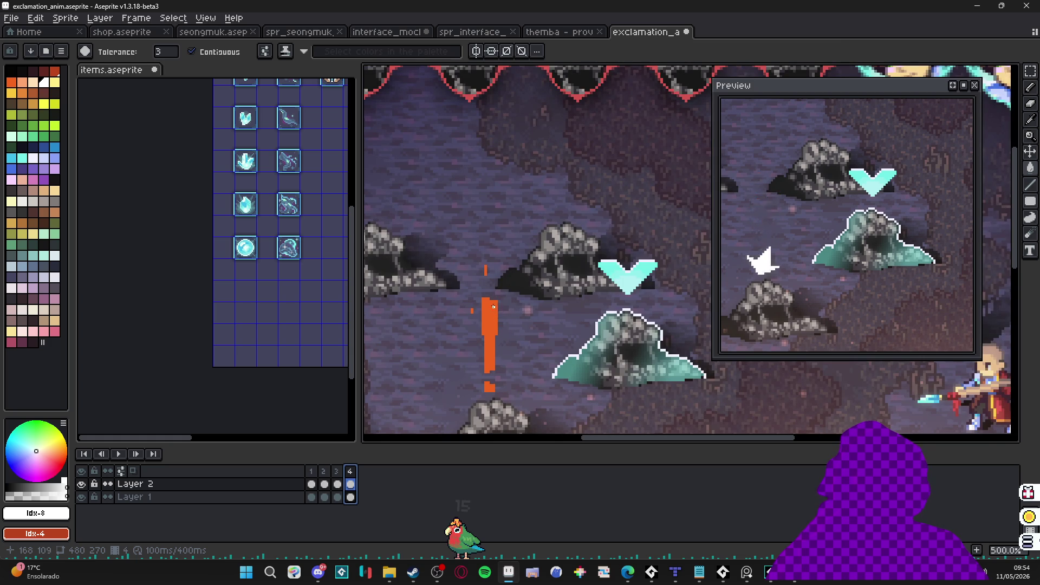
Step: Review frames 1–3, then pencil a short orange streak beside the exclamation bar
{"action": "left_click", "coordinate": [312, 471]}
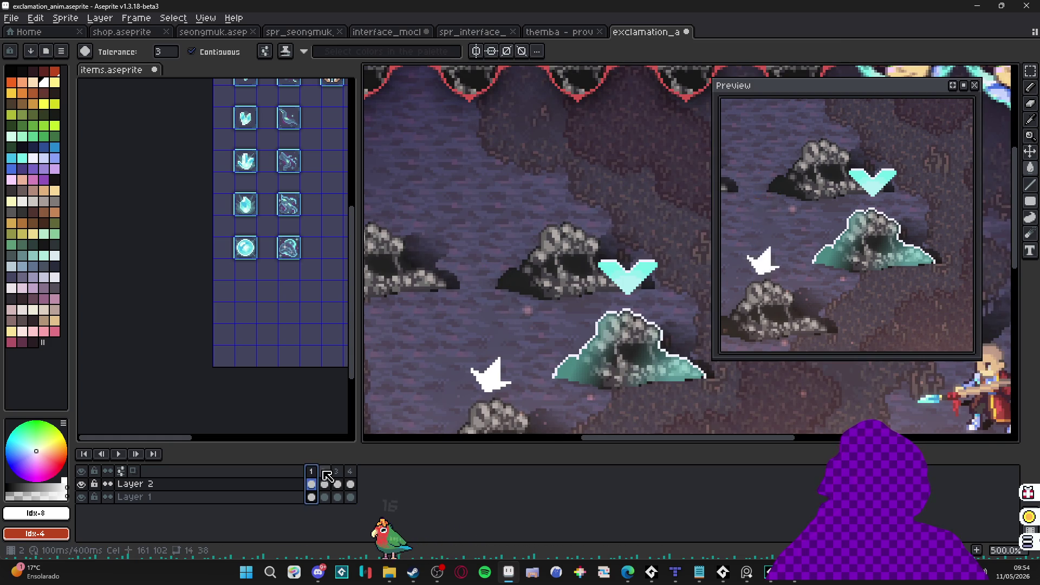
{"action": "left_click", "coordinate": [325, 473]}
{"action": "left_click", "coordinate": [337, 471]}
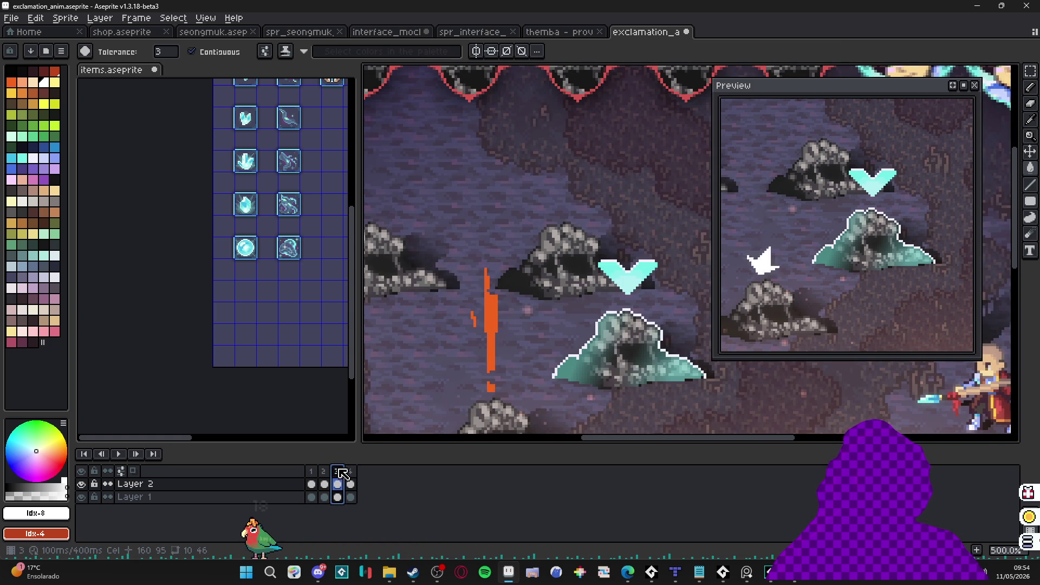
{"action": "key", "text": "Left"}
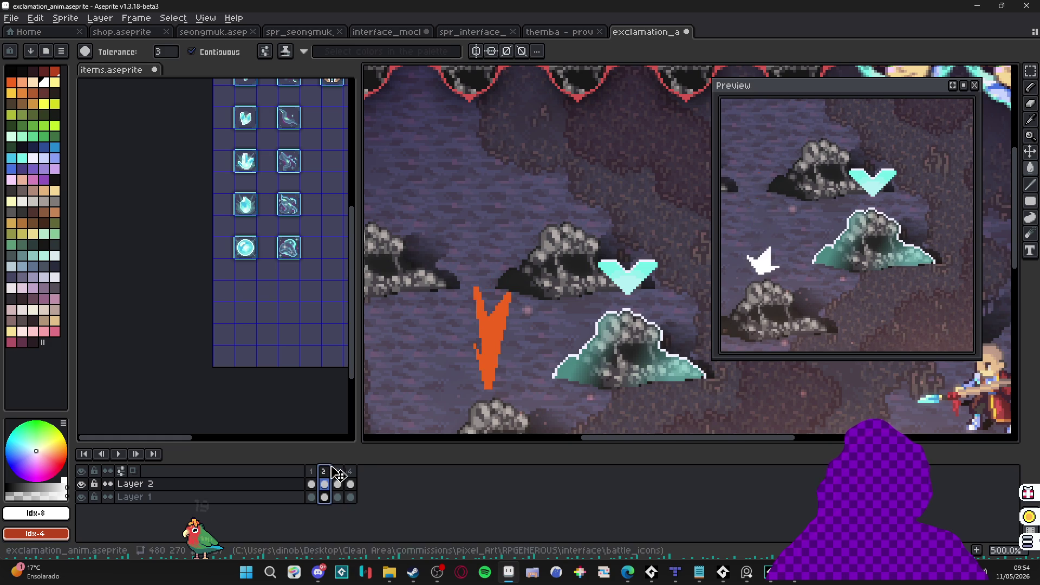
{"action": "key", "text": "Right"}
{"action": "key", "text": "b"}
{"action": "scroll", "coordinate": [541, 260], "scroll_direction": "up", "scroll_amount": 1}
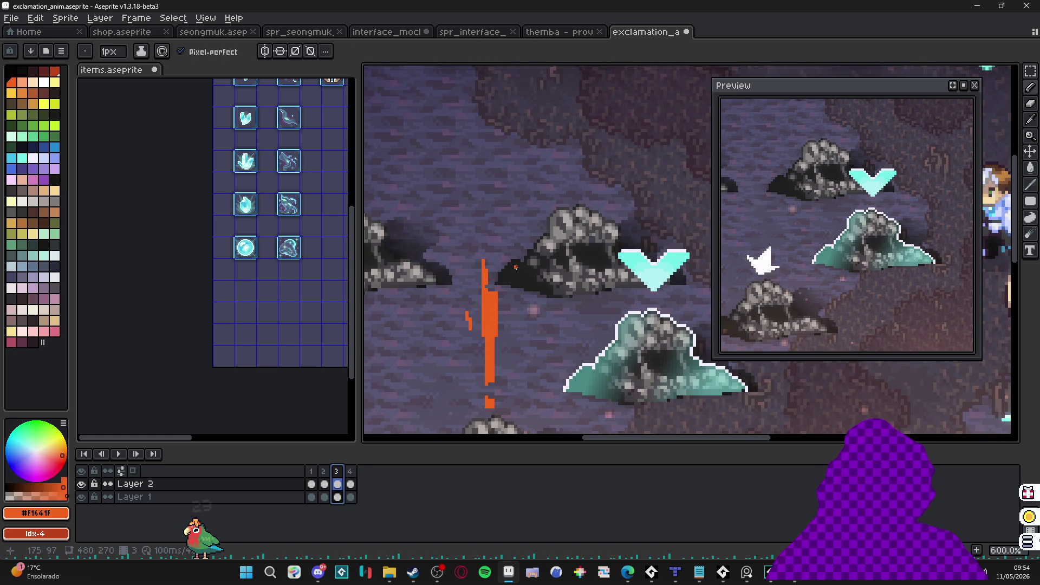
{"action": "scroll", "coordinate": [514, 266], "scroll_direction": "up", "scroll_amount": 1}
{"action": "left_click_drag", "start_coordinate": [514, 266], "coordinate": [506, 305]}
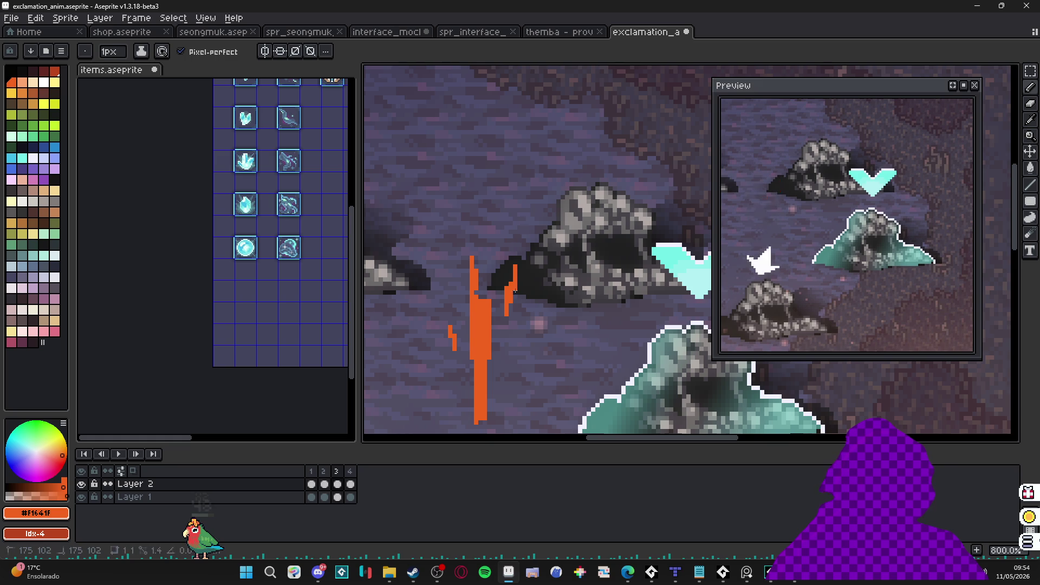
Step: Paste the orange streak into the next frame and nudge it one pixel right
{"action": "key", "text": "e"}
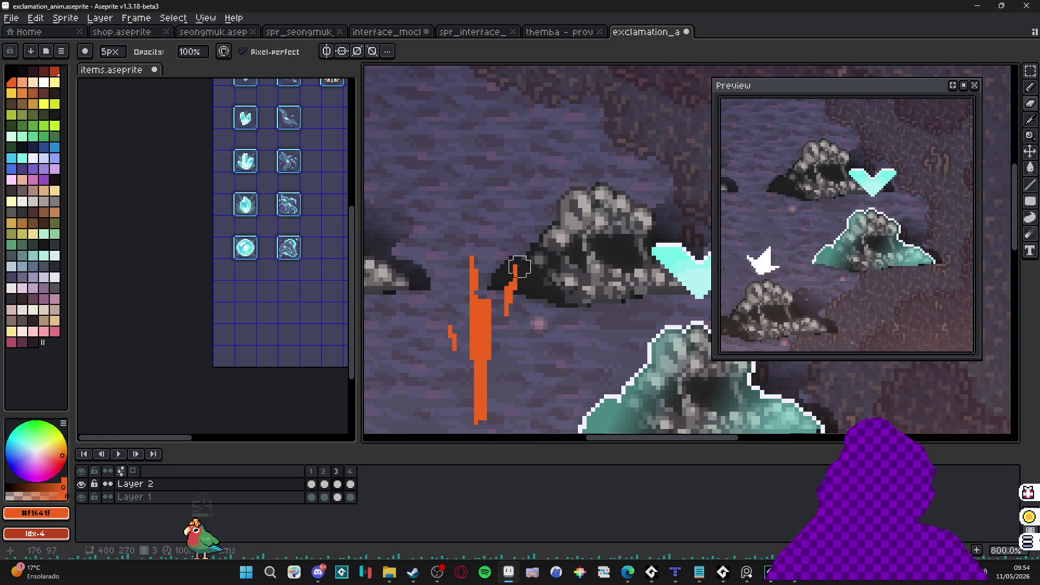
{"action": "key", "text": "b"}
{"action": "scroll", "coordinate": [515, 275], "scroll_direction": "up", "scroll_amount": 3}
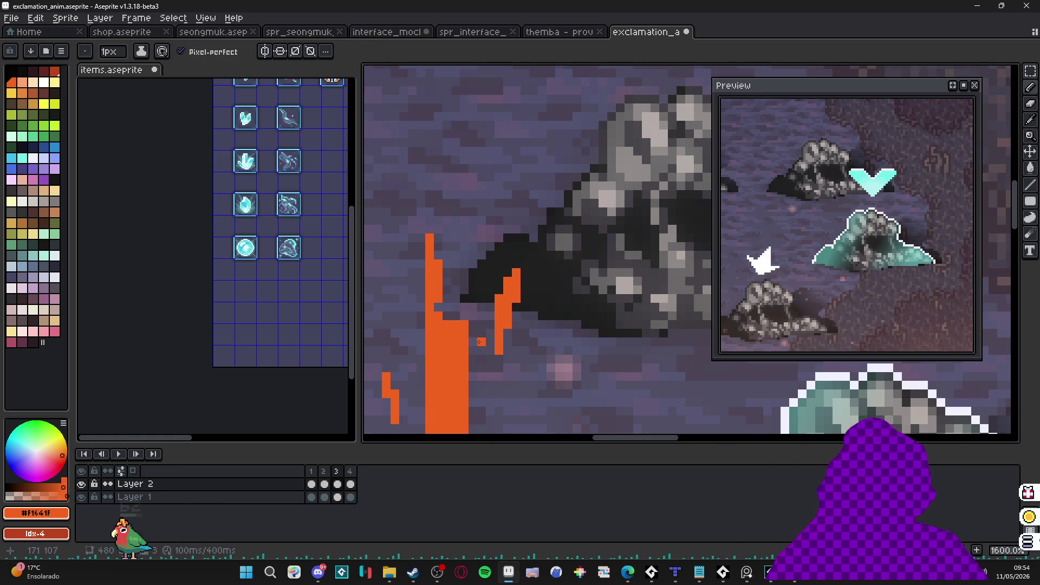
{"action": "left_click", "coordinate": [322, 493]}
{"action": "left_click", "coordinate": [350, 484]}
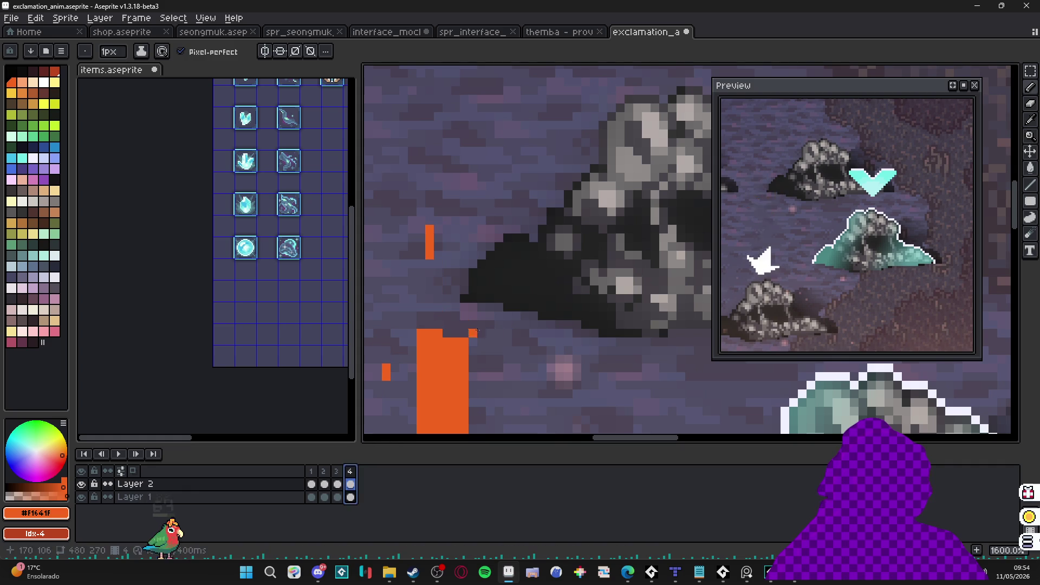
{"action": "left_click", "coordinate": [337, 471]}
{"action": "key", "text": "w"}
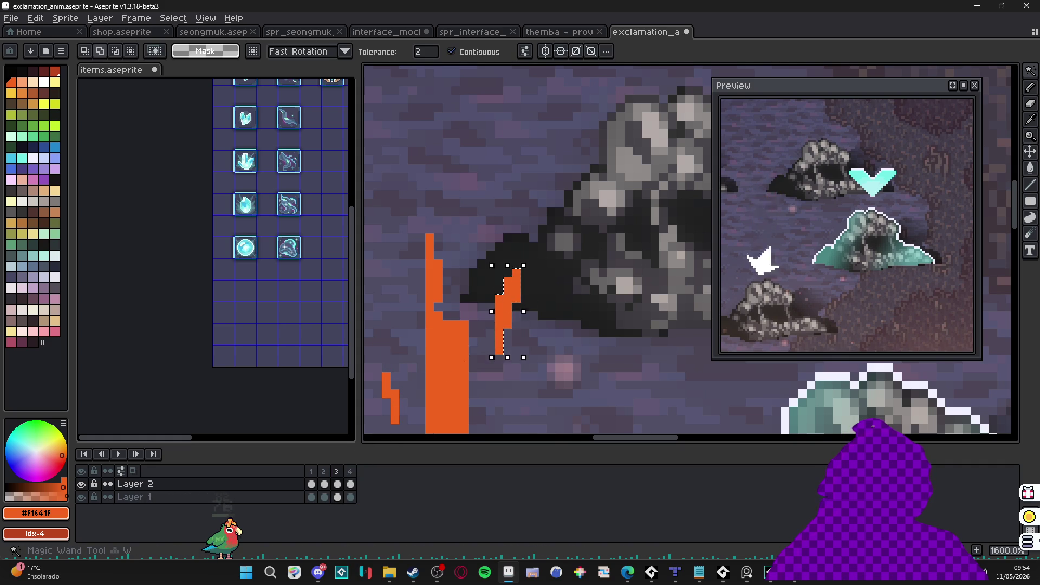
{"action": "key", "text": "Right"}
{"action": "key", "text": "ctrl+v"}
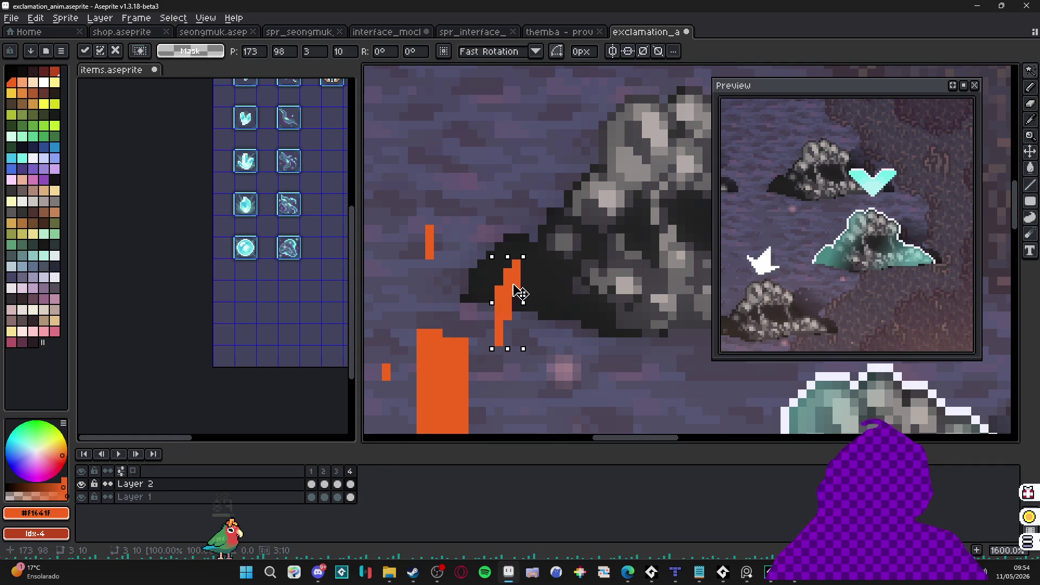
{"action": "key", "text": "Right"}
{"action": "key", "text": "e"}
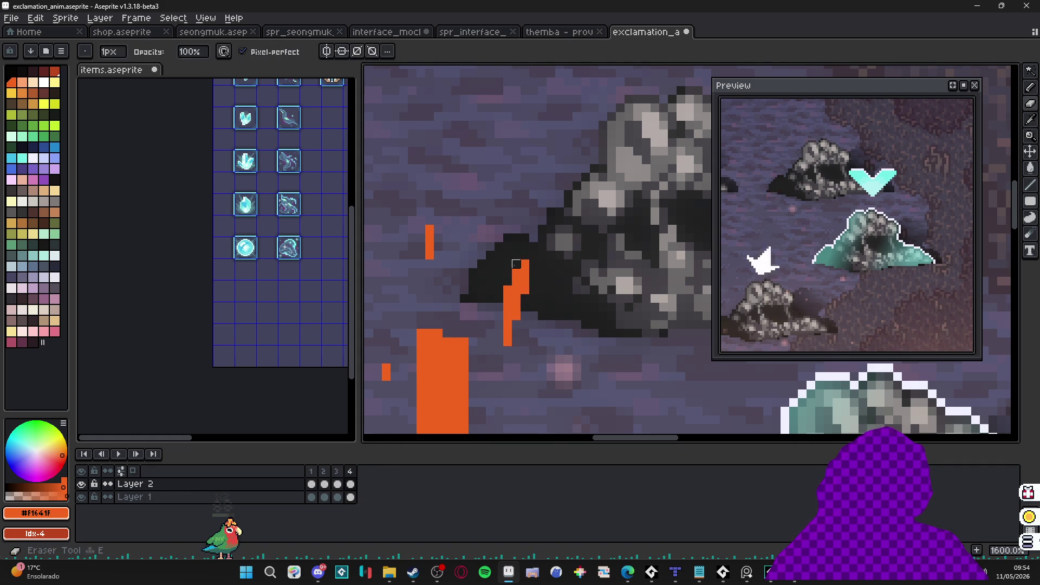
Step: Erase the stroke's lower part, smooth its corner into a diagonal, and select the orange pieces
{"action": "left_click_drag", "start_coordinate": [525, 307], "coordinate": [508, 350]}
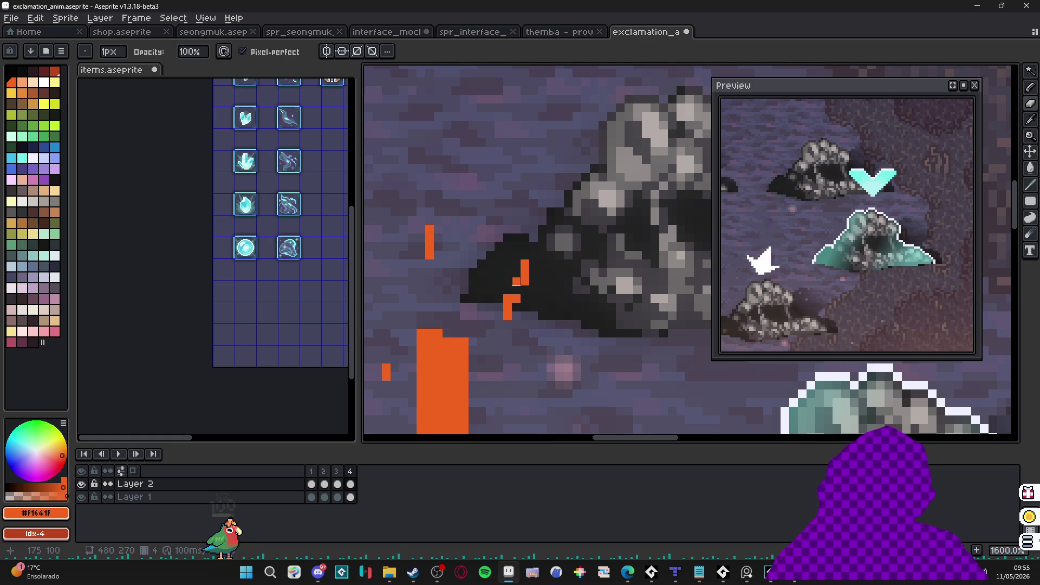
{"action": "left_click", "coordinate": [516, 291]}
{"action": "left_click", "coordinate": [525, 281]}
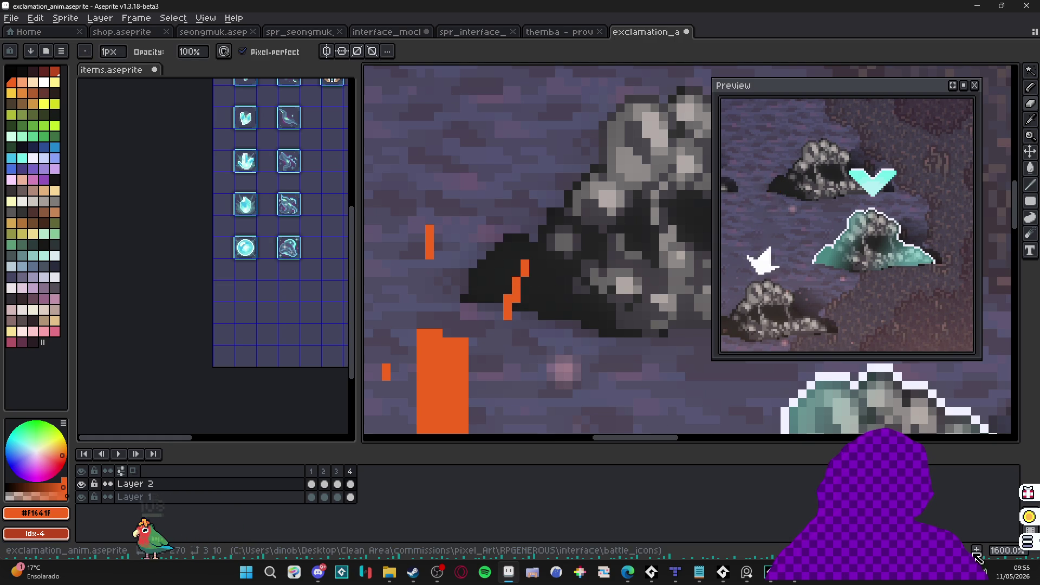
{"action": "key", "text": "w"}
{"action": "left_click", "coordinate": [509, 306]}
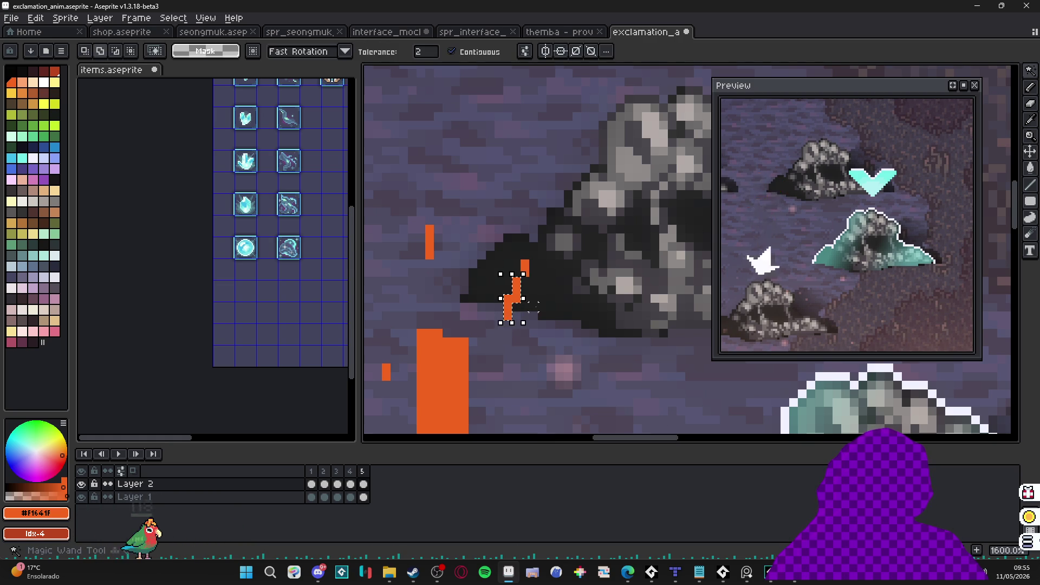
{"action": "scroll", "coordinate": [523, 264], "scroll_direction": "up", "scroll_amount": 2}
{"action": "left_click", "coordinate": [526, 271], "text": "shift"}
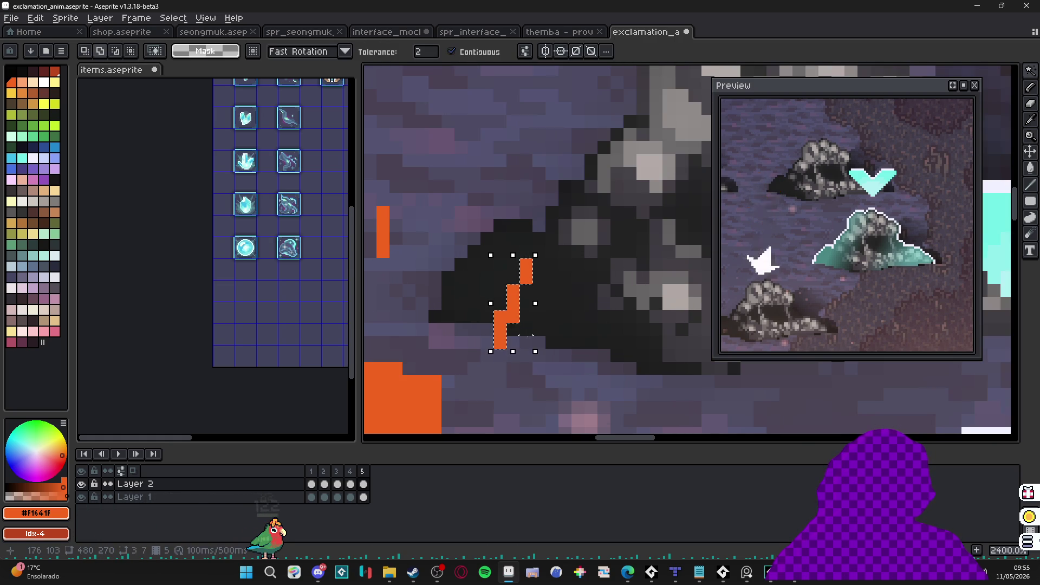
{"action": "key", "text": "ctrl+d"}
Step: On frame 5's cel, move the orange stroke one pixel right and two up
{"action": "left_click", "coordinate": [363, 484]}
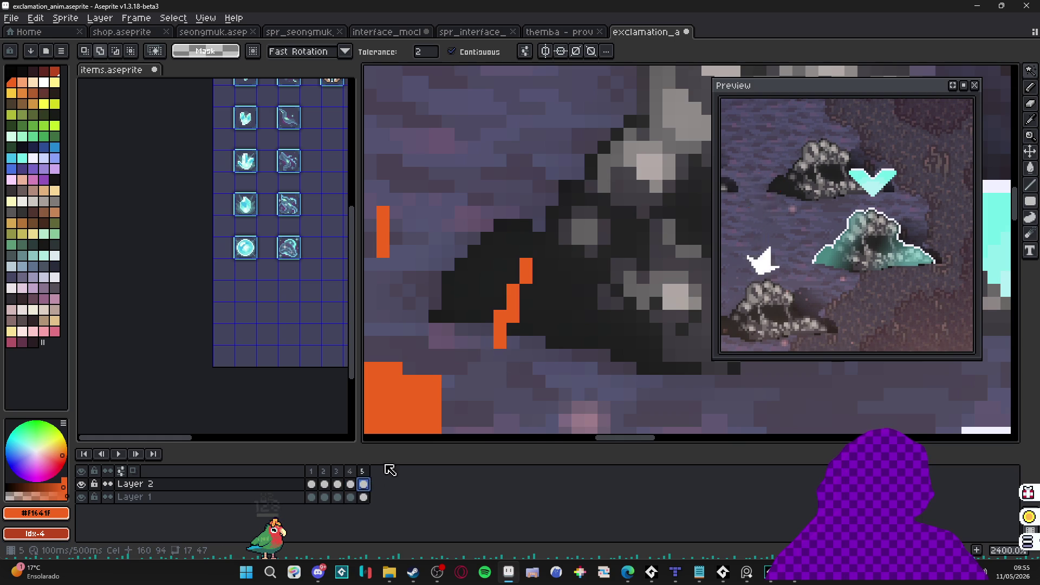
{"action": "key", "text": "b"}
{"action": "key", "text": "m"}
{"action": "left_click_drag", "start_coordinate": [492, 229], "coordinate": [561, 377]}
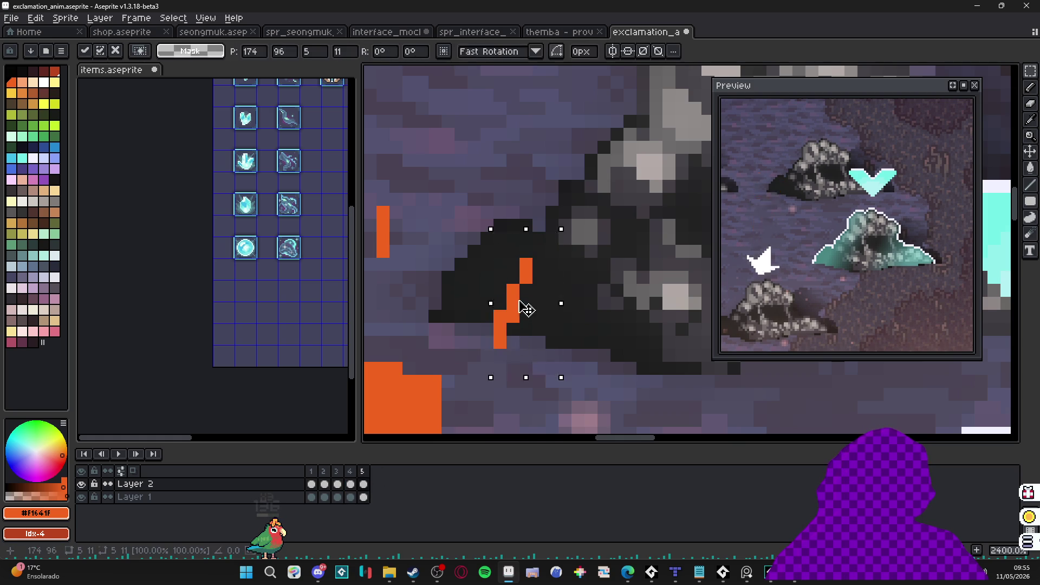
{"action": "mouse_move", "coordinate": [528, 308]}
{"action": "left_mouse_down"}
{"action": "mouse_move", "coordinate": [529, 290]}
{"action": "mouse_move", "coordinate": [510, 327]}
{"action": "left_mouse_up"}
{"action": "key", "text": "ctrl+d"}
Step: Paint dark over stray orange pixels and erase most of the orange stroke
{"action": "key", "text": "b"}
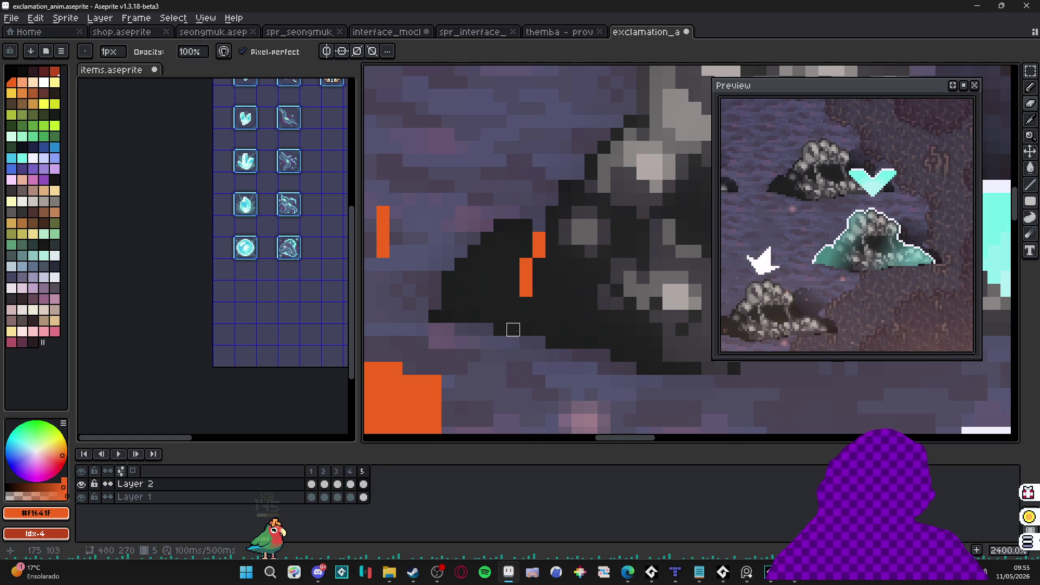
{"action": "left_click_drag", "start_coordinate": [539, 238], "coordinate": [539, 252]}
{"action": "scroll", "coordinate": [539, 277], "scroll_direction": "down", "scroll_amount": 1}
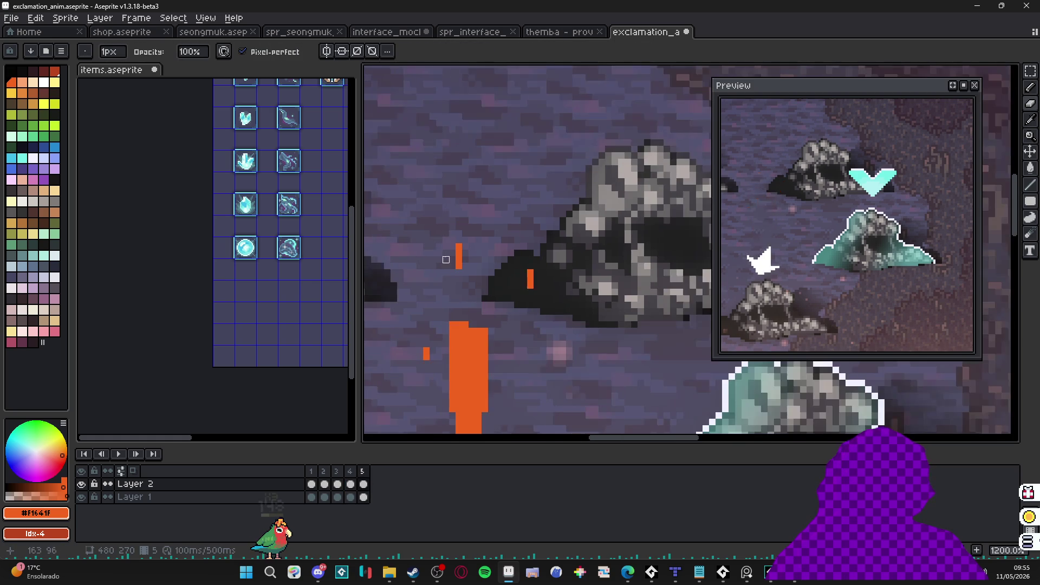
{"action": "scroll", "coordinate": [460, 240], "scroll_direction": "down", "scroll_amount": 1}
{"action": "key", "text": "e"}
{"action": "left_click_drag", "start_coordinate": [468, 240], "coordinate": [460, 276]}
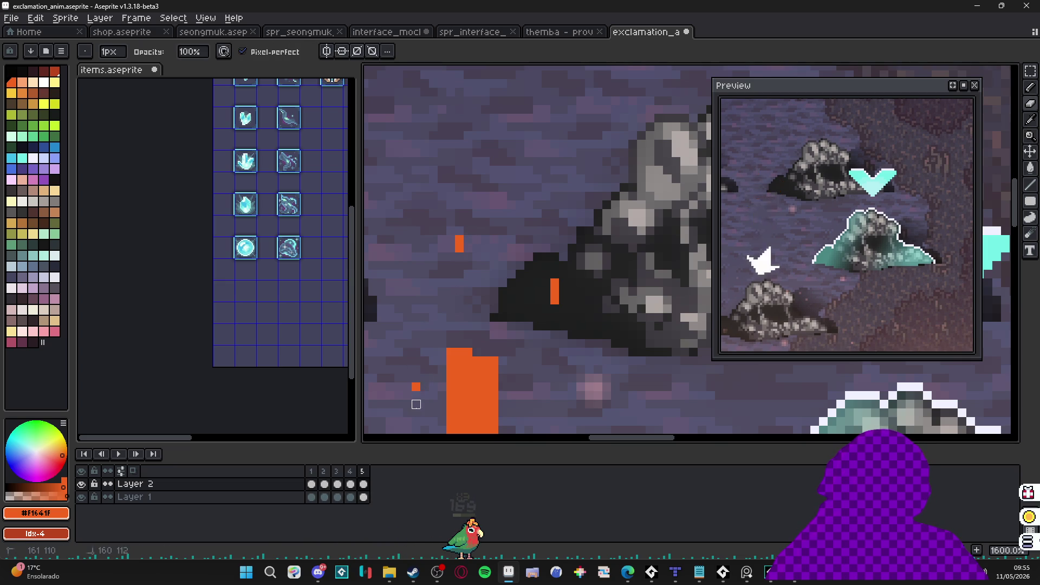
{"action": "left_click_drag", "start_coordinate": [416, 400], "coordinate": [425, 343]}
{"action": "scroll", "coordinate": [425, 334], "scroll_direction": "down", "scroll_amount": 7}
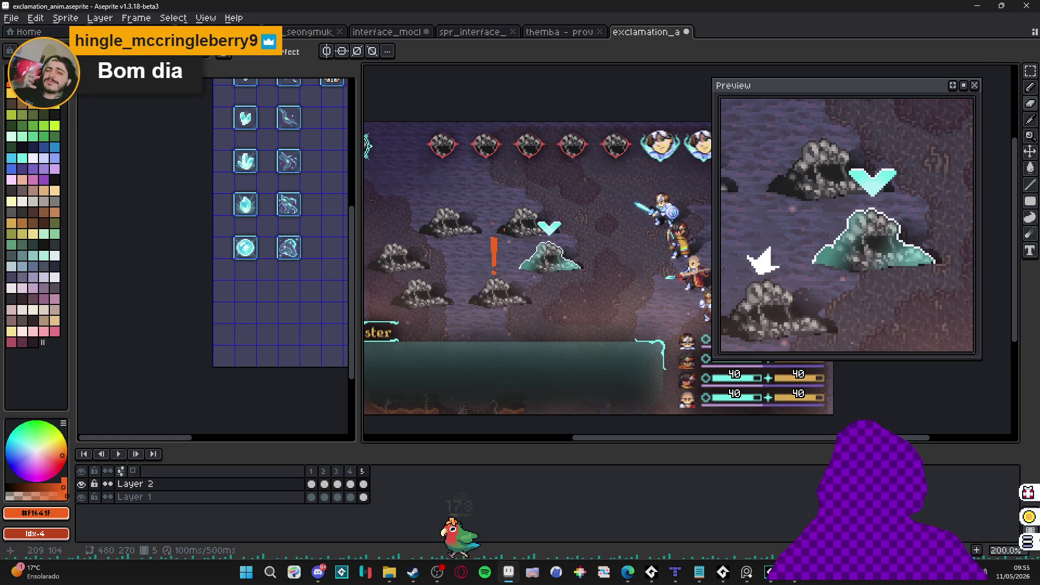
Step: In items.aseprite, drag the panel splitter left to widen the canvas, then return to exclamation_anim
{"action": "scroll", "coordinate": [524, 256], "scroll_direction": "up", "scroll_amount": 2}
{"action": "scroll", "coordinate": [524, 255], "scroll_direction": "down", "scroll_amount": 2}
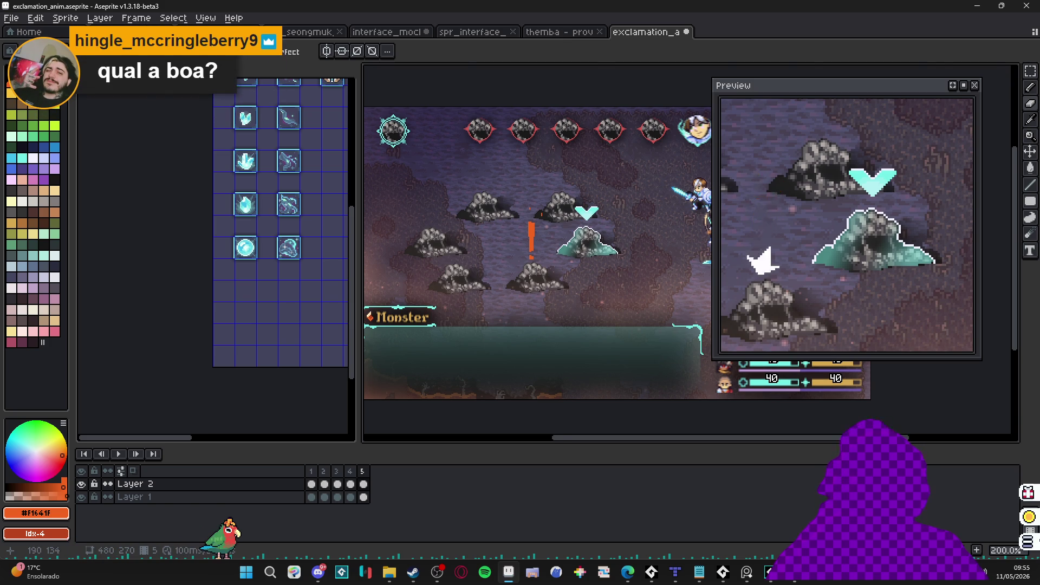
{"action": "scroll", "coordinate": [541, 250], "scroll_direction": "up", "scroll_amount": 3}
{"action": "key", "text": "ctrl+Tab"}
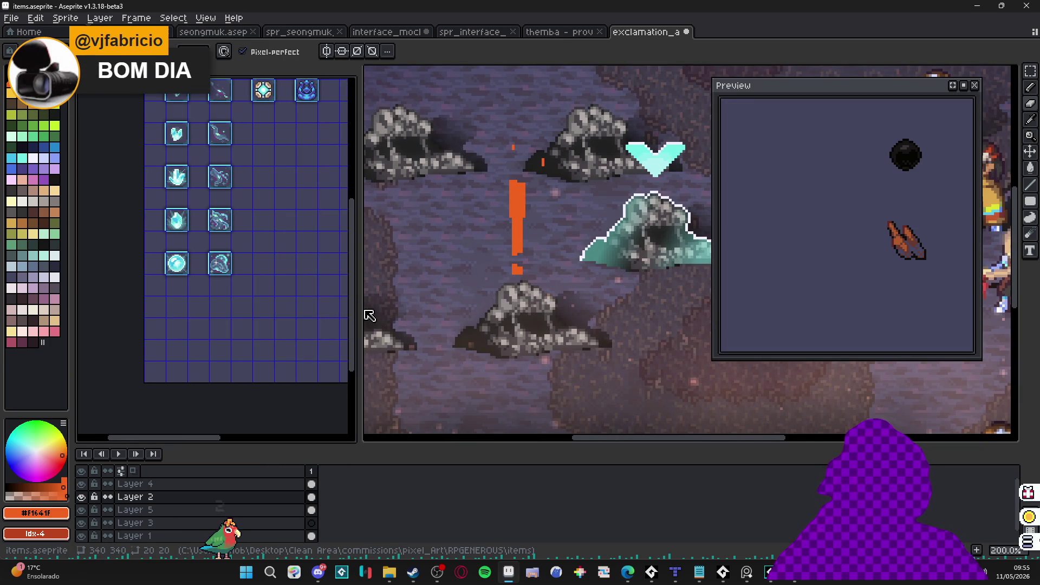
{"action": "left_click_drag", "start_coordinate": [360, 317], "coordinate": [207, 323]}
{"action": "key", "text": "ctrl+shift+Tab"}
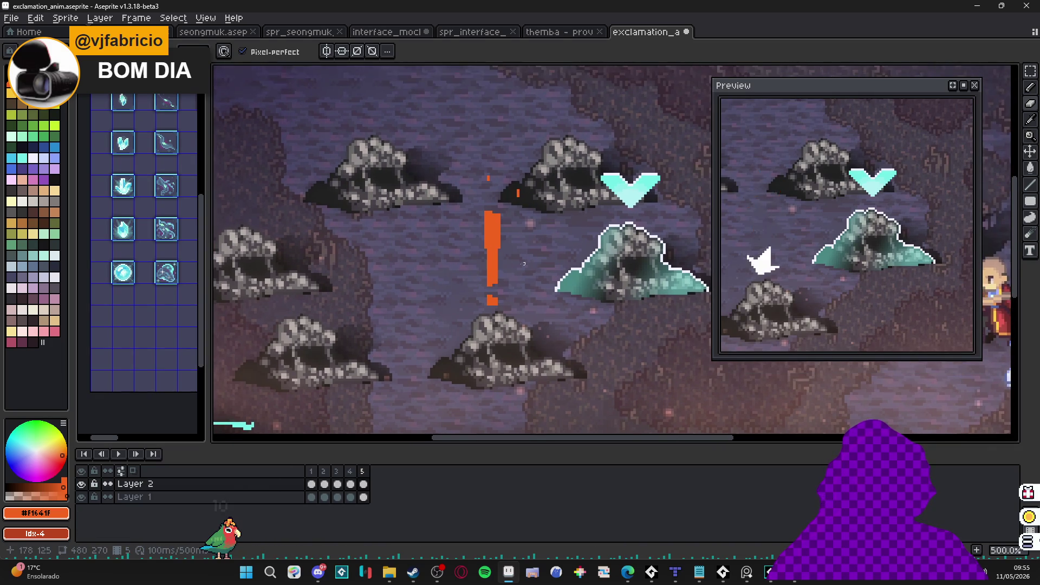
Step: On frame 4, erase a small orange particle near the cloud
{"action": "scroll", "coordinate": [523, 264], "scroll_direction": "up", "scroll_amount": 1}
{"action": "key", "text": "v"}
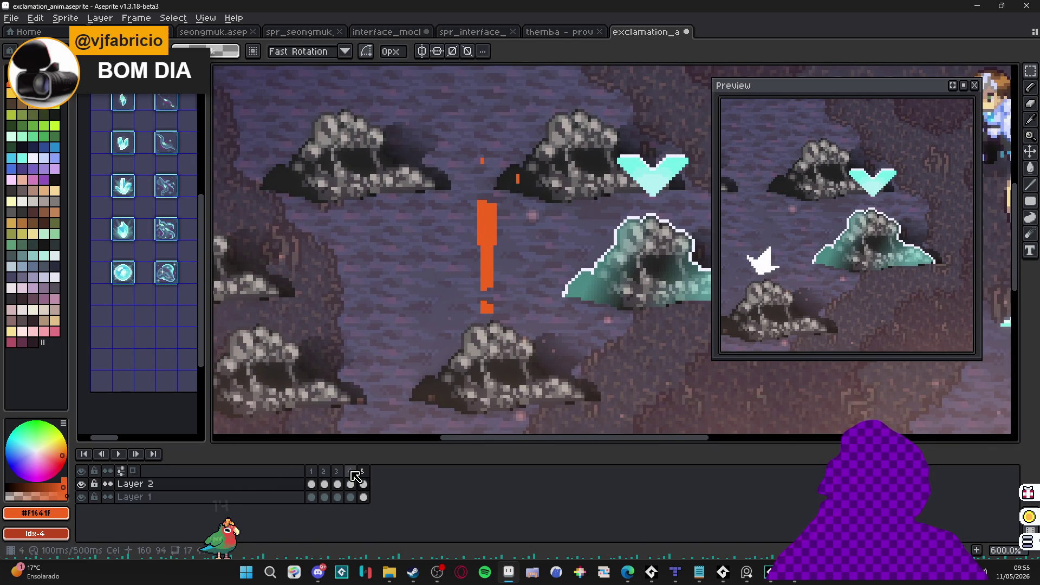
{"action": "left_click", "coordinate": [350, 471]}
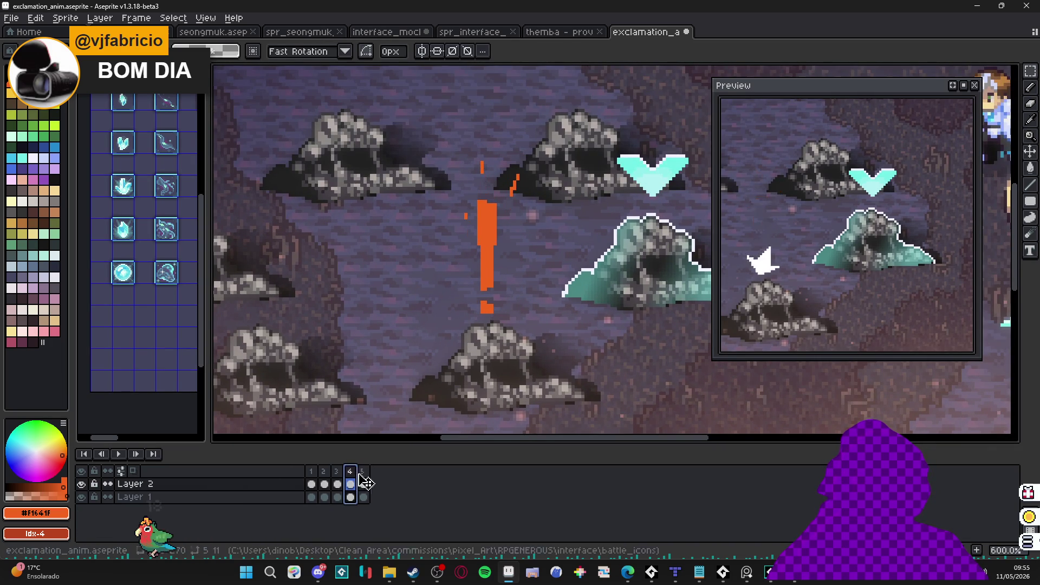
{"action": "scroll", "coordinate": [573, 299], "scroll_direction": "up", "scroll_amount": 1}
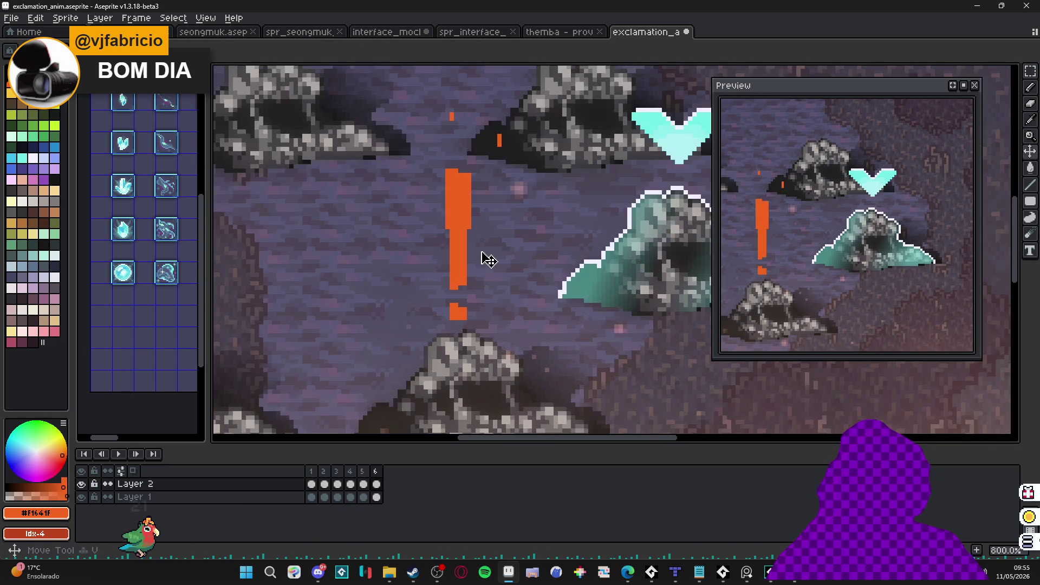
{"action": "key", "text": "e"}
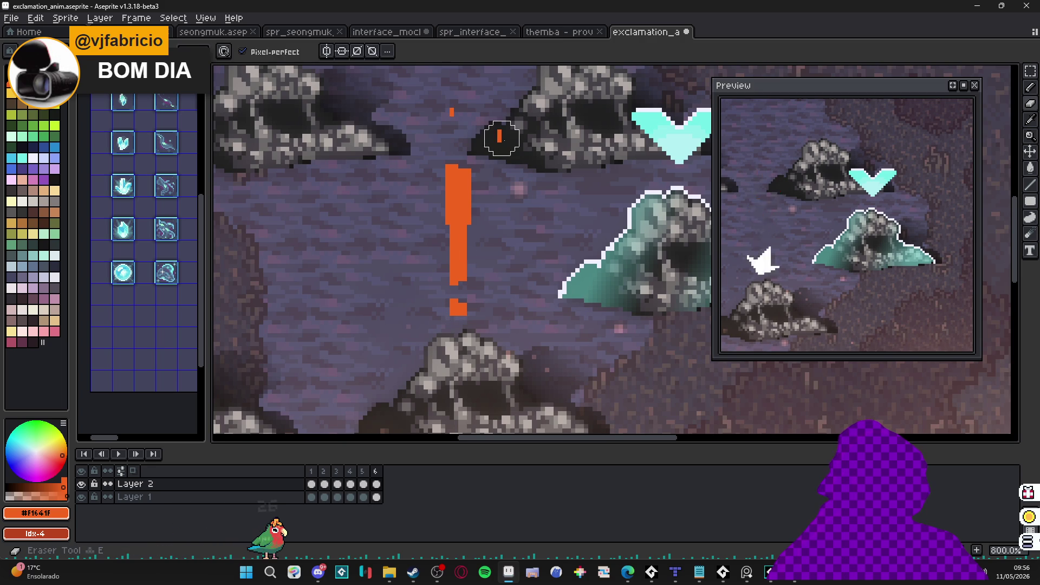
{"action": "left_click", "coordinate": [501, 138]}
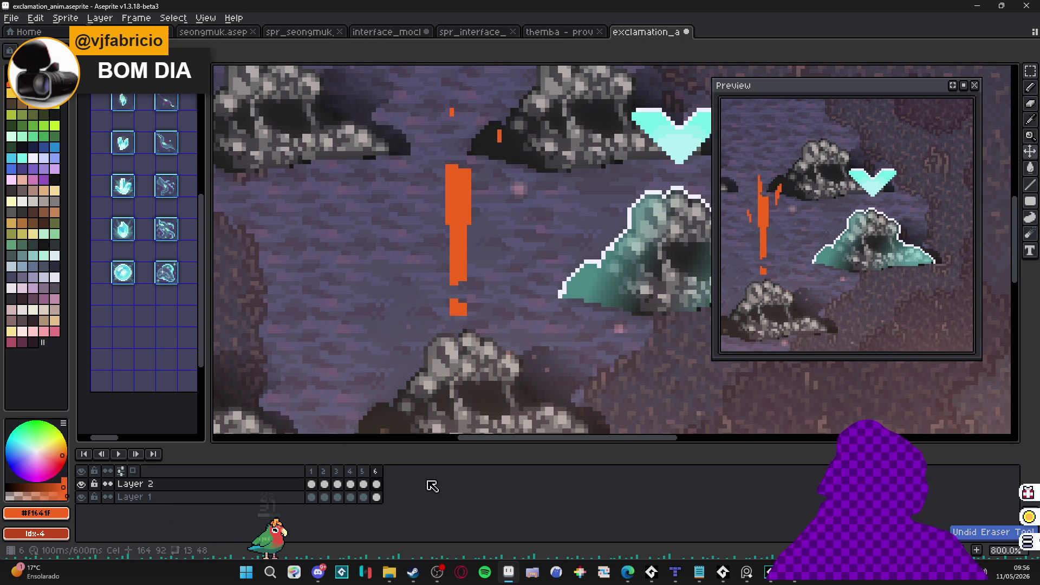
Step: Check frame 5 and frame 6 durations in Frame Properties, closing without changes
{"action": "double_click", "coordinate": [362, 471]}
{"action": "left_click", "coordinate": [596, 310]}
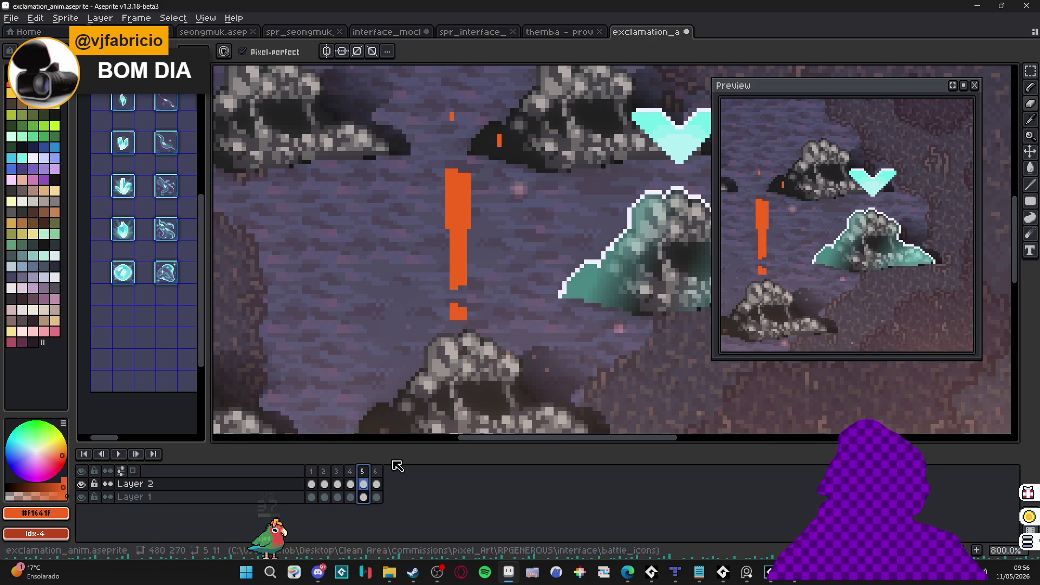
{"action": "left_click", "coordinate": [350, 483]}
{"action": "left_click", "coordinate": [373, 472]}
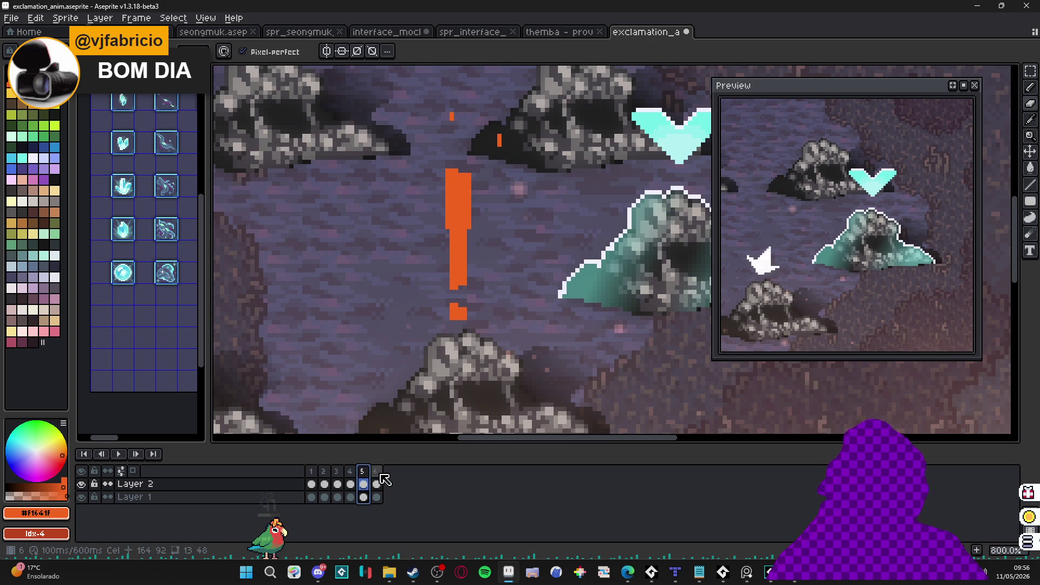
{"action": "double_click", "coordinate": [376, 471]}
{"action": "left_click", "coordinate": [567, 311]}
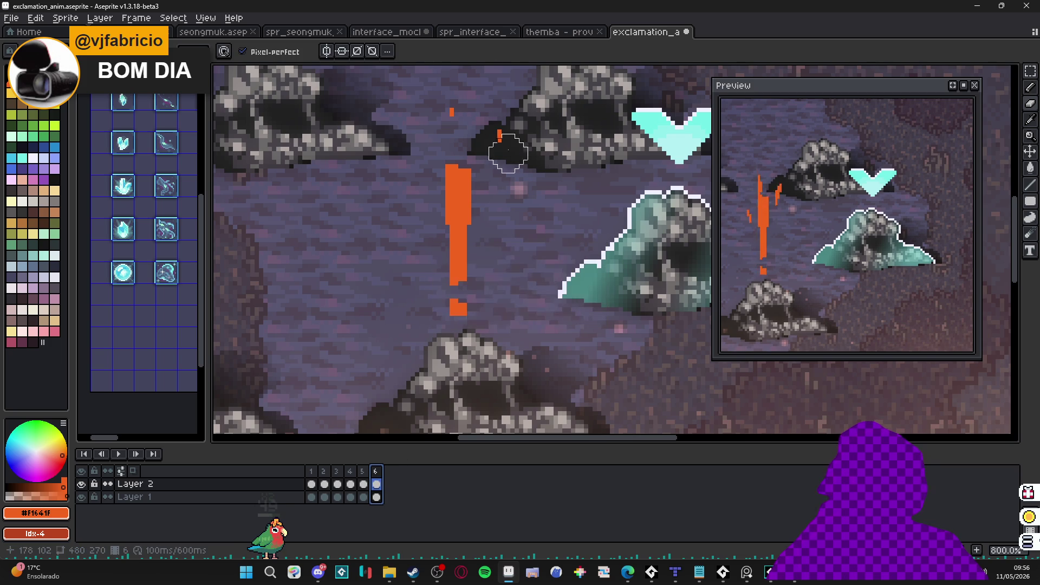
Step: Inspect frame 6's cel properties unchanged and step through frames 4–6
{"action": "double_click", "coordinate": [377, 483]}
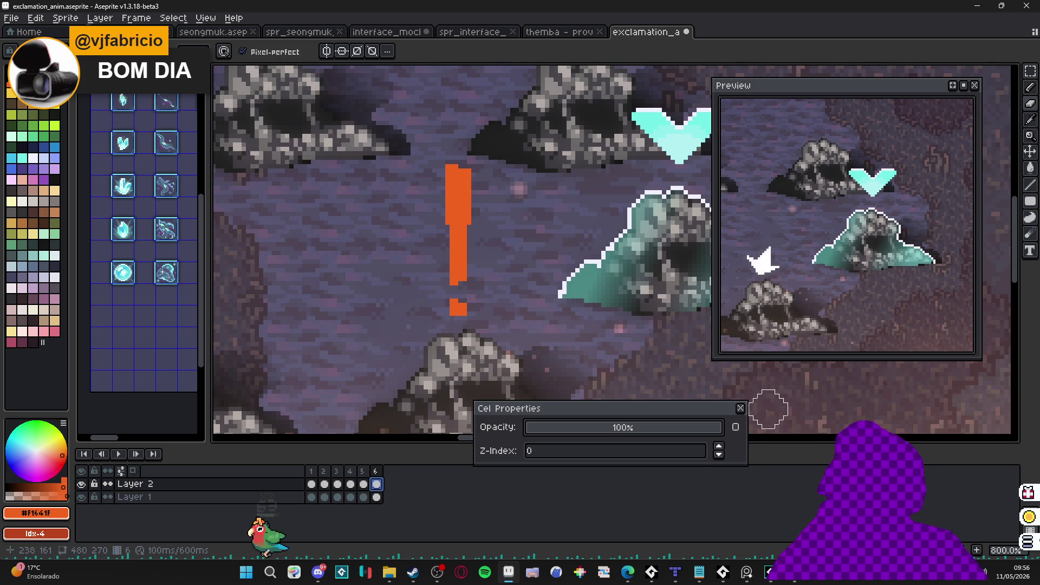
{"action": "left_click", "coordinate": [363, 483]}
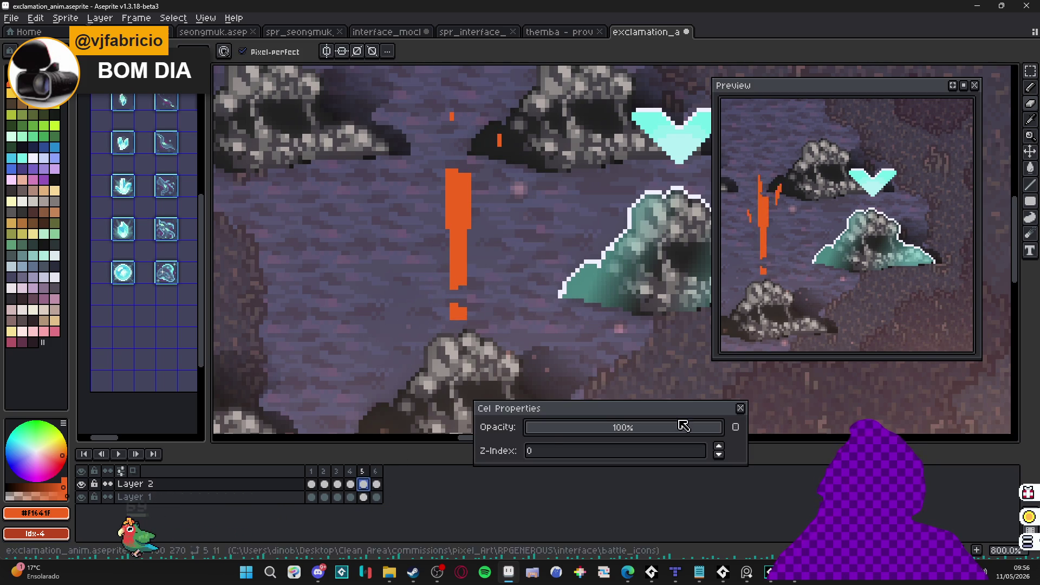
{"action": "left_click", "coordinate": [740, 408]}
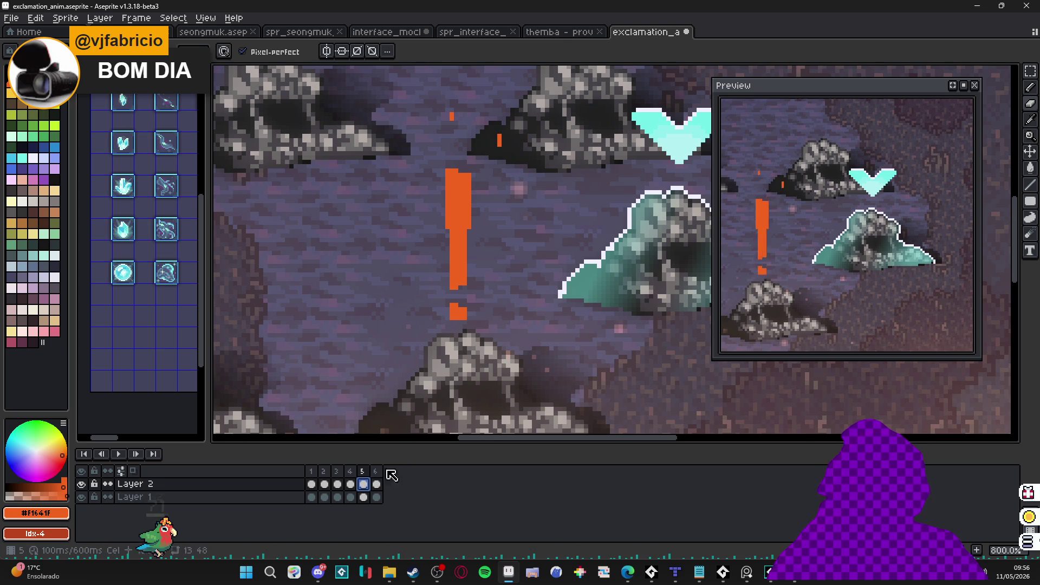
{"action": "left_click", "coordinate": [376, 484]}
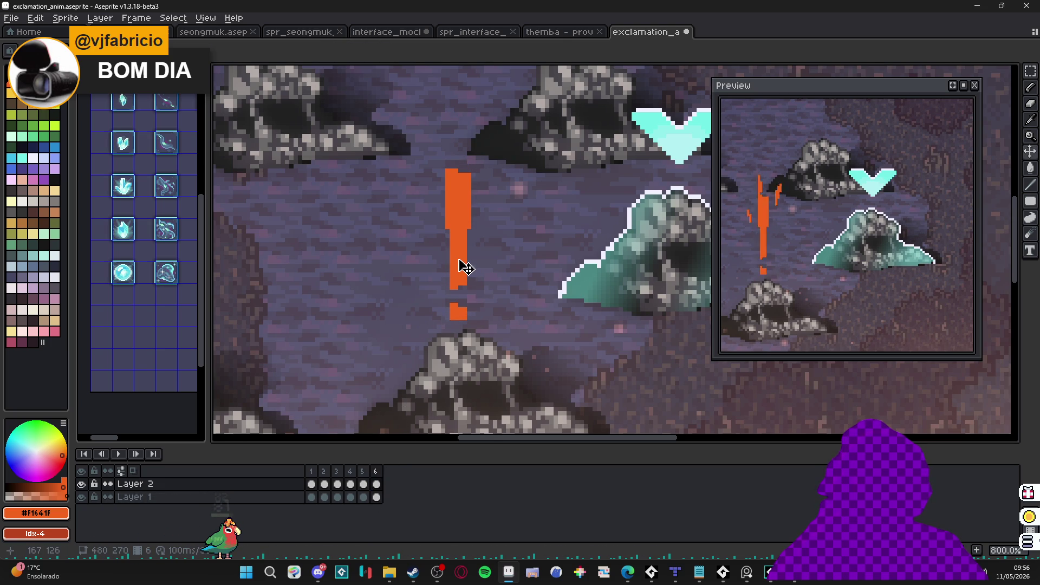
{"action": "left_click", "coordinate": [352, 485]}
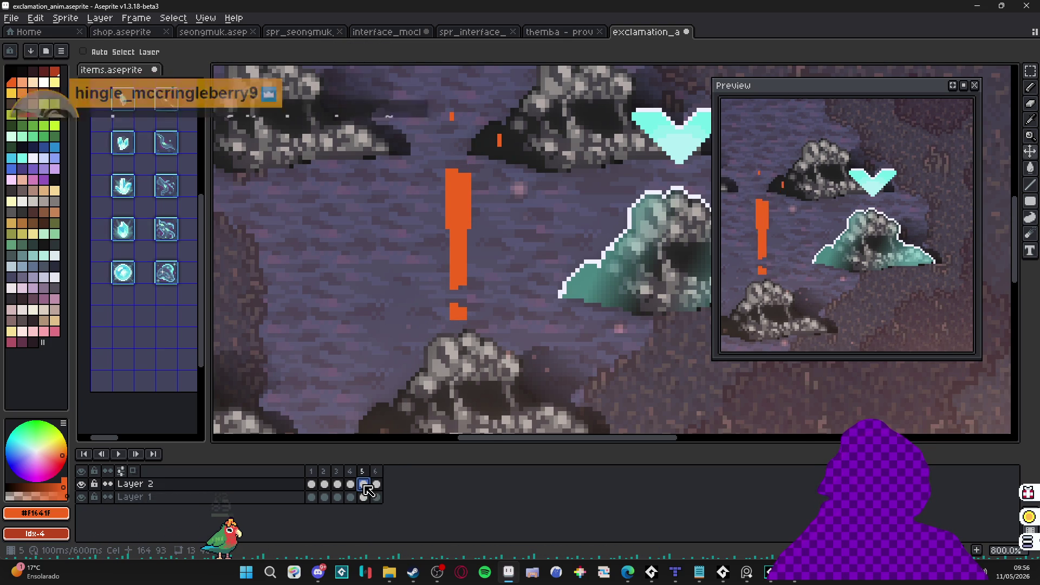
{"action": "left_click", "coordinate": [366, 485]}
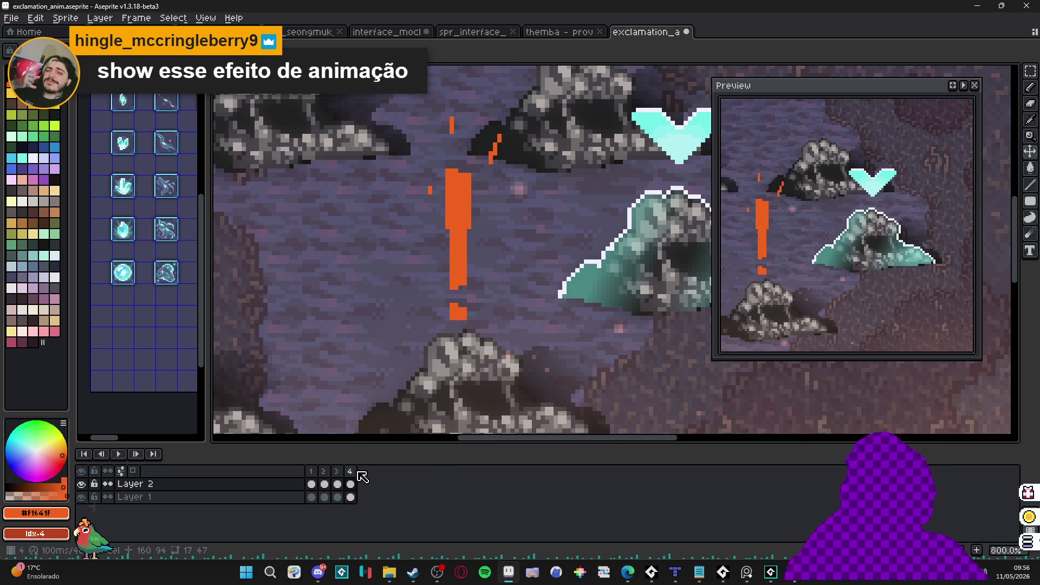
Step: Delete frames 3 and 4, and add a new frame after frame 2
{"action": "key", "text": "alt+c"}
{"action": "key", "text": "alt+c"}
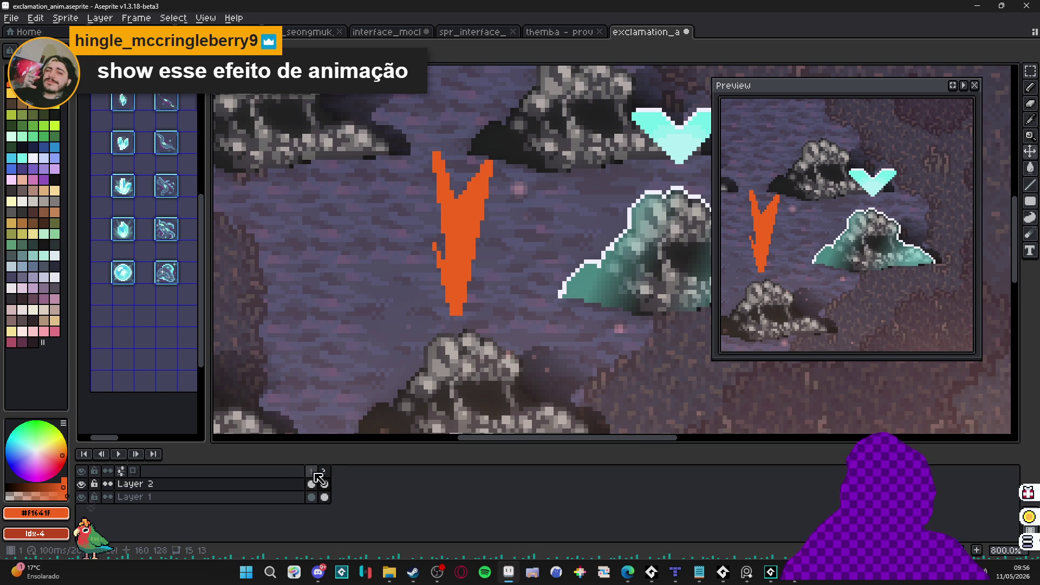
{"action": "left_click", "coordinate": [323, 472]}
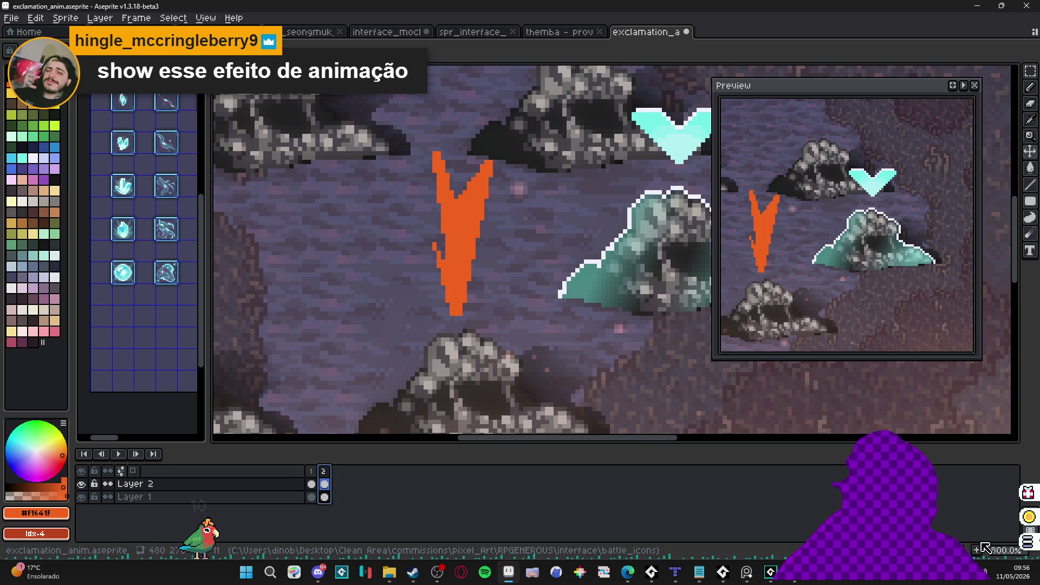
{"action": "key", "text": "alt+n"}
Step: Scale the orange flame to about 43% width, stretch it taller, and shift it up
{"action": "key", "text": "e"}
{"action": "scroll", "coordinate": [460, 222], "scroll_direction": "up", "scroll_amount": 2}
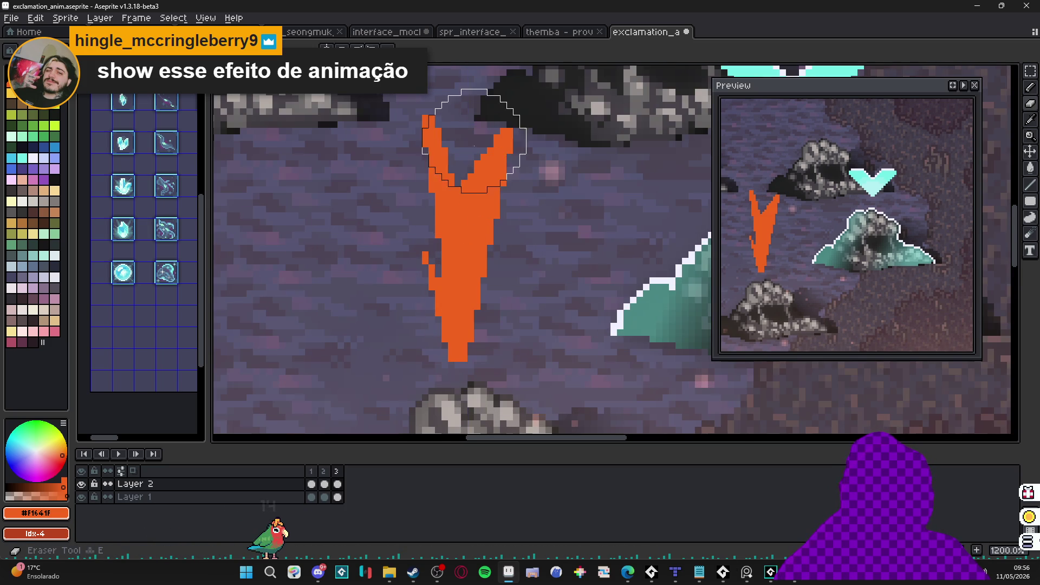
{"action": "key", "text": "v"}
{"action": "left_click", "coordinate": [488, 217]}
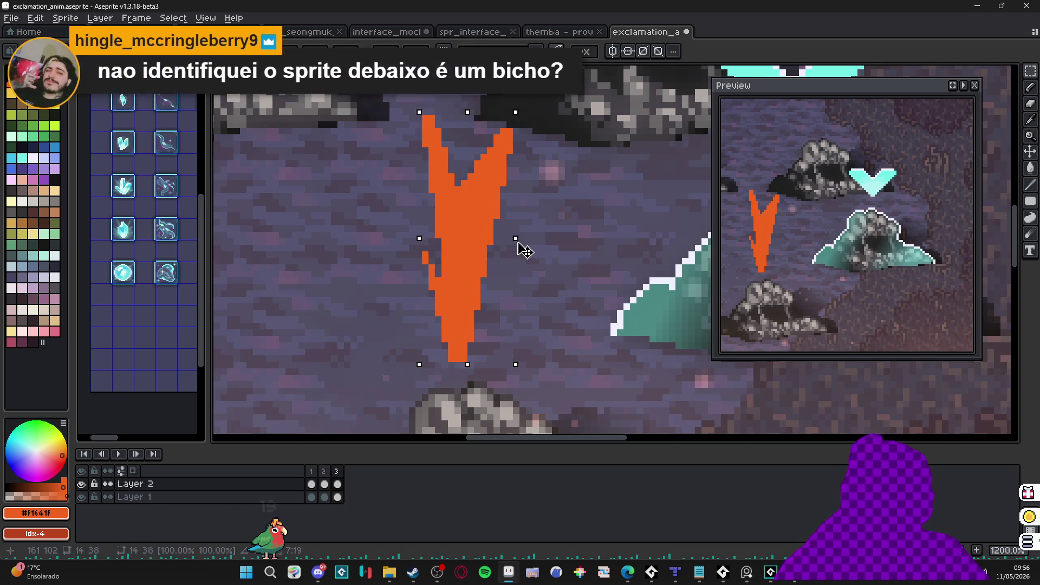
{"action": "left_click_drag", "start_coordinate": [525, 250], "coordinate": [498, 247]}
{"action": "left_click_drag", "start_coordinate": [480, 108], "coordinate": [479, 89]}
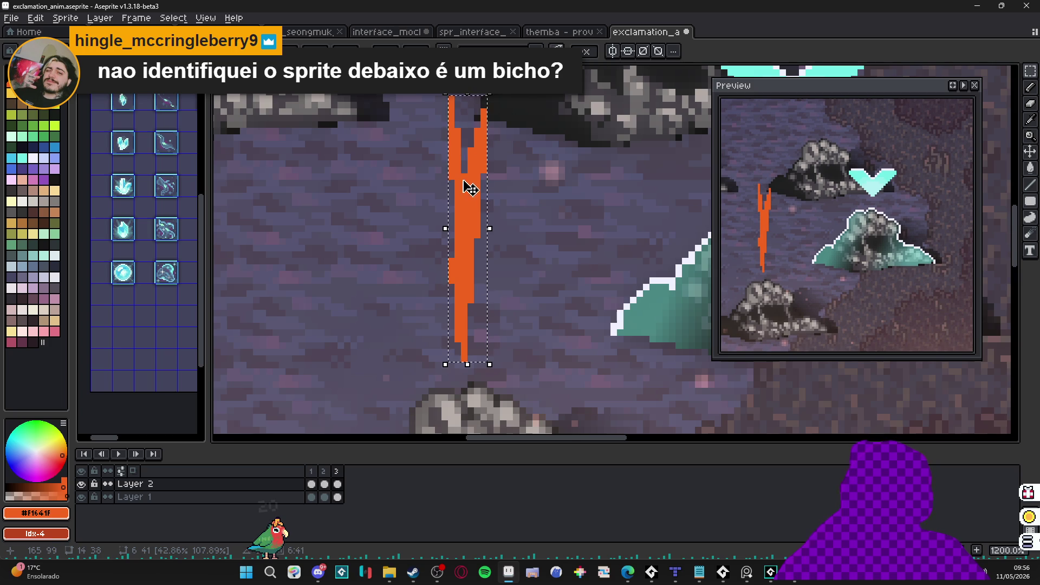
{"action": "left_click_drag", "start_coordinate": [465, 186], "coordinate": [471, 147]}
{"action": "key", "text": "Return"}
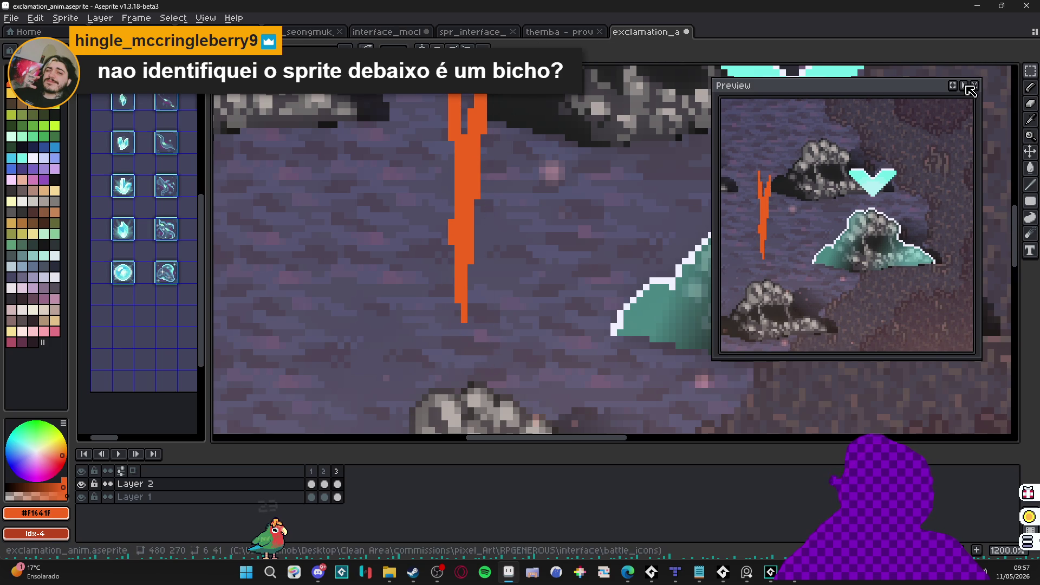
Step: Erase a split through the orange shape into two thin strips and trim their tails
{"action": "key", "text": "e"}
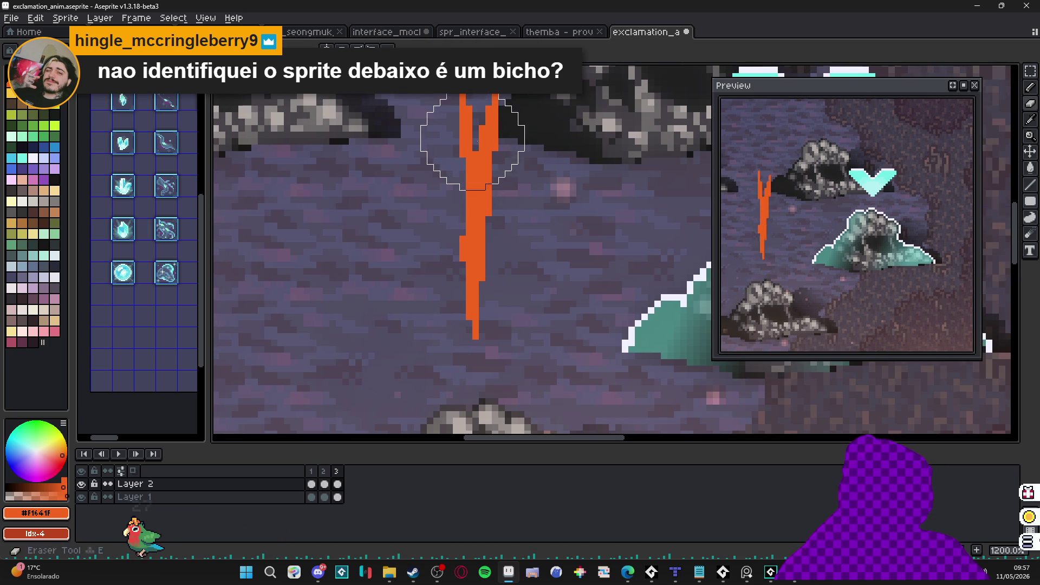
{"action": "left_click_drag", "start_coordinate": [475, 142], "coordinate": [475, 297]}
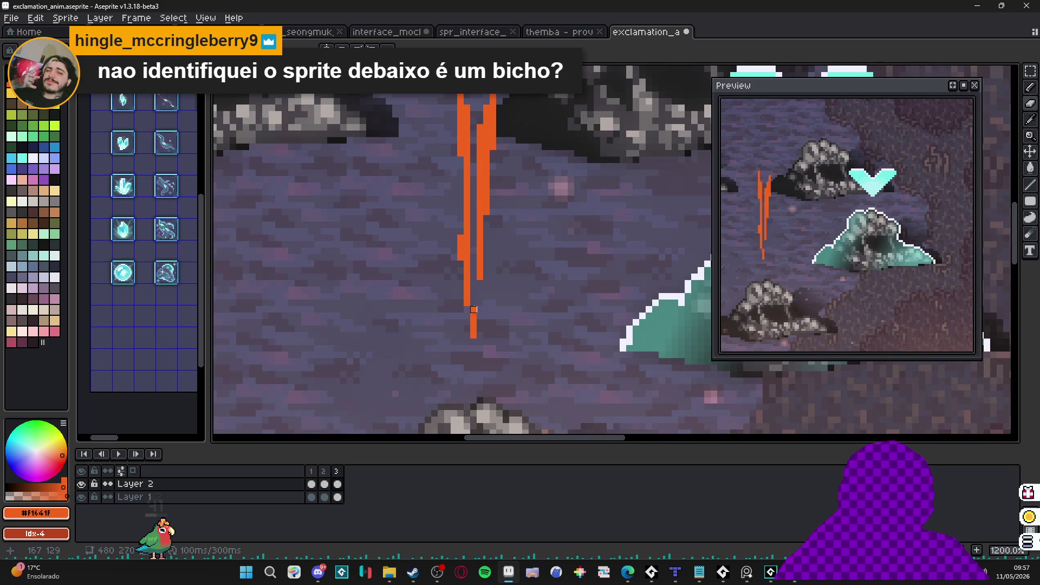
{"action": "mouse_move", "coordinate": [474, 309]}
{"action": "left_mouse_down"}
{"action": "mouse_move", "coordinate": [472, 339]}
{"action": "mouse_move", "coordinate": [466, 293]}
{"action": "mouse_move", "coordinate": [480, 264]}
{"action": "mouse_move", "coordinate": [461, 260]}
{"action": "left_mouse_up"}
{"action": "left_click", "coordinate": [480, 273]}
{"action": "left_click", "coordinate": [480, 277]}
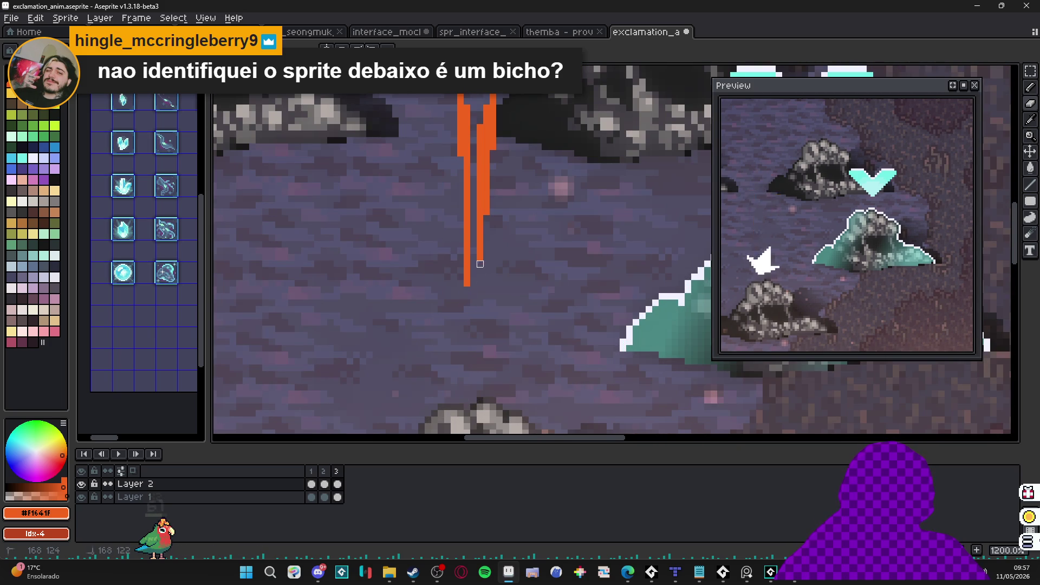
{"action": "key", "text": "alt+Tab"}
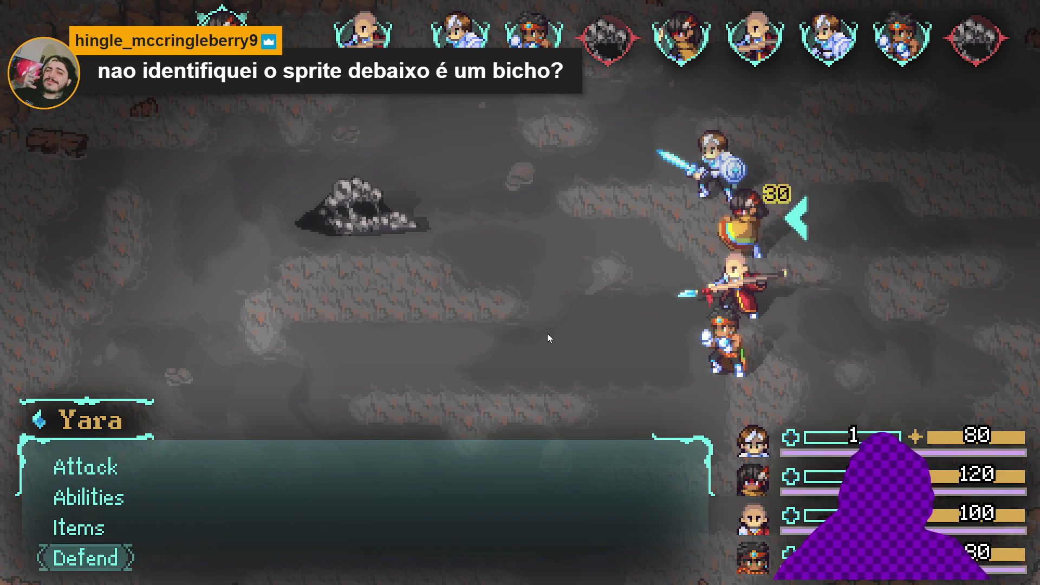
Step: Have Yara defend, hit the Sloth Blob with Zhe Wu's Thunder strike, and acquire the spoils
{"action": "key", "text": "Return"}
{"action": "key", "text": "Up"}
{"action": "key", "text": "Up"}
{"action": "key", "text": "Up"}
{"action": "key", "text": "Return"}
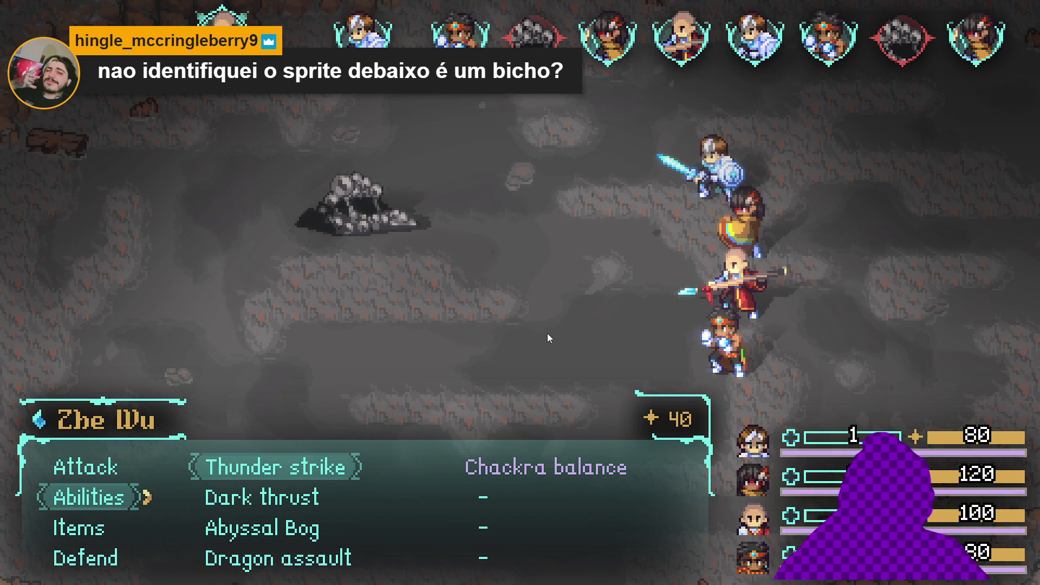
{"action": "key", "text": "Down"}
{"action": "key", "text": "Down"}
{"action": "key", "text": "Down"}
{"action": "key", "text": "Down"}
{"action": "key", "text": "Return"}
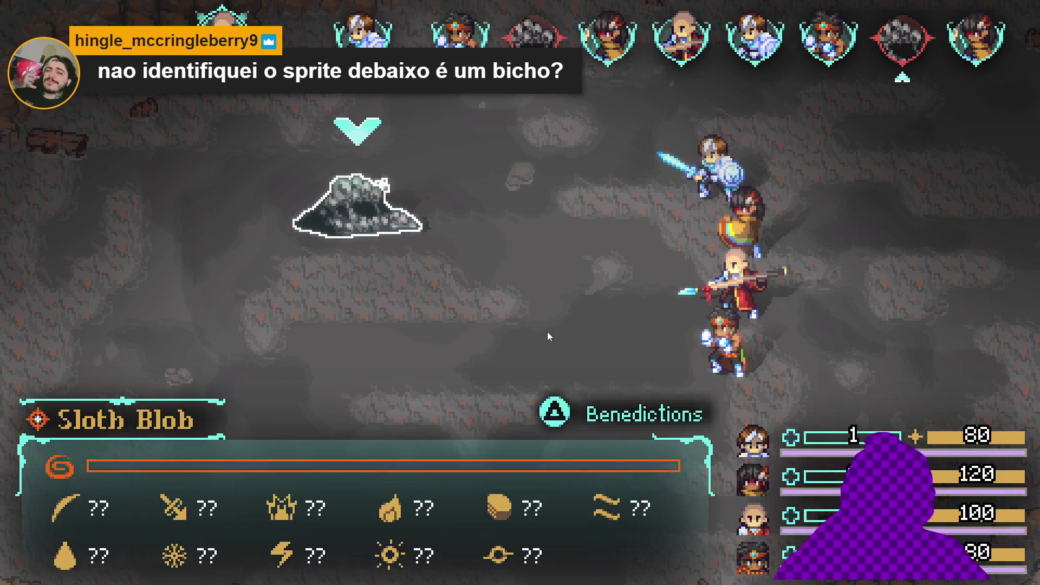
{"action": "key", "text": "Return"}
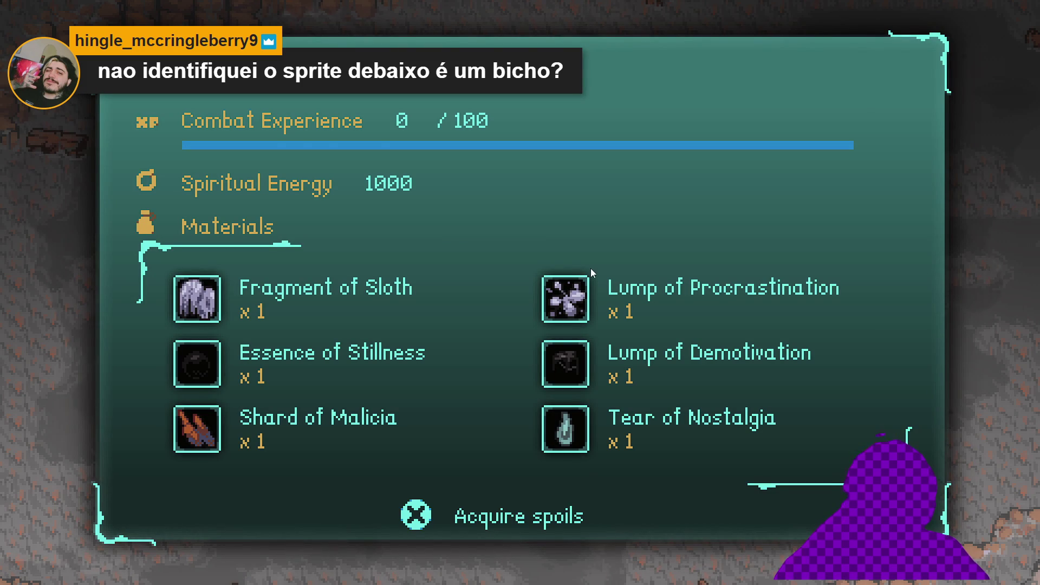
{"action": "key", "text": "Return"}
{"action": "key", "text": "Return"}
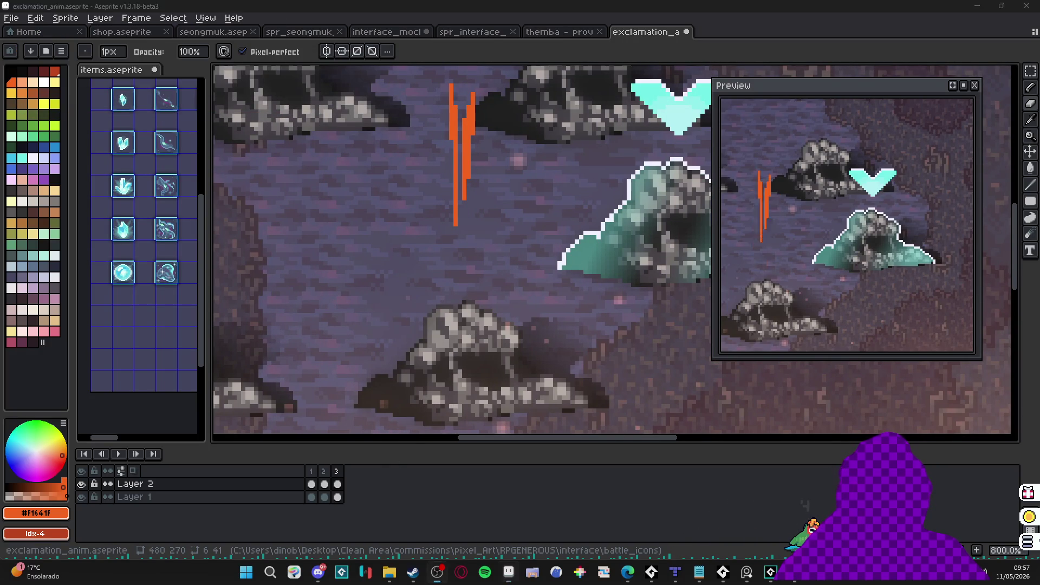
Step: Add frame 4 as a copy of frame 3 and erase parts of the left, right and lower orange lines
{"action": "left_click_drag", "start_coordinate": [406, 126], "coordinate": [425, 199]}
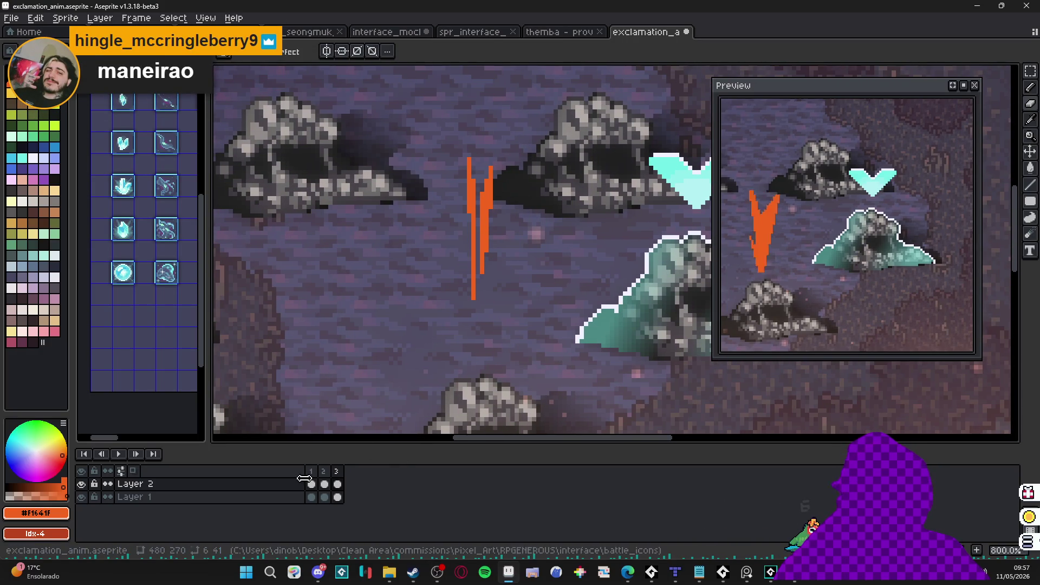
{"action": "left_click", "coordinate": [324, 475]}
{"action": "left_click", "coordinate": [340, 484]}
{"action": "key", "text": "alt+n"}
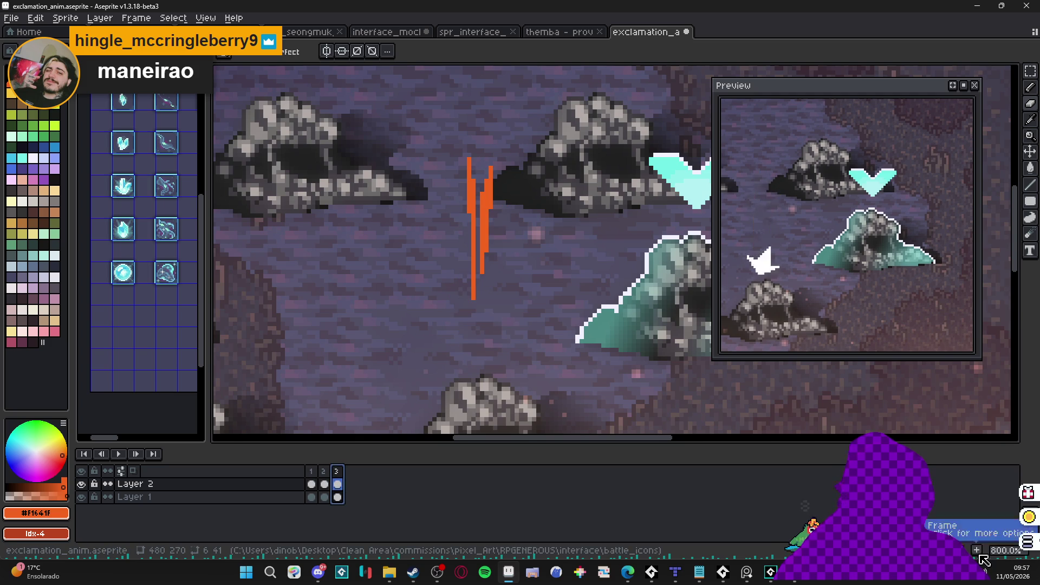
{"action": "scroll", "coordinate": [473, 176], "scroll_direction": "up", "scroll_amount": 2}
{"action": "left_click_drag", "start_coordinate": [473, 176], "coordinate": [472, 276]}
{"action": "left_click_drag", "start_coordinate": [486, 206], "coordinate": [486, 358]}
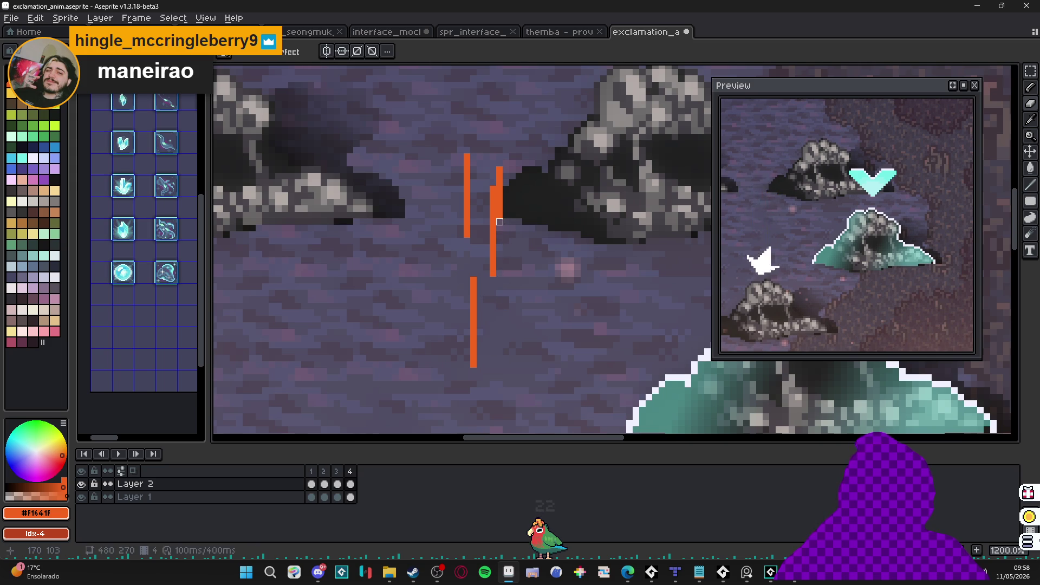
{"action": "left_click_drag", "start_coordinate": [473, 364], "coordinate": [473, 338]}
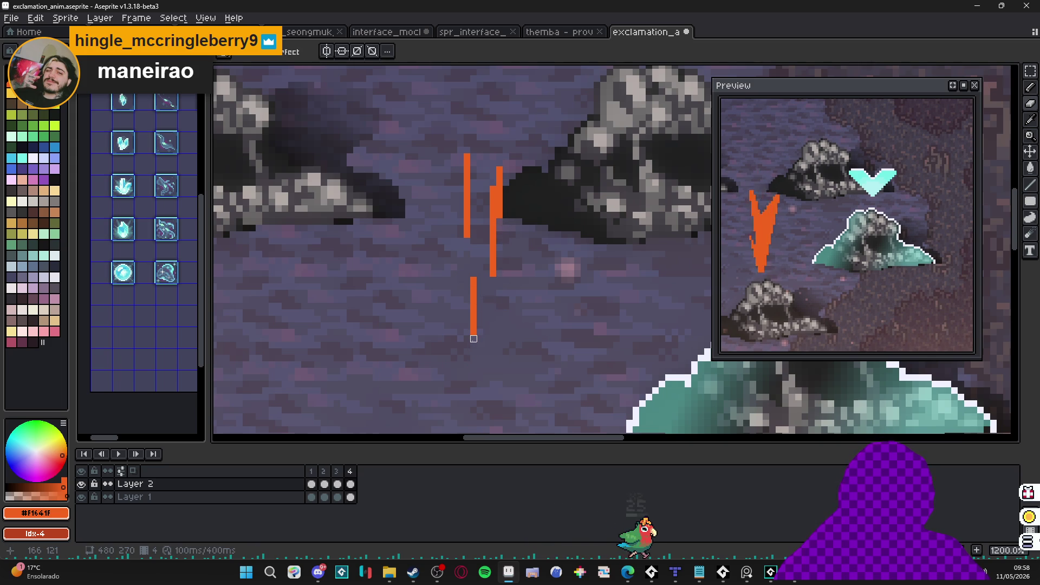
Step: Compare frame 4 with frame 2, then shift frame 4's orange lines up one pixel
{"action": "left_click", "coordinate": [325, 477]}
{"action": "left_click", "coordinate": [350, 472]}
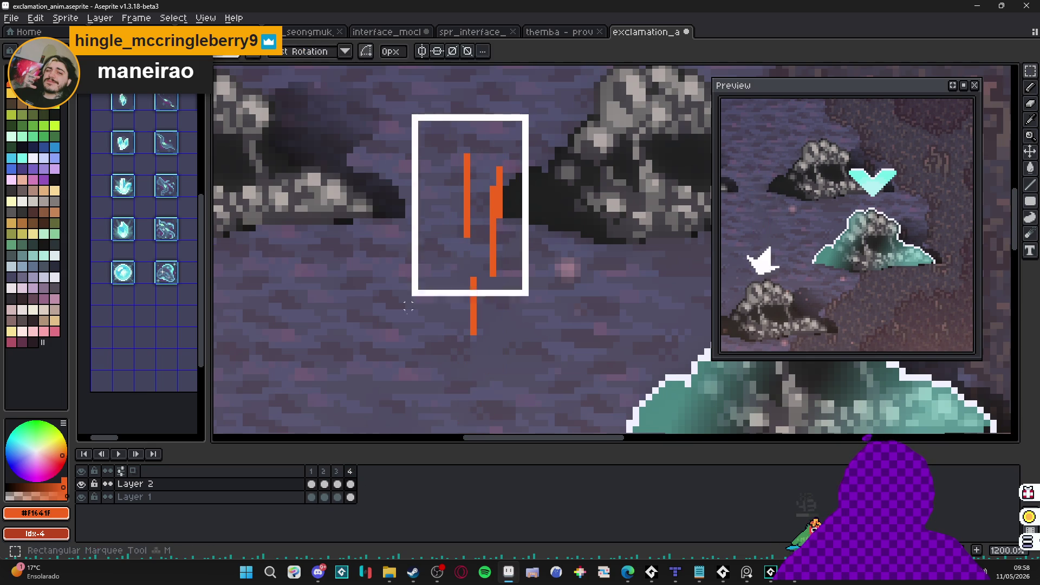
{"action": "left_click_drag", "start_coordinate": [504, 194], "coordinate": [505, 188]}
{"action": "key", "text": "ctrl+d"}
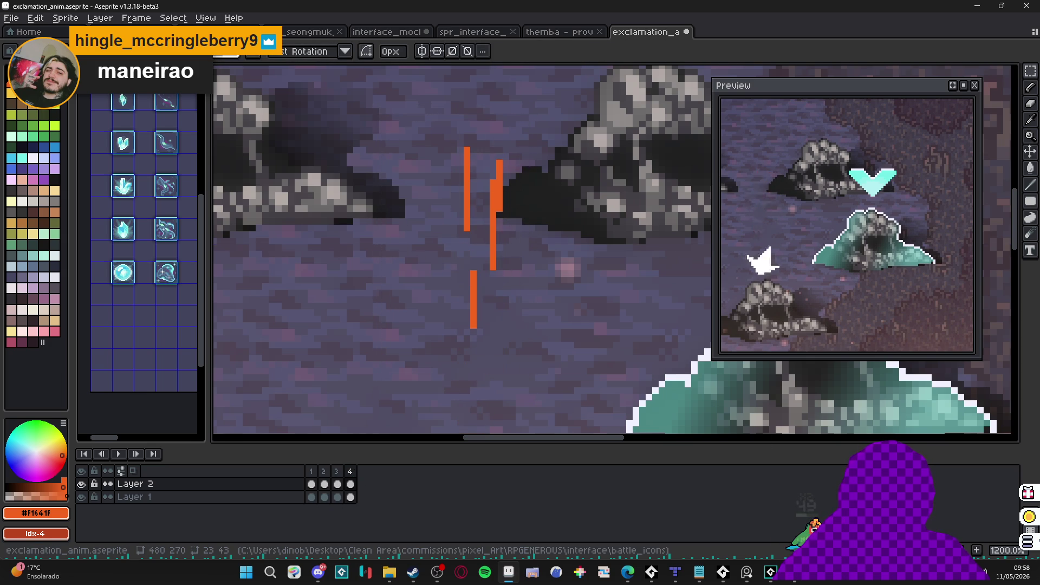
Step: Add frame 5, nudge its orange lines upward and erase a section of the right line
{"action": "left_click", "coordinate": [982, 551]}
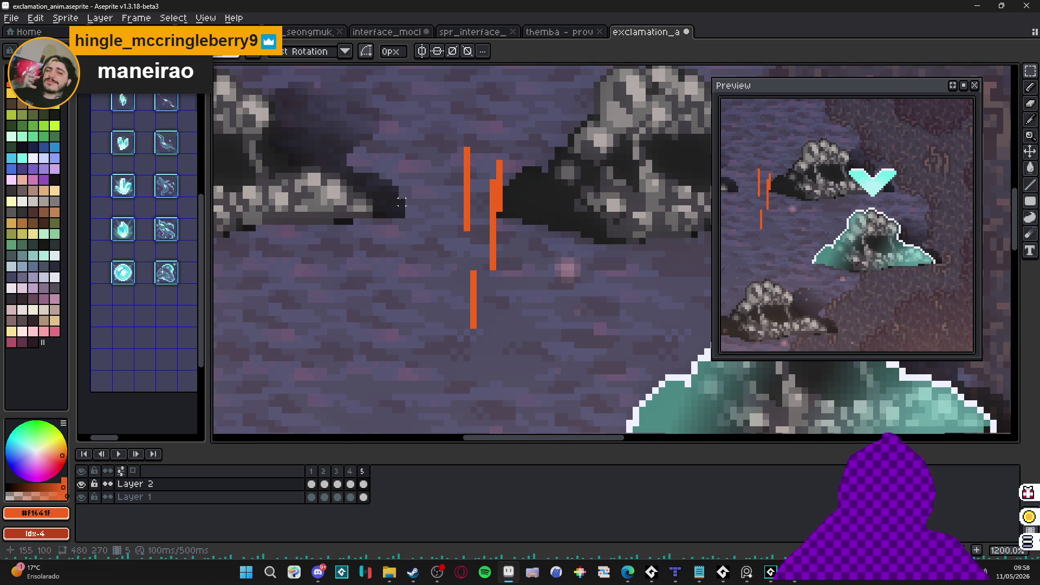
{"action": "mouse_move", "coordinate": [435, 111]}
{"action": "left_mouse_down"}
{"action": "mouse_move", "coordinate": [534, 307]}
{"action": "mouse_move", "coordinate": [537, 370]}
{"action": "left_mouse_up"}
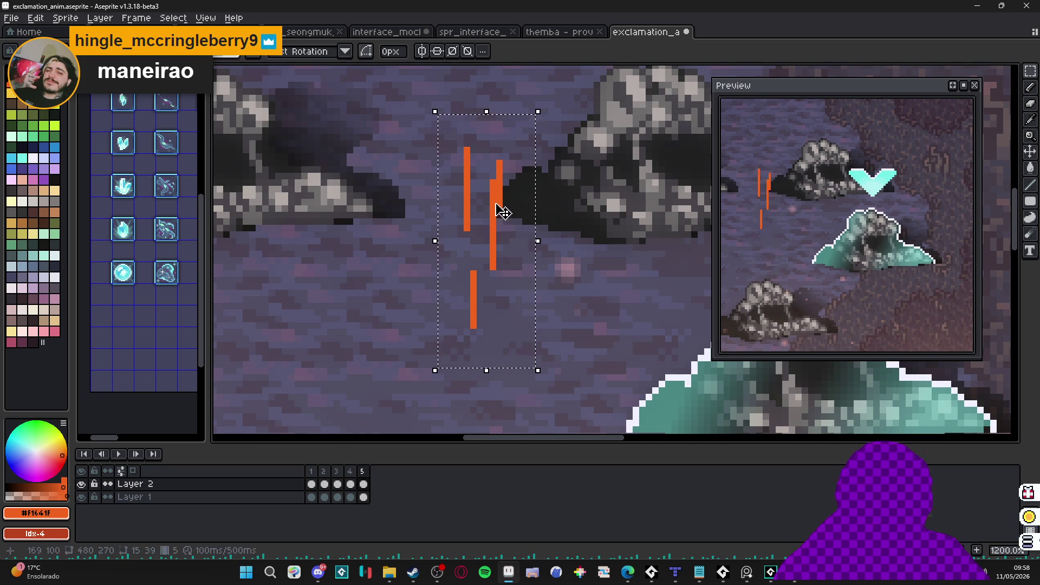
{"action": "left_click", "coordinate": [503, 211]}
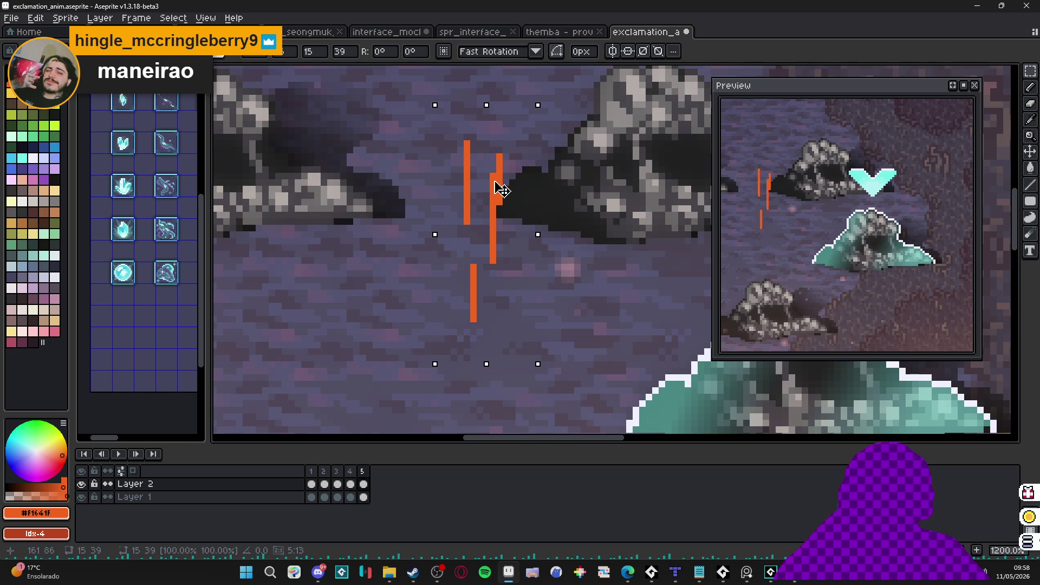
{"action": "key", "text": "ctrl+d"}
{"action": "key", "text": "e"}
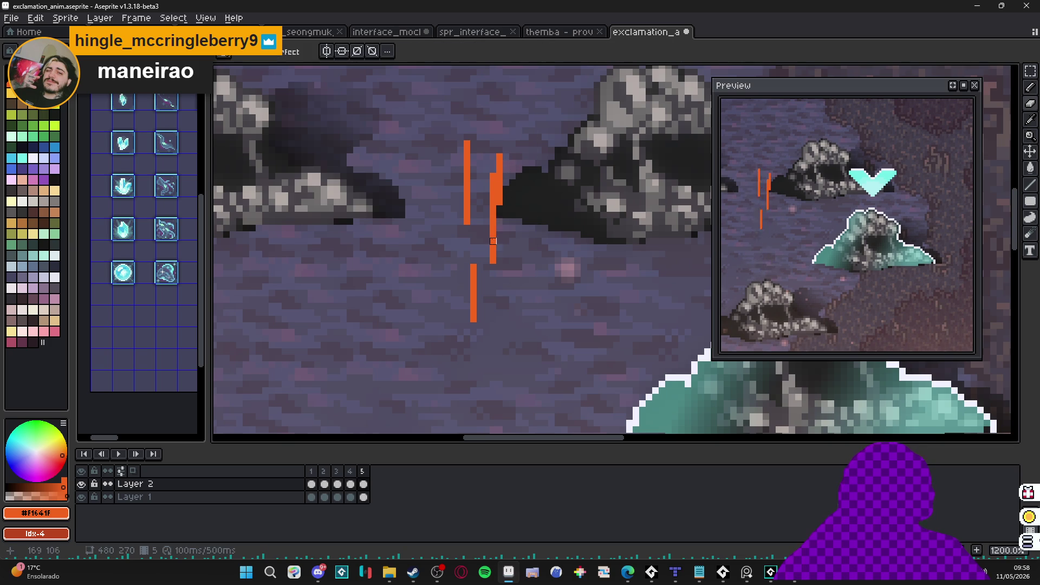
{"action": "key", "text": "ctrl+z"}
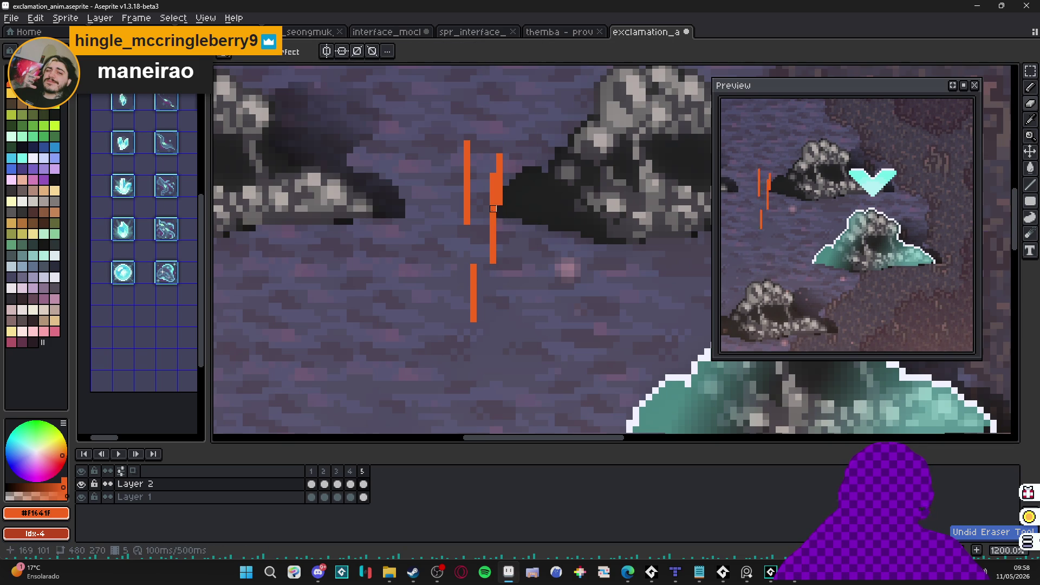
{"action": "left_click_drag", "start_coordinate": [493, 208], "coordinate": [493, 221]}
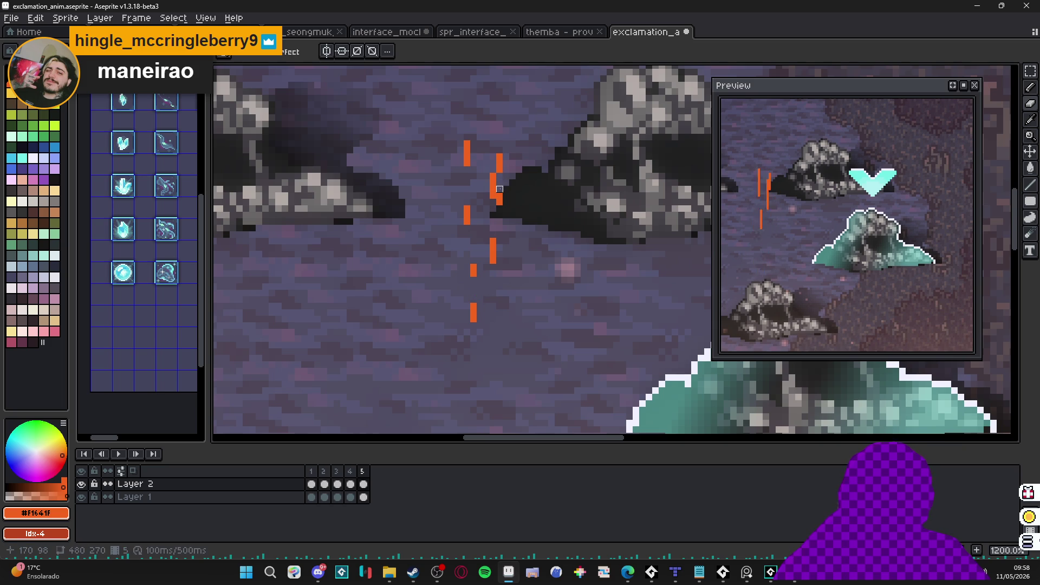
Step: Add frames 6 and 7, raising frame 6's lines one pixel and enlarging the eraser to 8px
{"action": "left_click", "coordinate": [976, 549]}
{"action": "key", "text": "m"}
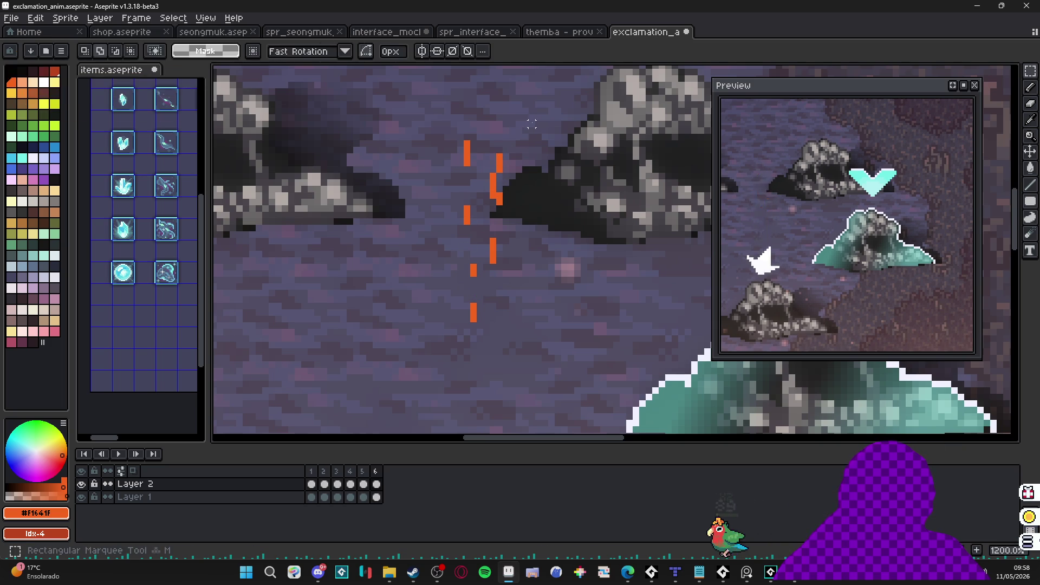
{"action": "left_click_drag", "start_coordinate": [531, 124], "coordinate": [414, 324]}
{"action": "key", "text": "Up"}
{"action": "key", "text": "ctrl+d"}
{"action": "key", "text": "e"}
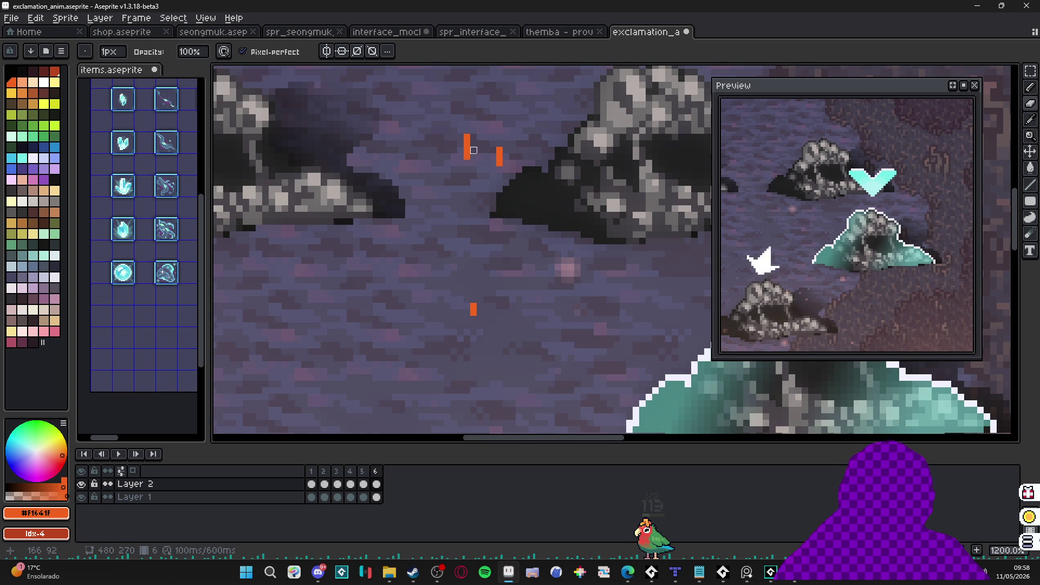
{"action": "key", "text": "alt+n"}
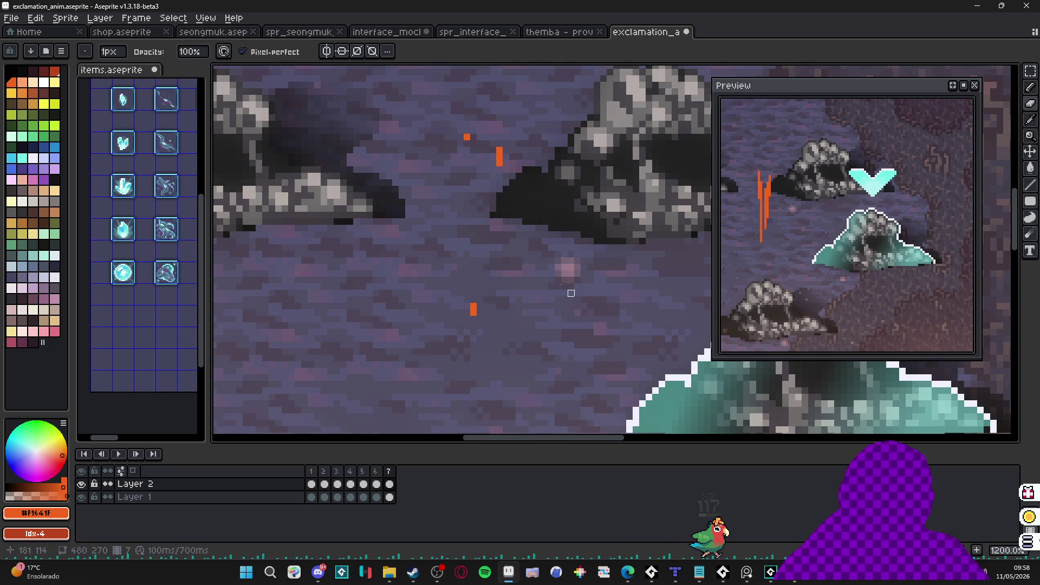
{"action": "key", "text": "plus"}
{"action": "key", "text": "plus"}
{"action": "key", "text": "plus"}
{"action": "key", "text": "plus"}
{"action": "key", "text": "plus"}
{"action": "key", "text": "plus"}
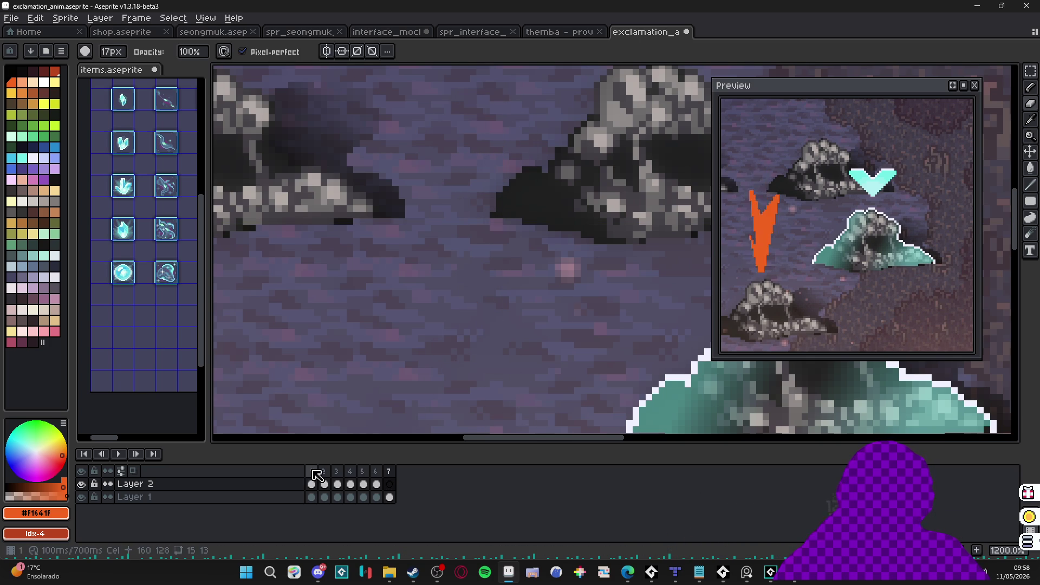
Step: Step through frames 1–3 to review the animation
{"action": "left_click", "coordinate": [312, 471]}
{"action": "left_click", "coordinate": [325, 471]}
{"action": "scroll", "coordinate": [465, 352], "scroll_direction": "down", "scroll_amount": 3}
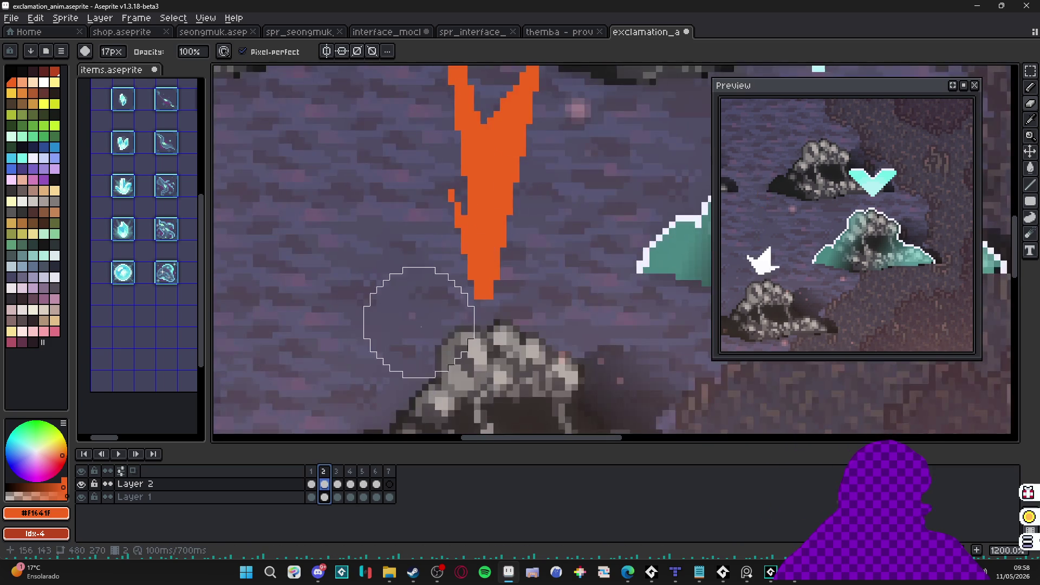
{"action": "left_click", "coordinate": [344, 483]}
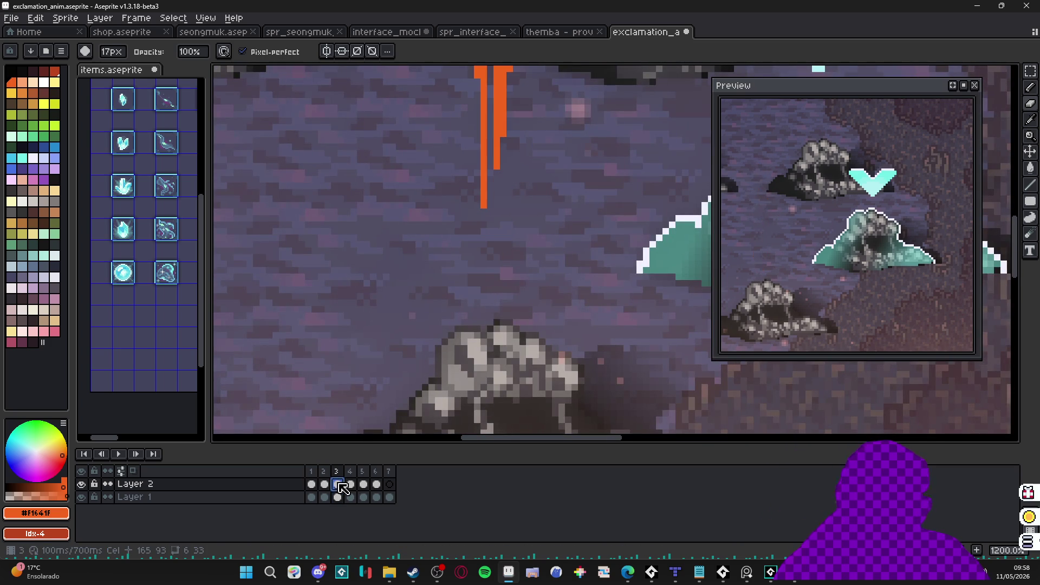
Step: On a new layer, thicken the streak with a 2px pencil and paint the exclamation dot below
{"action": "key", "text": "shift+n"}
{"action": "key", "text": "b"}
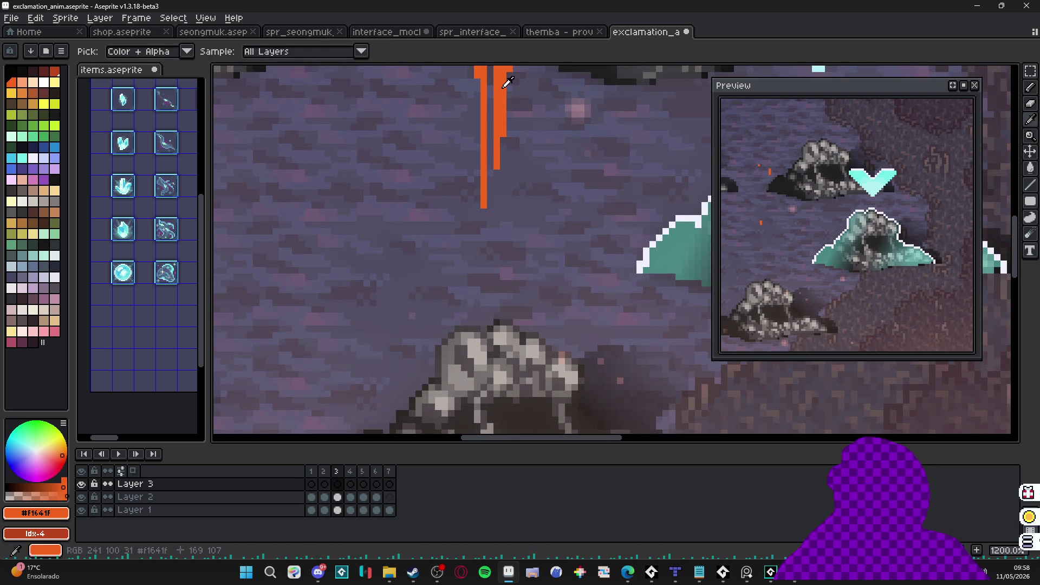
{"action": "key", "text": "plus"}
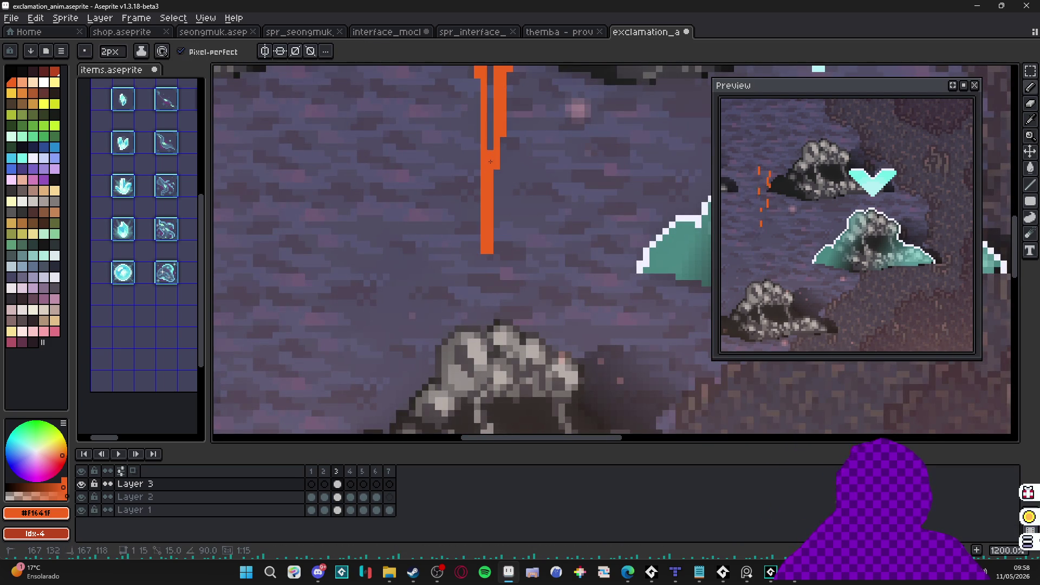
{"action": "left_click_drag", "start_coordinate": [498, 174], "coordinate": [496, 254]}
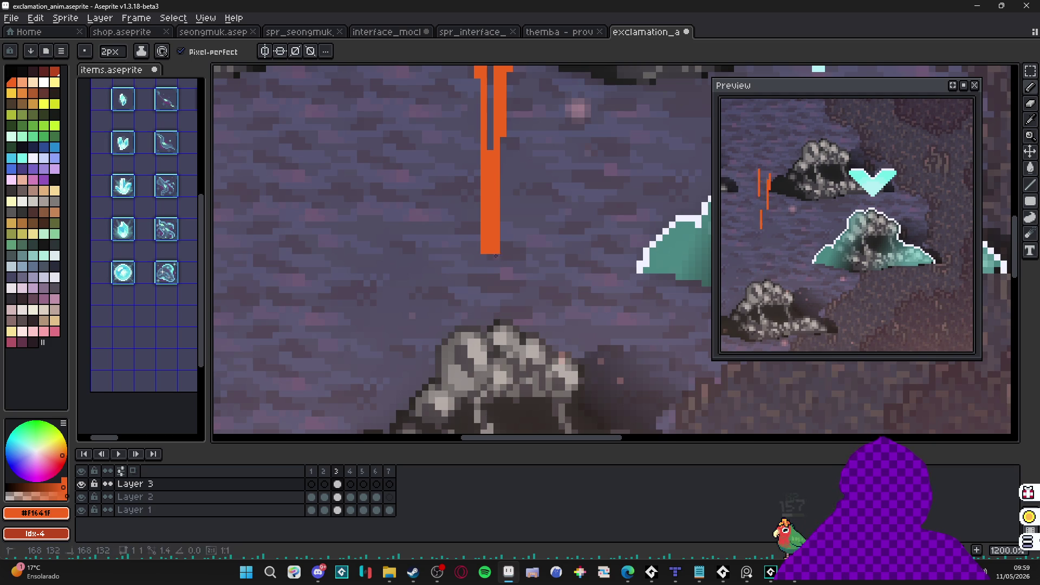
{"action": "left_click", "coordinate": [493, 267]}
{"action": "left_click", "coordinate": [490, 277]}
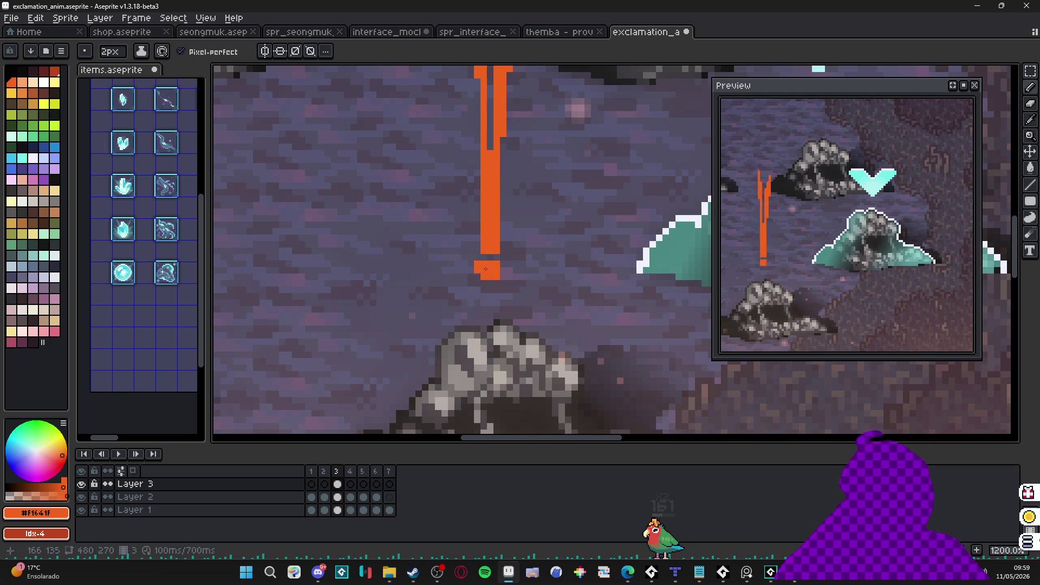
Step: Move the orange dot down one pixel and erase the protrusion underneath it
{"action": "key", "text": "m"}
{"action": "mouse_move", "coordinate": [471, 258]}
{"action": "left_mouse_down"}
{"action": "mouse_move", "coordinate": [536, 308]}
{"action": "mouse_move", "coordinate": [512, 289]}
{"action": "left_mouse_up"}
{"action": "left_click", "coordinate": [509, 283]}
{"action": "key", "text": "b"}
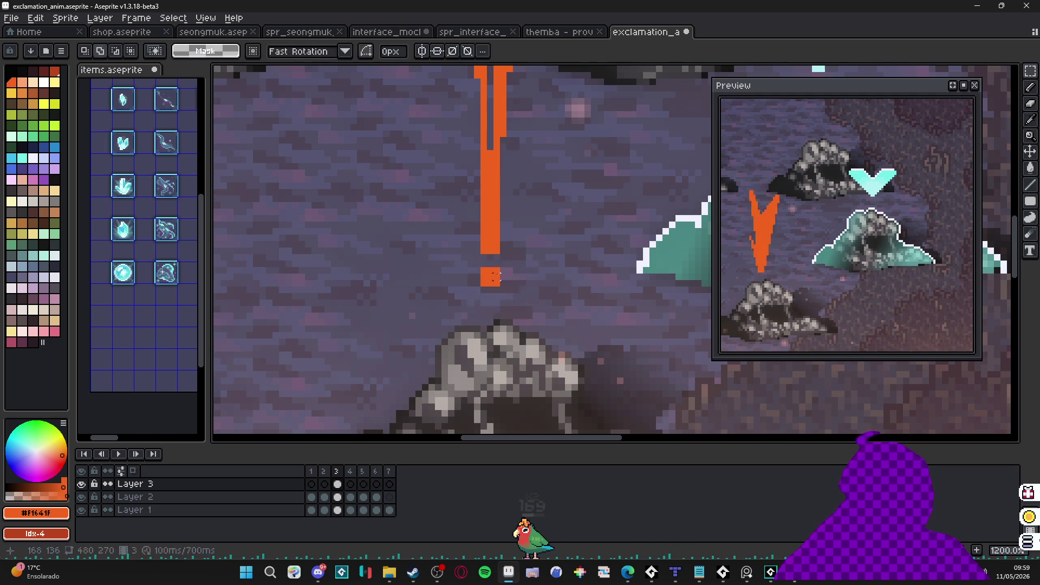
{"action": "scroll", "coordinate": [495, 285], "scroll_direction": "up", "scroll_amount": 1}
{"action": "right_click", "coordinate": [501, 285]}
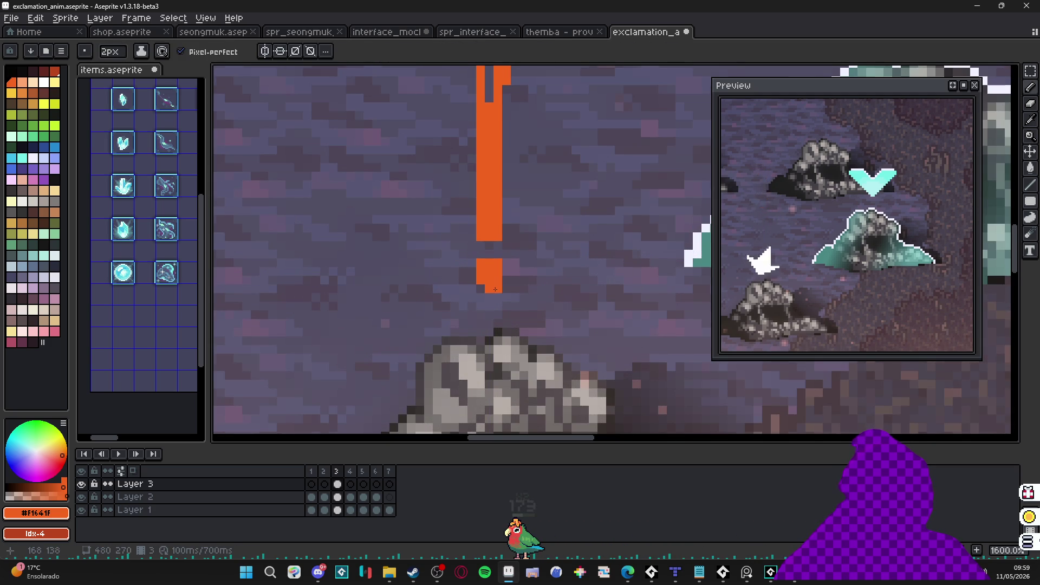
{"action": "key", "text": "e"}
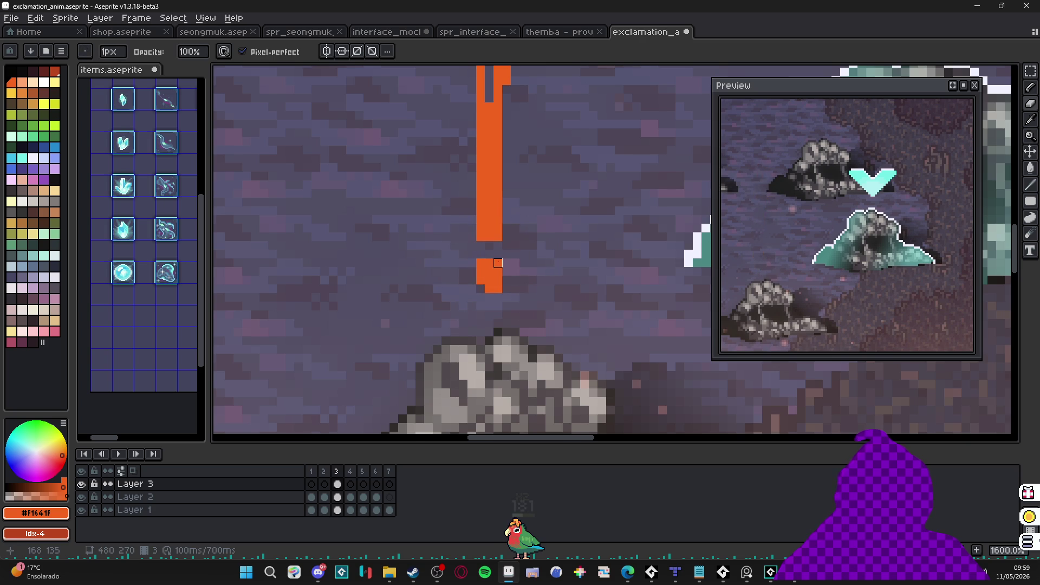
{"action": "key", "text": "b"}
Step: Clean up stray pixels along the upper part of the streak
{"action": "left_click_drag", "start_coordinate": [475, 107], "coordinate": [491, 202]}
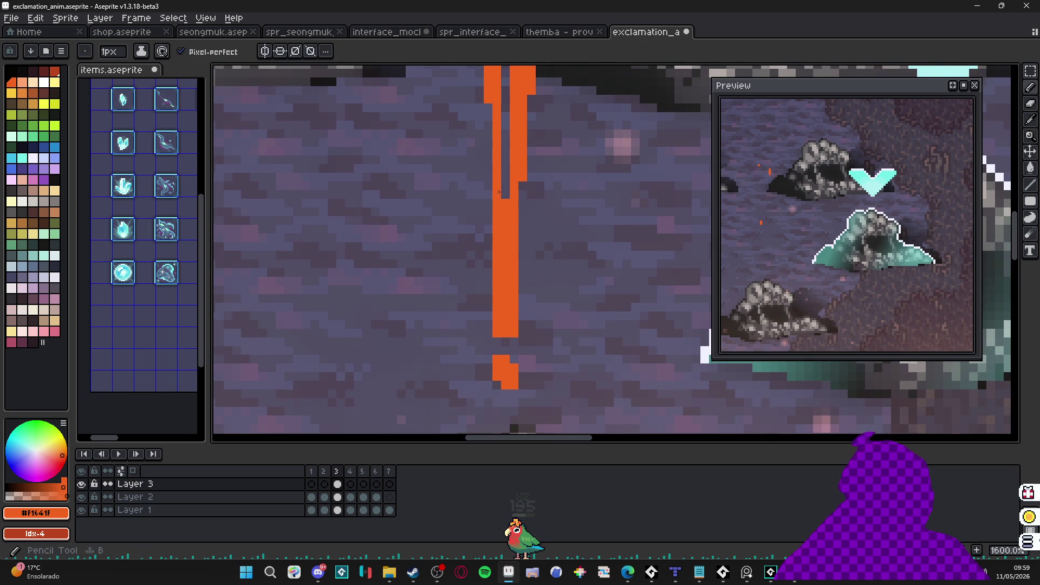
{"action": "key", "text": "e"}
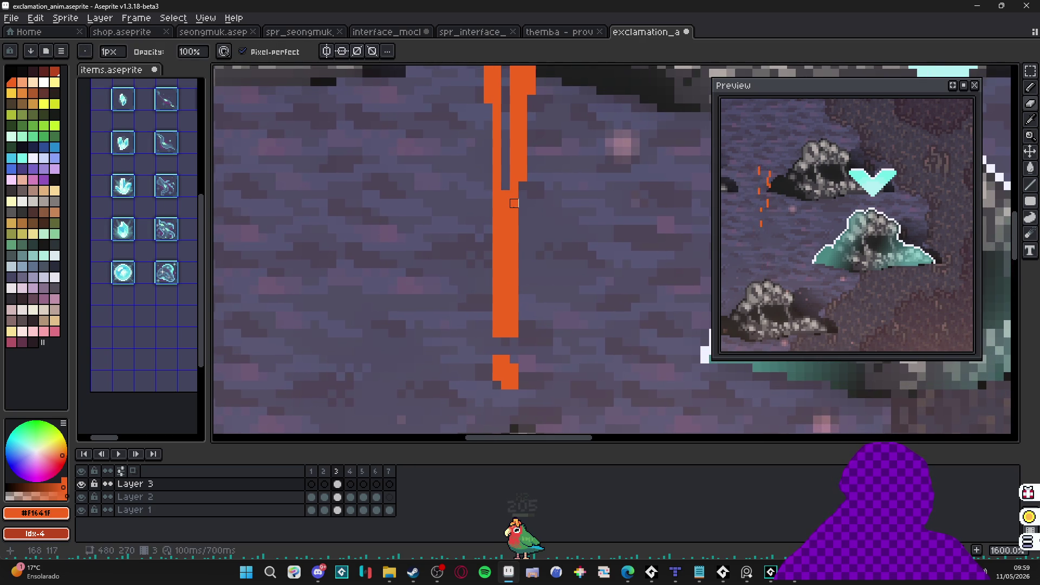
{"action": "key", "text": "b"}
{"action": "scroll", "coordinate": [517, 254], "scroll_direction": "down", "scroll_amount": 2}
{"action": "scroll", "coordinate": [525, 320], "scroll_direction": "up", "scroll_amount": 2}
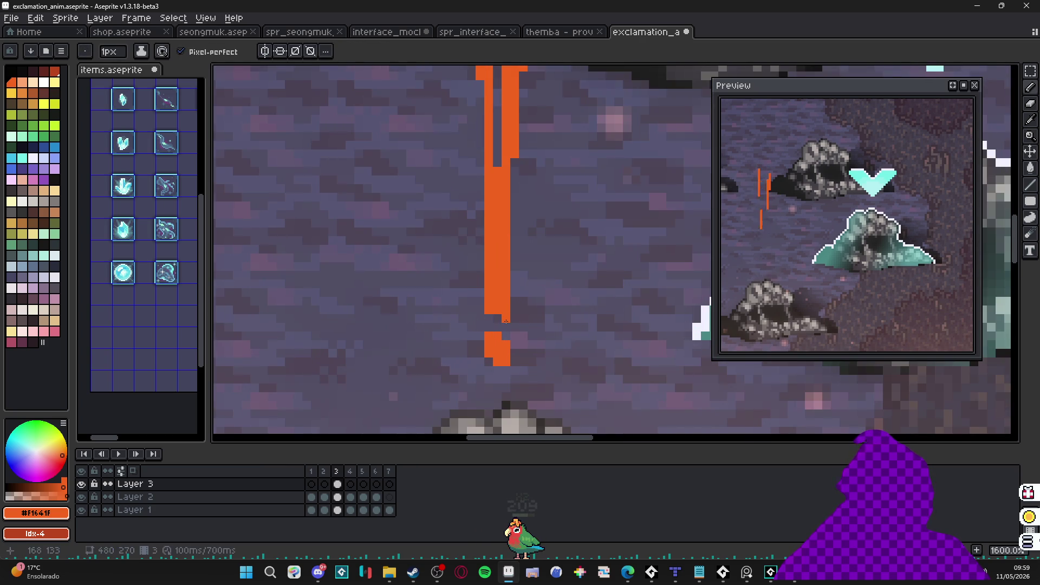
{"action": "scroll", "coordinate": [499, 320], "scroll_direction": "down", "scroll_amount": 2}
{"action": "scroll", "coordinate": [483, 301], "scroll_direction": "up", "scroll_amount": 3}
{"action": "key", "text": "e"}
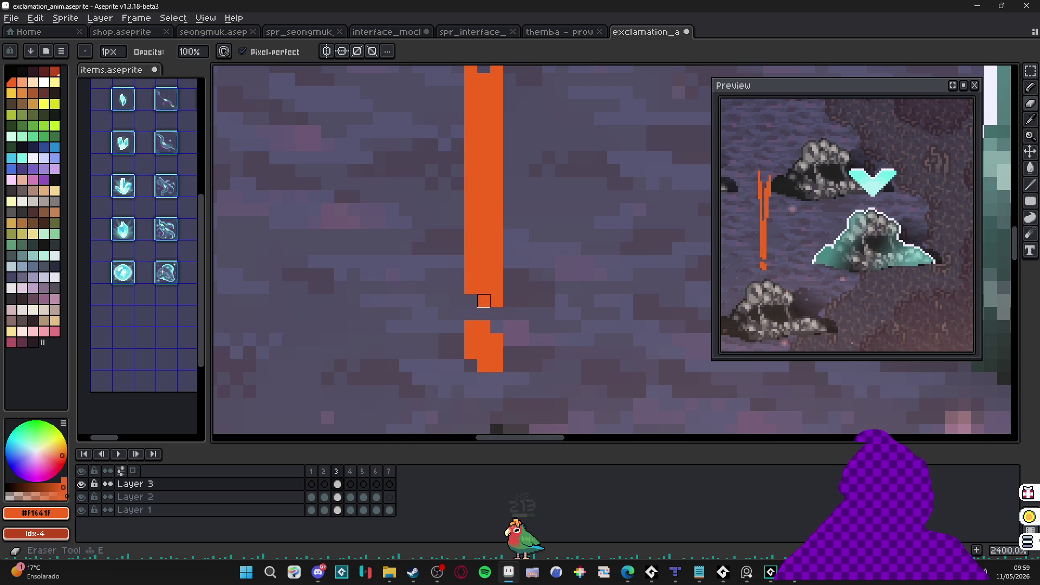
Step: Paste the orange bar into frames 4 and 5 on Layer 3, then view frames 6 and 7
{"action": "left_click", "coordinate": [349, 484]}
{"action": "key", "text": "ctrl+v"}
{"action": "left_click", "coordinate": [363, 485]}
{"action": "key", "text": "ctrl+v"}
{"action": "left_click", "coordinate": [377, 484]}
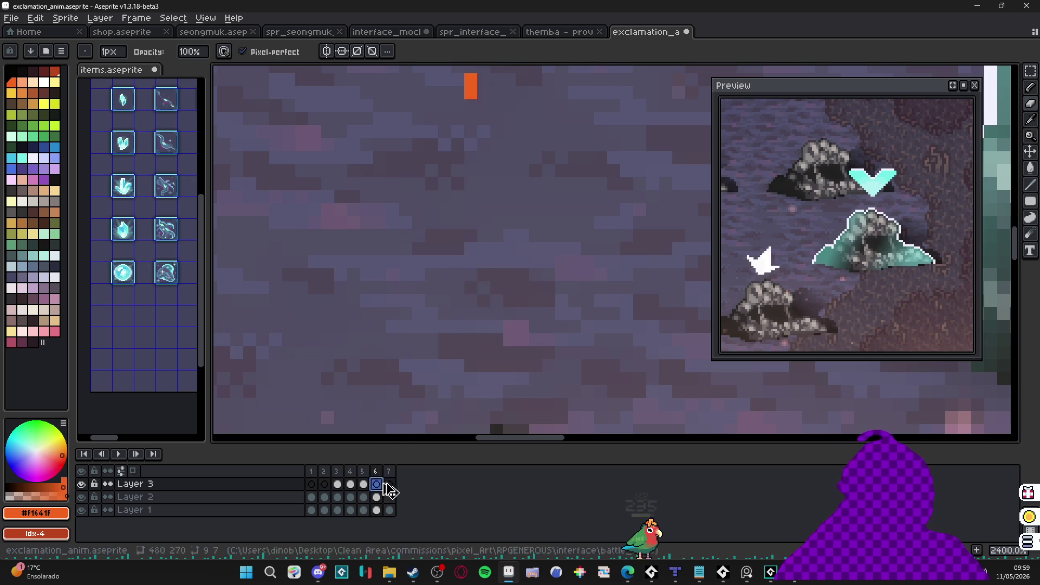
{"action": "left_click", "coordinate": [389, 484]}
{"action": "scroll", "coordinate": [495, 261], "scroll_direction": "down", "scroll_amount": 3}
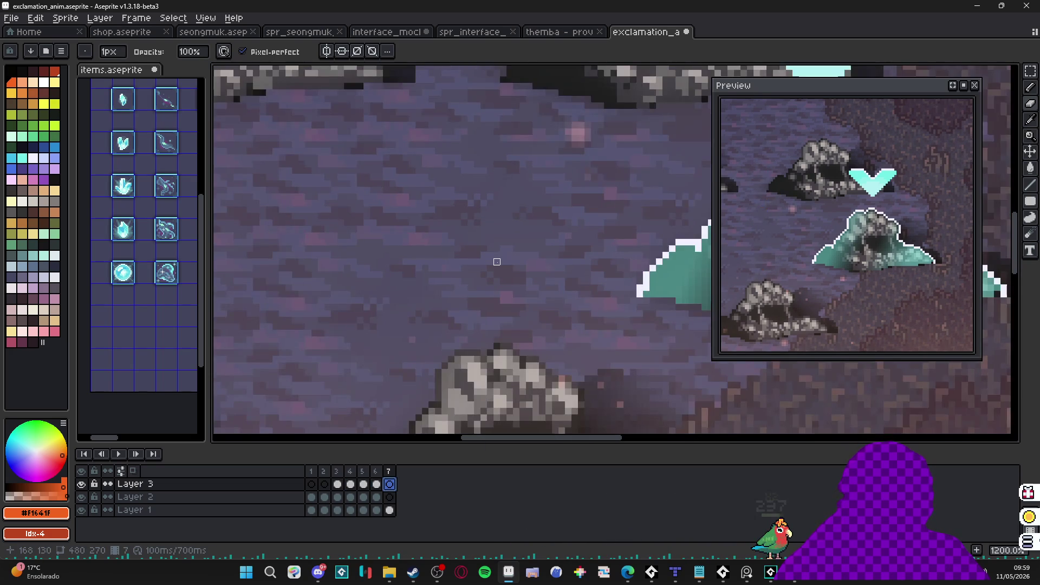
{"action": "scroll", "coordinate": [497, 262], "scroll_direction": "down", "scroll_amount": 3}
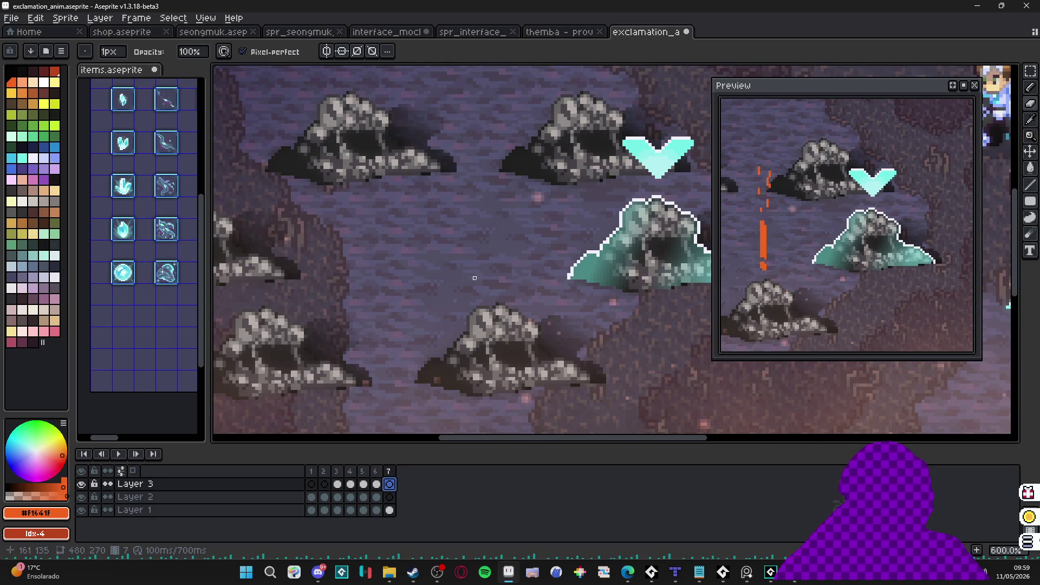
Step: Set frame 7's duration to 1000 ms in Frame Properties
{"action": "scroll", "coordinate": [474, 278], "scroll_direction": "down", "scroll_amount": 1}
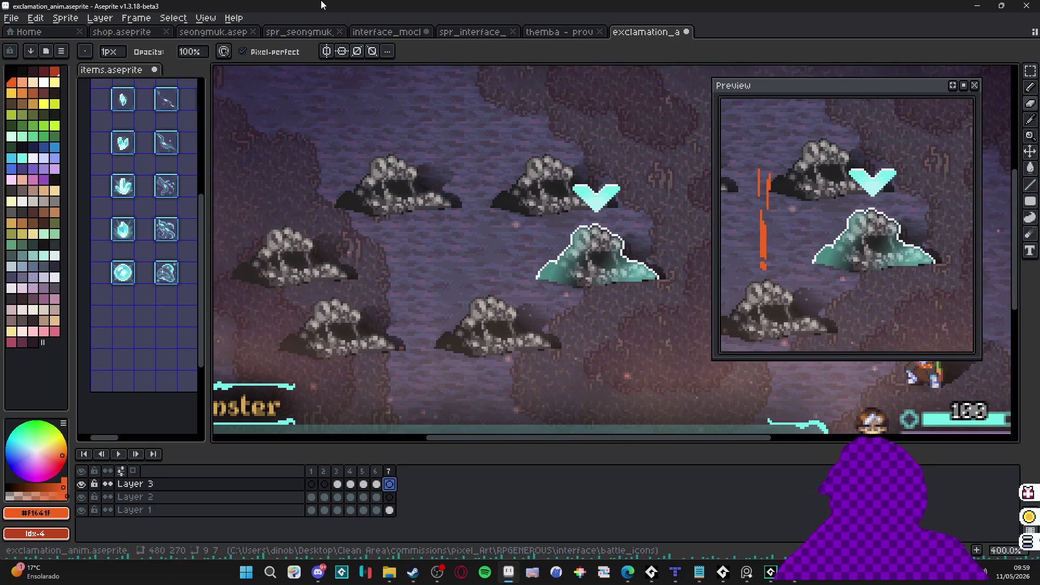
{"action": "left_click", "coordinate": [376, 483]}
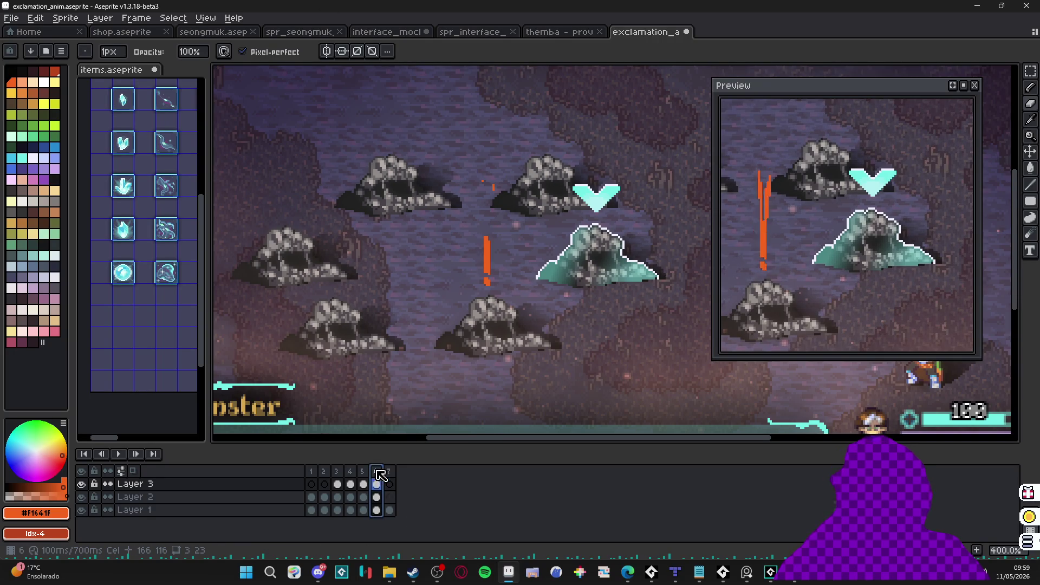
{"action": "left_click", "coordinate": [388, 483]}
{"action": "left_click", "coordinate": [389, 485]}
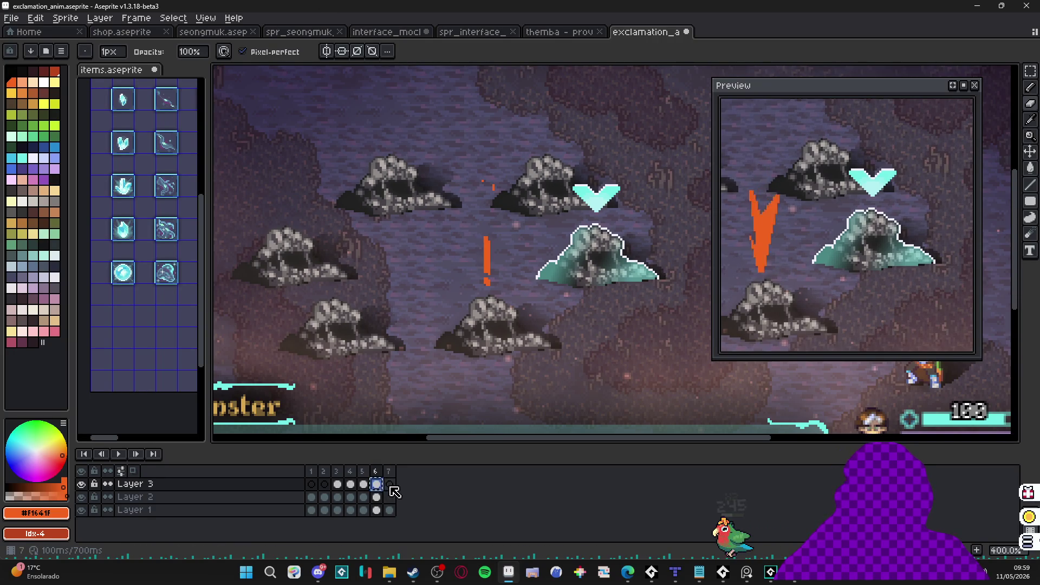
{"action": "double_click", "coordinate": [391, 485]}
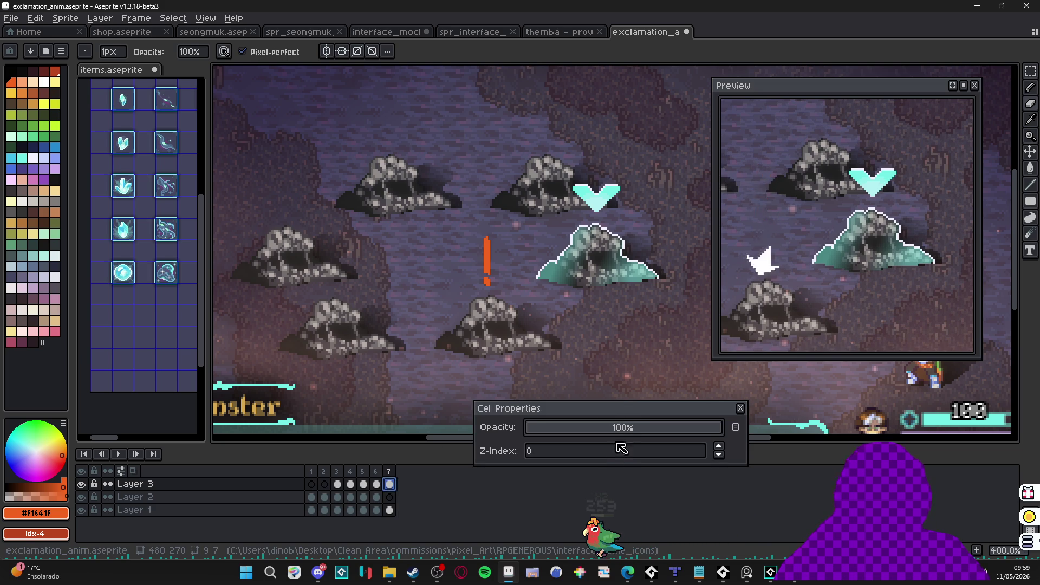
{"action": "left_click", "coordinate": [740, 408]}
{"action": "key", "text": "p"}
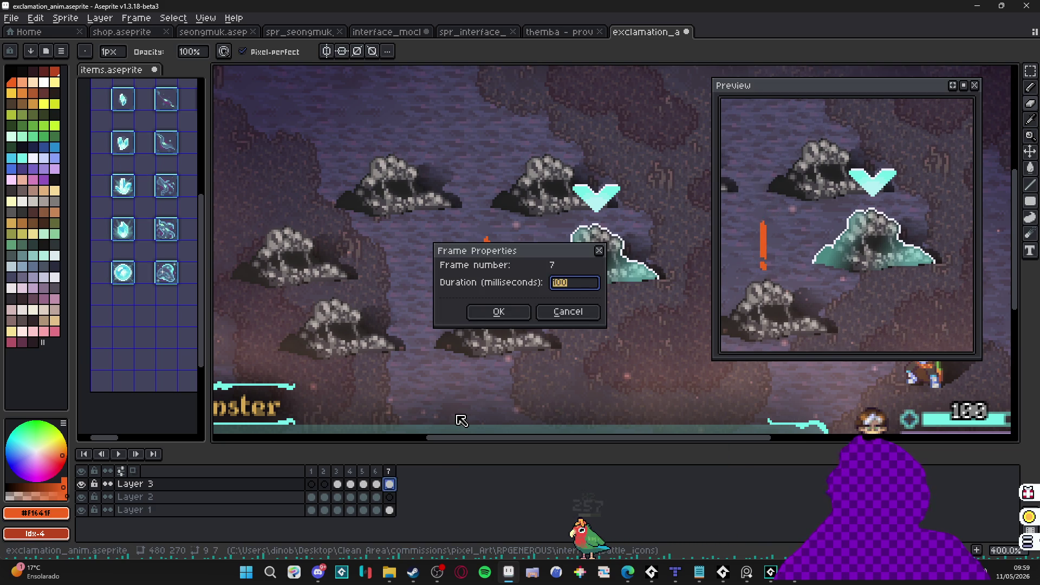
{"action": "key", "text": "Return"}
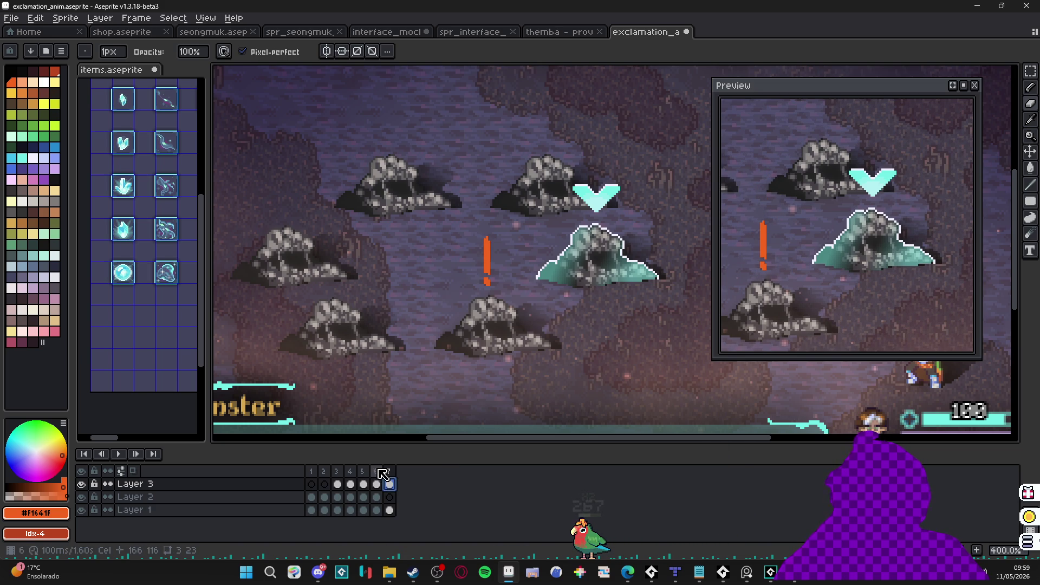
Step: Set frames 1–6 to a shorter 80 ms duration each
{"action": "left_click_drag", "start_coordinate": [376, 472], "coordinate": [312, 472]}
{"action": "type", "text": "p"}
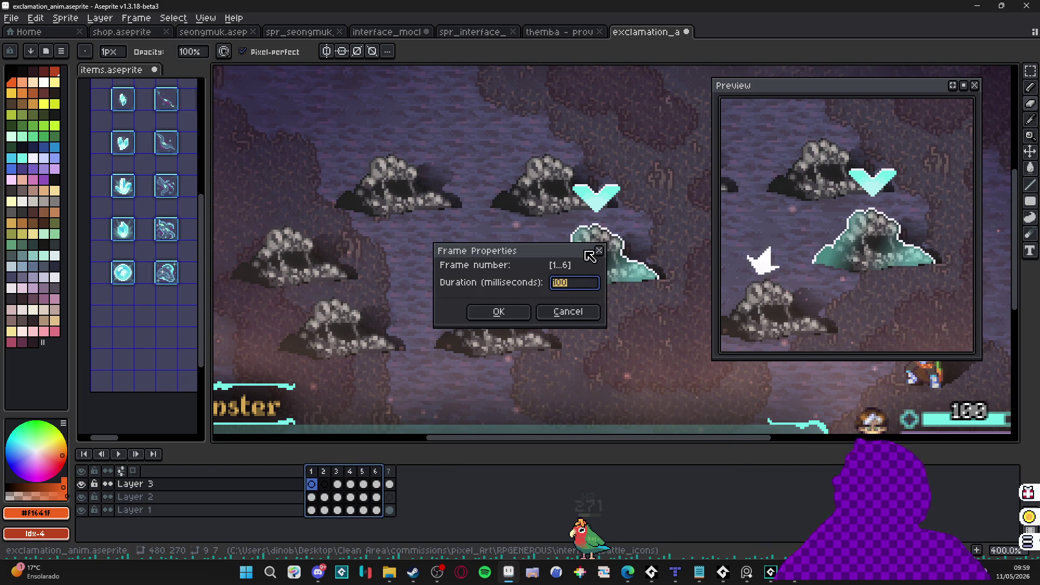
{"action": "type", "text": "80"}
{"action": "key", "text": "Return"}
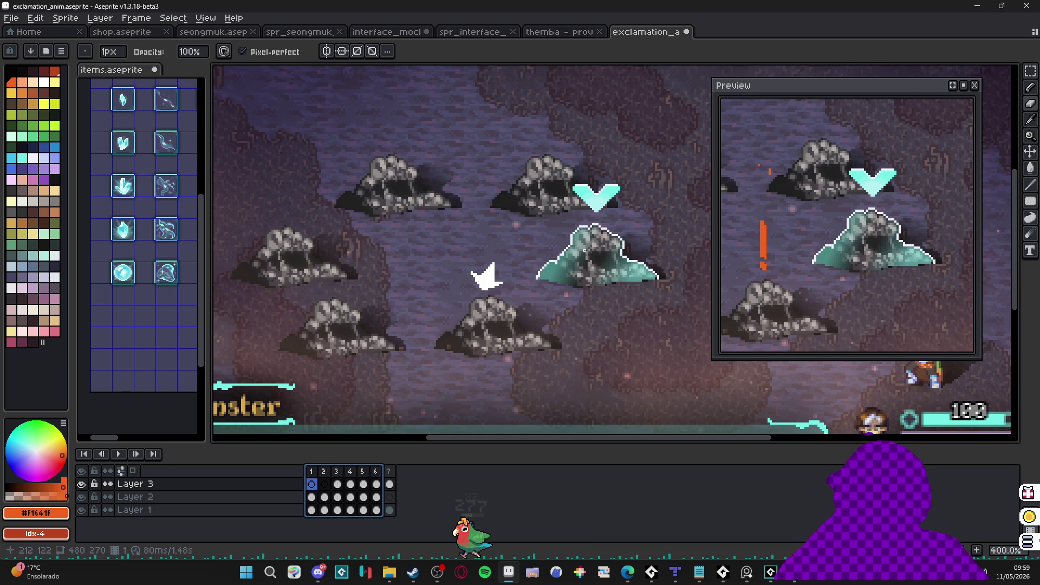
{"action": "key", "text": "p"}
{"action": "key", "text": "Return"}
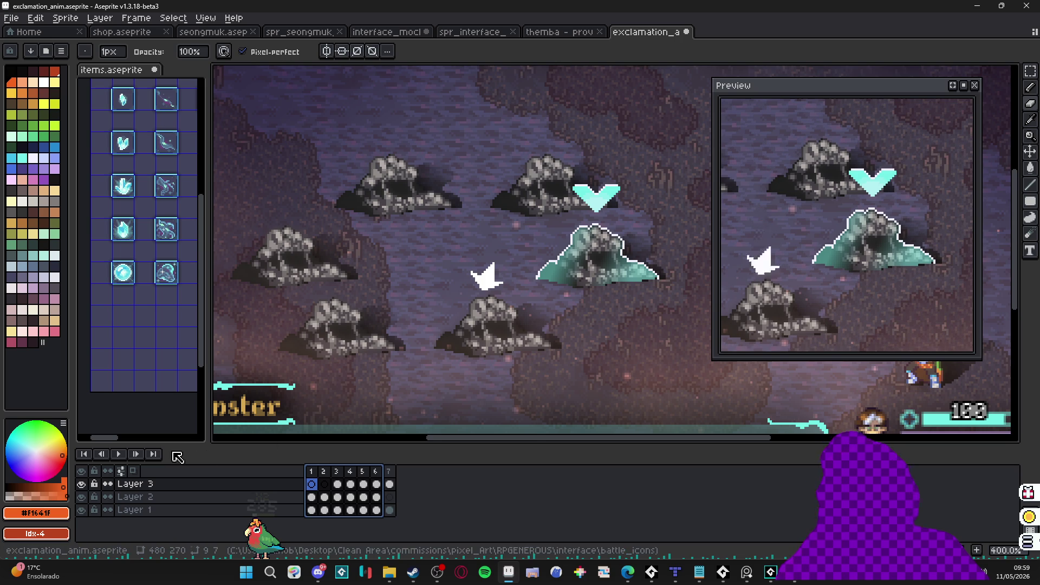
Step: Raise the lower section of frame 3's orange streak, then check the result against frame 4
{"action": "left_click", "coordinate": [313, 471]}
{"action": "left_click", "coordinate": [325, 483]}
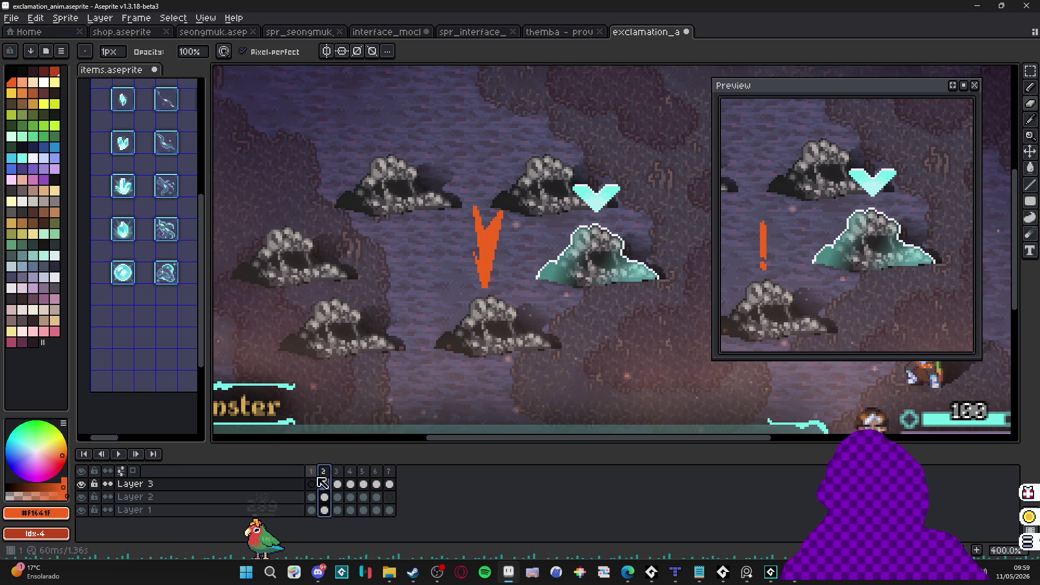
{"action": "left_click", "coordinate": [337, 483]}
{"action": "scroll", "coordinate": [465, 298], "scroll_direction": "up", "scroll_amount": 2}
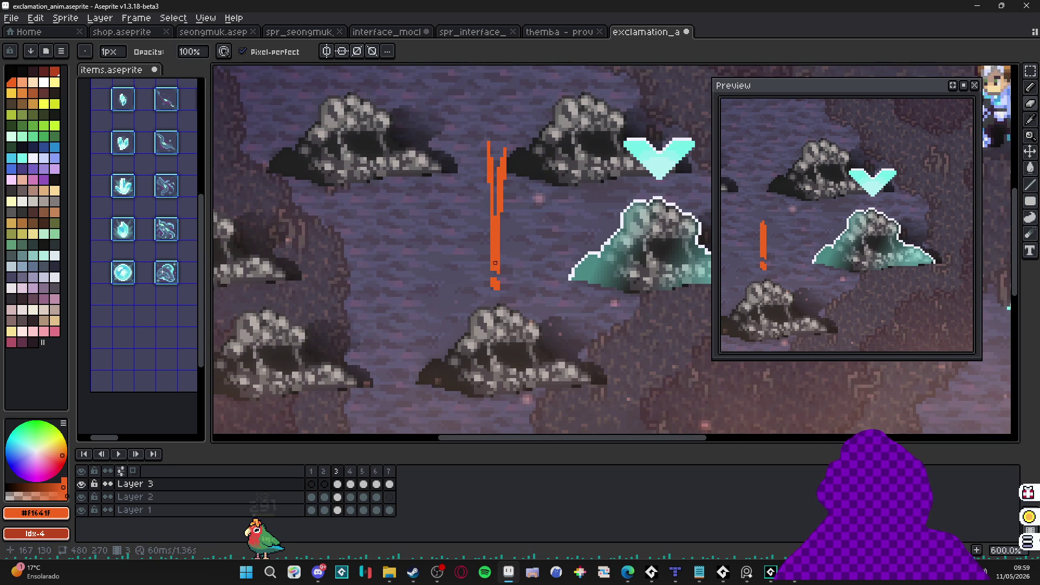
{"action": "key", "text": "m"}
{"action": "scroll", "coordinate": [506, 247], "scroll_direction": "up", "scroll_amount": 3}
{"action": "left_click_drag", "start_coordinate": [478, 187], "coordinate": [503, 343]}
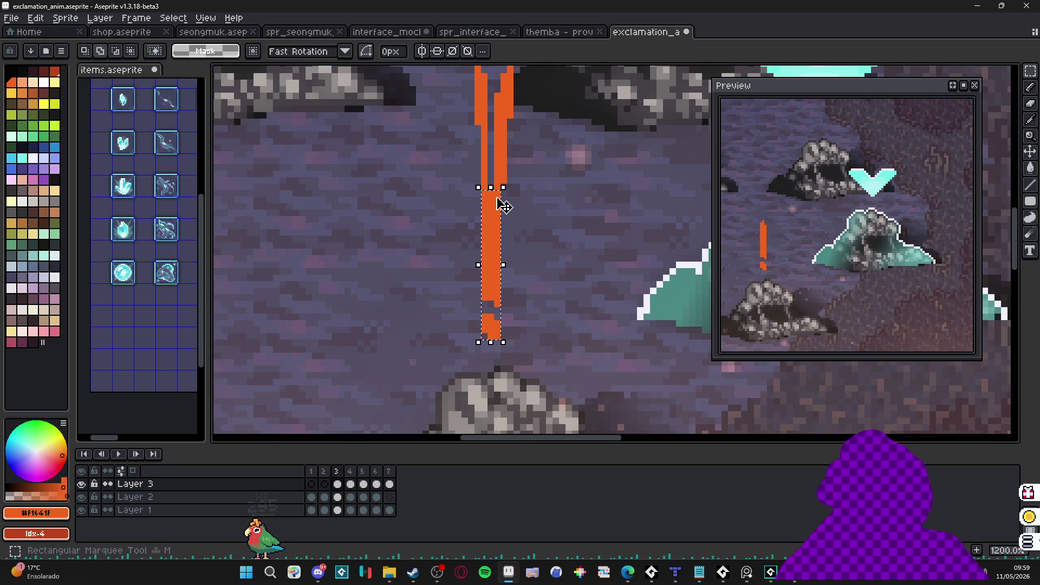
{"action": "left_click", "coordinate": [496, 191]}
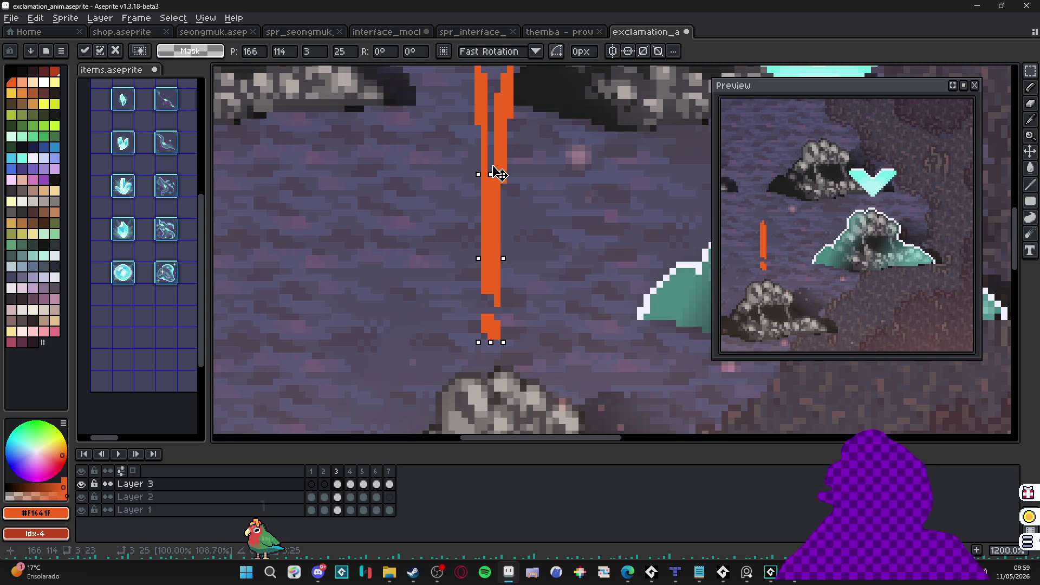
{"action": "key", "text": "Return"}
{"action": "left_click", "coordinate": [351, 484]}
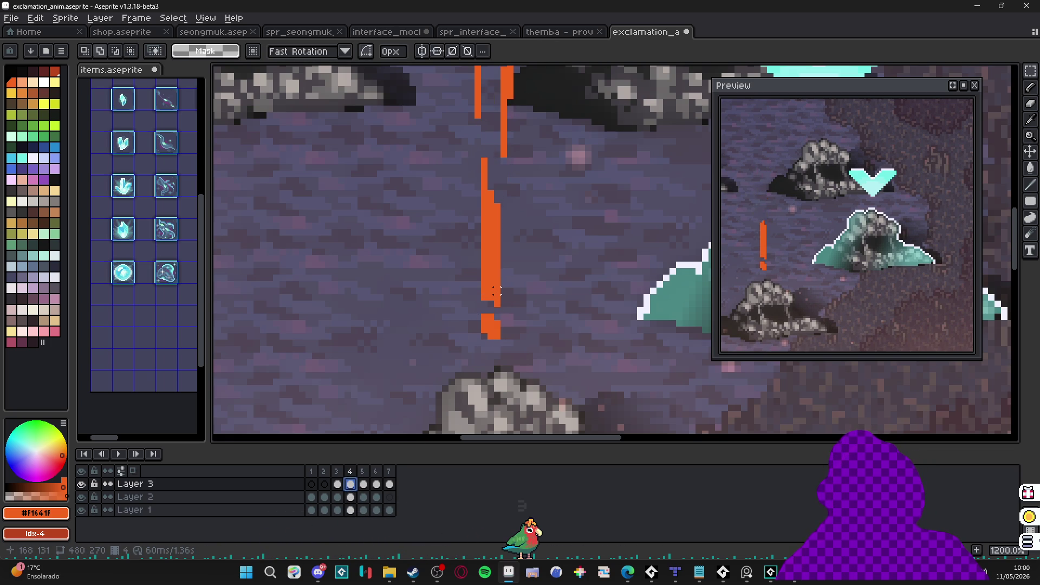
{"action": "scroll", "coordinate": [497, 293], "scroll_direction": "down", "scroll_amount": 4}
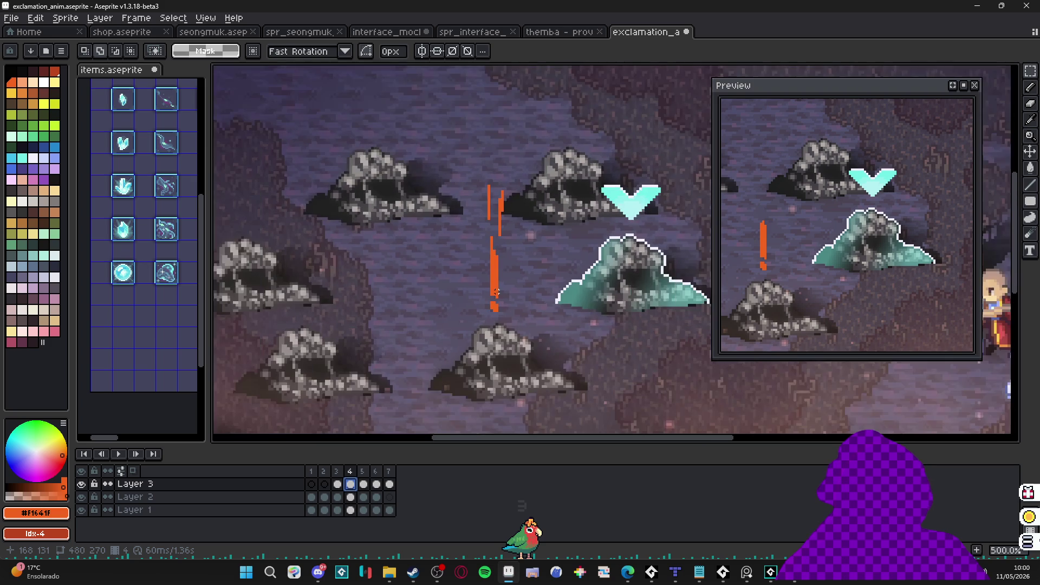
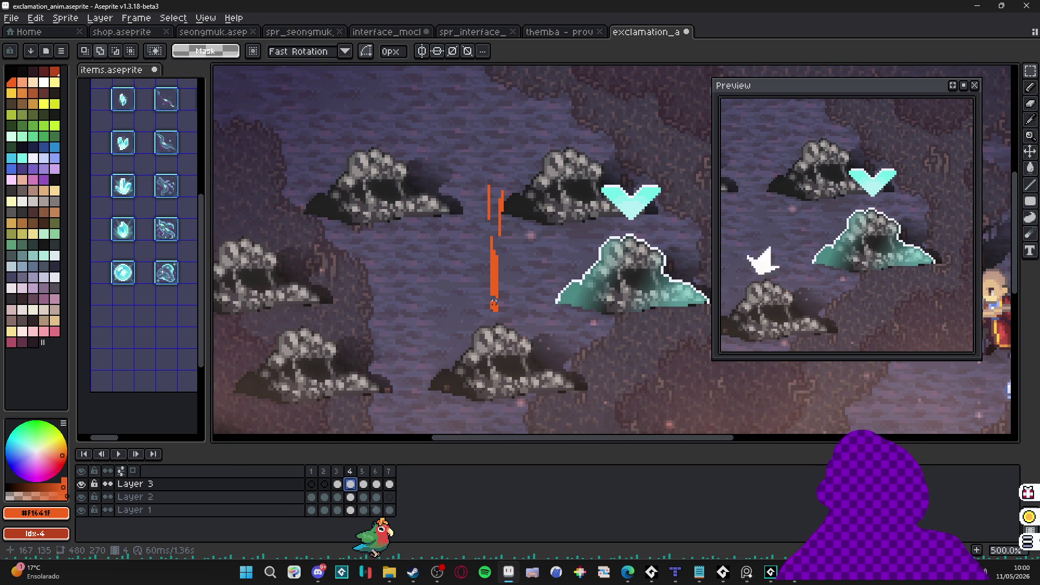
Step: Hide Layer 2 and add an orange outline around the exclamation mark on its frame
{"action": "scroll", "coordinate": [380, 274], "scroll_direction": "down", "scroll_amount": 2}
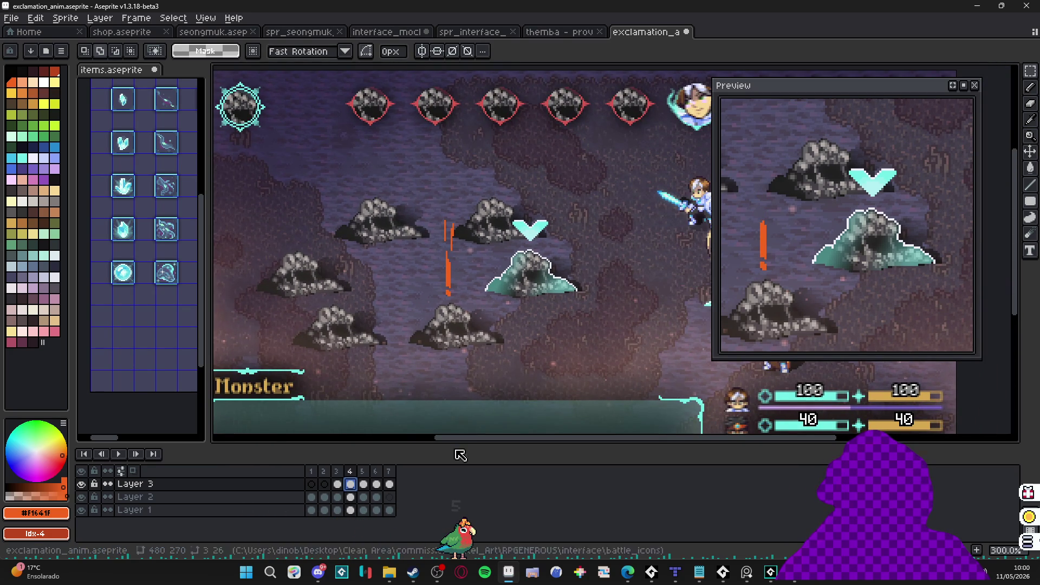
{"action": "left_click", "coordinate": [81, 496]}
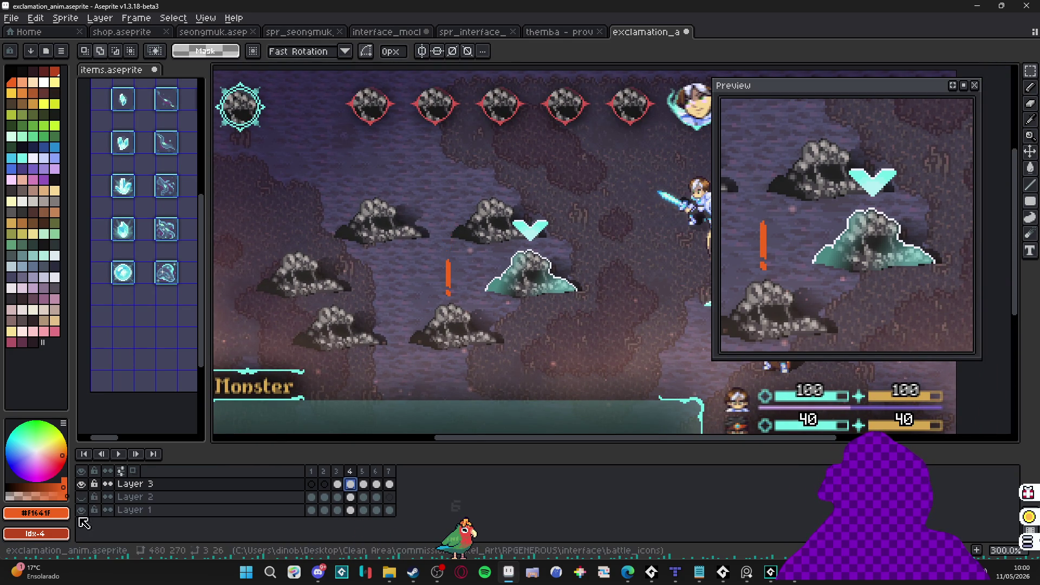
{"action": "left_click", "coordinate": [325, 484]}
{"action": "left_click", "coordinate": [337, 471]}
{"action": "left_click", "coordinate": [350, 471]}
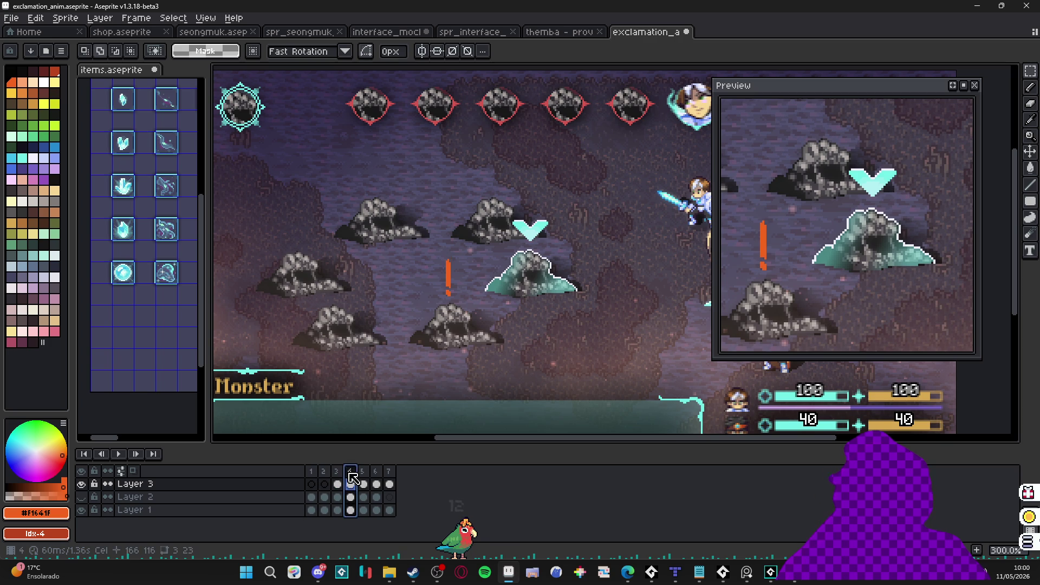
{"action": "left_click", "coordinate": [363, 471]}
{"action": "scroll", "coordinate": [428, 301], "scroll_direction": "up", "scroll_amount": 3}
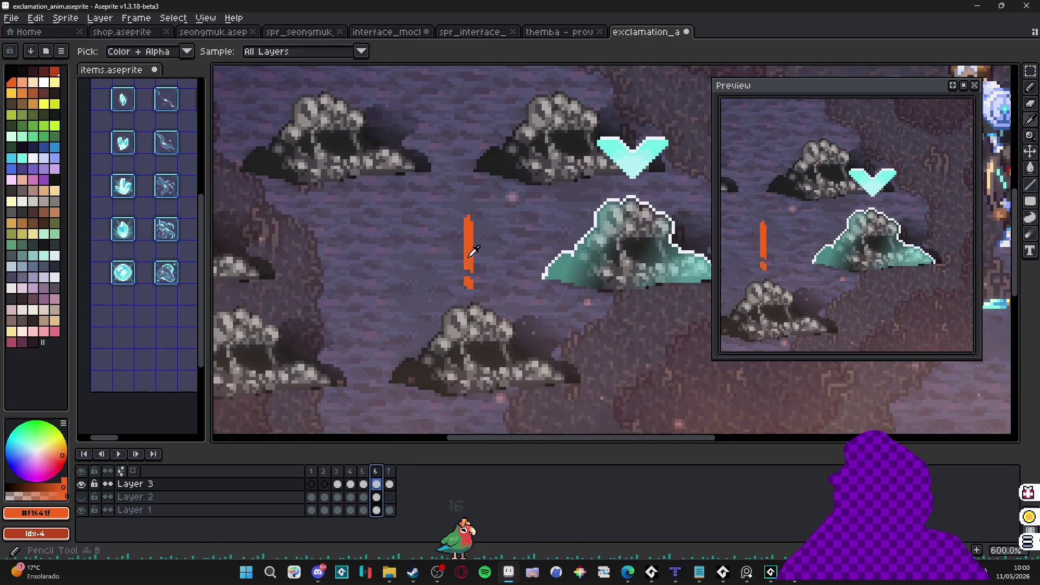
{"action": "key", "text": "b"}
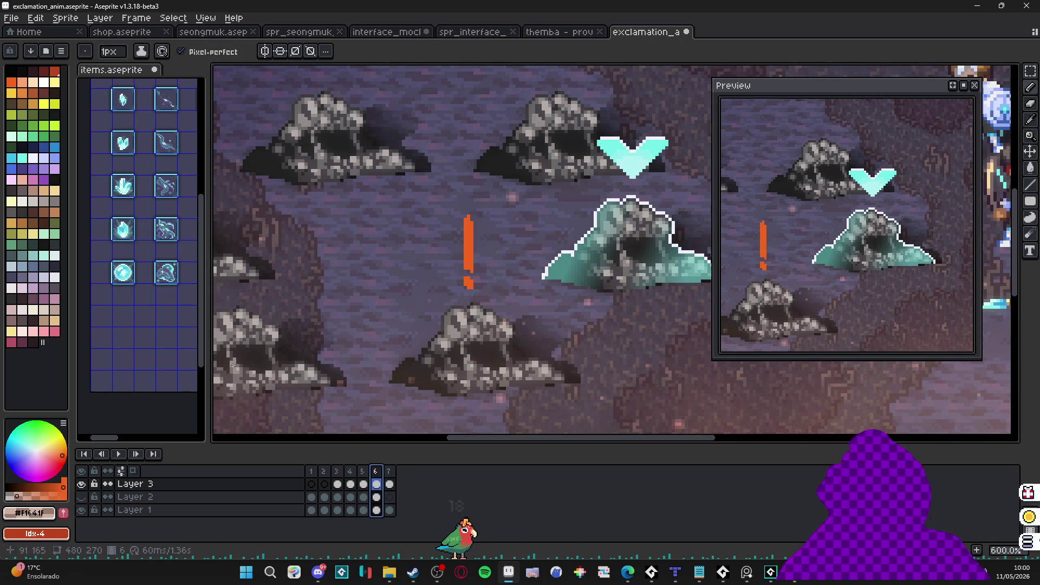
{"action": "key", "text": "m"}
{"action": "left_click_drag", "start_coordinate": [428, 176], "coordinate": [544, 340]}
{"action": "key", "text": "shift+o"}
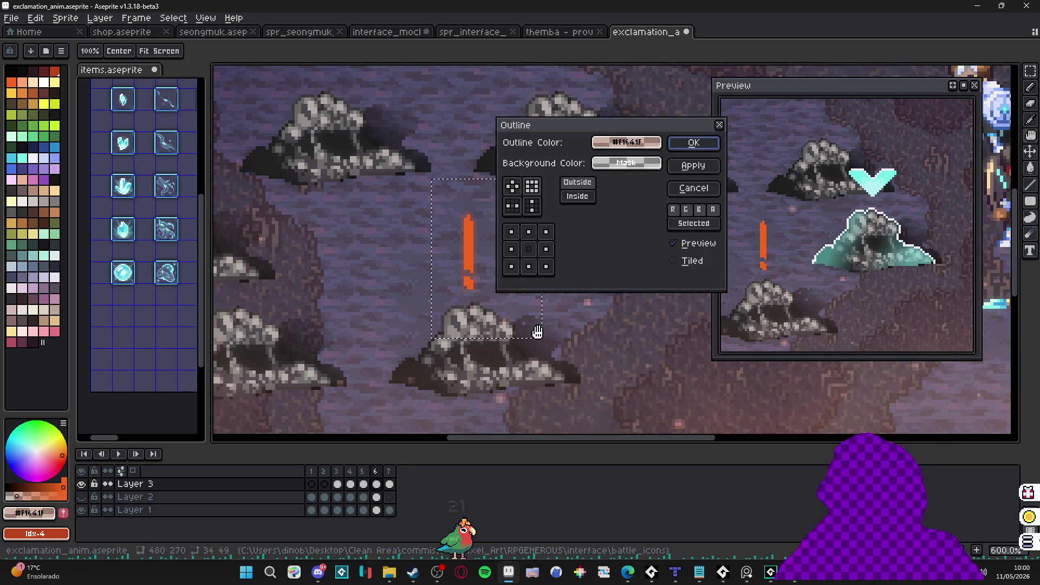
{"action": "left_click", "coordinate": [693, 143]}
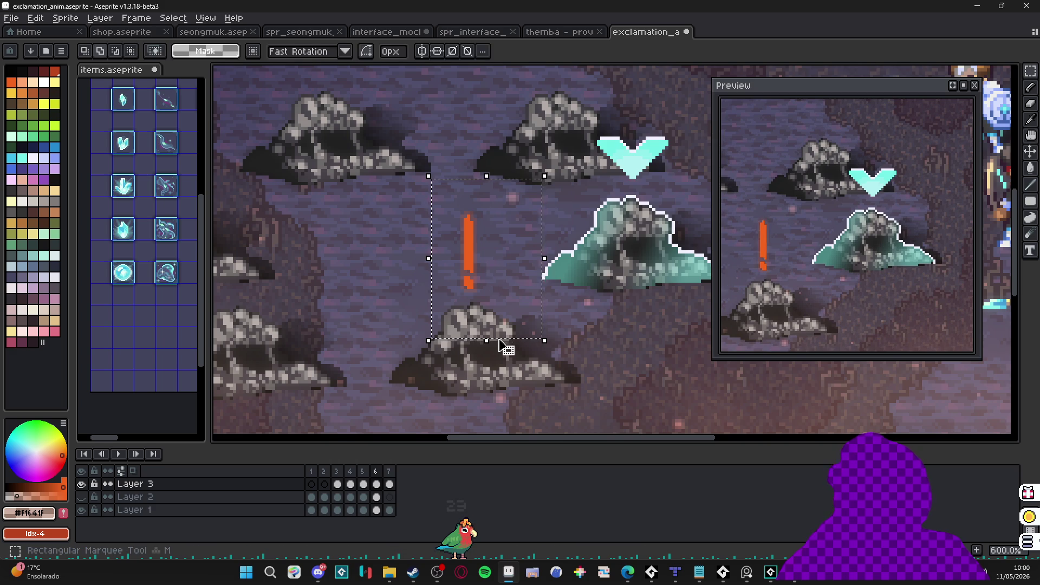
{"action": "key", "text": "ctrl+d"}
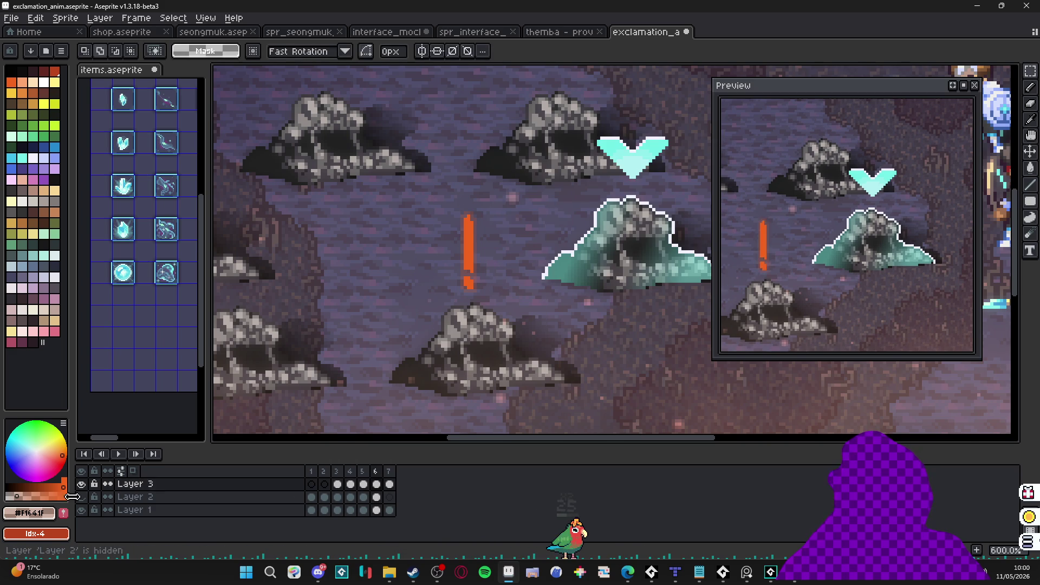
Step: Isolate Layer 2 and outline its stray orange pixels in orange
{"action": "left_click", "coordinate": [82, 498]}
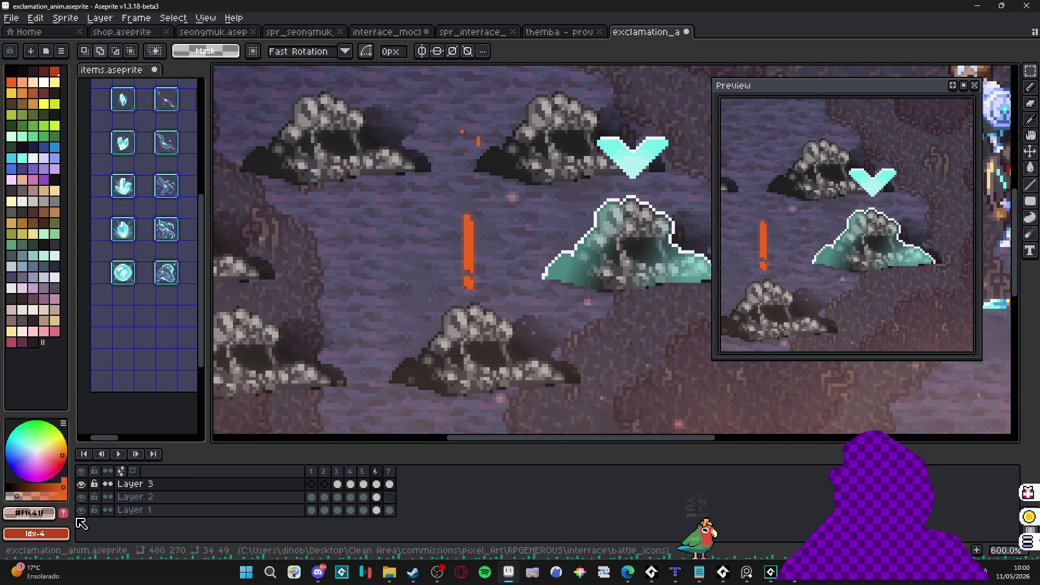
{"action": "left_click", "coordinate": [82, 487], "text": "alt"}
{"action": "left_click", "coordinate": [82, 485], "text": "alt"}
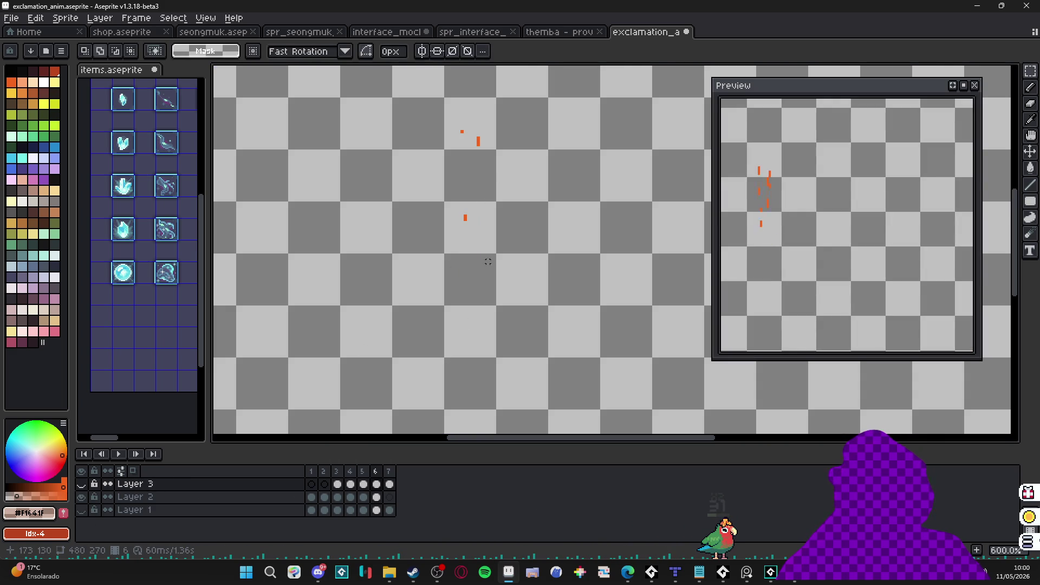
{"action": "left_click_drag", "start_coordinate": [533, 95], "coordinate": [379, 367]}
{"action": "left_click_drag", "start_coordinate": [307, 72], "coordinate": [660, 393]}
{"action": "key", "text": "shift+o"}
{"action": "key", "text": "Return"}
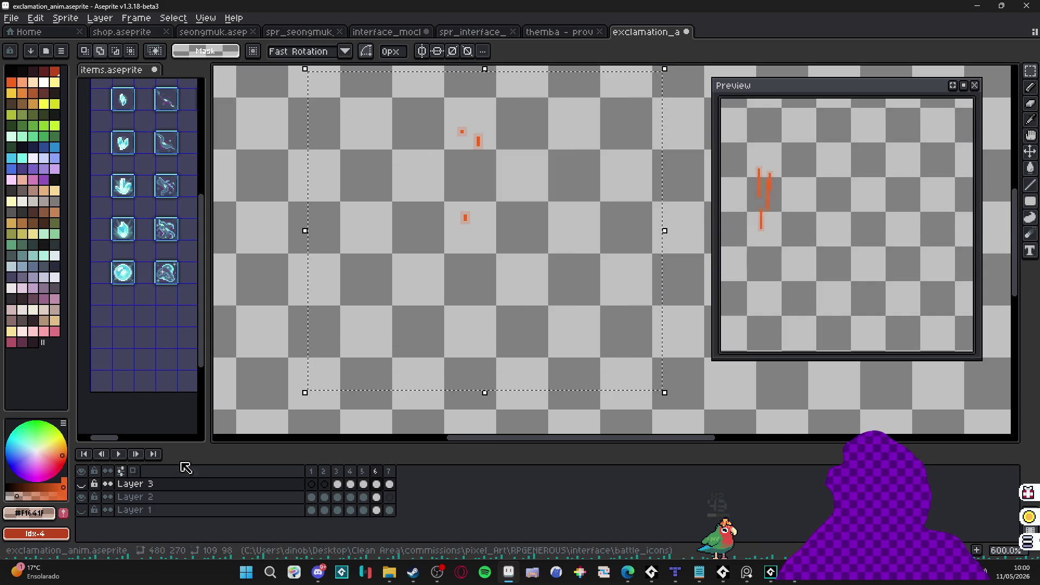
{"action": "key", "text": "ctrl+d"}
Step: Show Layer 1 and Layer 3 again and return to frame 1
{"action": "left_click", "coordinate": [83, 510]}
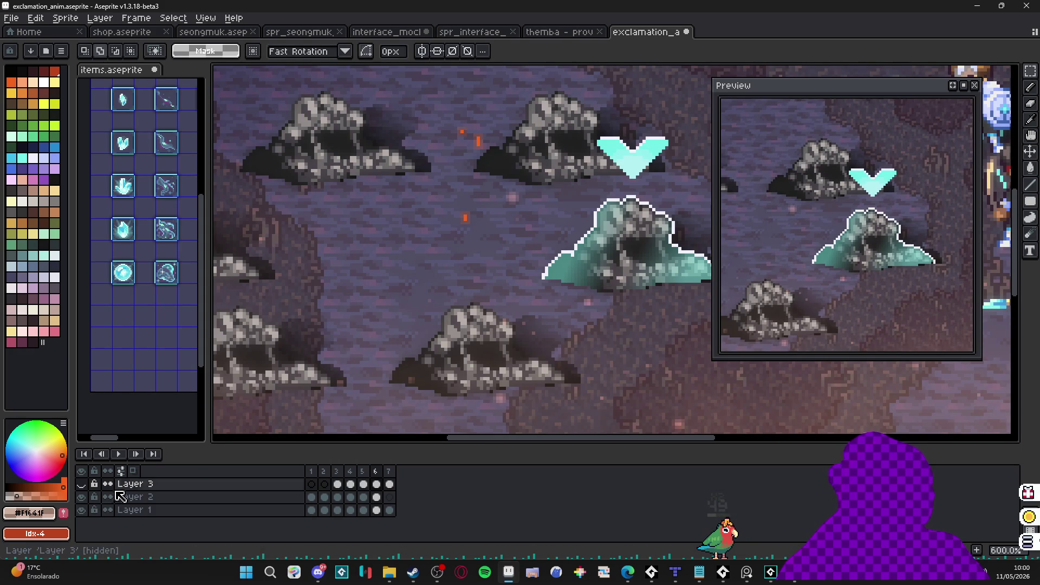
{"action": "left_click", "coordinate": [81, 484]}
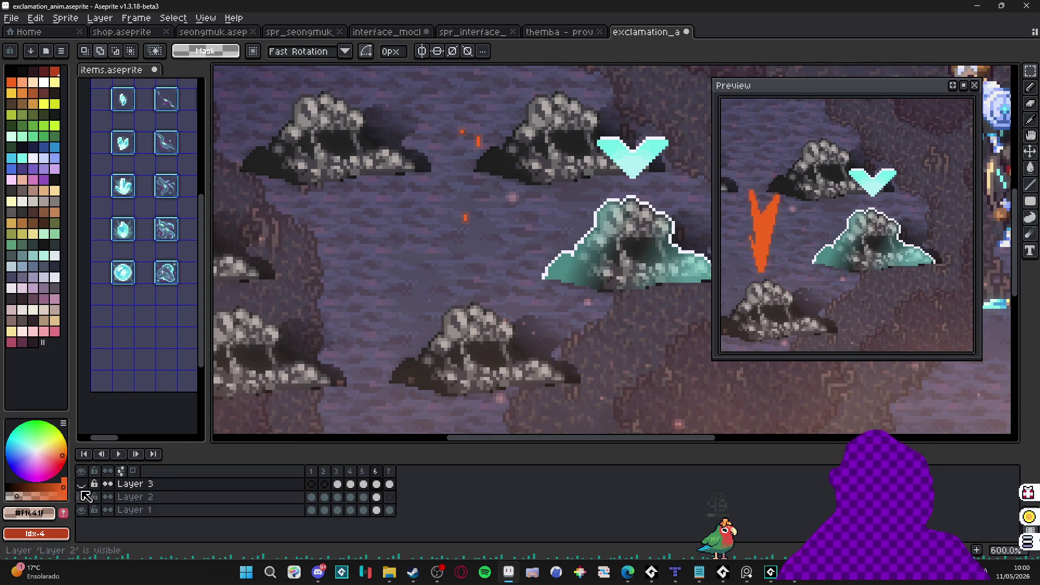
{"action": "left_click", "coordinate": [313, 483]}
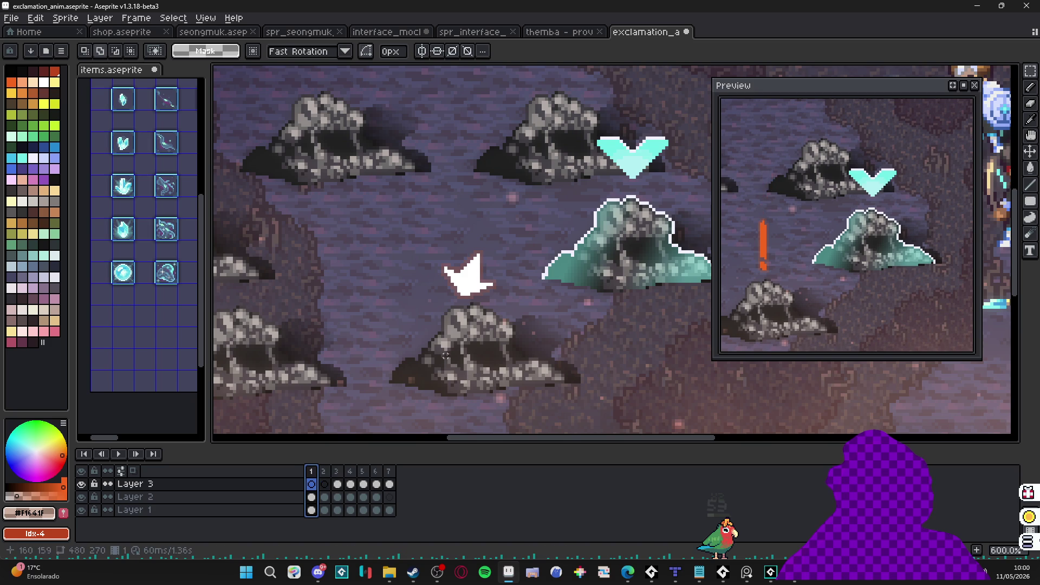
Step: Magic-wand select the white splash on frame 1, undoing a stray eraser stroke
{"action": "scroll", "coordinate": [432, 307], "scroll_direction": "down", "scroll_amount": 2}
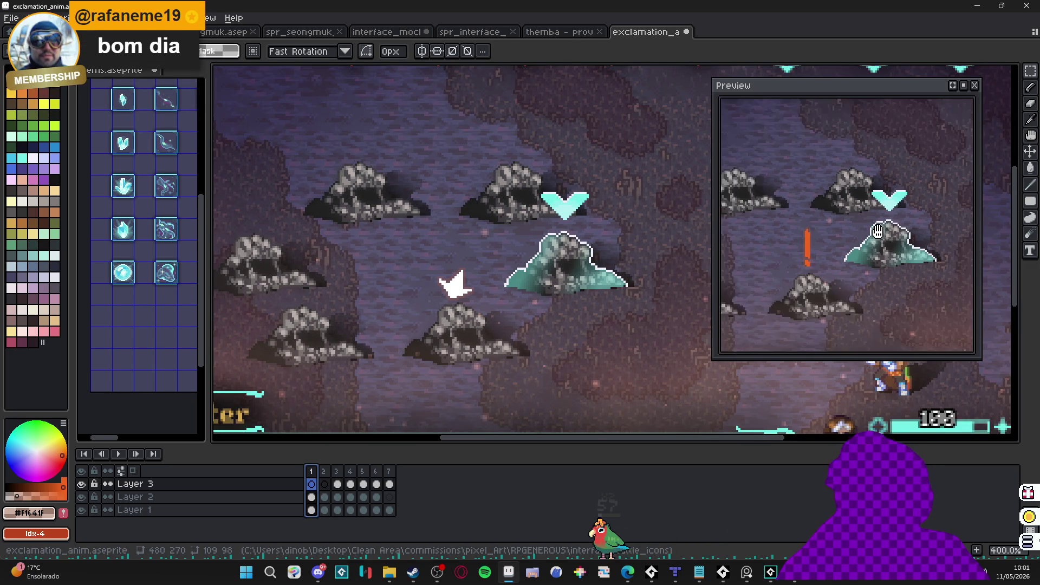
{"action": "scroll", "coordinate": [463, 294], "scroll_direction": "up", "scroll_amount": 5}
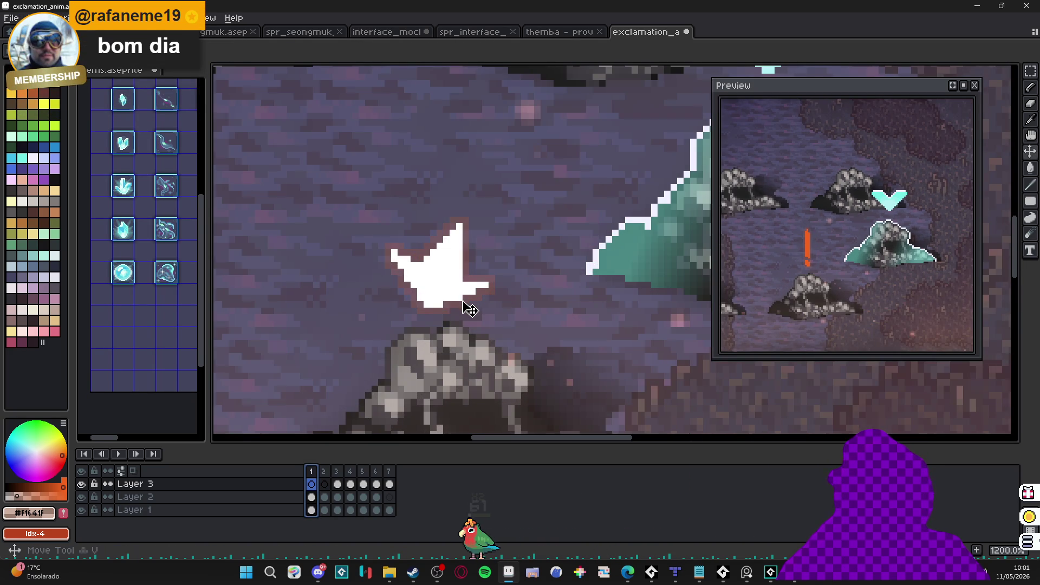
{"action": "key", "text": "Down"}
{"action": "key", "text": "b"}
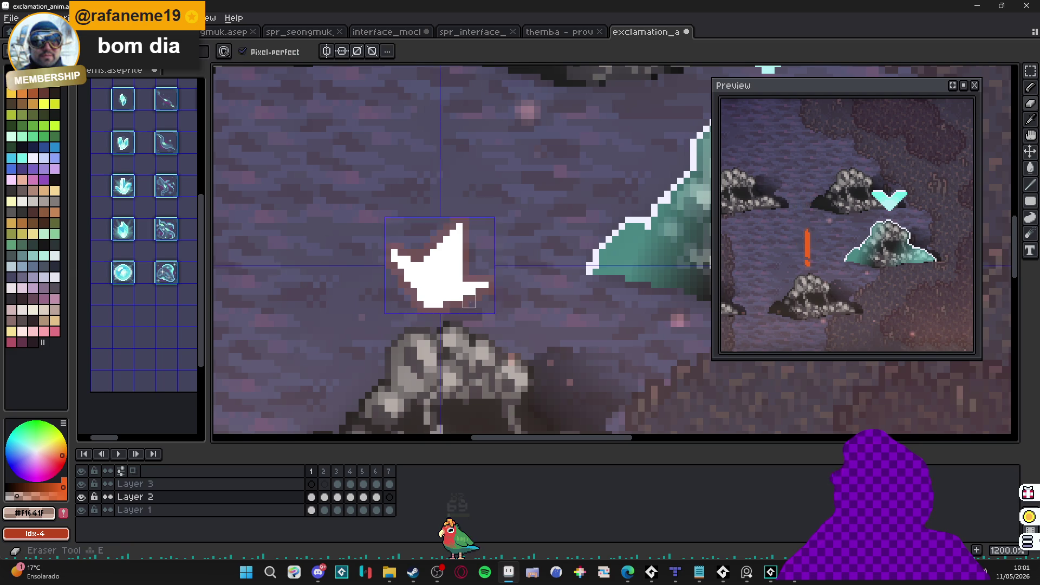
{"action": "key", "text": "ctrl+z"}
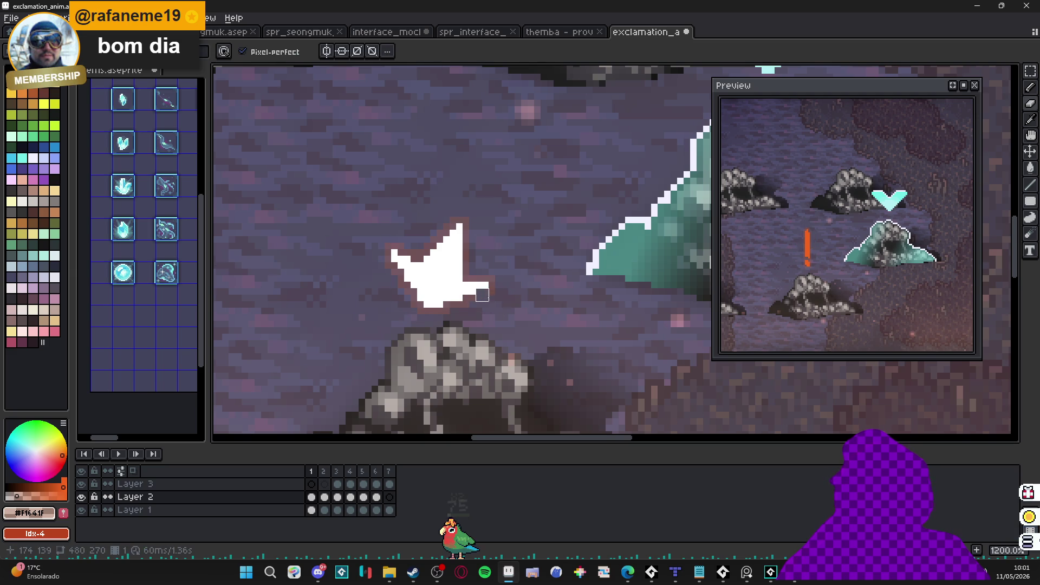
{"action": "key", "text": "w"}
{"action": "left_click", "coordinate": [439, 292]}
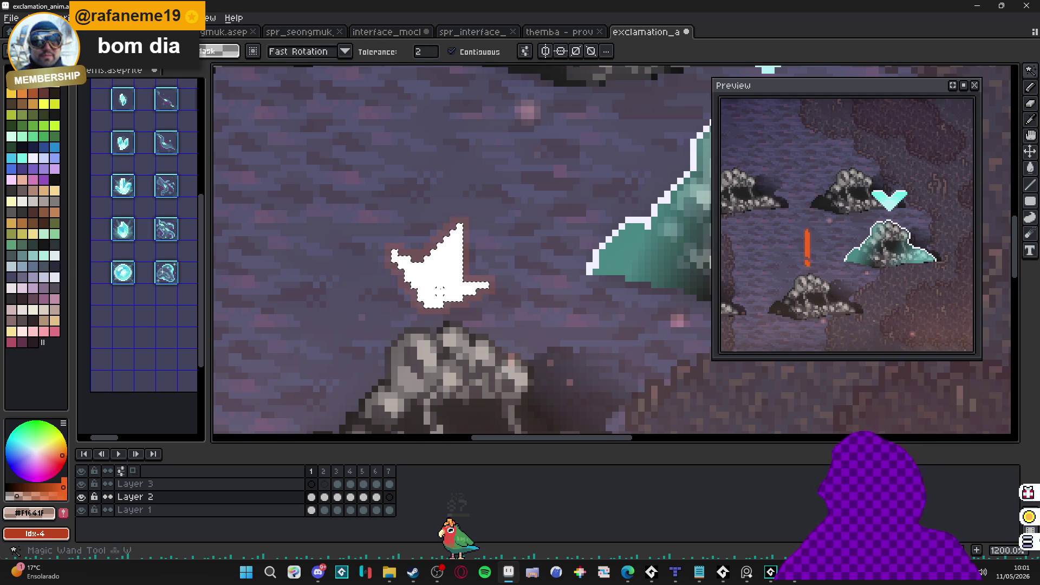
{"action": "key", "text": "v"}
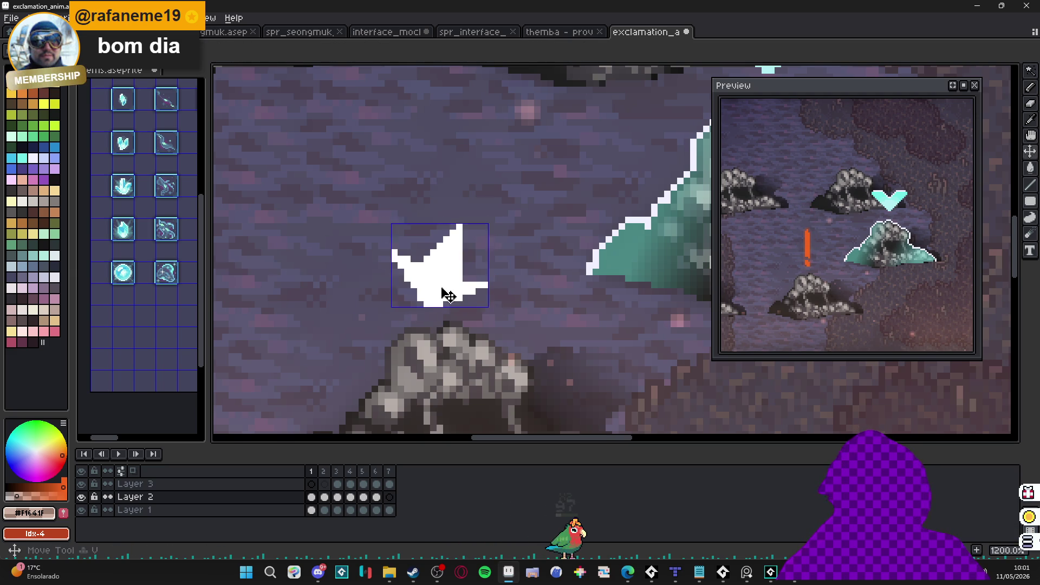
Step: Marquee-select the splash and apply a white Outline effect around it
{"action": "key", "text": "m"}
{"action": "left_click_drag", "start_coordinate": [337, 143], "coordinate": [530, 369]}
{"action": "left_click", "coordinate": [42, 486]}
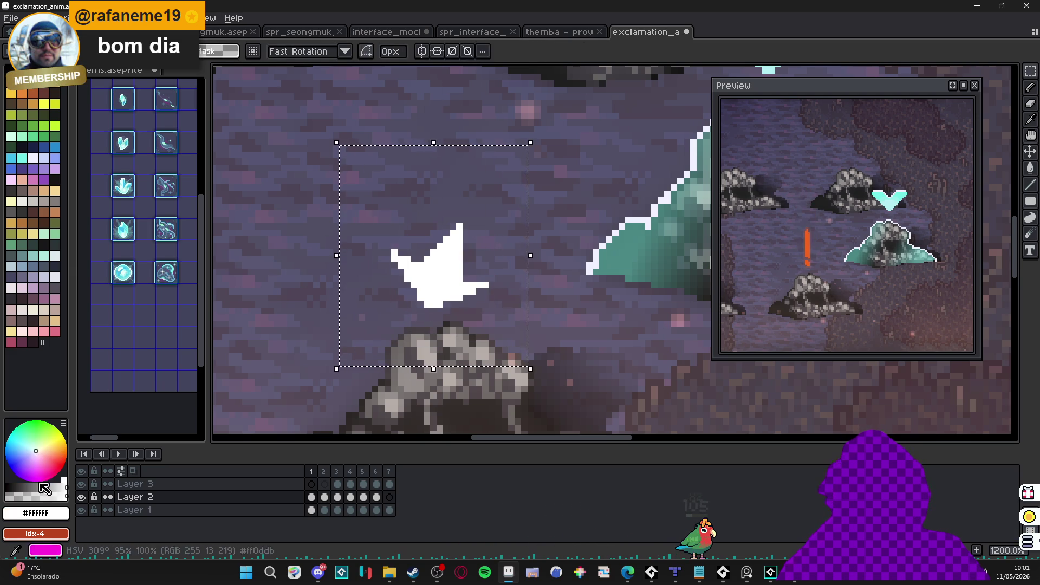
{"action": "key", "text": "shift+o"}
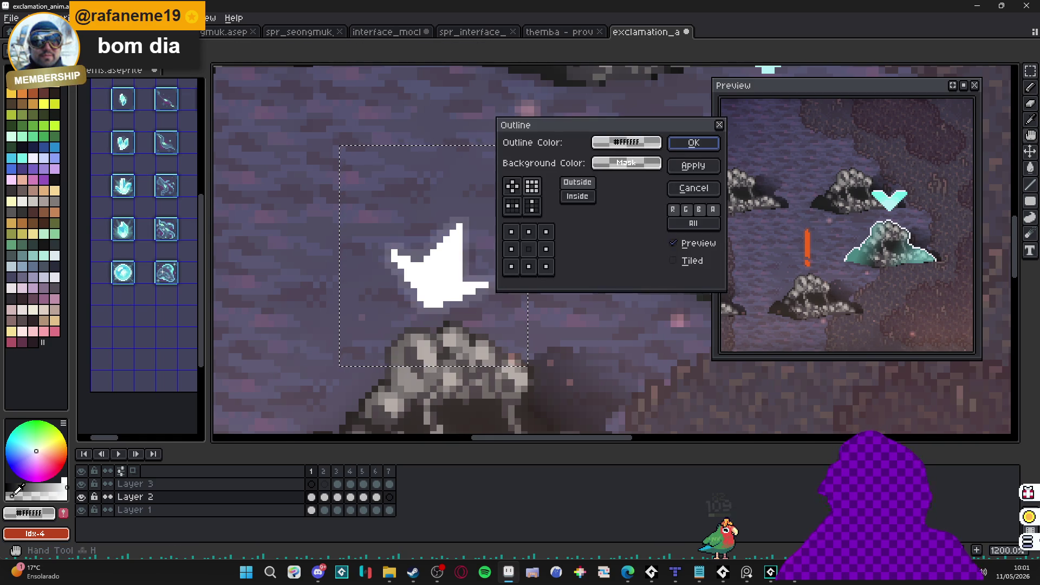
{"action": "left_click", "coordinate": [694, 143]}
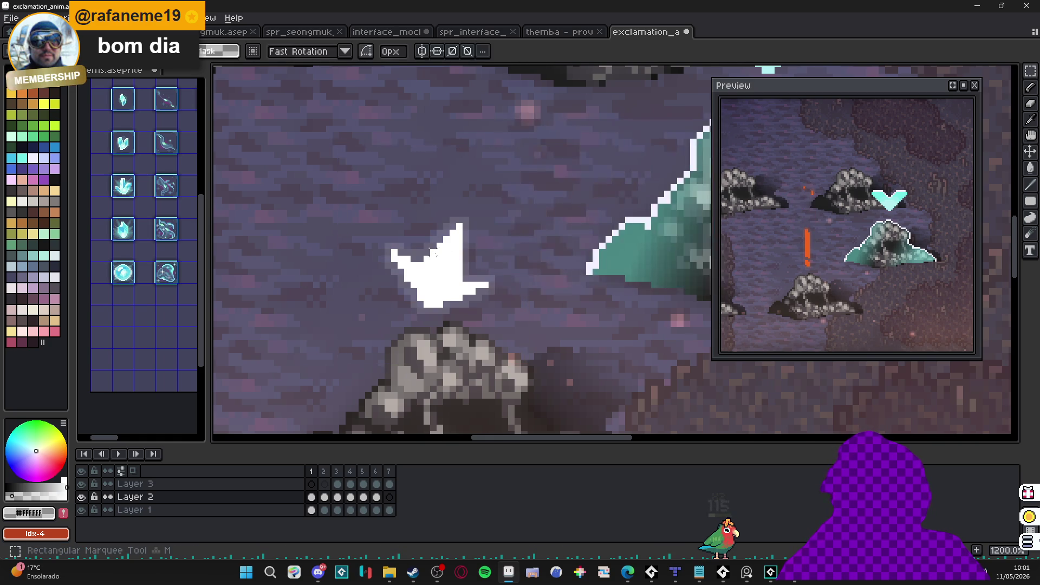
{"action": "scroll", "coordinate": [433, 253], "scroll_direction": "down", "scroll_amount": 3}
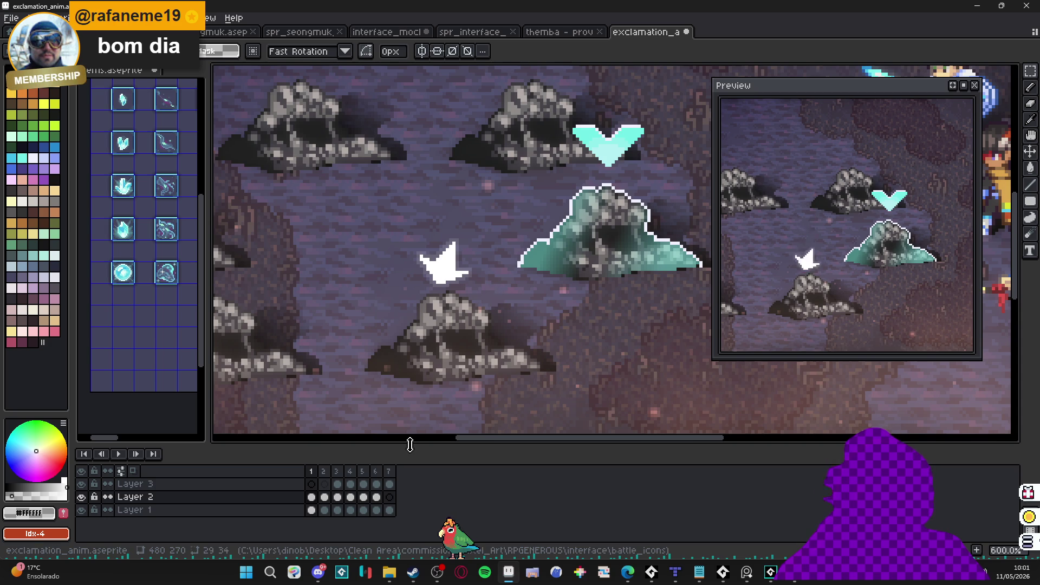
Step: Adjust frame 7's duration and add a new frame 8 lasting 500 ms
{"action": "left_click", "coordinate": [323, 471]}
{"action": "left_click", "coordinate": [336, 471]}
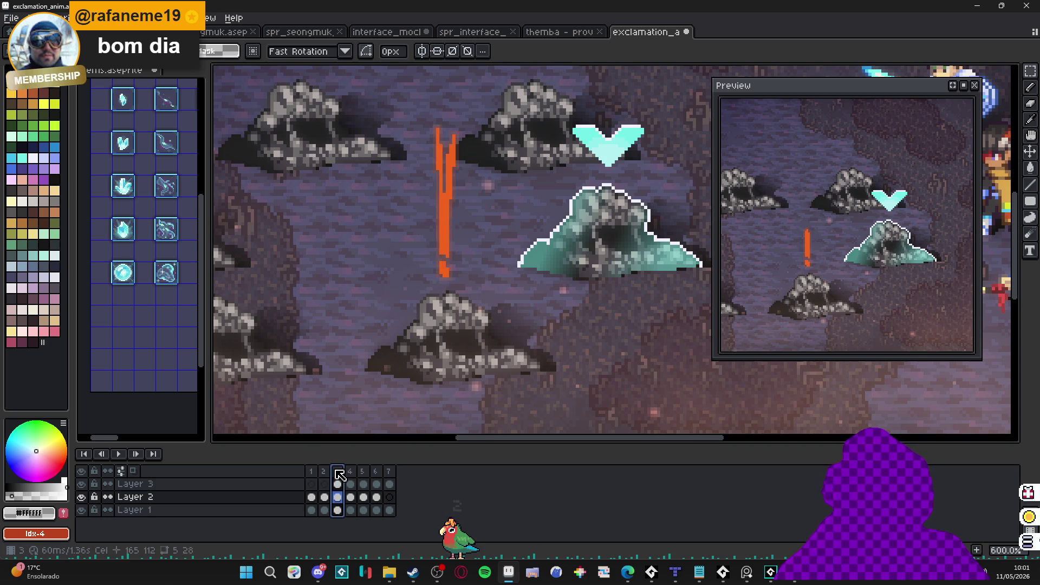
{"action": "left_click", "coordinate": [363, 471]}
{"action": "left_click", "coordinate": [377, 471]}
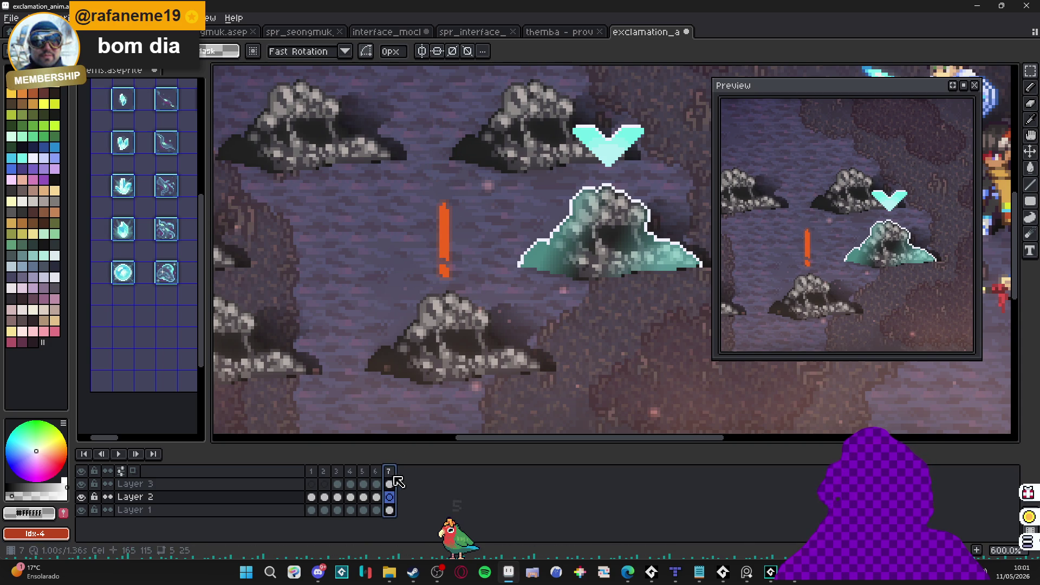
{"action": "double_click", "coordinate": [389, 471]}
{"action": "type", "text": "5"}
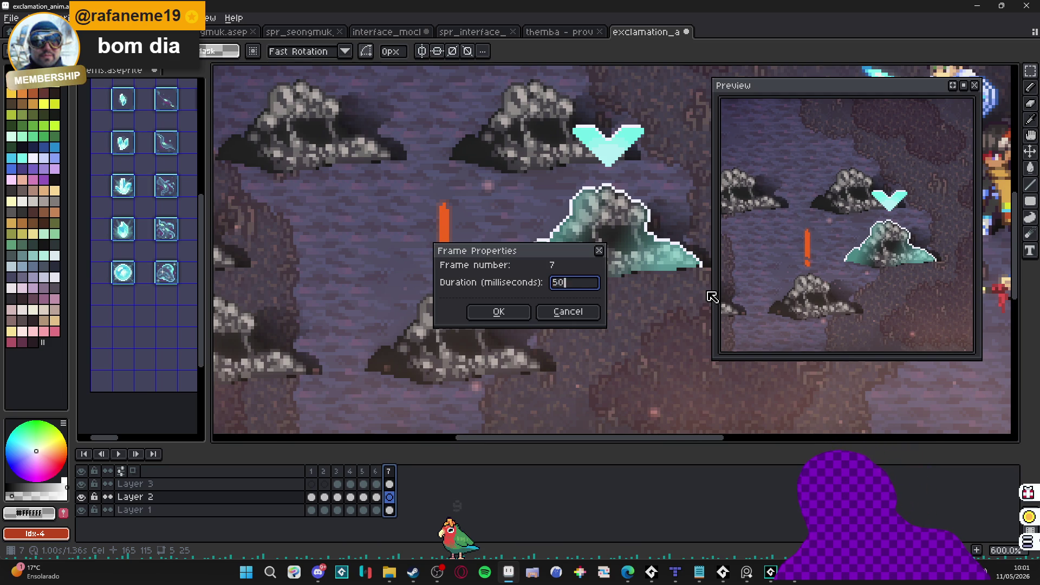
{"action": "type", "text": "0"}
{"action": "key", "text": "Return"}
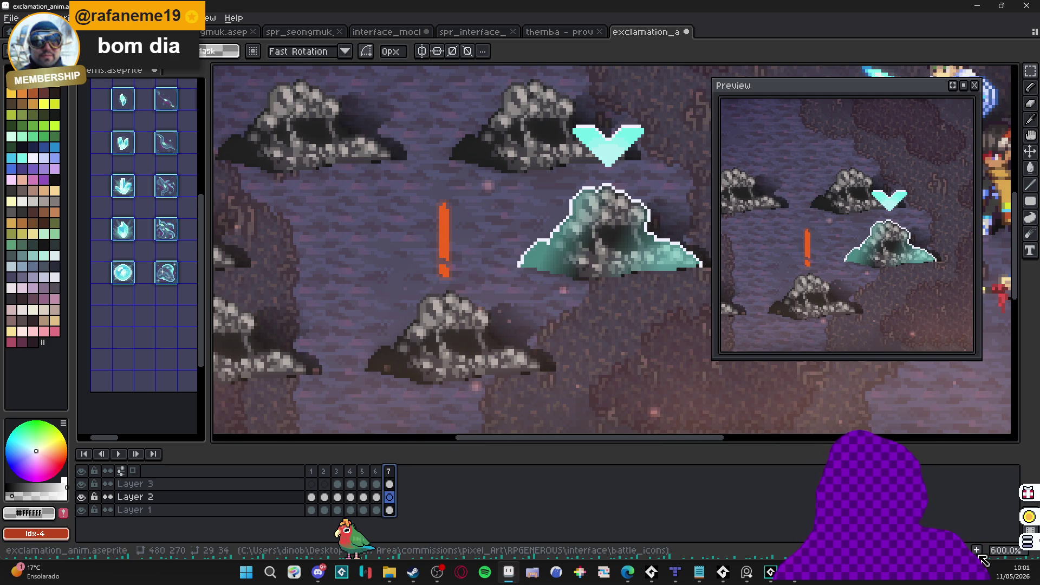
{"action": "key", "text": "alt+n"}
{"action": "double_click", "coordinate": [402, 471]}
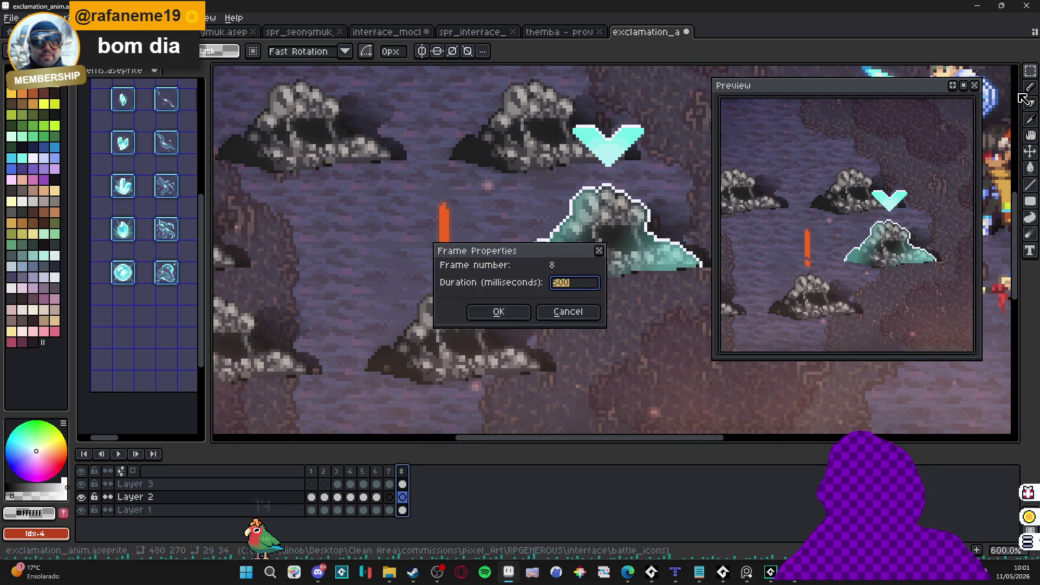
{"action": "key", "text": "Return"}
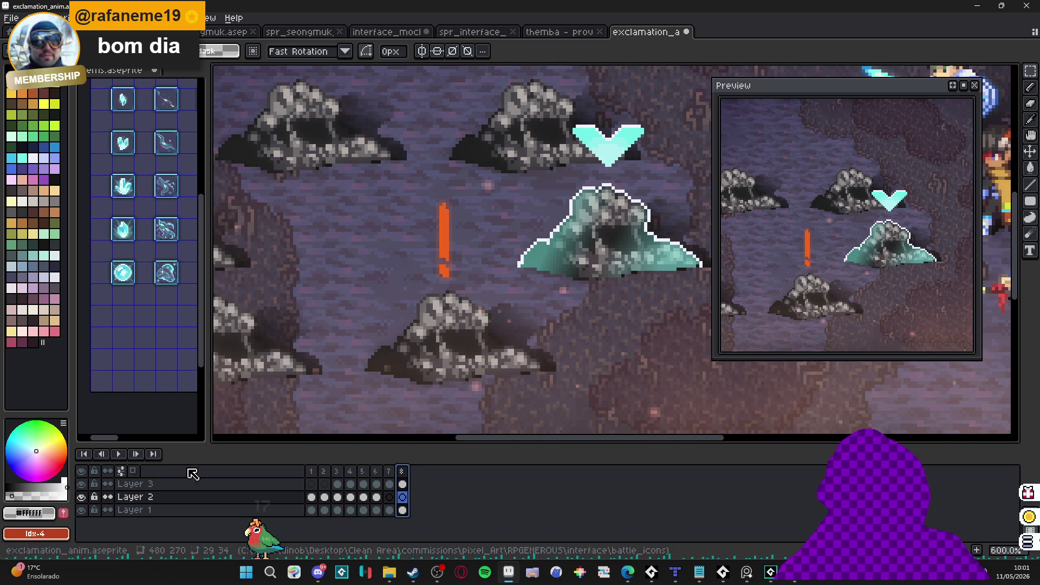
Step: Restore Layer 2's opacity to 100% and select Layer 3's frame 8 cel
{"action": "double_click", "coordinate": [162, 501]}
{"action": "left_click", "coordinate": [882, 282]}
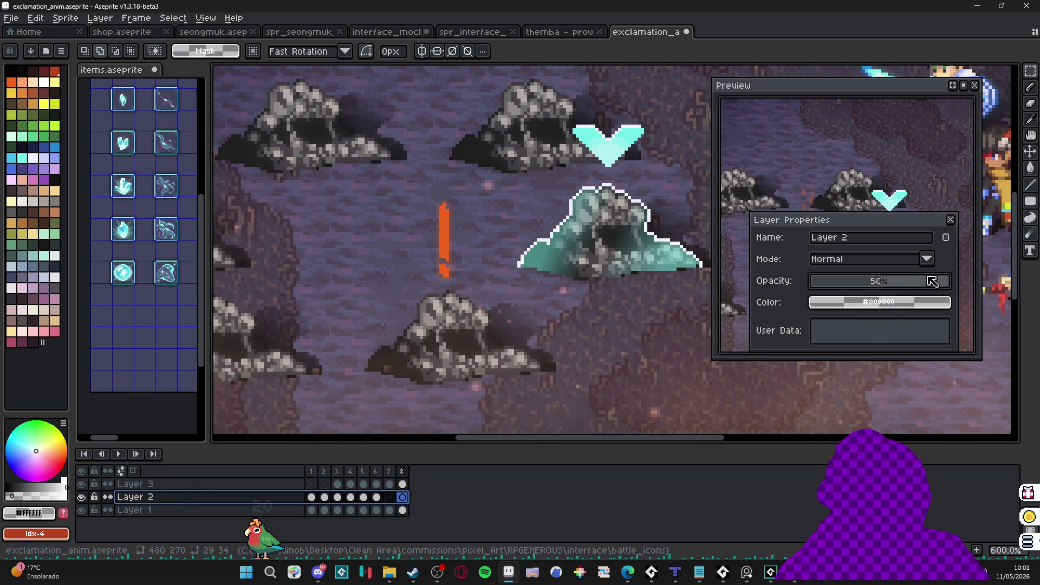
{"action": "left_click_drag", "start_coordinate": [942, 281], "coordinate": [956, 254]}
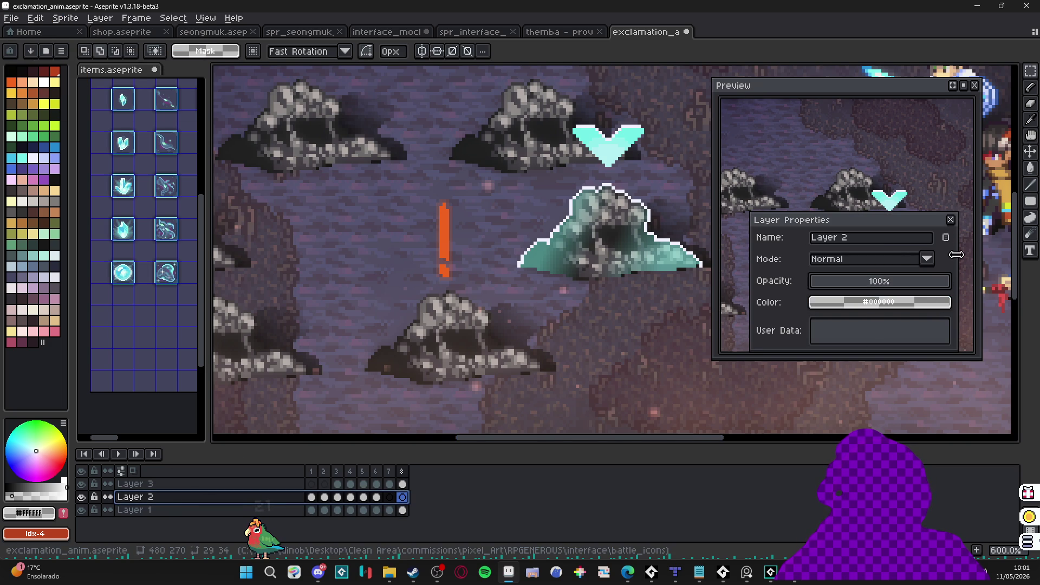
{"action": "left_click", "coordinate": [950, 220]}
{"action": "key", "text": "Up"}
Step: Lower the frame 8 cel opacity, add frames 9 and 10, dropping opacity to 12%
{"action": "key", "text": "ctrl+shift+p"}
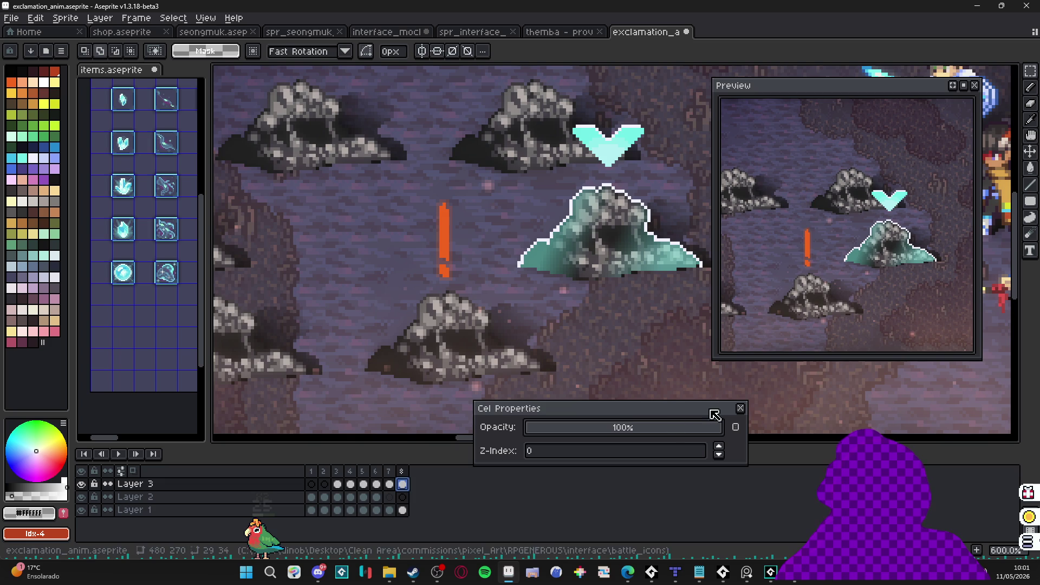
{"action": "left_click_drag", "start_coordinate": [631, 431], "coordinate": [617, 430]}
{"action": "key", "text": "Return"}
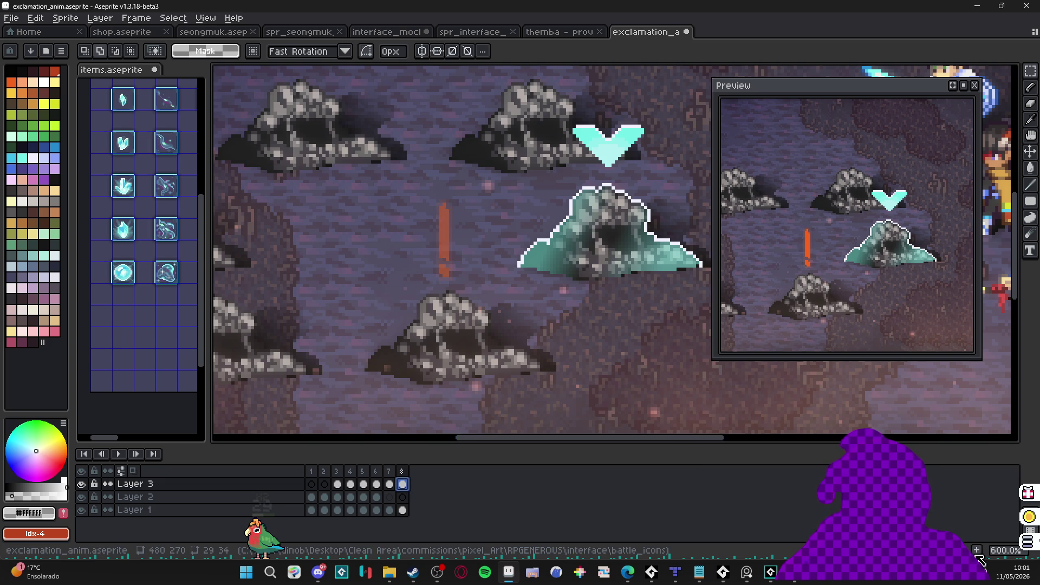
{"action": "key", "text": "alt+n"}
{"action": "double_click", "coordinate": [415, 484]}
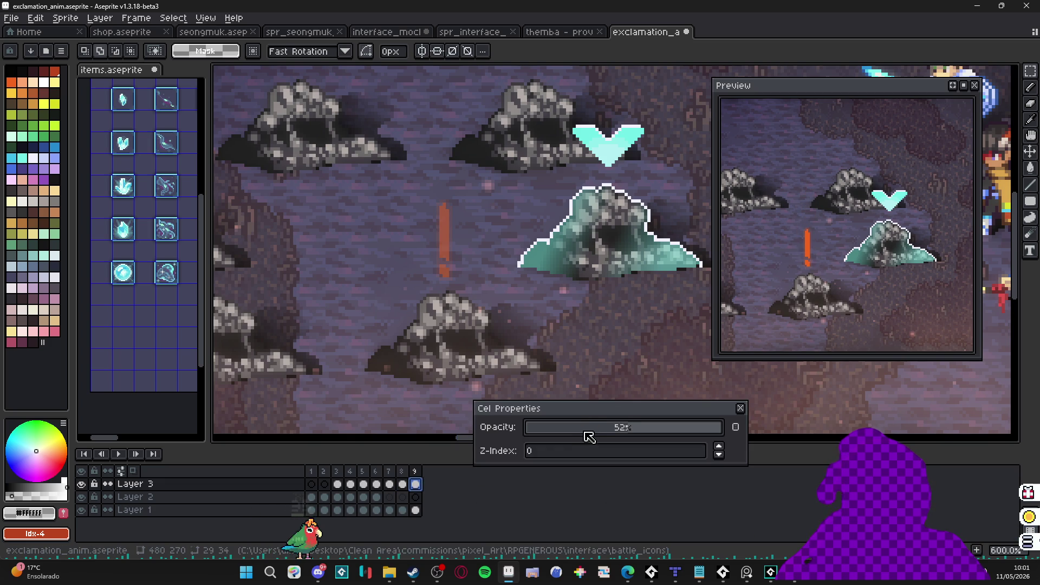
{"action": "key", "text": "alt+n"}
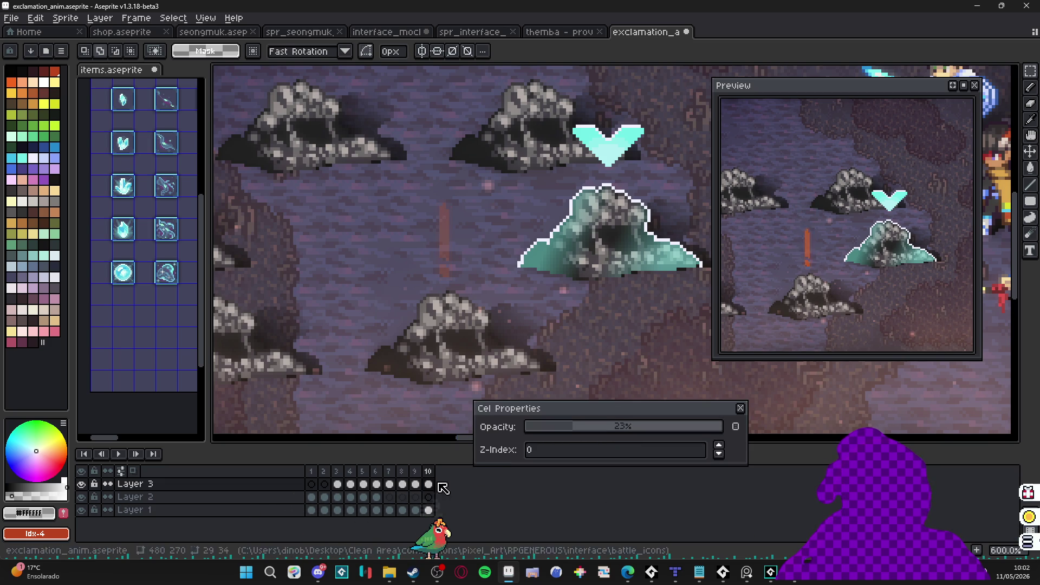
{"action": "left_click", "coordinate": [547, 431]}
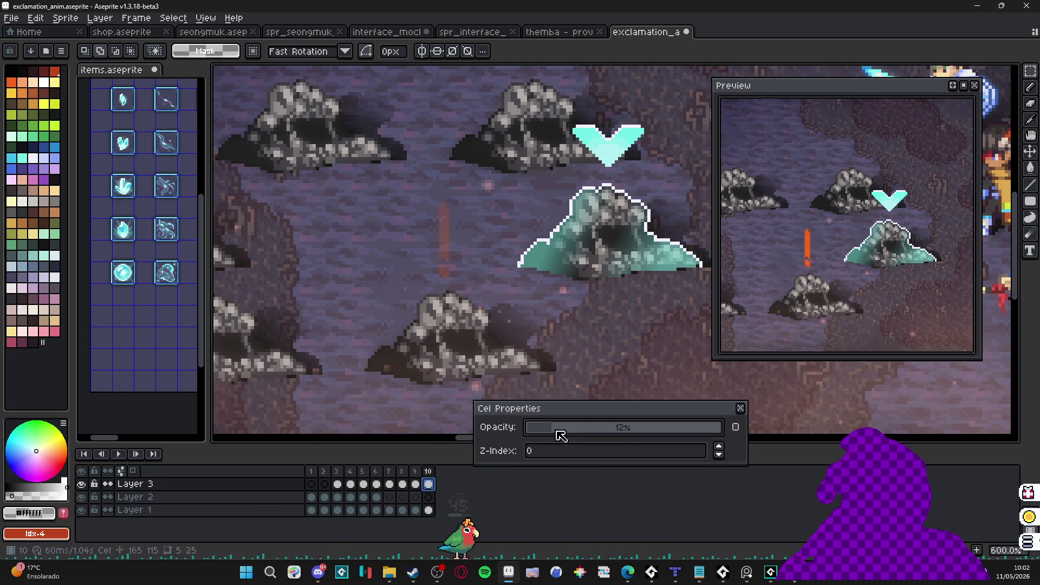
Step: Add frames 11–13 with cel opacity falling to 4% then about 1%, and return to frame 1
{"action": "key", "text": "alt+n"}
{"action": "left_click_drag", "start_coordinate": [547, 431], "coordinate": [533, 431]}
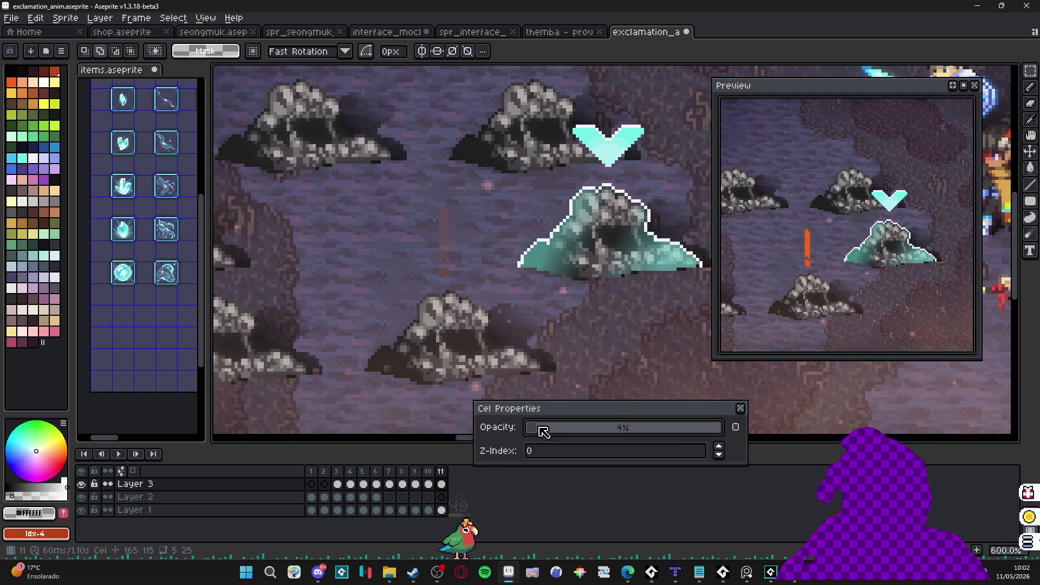
{"action": "key", "text": "alt+n"}
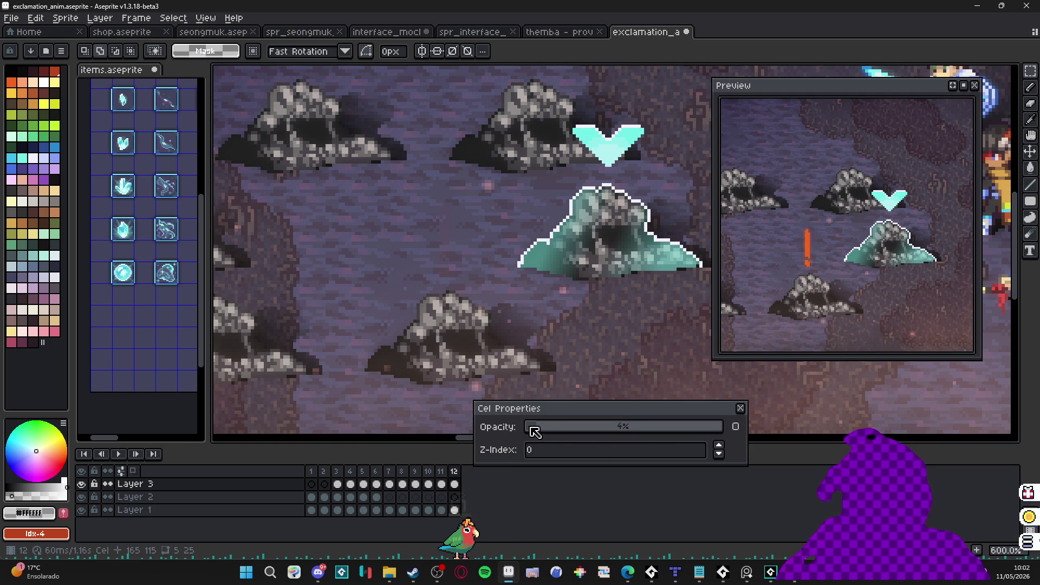
{"action": "left_click_drag", "start_coordinate": [536, 431], "coordinate": [526, 433]}
{"action": "key", "text": "alt+n"}
{"action": "left_click", "coordinate": [740, 408]}
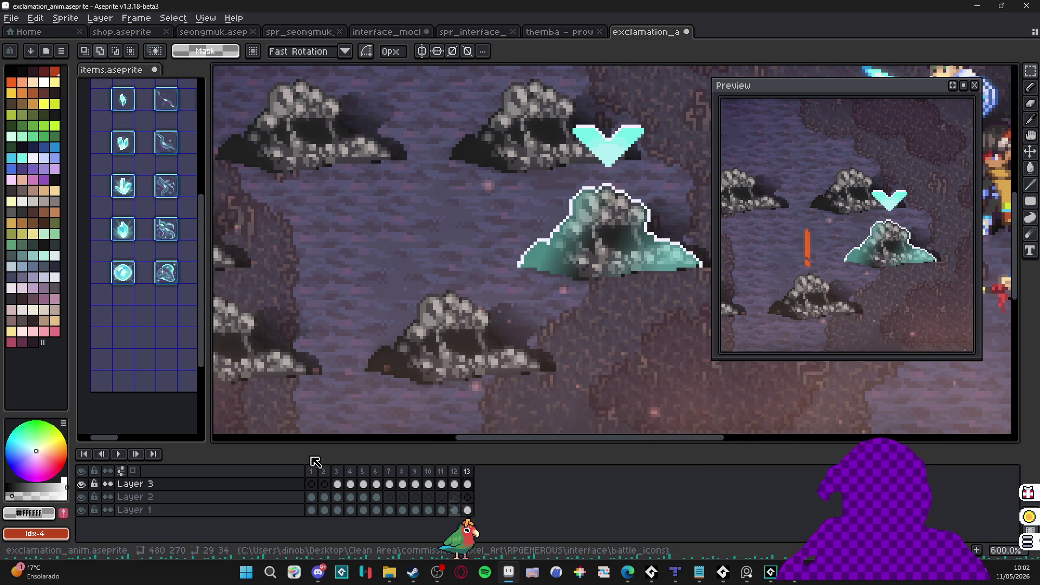
{"action": "left_click", "coordinate": [312, 483]}
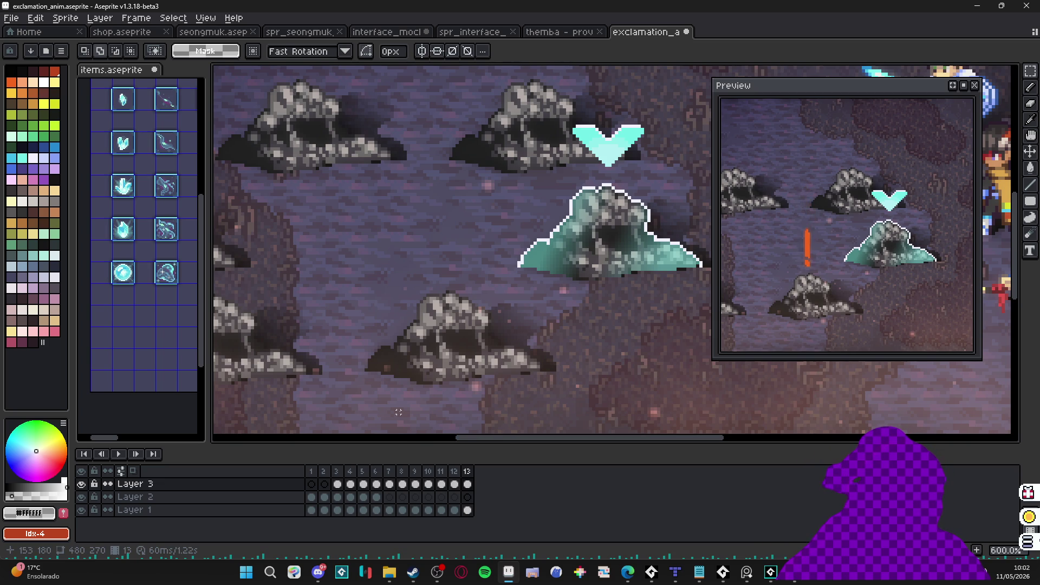
Step: Zoom out, play the 13-frame exclamation animation, then make Layer 1 active
{"action": "scroll", "coordinate": [470, 380], "scroll_direction": "right", "scroll_amount": 5}
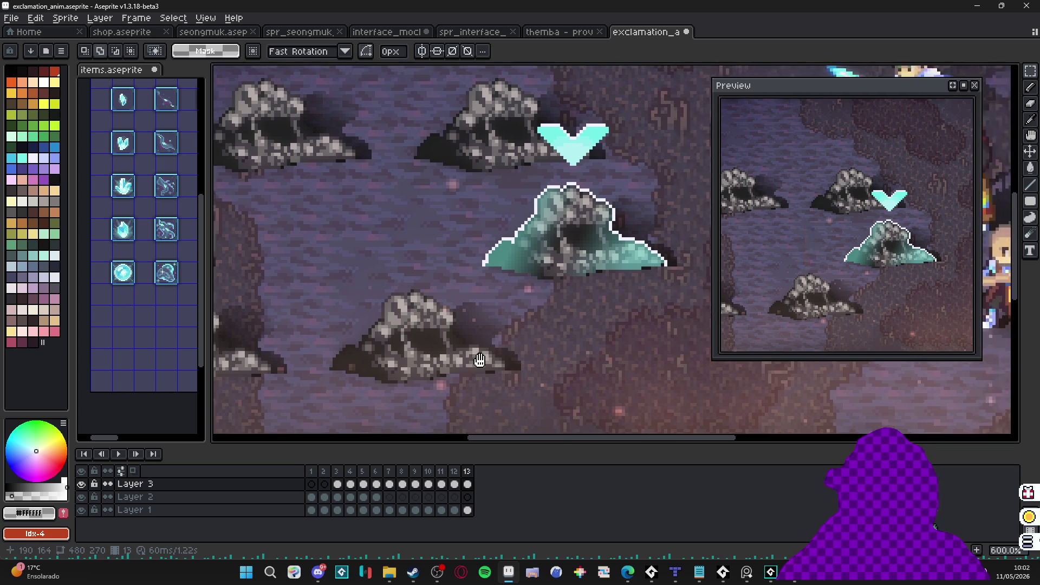
{"action": "scroll", "coordinate": [428, 330], "scroll_direction": "down", "scroll_amount": 3}
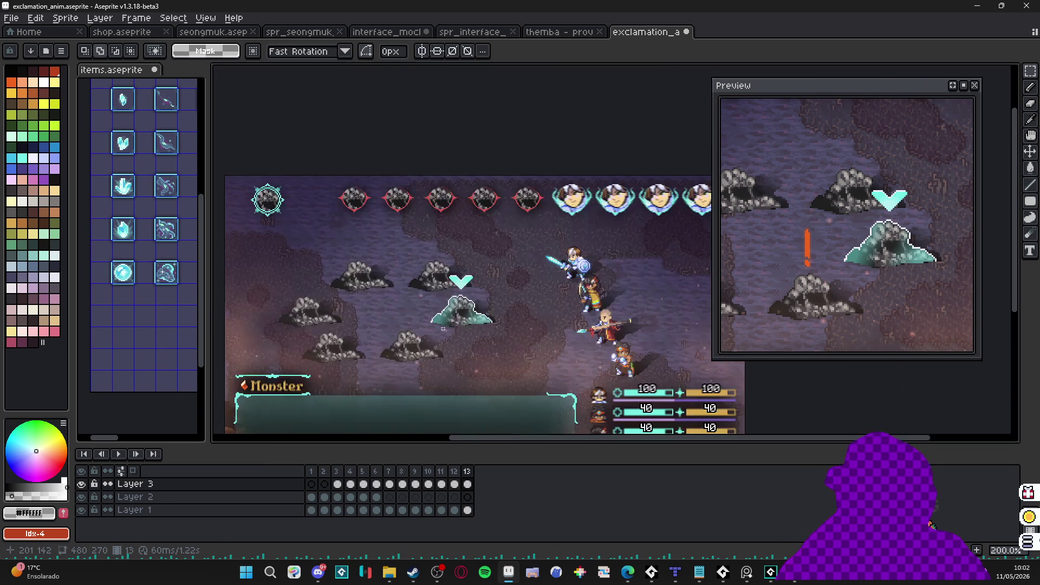
{"action": "left_click", "coordinate": [118, 453]}
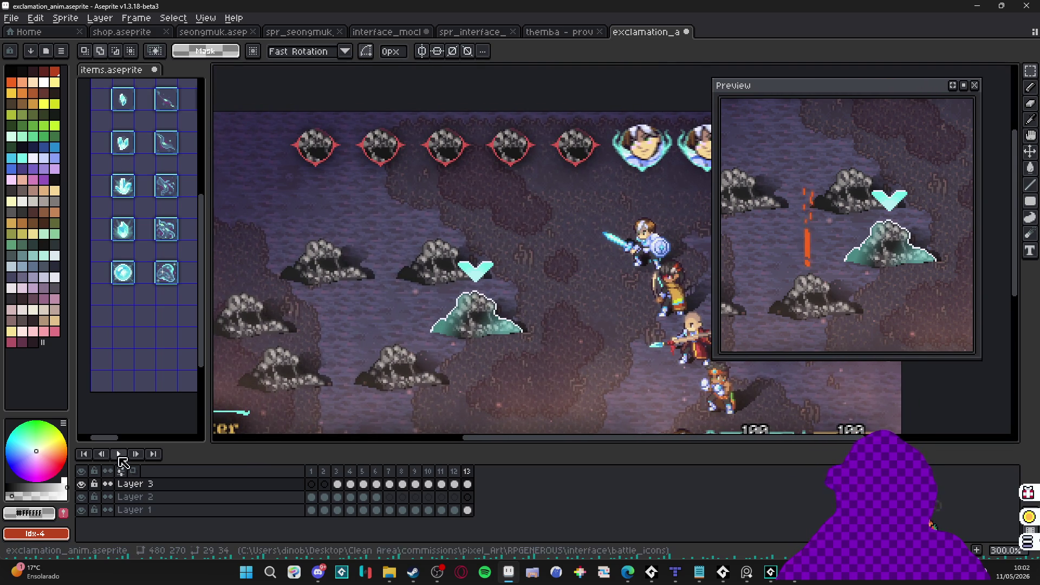
{"action": "scroll", "coordinate": [416, 336], "scroll_direction": "up", "scroll_amount": 2}
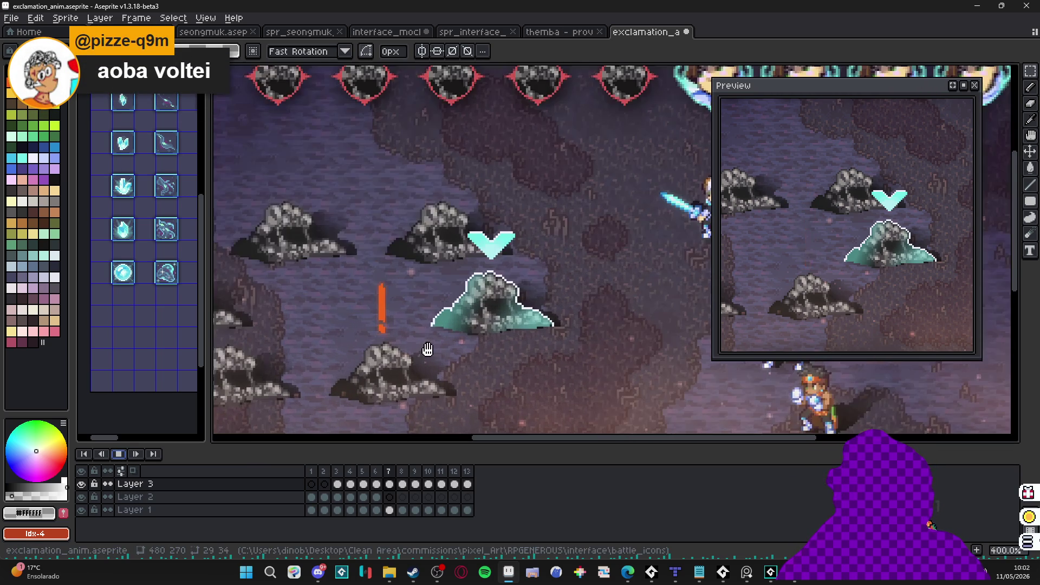
{"action": "scroll", "coordinate": [415, 336], "scroll_direction": "down", "scroll_amount": 1}
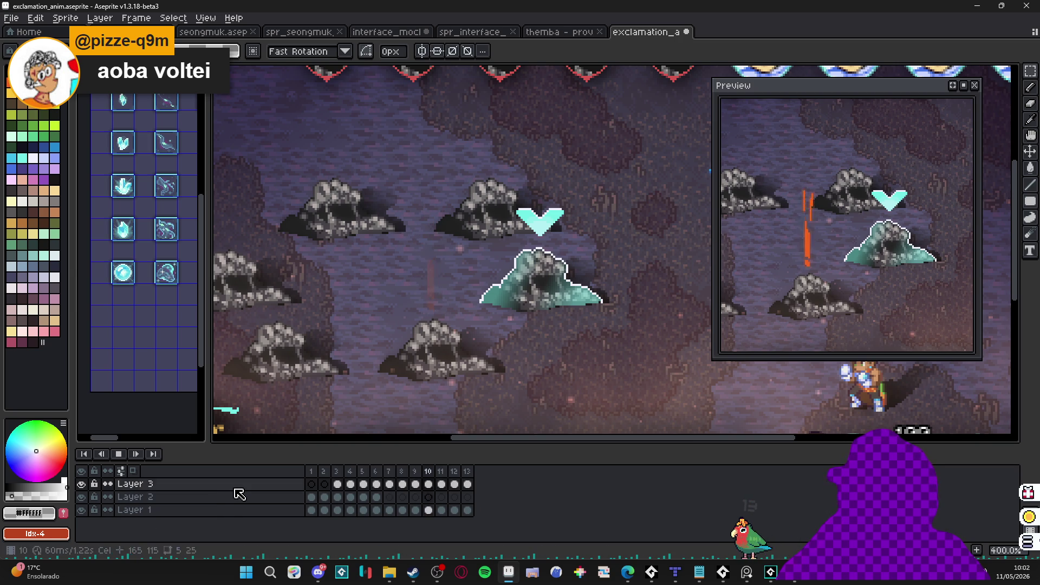
{"action": "left_click", "coordinate": [209, 508]}
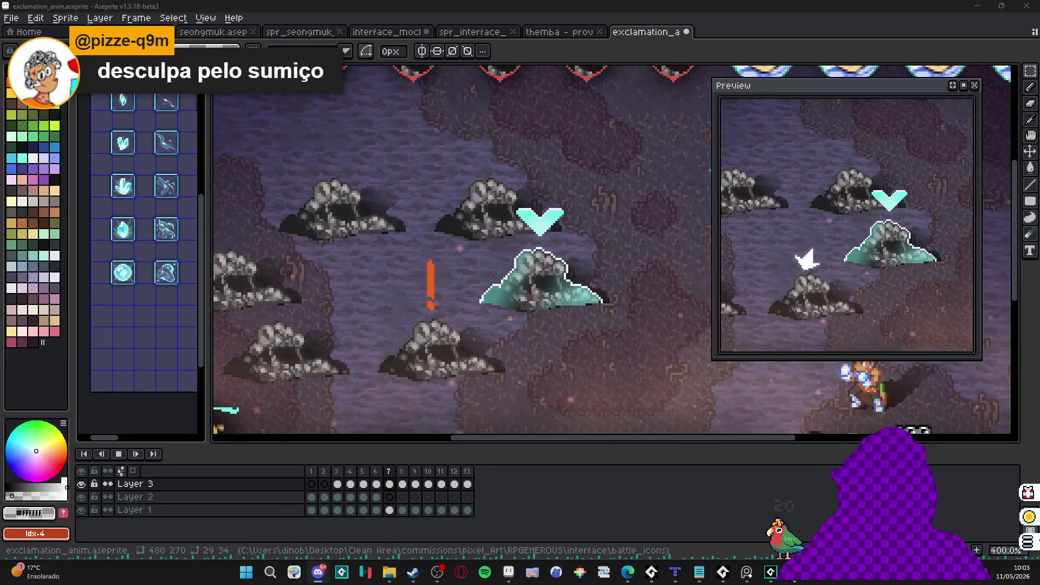
{"action": "left_click", "coordinate": [389, 572]}
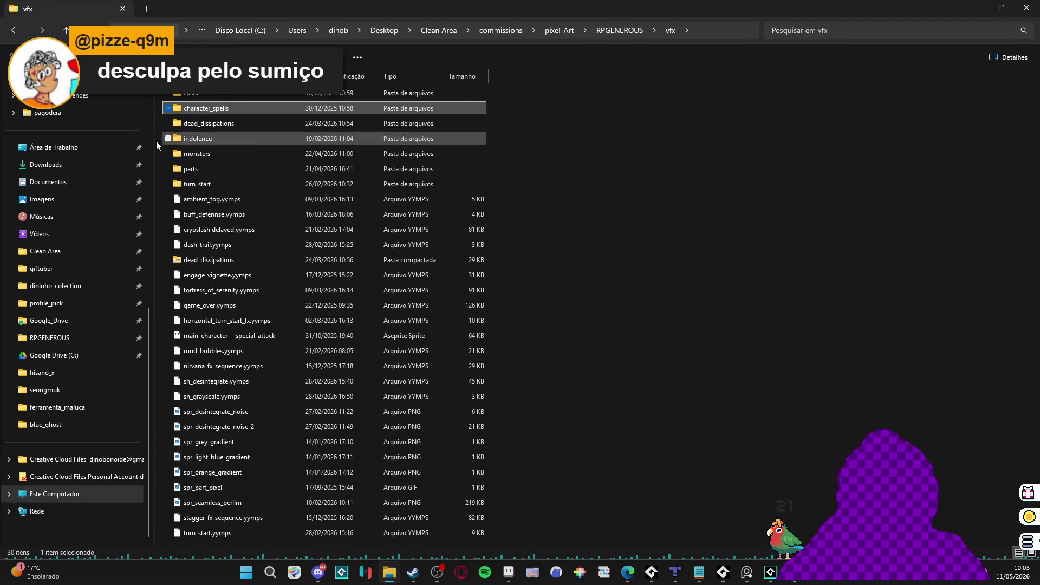
{"action": "left_click", "coordinate": [48, 234]}
{"action": "scroll", "coordinate": [532, 267], "scroll_direction": "down", "scroll_amount": 5}
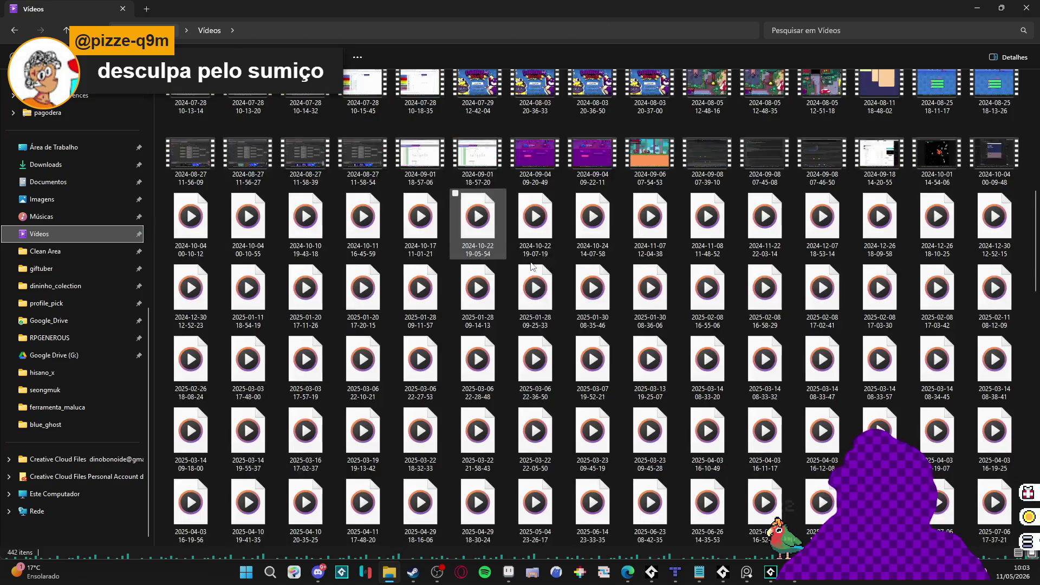
{"action": "scroll", "coordinate": [532, 266], "scroll_direction": "down", "scroll_amount": 15}
{"action": "left_click", "coordinate": [421, 509]}
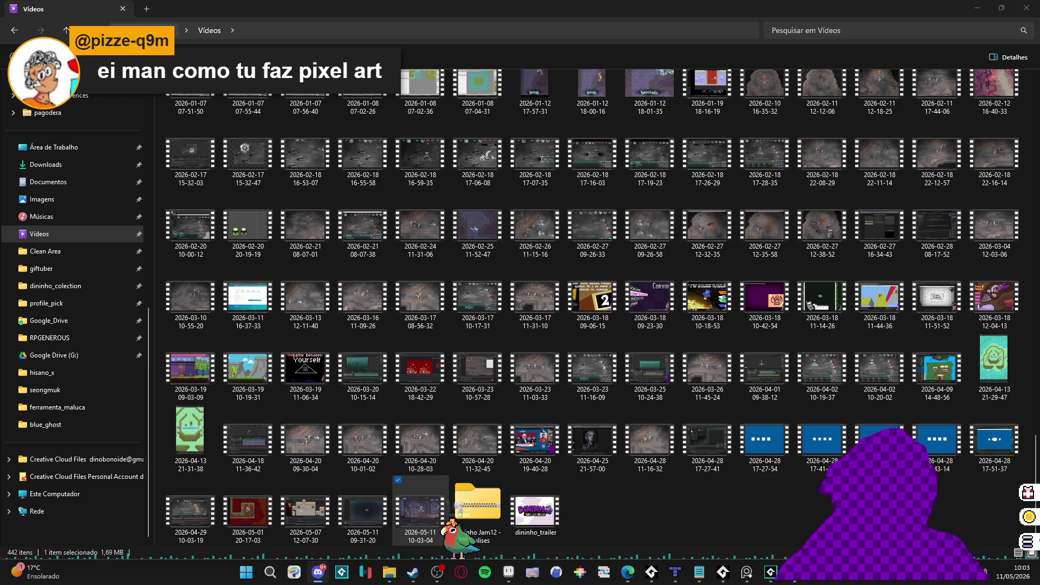
{"action": "key", "text": "alt+Tab"}
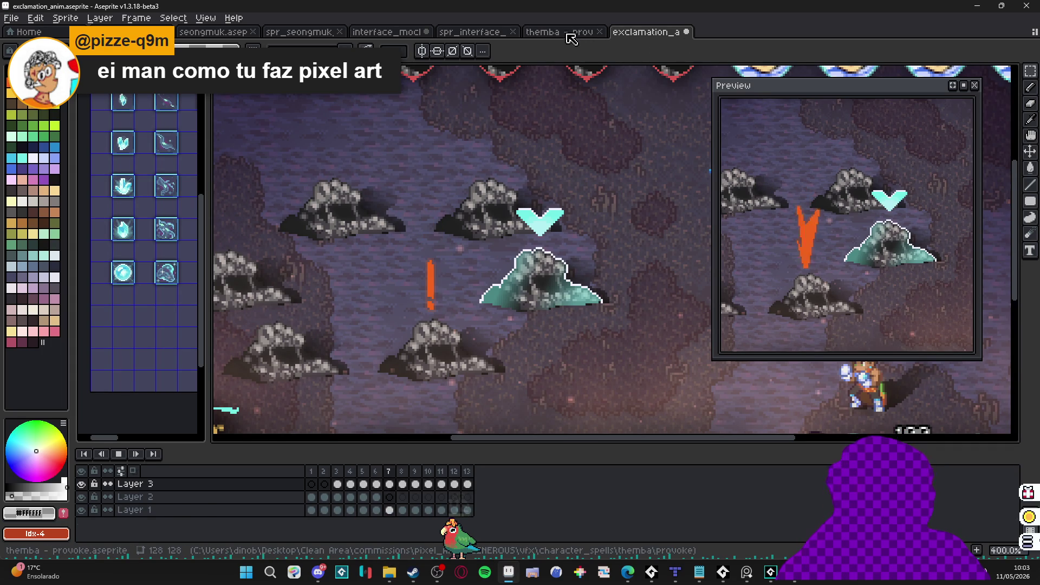
Step: Close the themba - provoke document, cycle through the remaining tabs, and switch to File Explorer
{"action": "left_click", "coordinate": [598, 33]}
{"action": "left_click", "coordinate": [600, 33]}
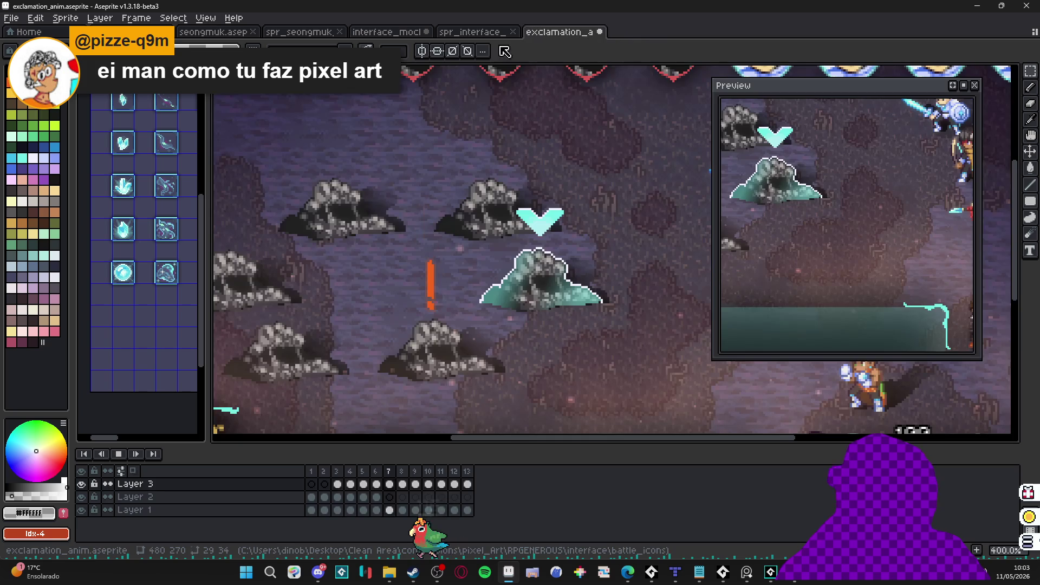
{"action": "left_click", "coordinate": [471, 32]}
{"action": "left_click", "coordinate": [385, 32]}
{"action": "key", "text": "ctrl+shift+Tab"}
{"action": "key", "text": "ctrl+shift+Tab"}
{"action": "key", "text": "ctrl+shift+Tab"}
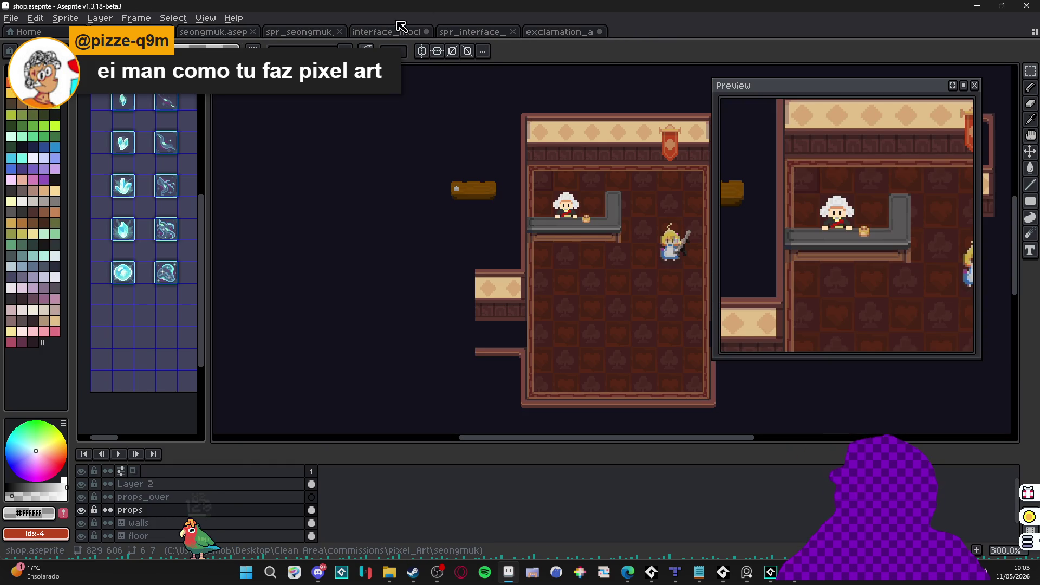
{"action": "key", "text": "ctrl+Tab"}
{"action": "key", "text": "ctrl+Tab"}
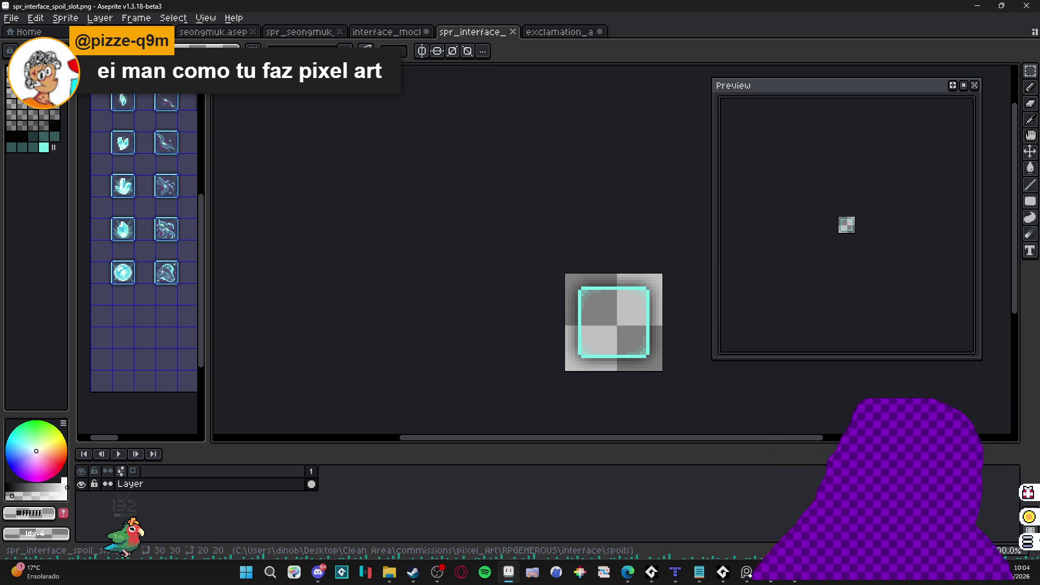
{"action": "left_click", "coordinate": [393, 573]}
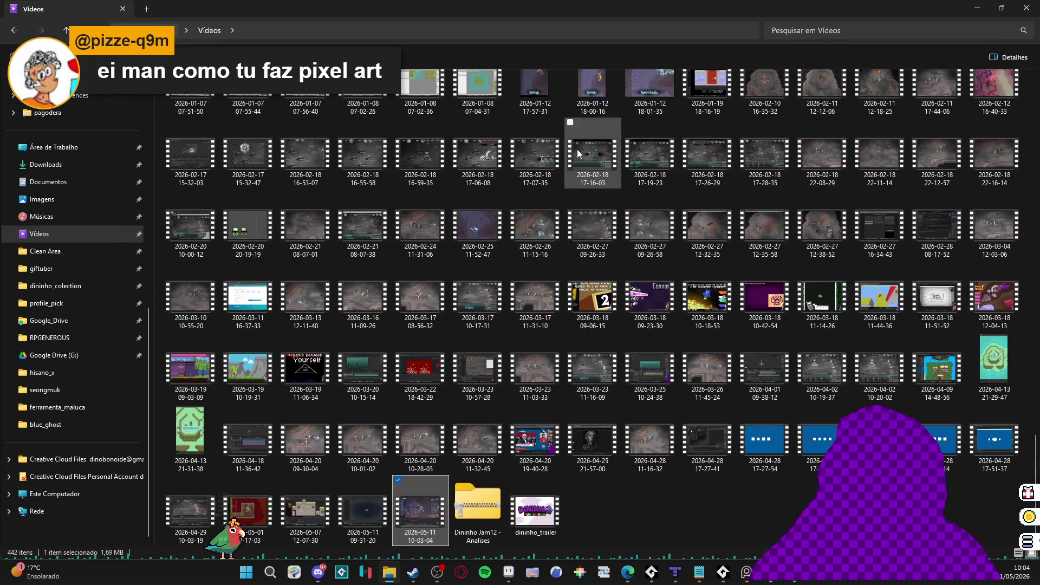
Step: Browse RPGENEROUS > vfx > character_spells > themba > uppercut and open themba - uppercut-adjusted
{"action": "scroll", "coordinate": [423, 229], "scroll_direction": "up", "scroll_amount": 10}
{"action": "scroll", "coordinate": [342, 196], "scroll_direction": "up", "scroll_amount": 5}
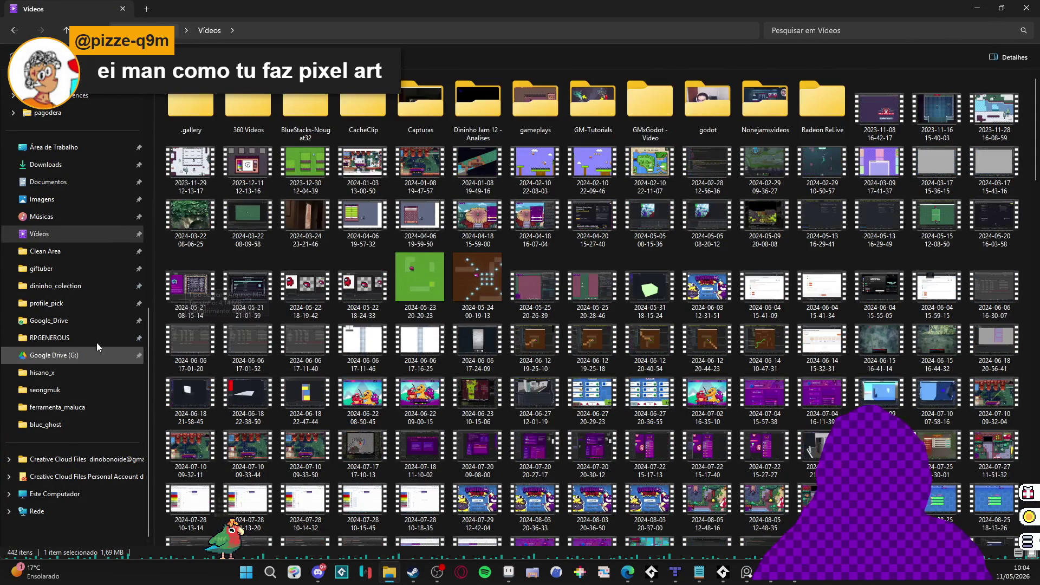
{"action": "left_click", "coordinate": [101, 338]}
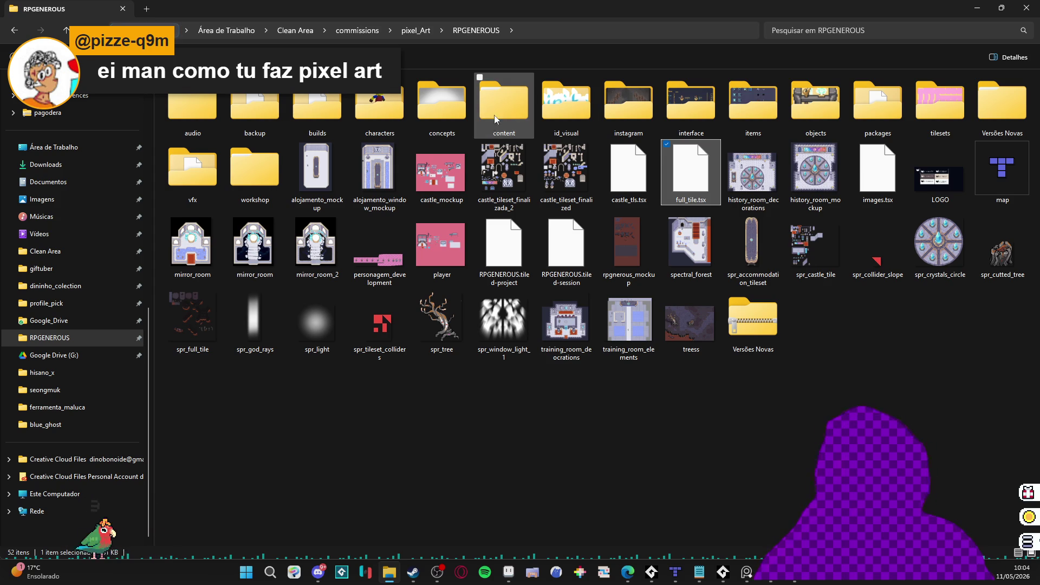
{"action": "double_click", "coordinate": [192, 170]}
{"action": "left_click", "coordinate": [647, 130]}
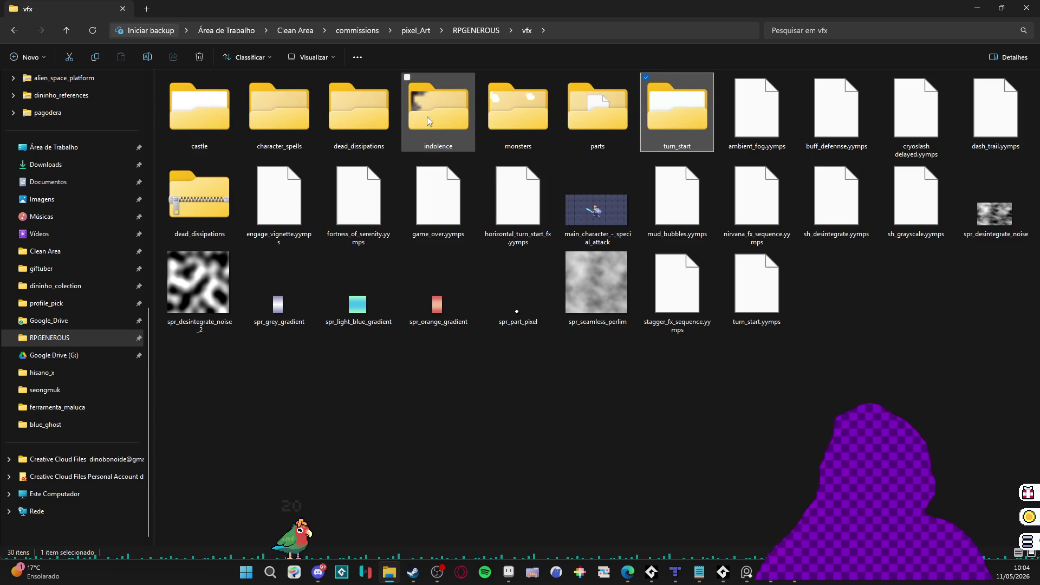
{"action": "left_click", "coordinate": [252, 102]}
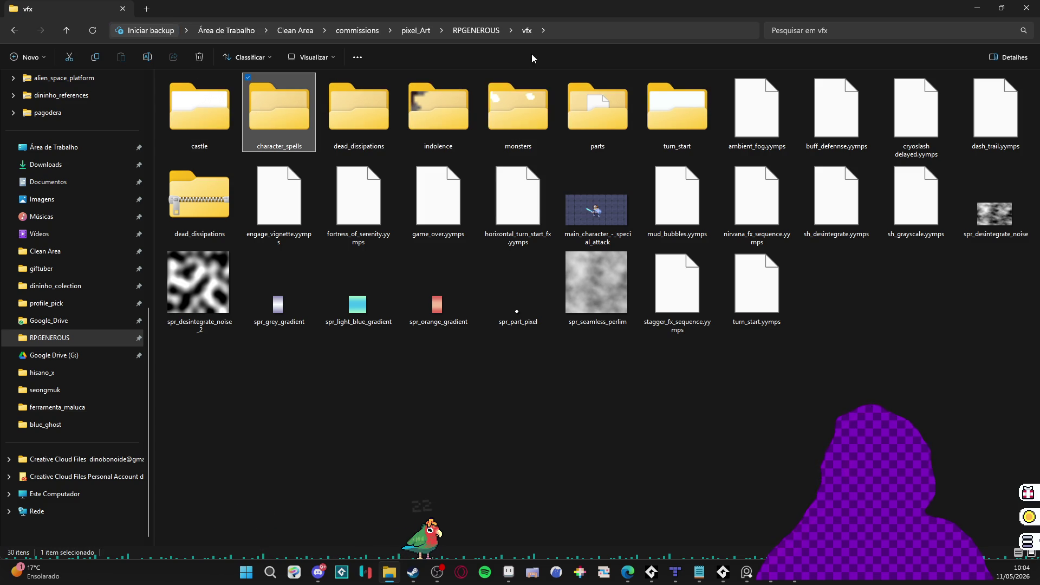
{"action": "double_click", "coordinate": [281, 112]}
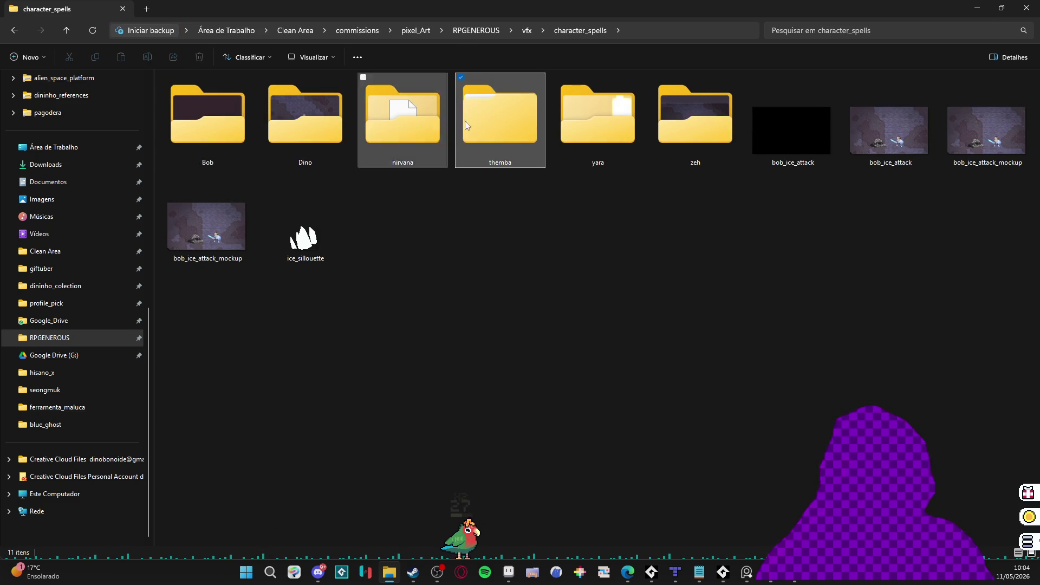
{"action": "left_click", "coordinate": [464, 121]}
{"action": "double_click", "coordinate": [532, 118]}
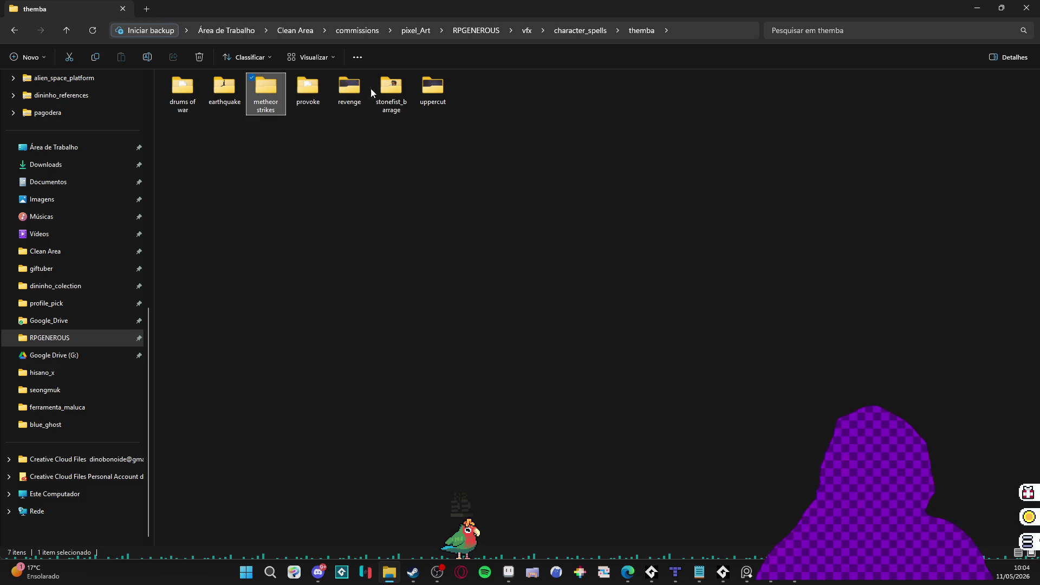
{"action": "double_click", "coordinate": [427, 86]}
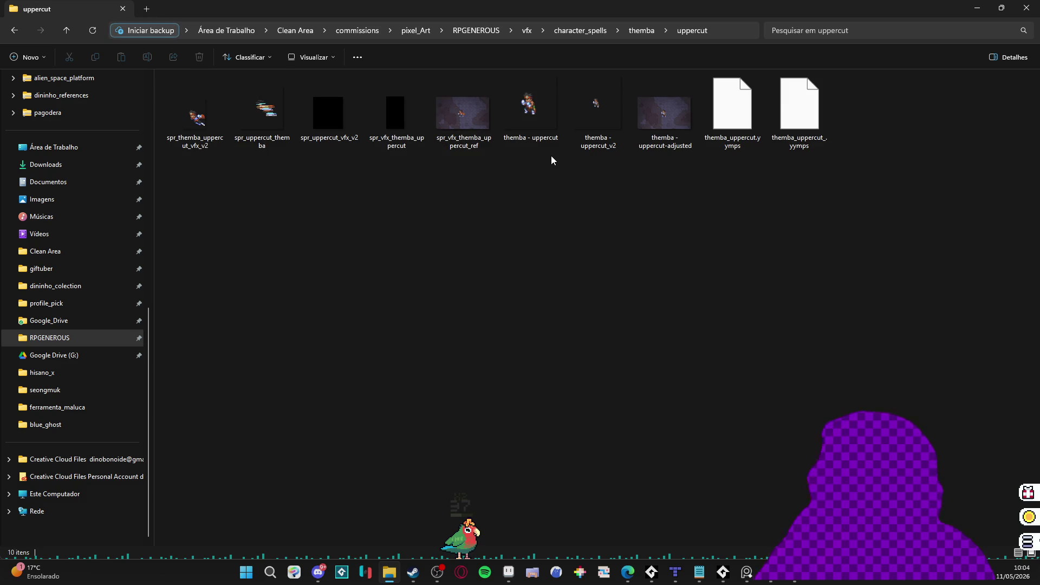
{"action": "double_click", "coordinate": [642, 122]}
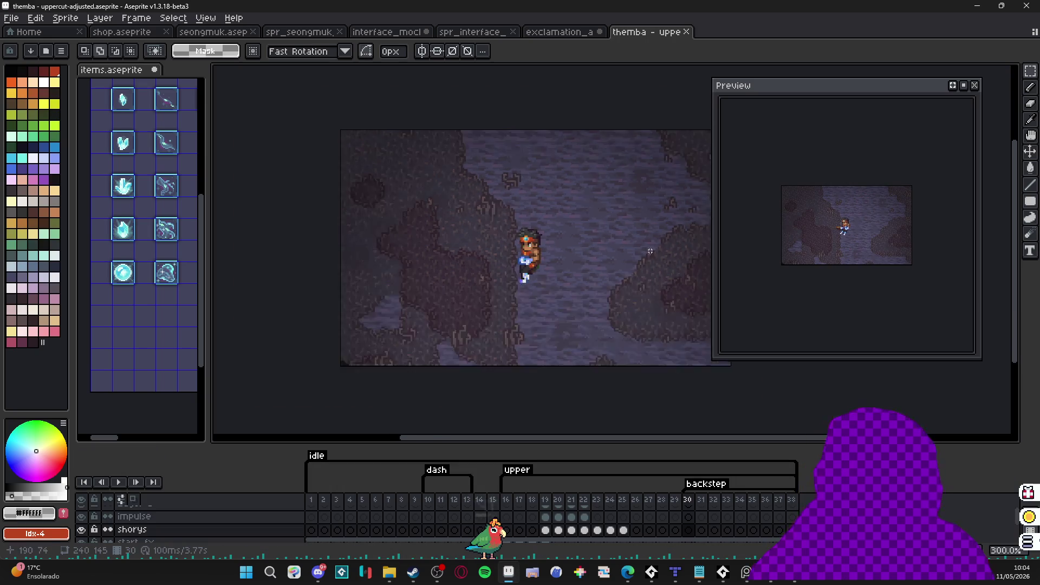
Step: Play the adjusted uppercut animation starting from frame 16
{"action": "scroll", "coordinate": [650, 251], "scroll_direction": "up", "scroll_amount": 1}
{"action": "left_click", "coordinate": [506, 499]}
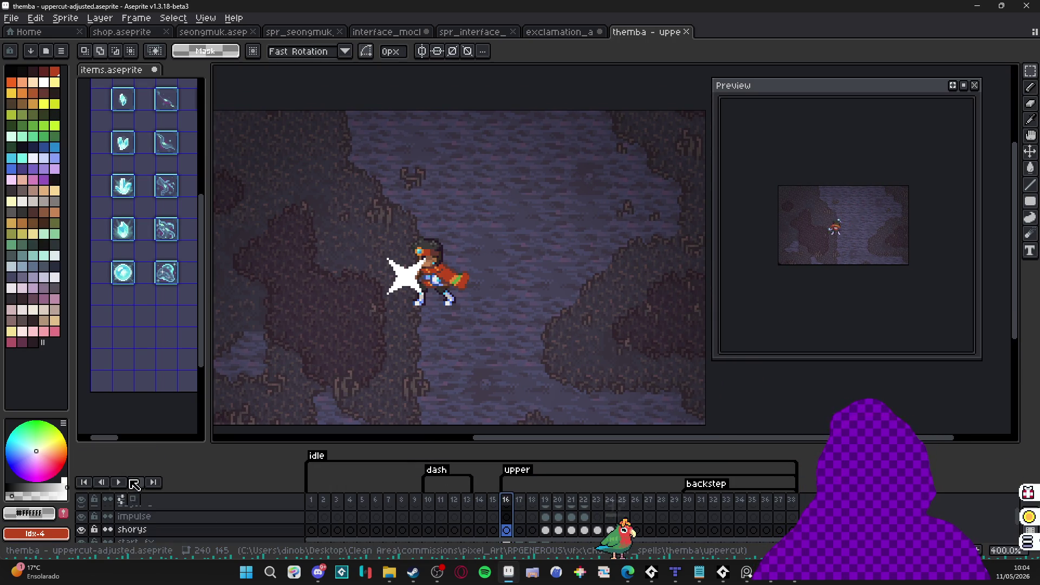
{"action": "left_click", "coordinate": [121, 482]}
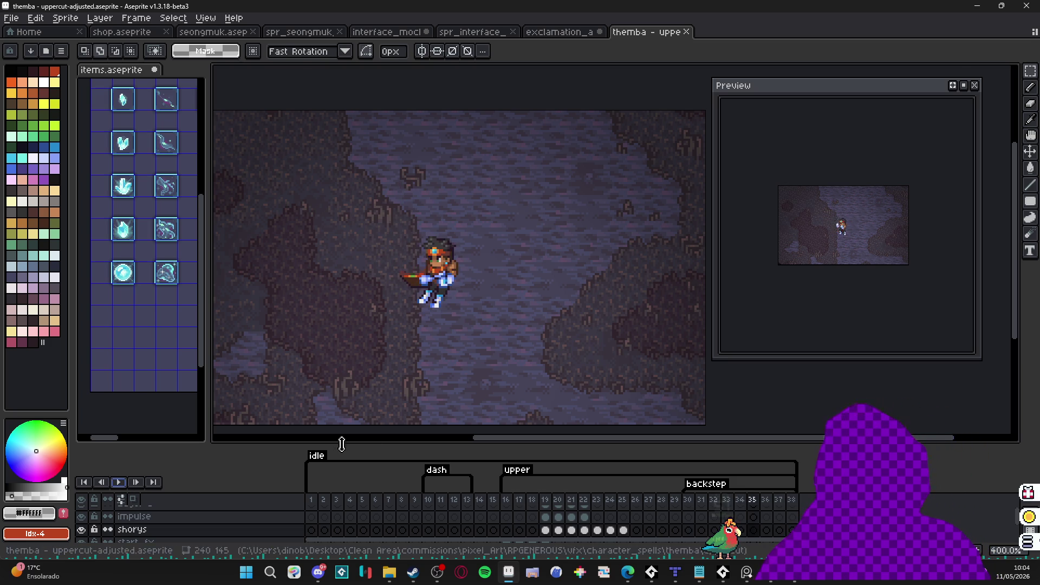
Step: Open the original themba - uppercut sprite, close the preview, and minimize Aseprite to the uppercut folder
{"action": "key", "text": "alt+Tab"}
{"action": "double_click", "coordinate": [522, 120]}
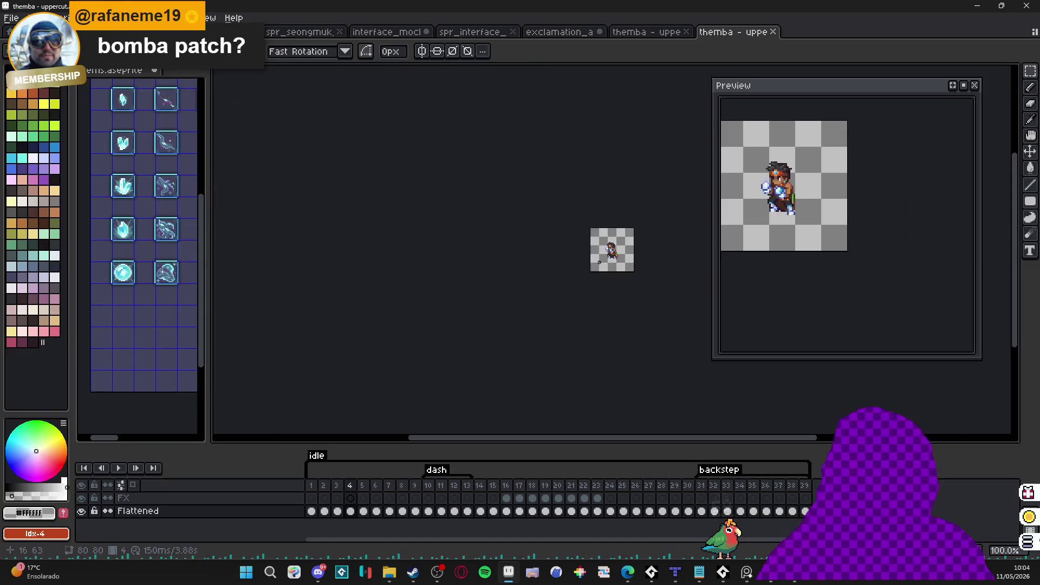
{"action": "scroll", "coordinate": [599, 262], "scroll_direction": "up", "scroll_amount": 2}
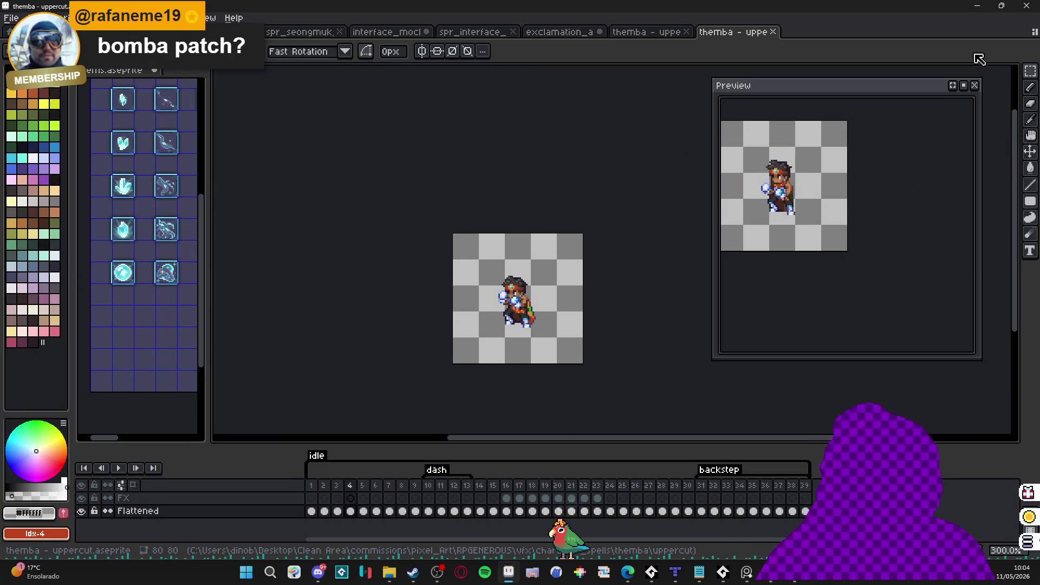
{"action": "key", "text": "F7"}
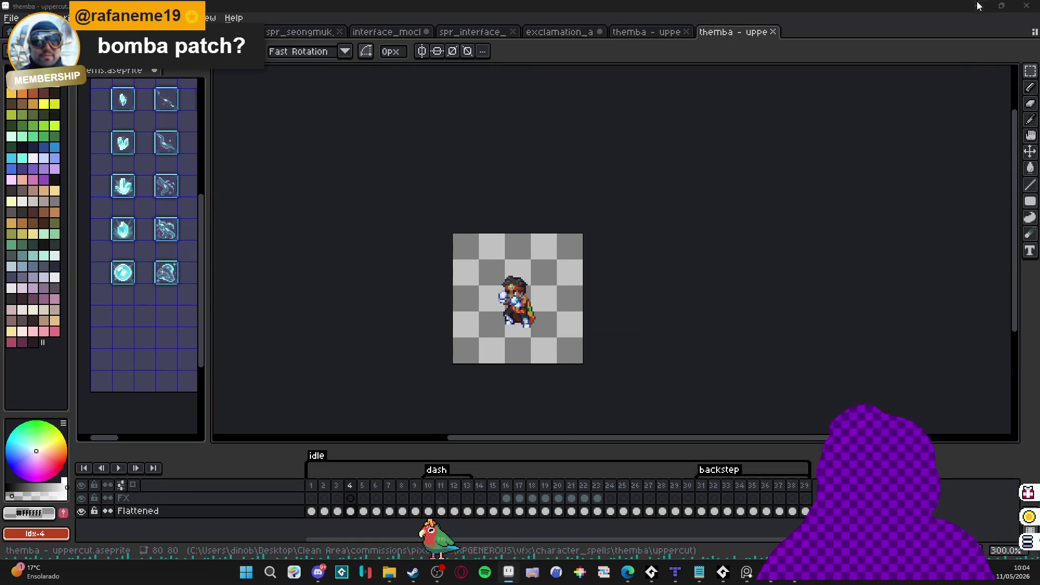
{"action": "left_click", "coordinate": [978, 6]}
{"action": "left_click", "coordinate": [472, 124]}
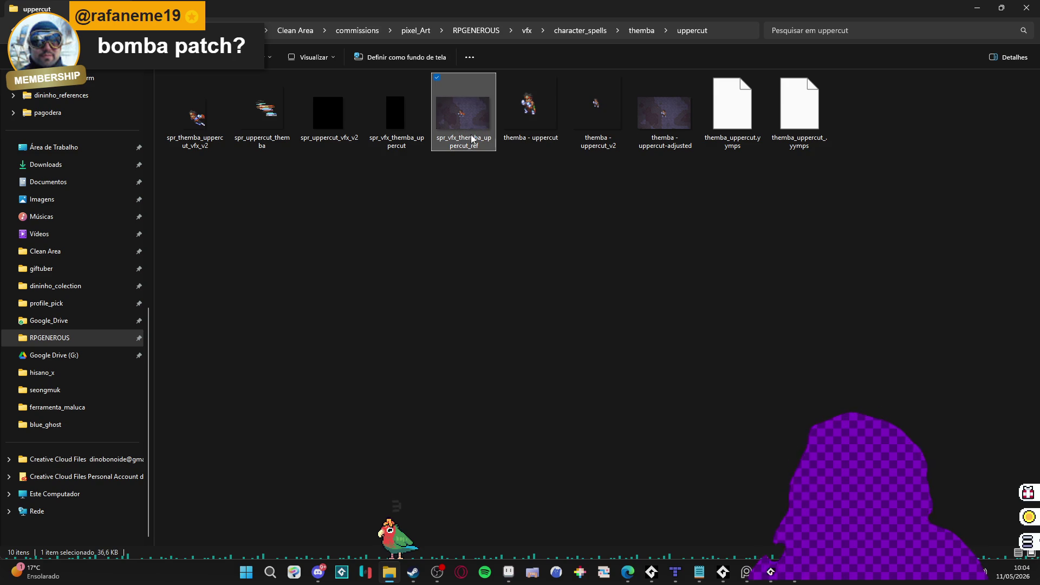
Step: Preview spr_vfx_themba_uppercut_ref, themba - uppercut_v2 and spr_themba_uppercut_vfx_v2, then switch to GameMaker
{"action": "double_click", "coordinate": [472, 138]}
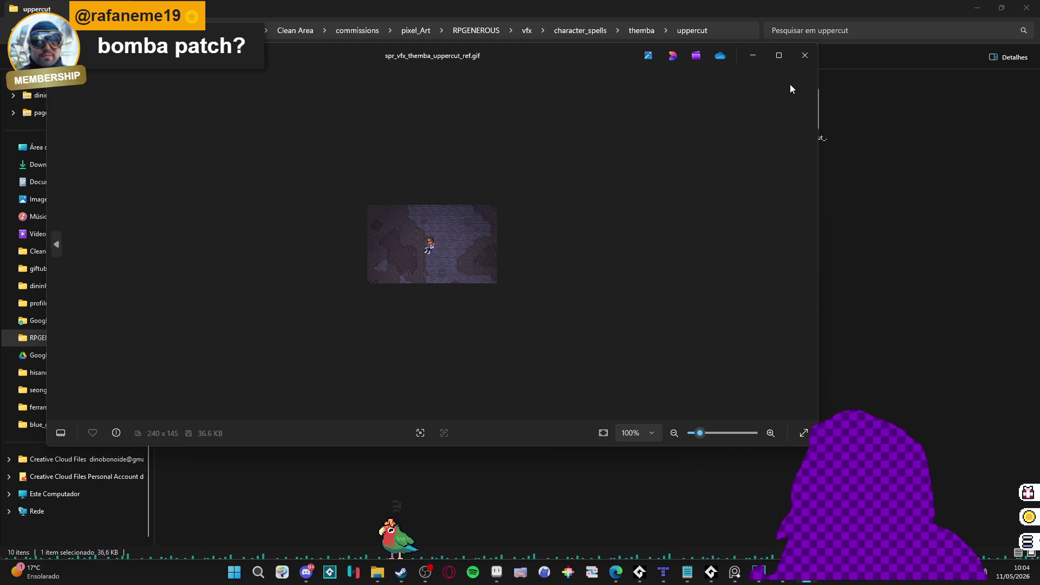
{"action": "left_click", "coordinate": [805, 56]}
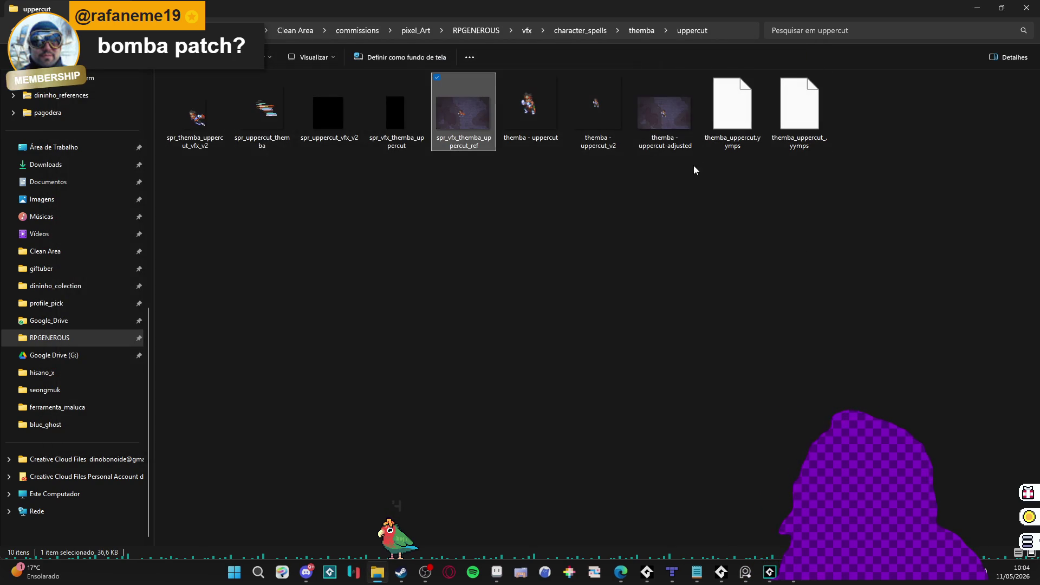
{"action": "double_click", "coordinate": [618, 126]}
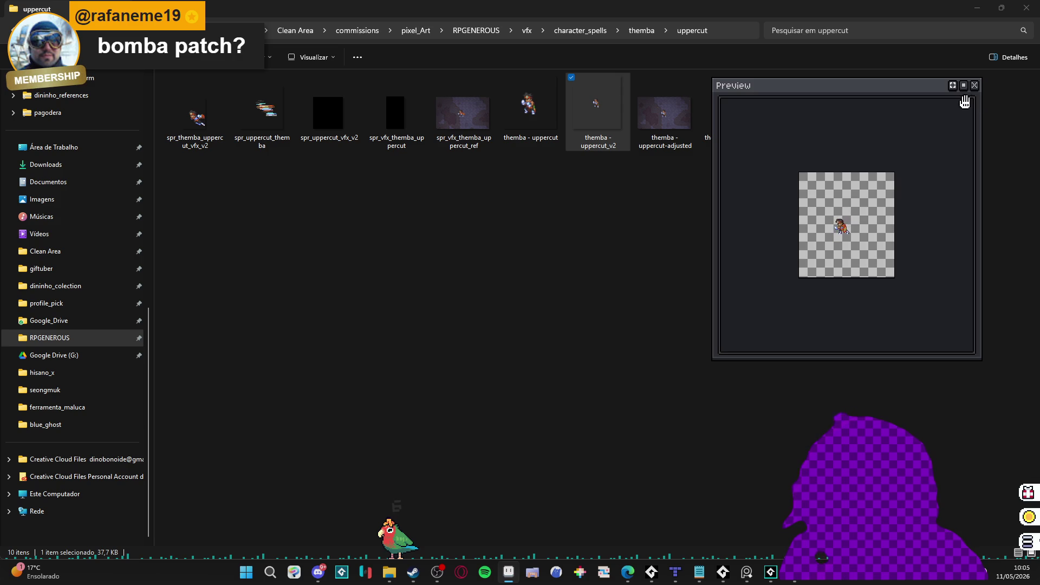
{"action": "left_click", "coordinate": [973, 85]}
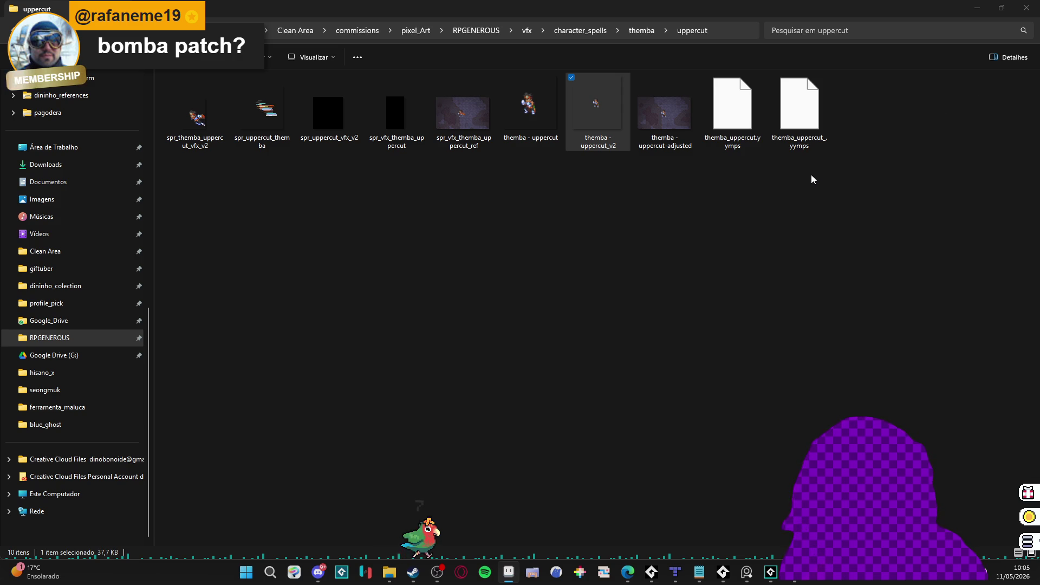
{"action": "double_click", "coordinate": [198, 124]}
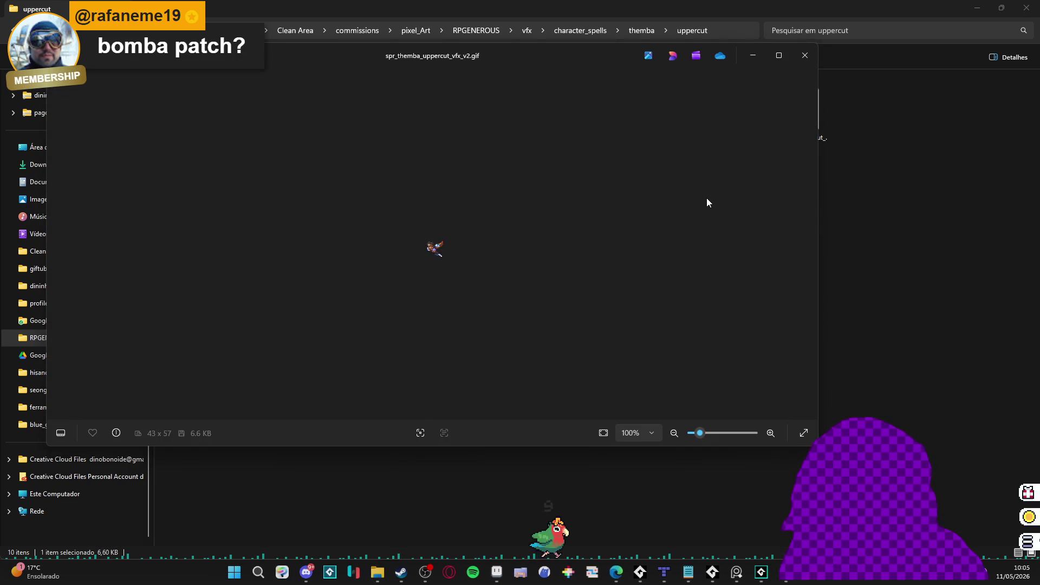
{"action": "left_click", "coordinate": [805, 55]}
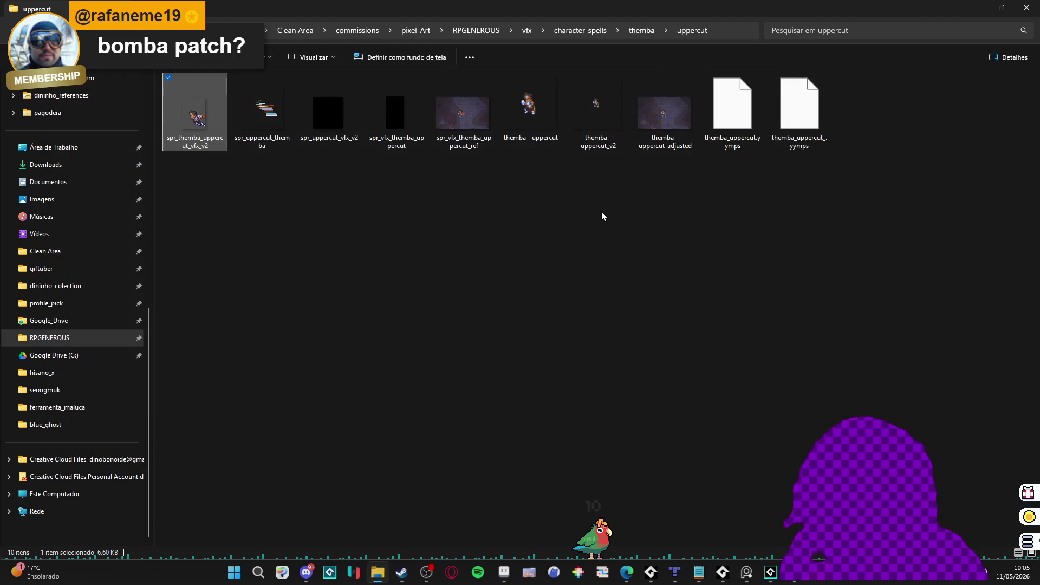
{"action": "left_click", "coordinate": [747, 579]}
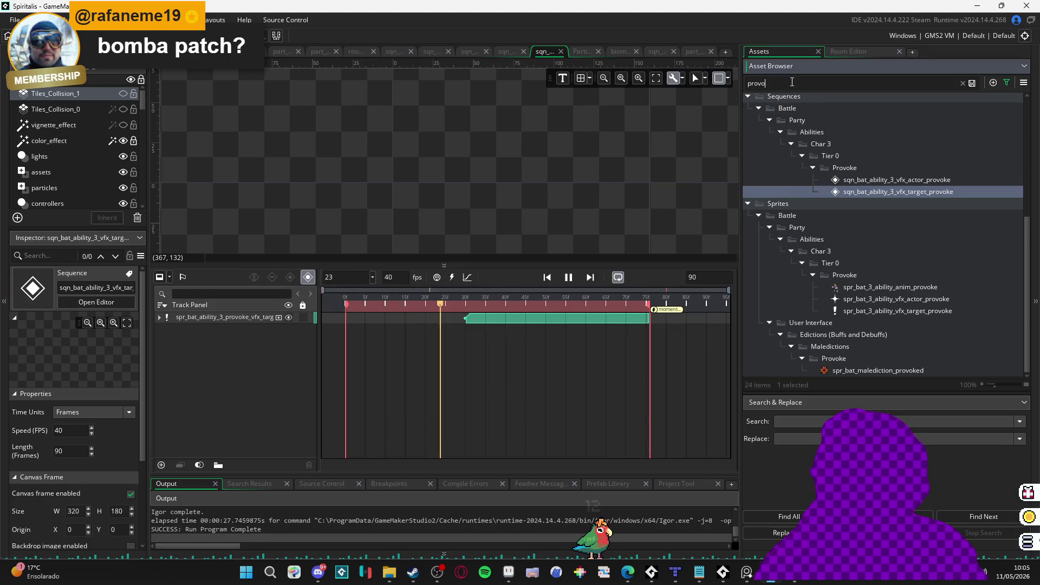
Step: Search assets for 'upper' and open the flaming uppercut actor VFX sequence
{"action": "key", "text": "ctrl+a"}
{"action": "type", "text": "uppder"}
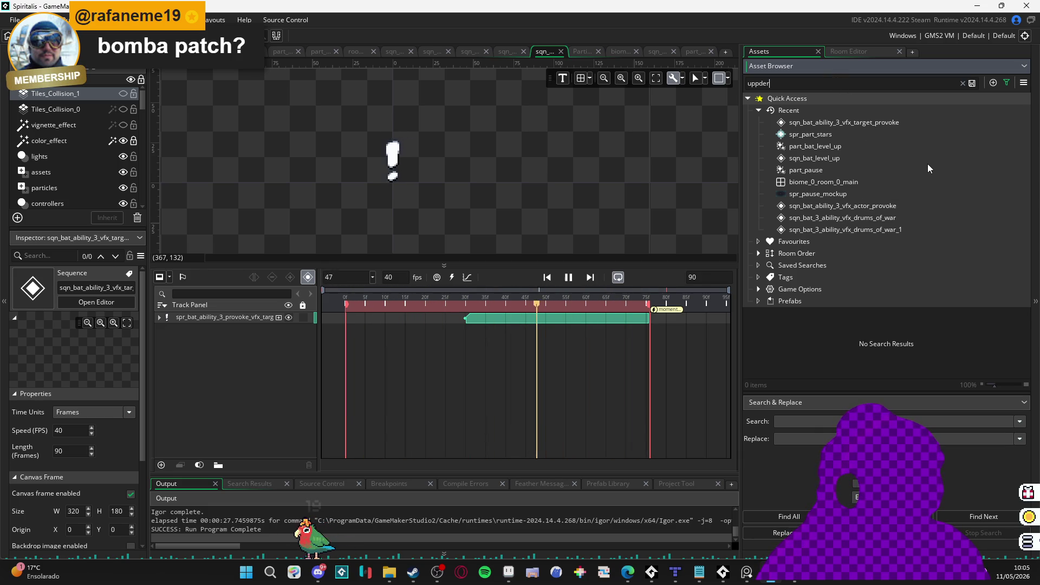
{"action": "key", "text": "BackSpace"}
{"action": "key", "text": "BackSpace"}
{"action": "key", "text": "BackSpace"}
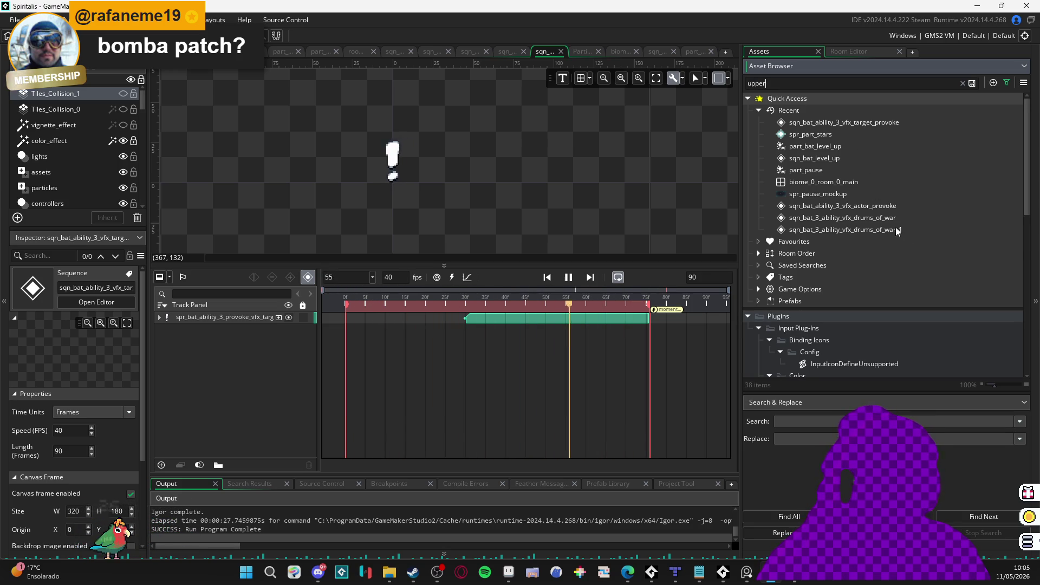
{"action": "type", "text": "er"}
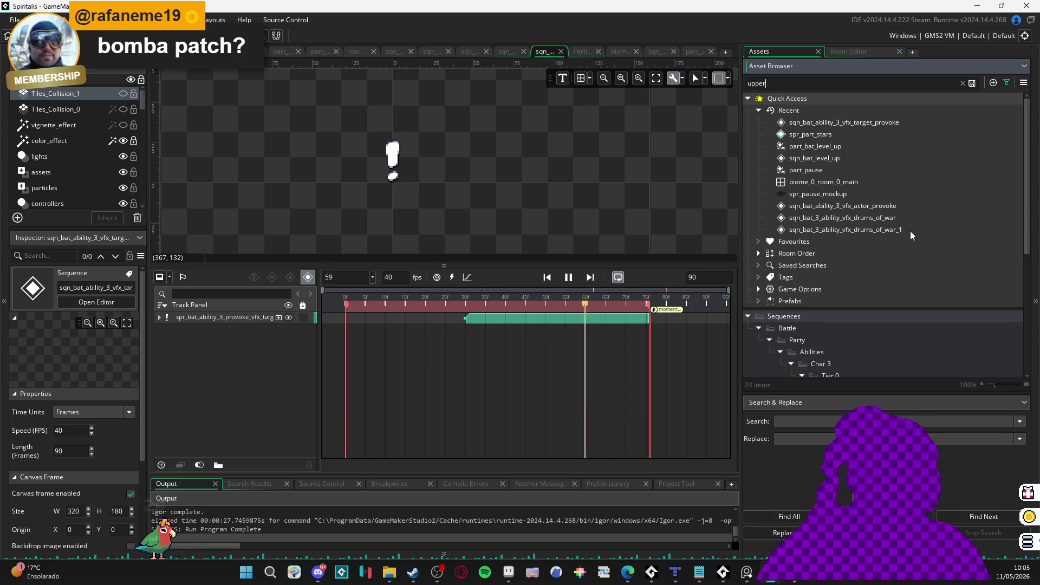
{"action": "scroll", "coordinate": [910, 232], "scroll_direction": "down", "scroll_amount": 5}
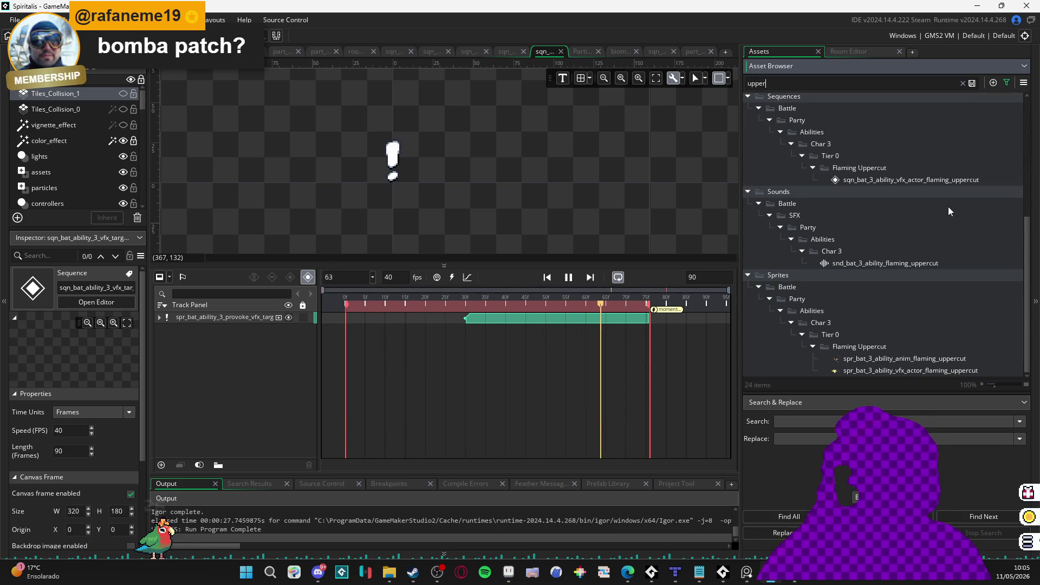
{"action": "double_click", "coordinate": [949, 180]}
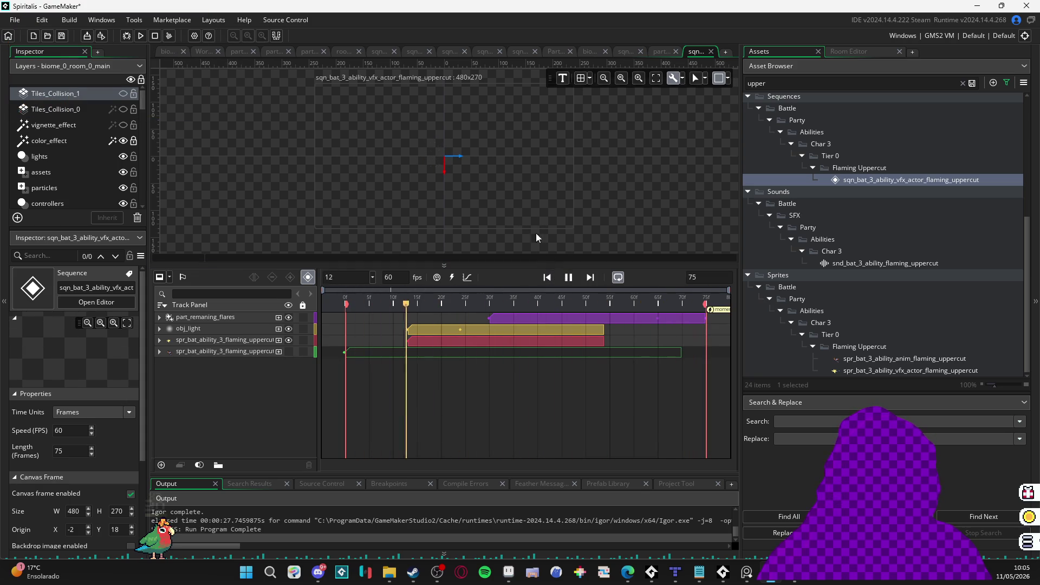
Step: Enlarge the canvas, unhide the bottom sprite track, play and stop, then return to Explorer
{"action": "scroll", "coordinate": [469, 181], "scroll_direction": "up", "scroll_amount": 3}
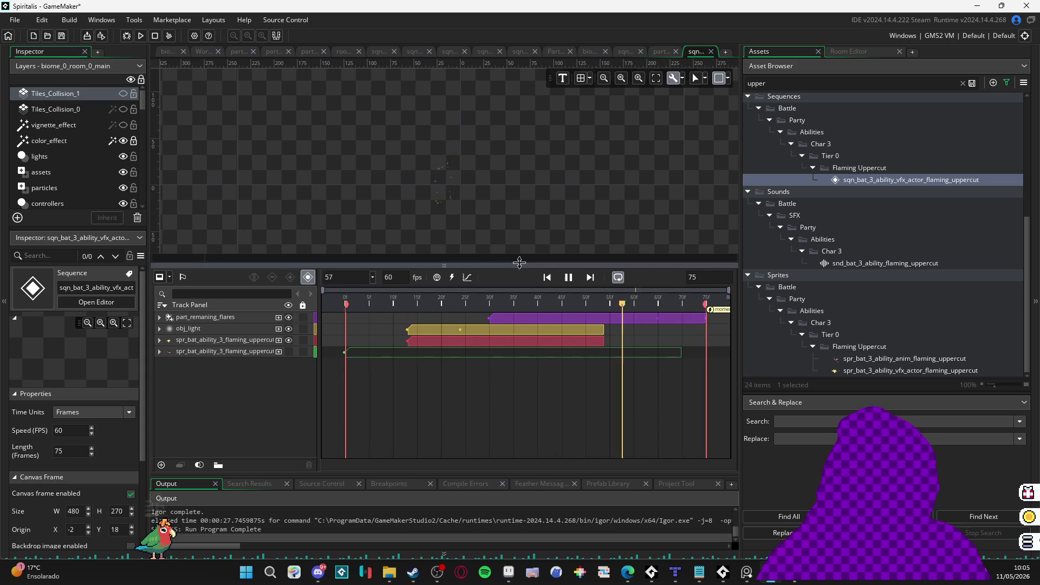
{"action": "left_click_drag", "start_coordinate": [524, 265], "coordinate": [524, 295]}
{"action": "left_click", "coordinate": [287, 381]}
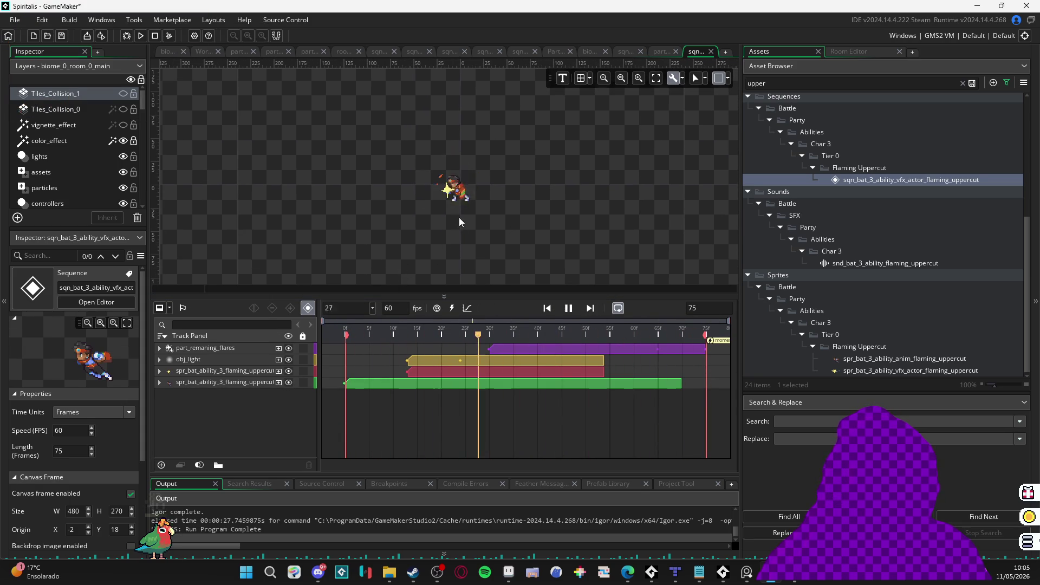
{"action": "scroll", "coordinate": [460, 217], "scroll_direction": "up", "scroll_amount": 3}
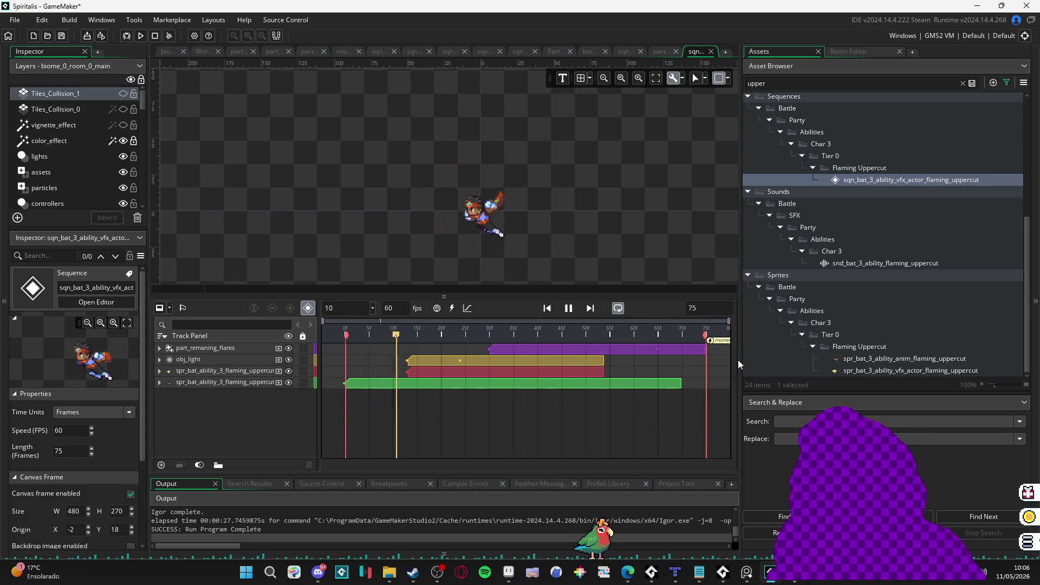
{"action": "left_click", "coordinate": [570, 308]}
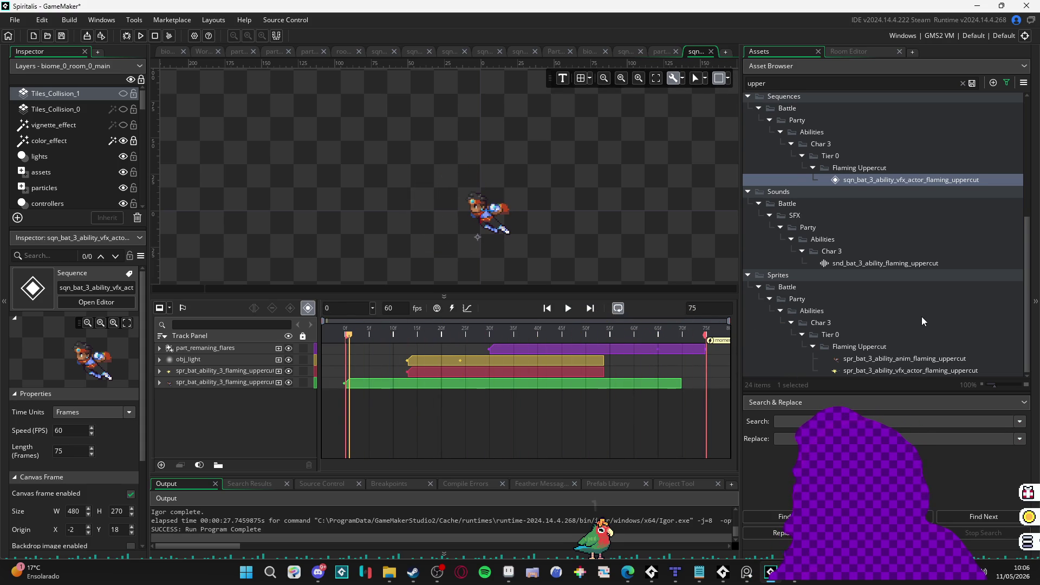
{"action": "scroll", "coordinate": [921, 317], "scroll_direction": "down", "scroll_amount": 1}
{"action": "left_click", "coordinate": [389, 574]}
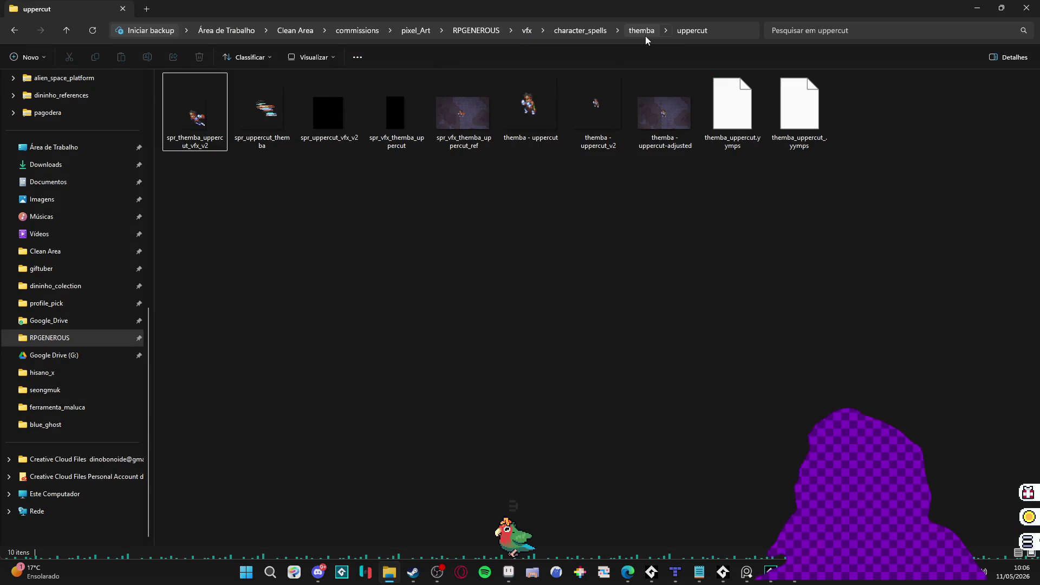
Step: Return to the uppercut-adjusted file in Aseprite and enlarge the timeline to list all layers
{"action": "left_click", "coordinate": [655, 114]}
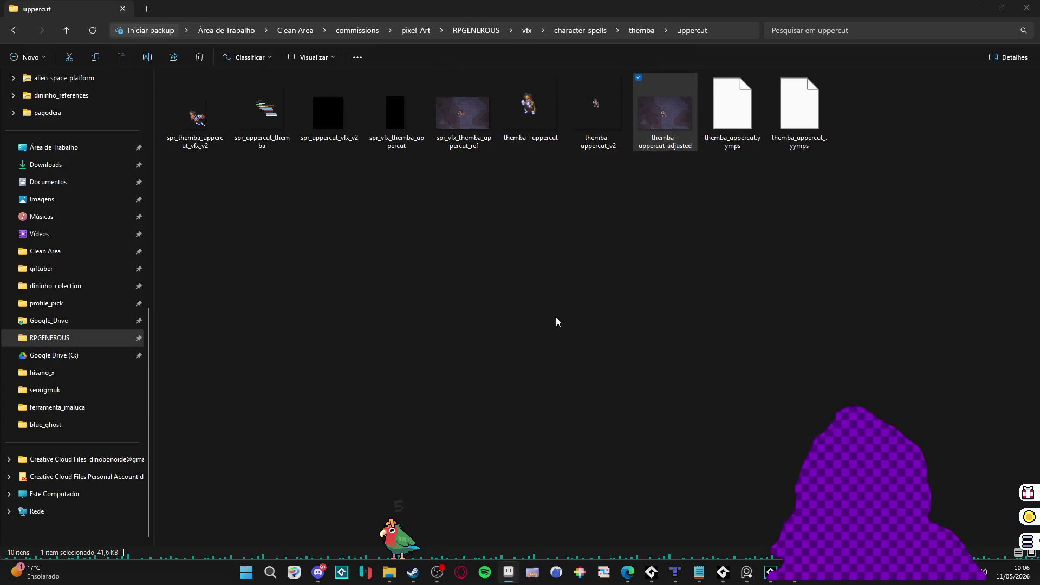
{"action": "left_click", "coordinate": [508, 573]}
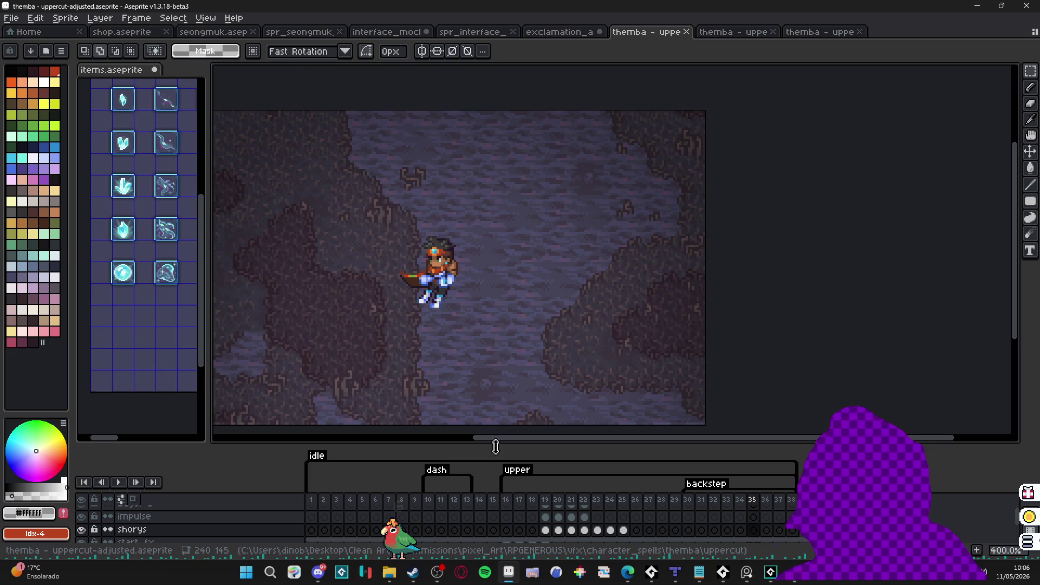
{"action": "left_click_drag", "start_coordinate": [501, 421], "coordinate": [523, 295]}
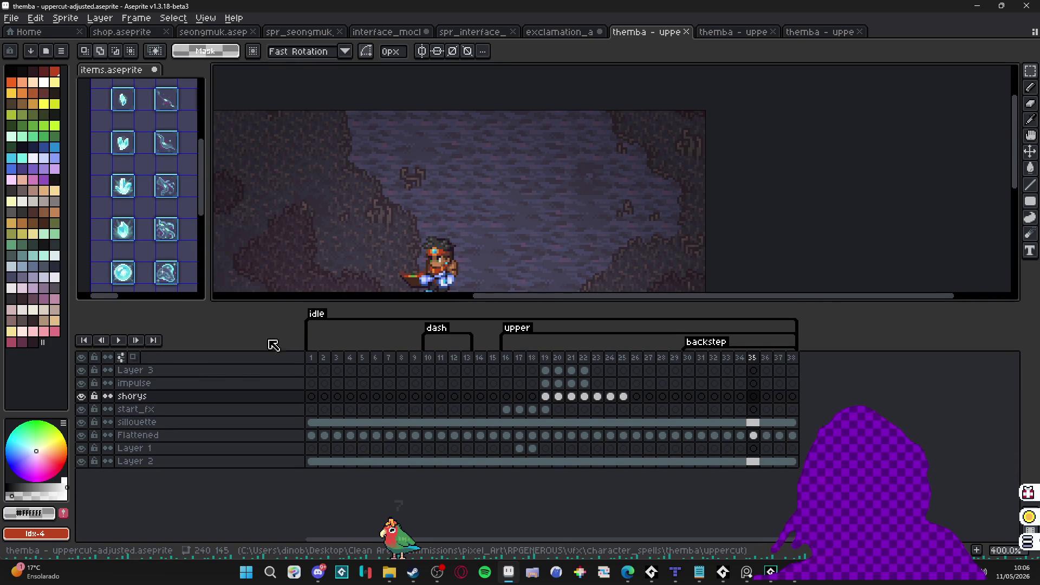
Step: Play the uppercut animation, then preview spr_uppercut_vfx_v2.gif from the uppercut folder
{"action": "left_click", "coordinate": [119, 340]}
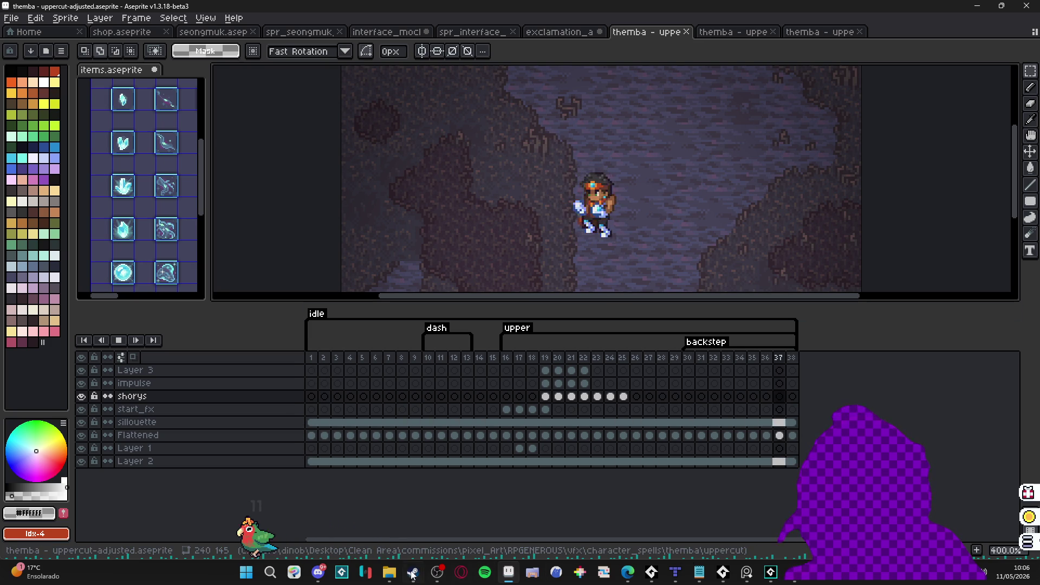
{"action": "left_click", "coordinate": [390, 572]}
{"action": "double_click", "coordinate": [342, 114]}
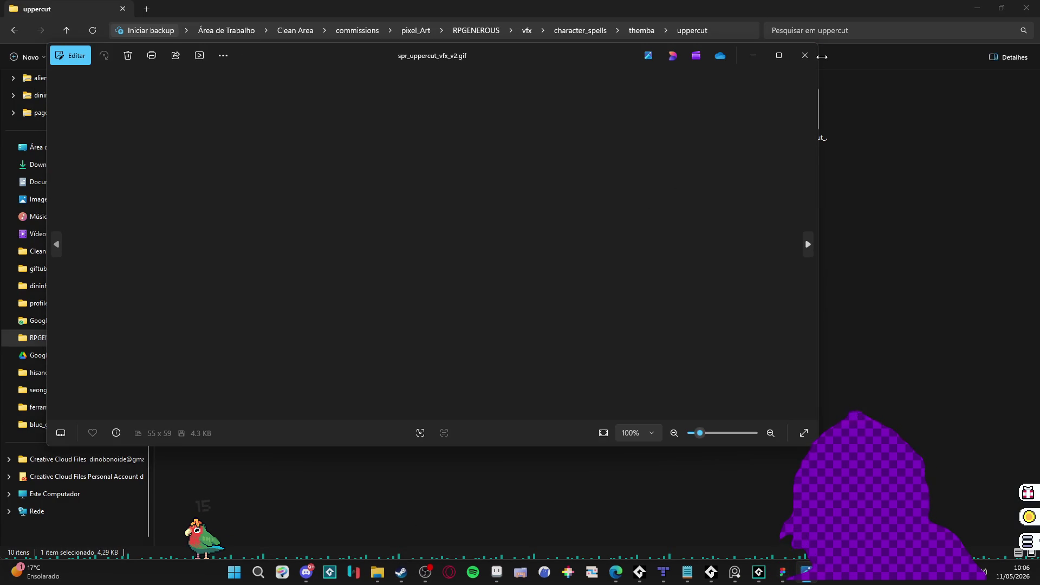
Step: Preview spr_vfx_themba_uppercut.gif and spr_uppercut_vfx_v2.gif alternately in the photo viewer to compare them
{"action": "left_click", "coordinate": [805, 56]}
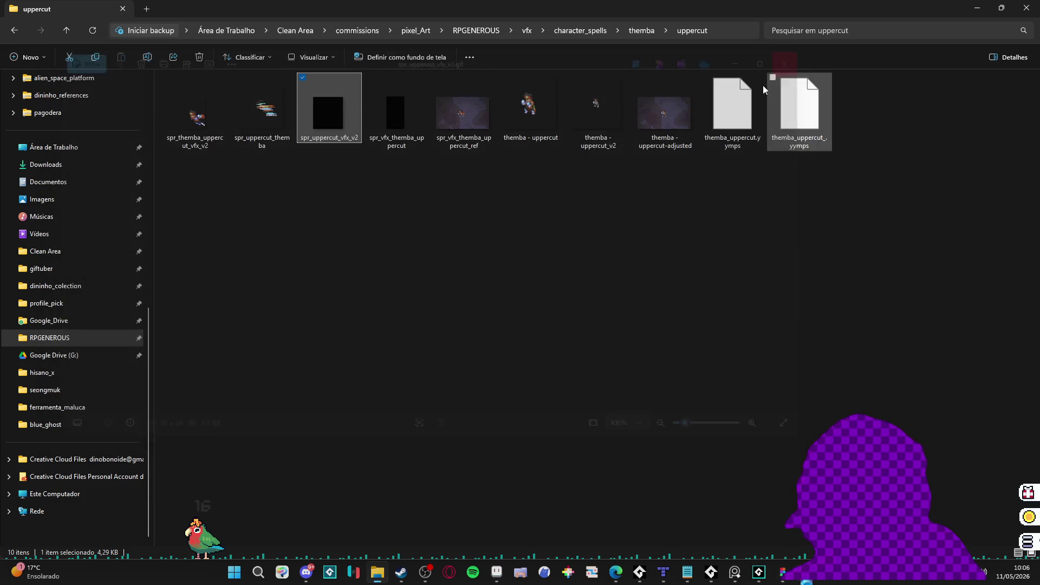
{"action": "left_click", "coordinate": [404, 121]}
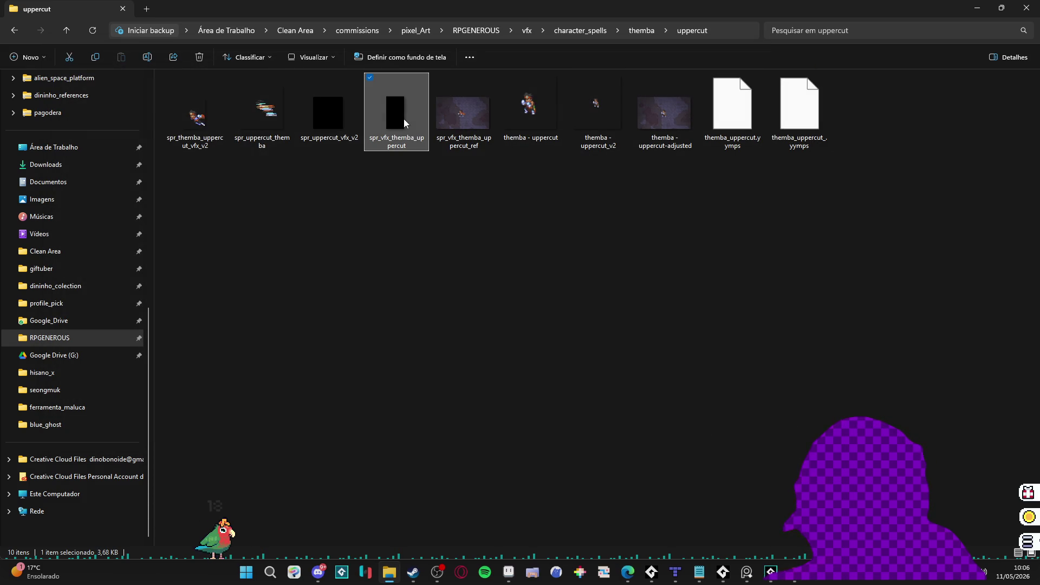
{"action": "double_click", "coordinate": [404, 121]}
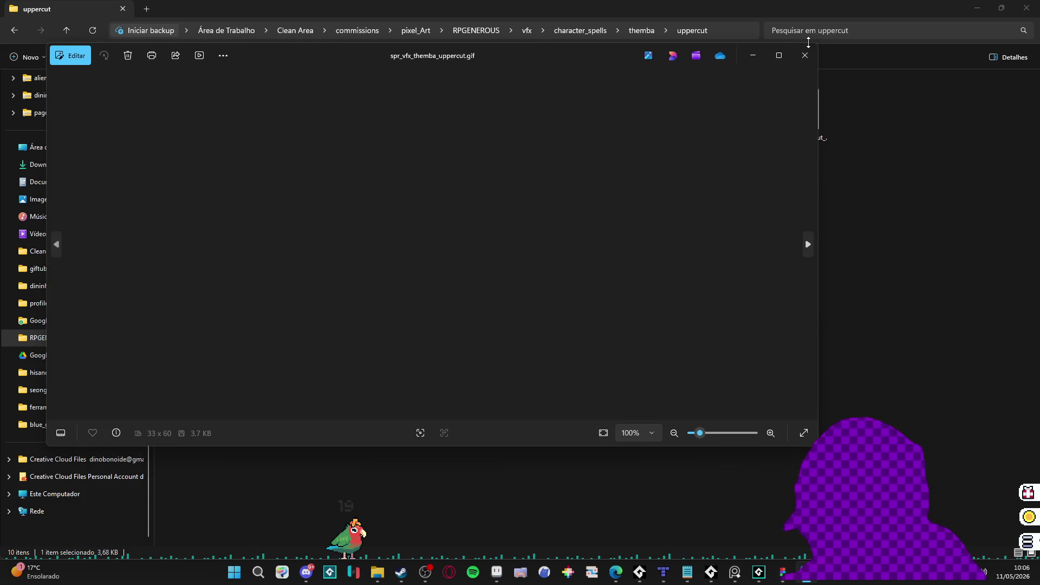
{"action": "left_click", "coordinate": [812, 54]}
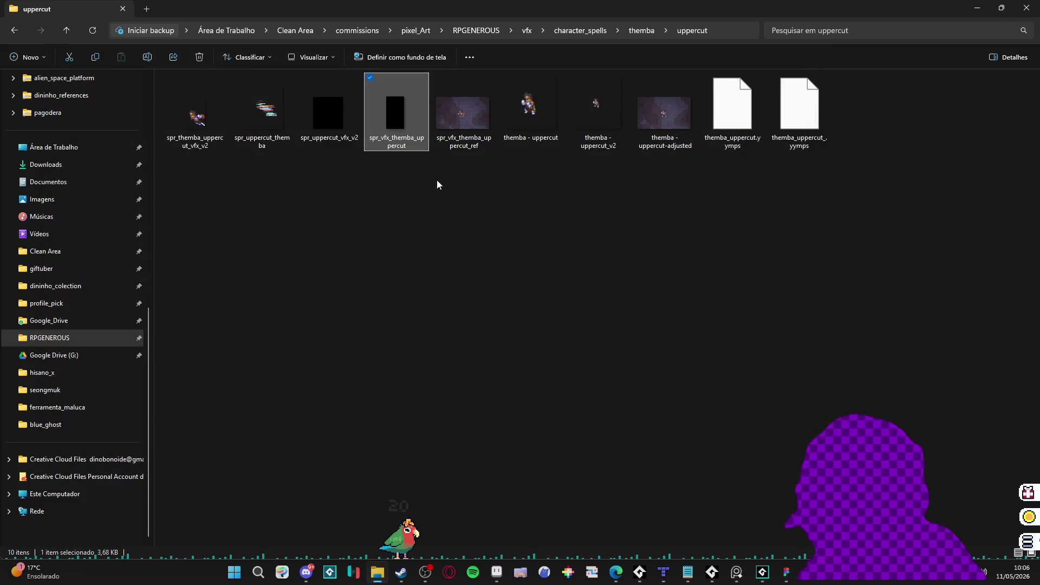
{"action": "left_click", "coordinate": [339, 135]}
{"action": "double_click", "coordinate": [339, 135]}
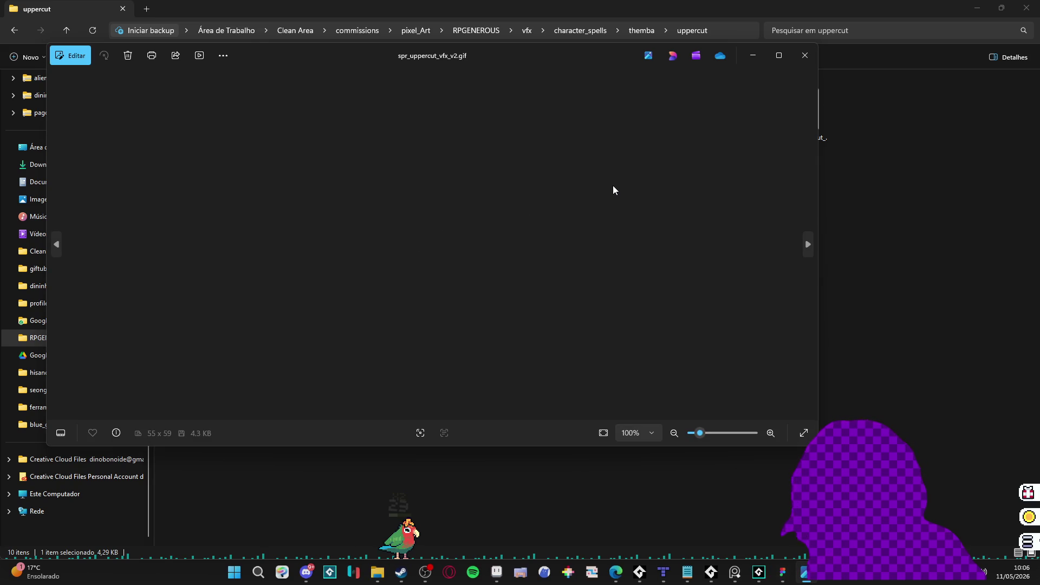
{"action": "left_click", "coordinate": [804, 56]}
{"action": "double_click", "coordinate": [414, 121]}
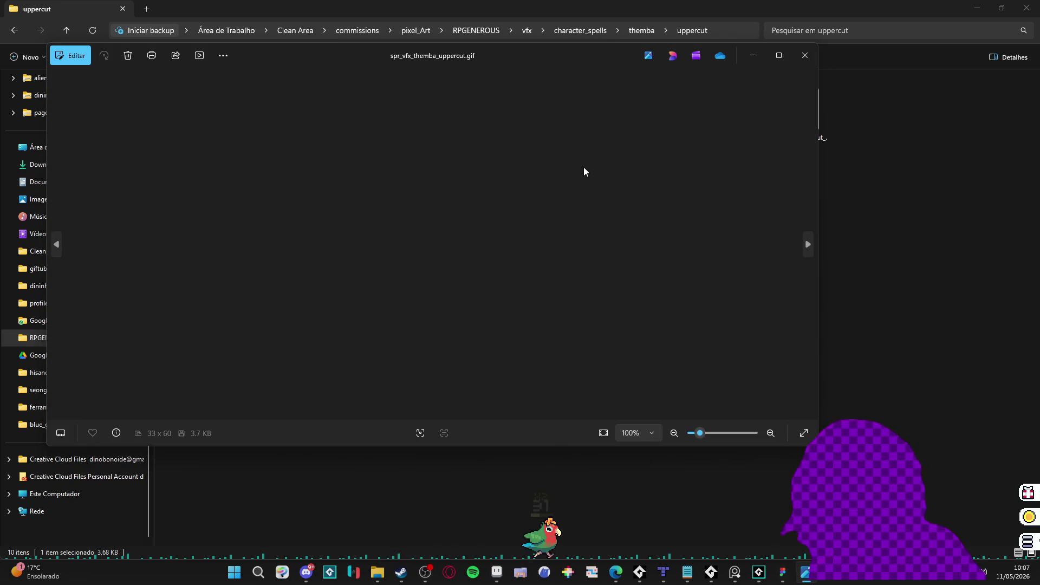
{"action": "left_click", "coordinate": [805, 56]}
{"action": "left_click", "coordinate": [343, 131]}
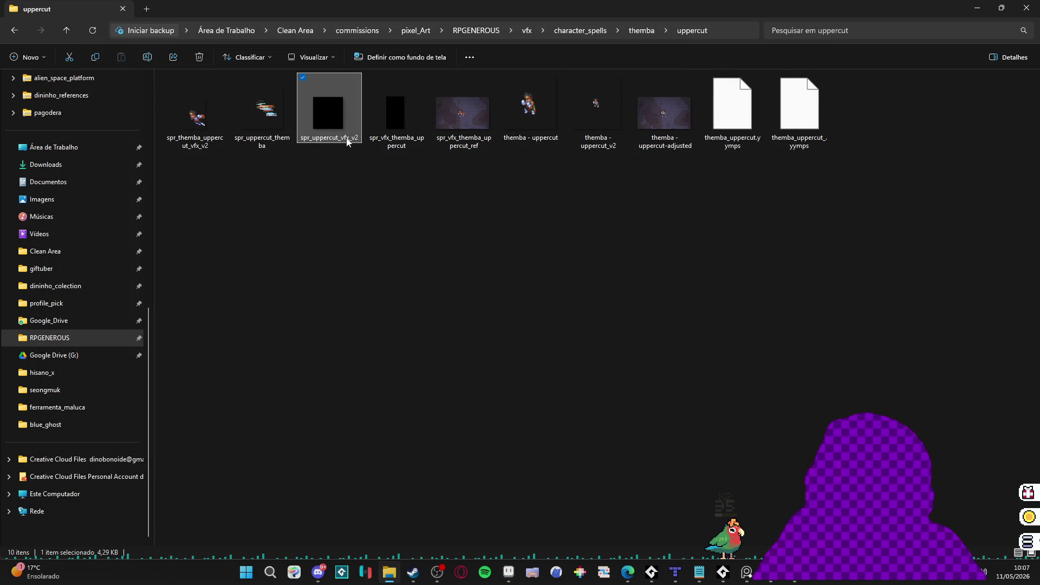
Step: Open themba - uppercut_v2, shrink the timeline, and make the bg1 and bg2 background layers visible
{"action": "double_click", "coordinate": [586, 129]}
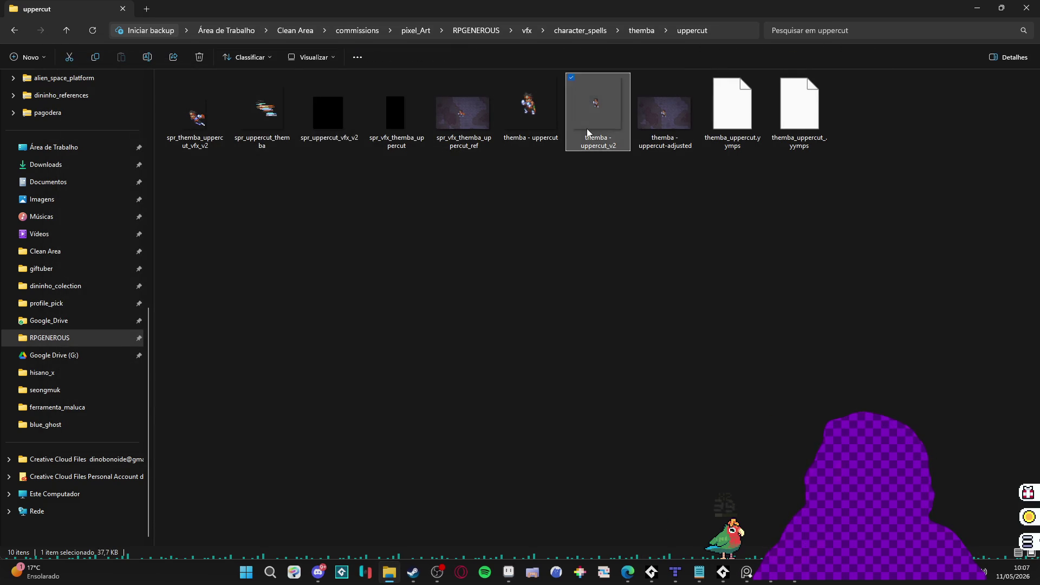
{"action": "scroll", "coordinate": [635, 252], "scroll_direction": "up", "scroll_amount": 2}
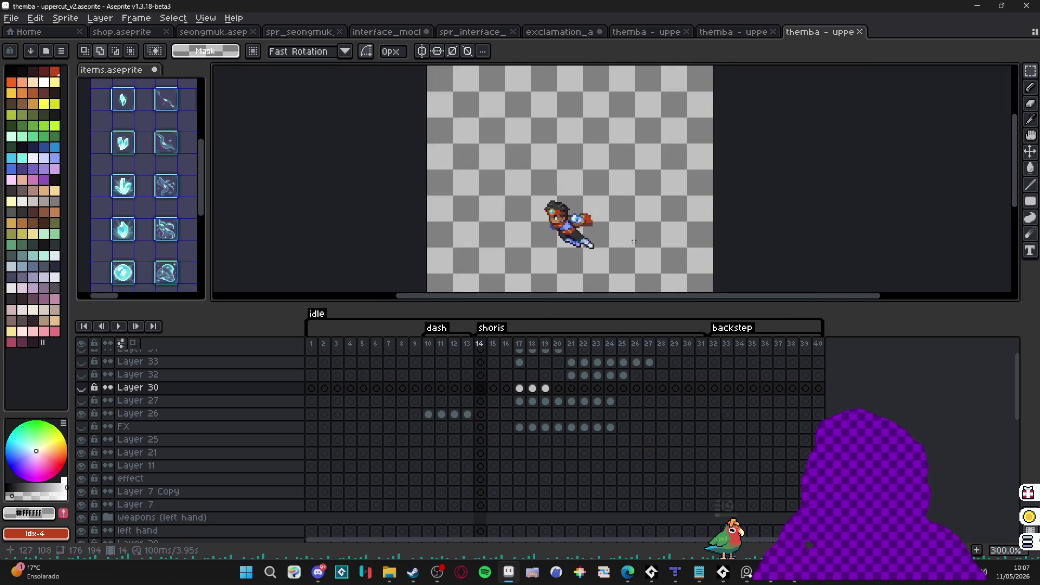
{"action": "scroll", "coordinate": [551, 244], "scroll_direction": "down", "scroll_amount": 1}
{"action": "left_click_drag", "start_coordinate": [609, 318], "coordinate": [608, 427]}
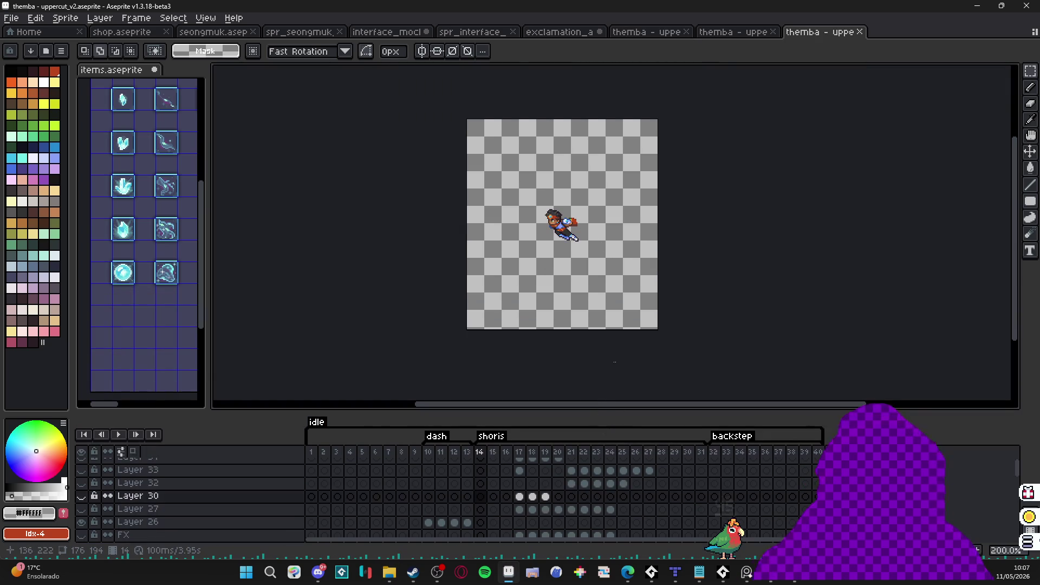
{"action": "scroll", "coordinate": [617, 178], "scroll_direction": "up", "scroll_amount": 1}
{"action": "scroll", "coordinate": [256, 491], "scroll_direction": "down", "scroll_amount": 5}
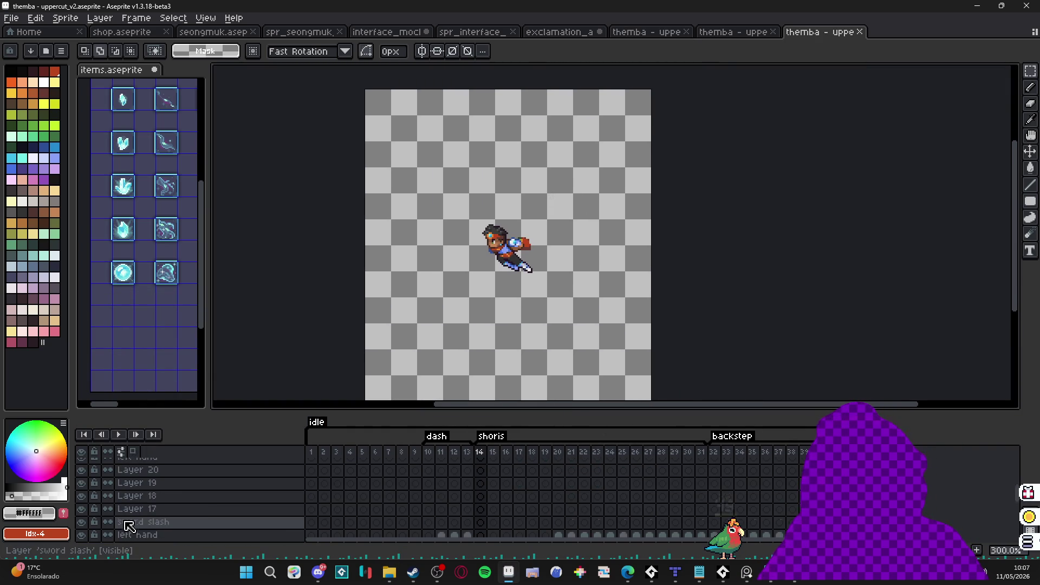
{"action": "left_click", "coordinate": [81, 521]}
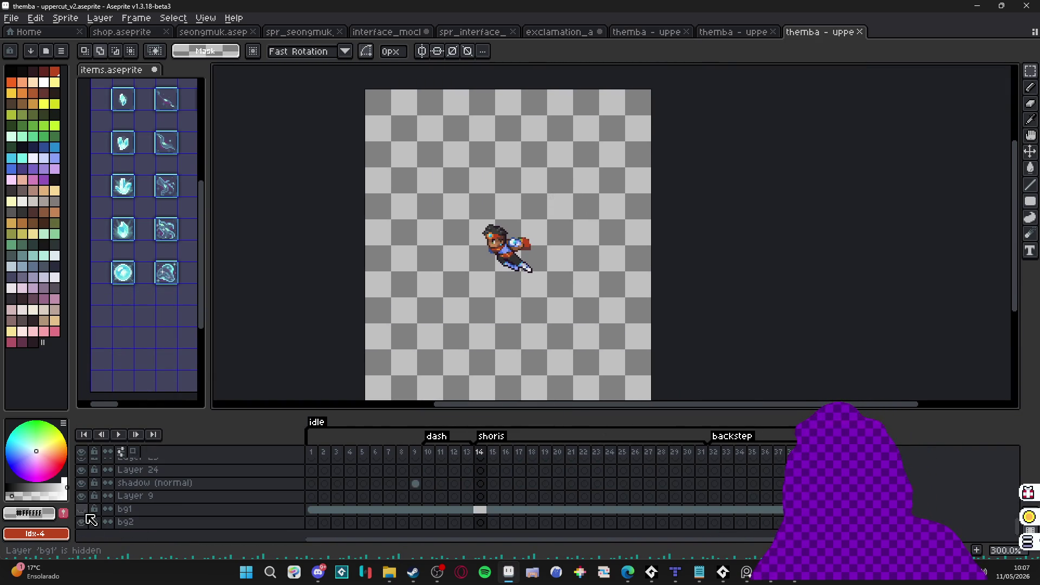
{"action": "left_click", "coordinate": [81, 509]}
Step: Play the animation from the dash section, stepping one frame and restarting playback
{"action": "scroll", "coordinate": [487, 493], "scroll_direction": "up", "scroll_amount": 6}
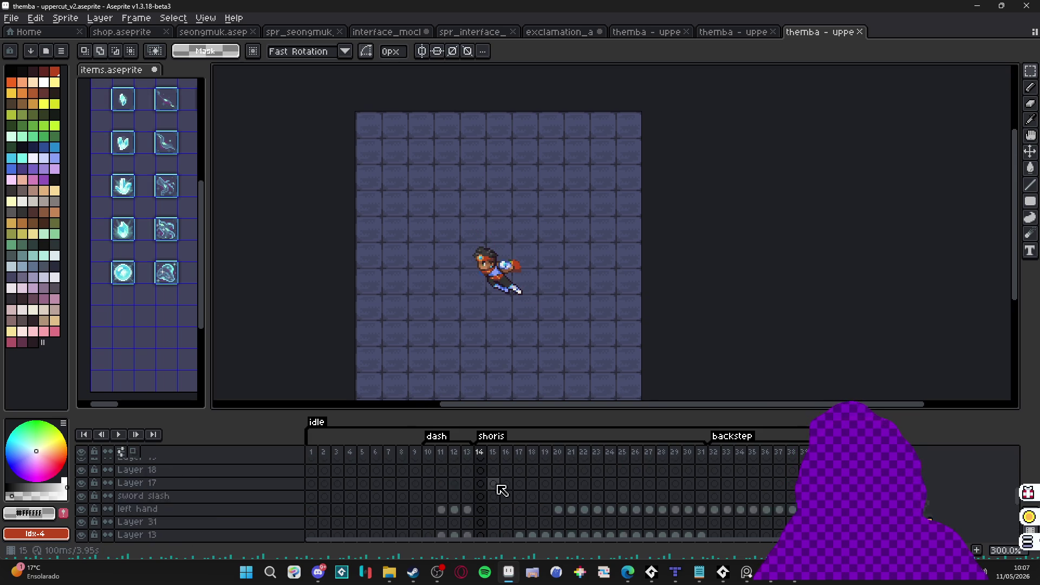
{"action": "left_click", "coordinate": [439, 469]}
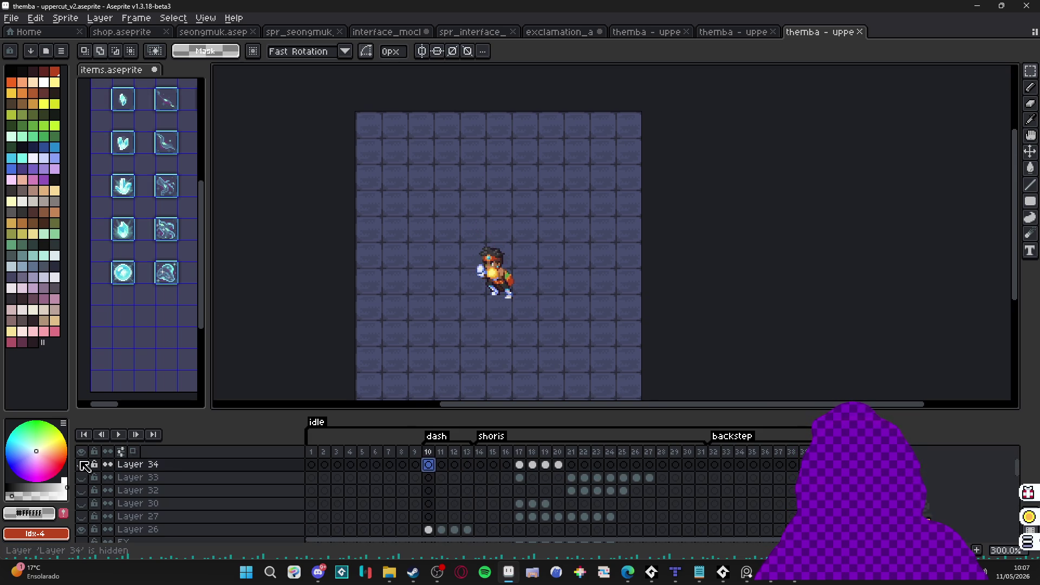
{"action": "left_click", "coordinate": [121, 435]}
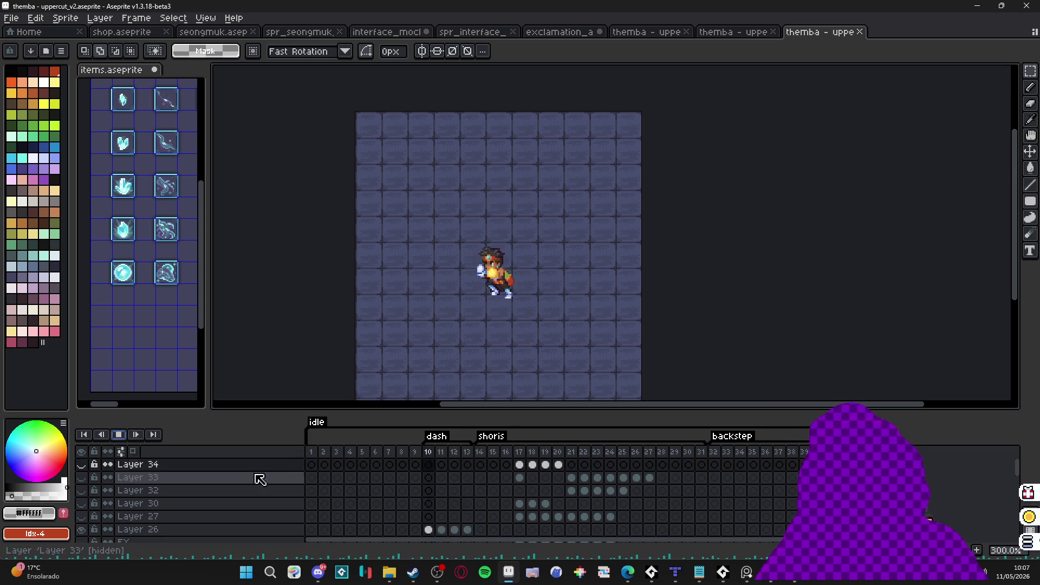
{"action": "left_click", "coordinate": [310, 452]}
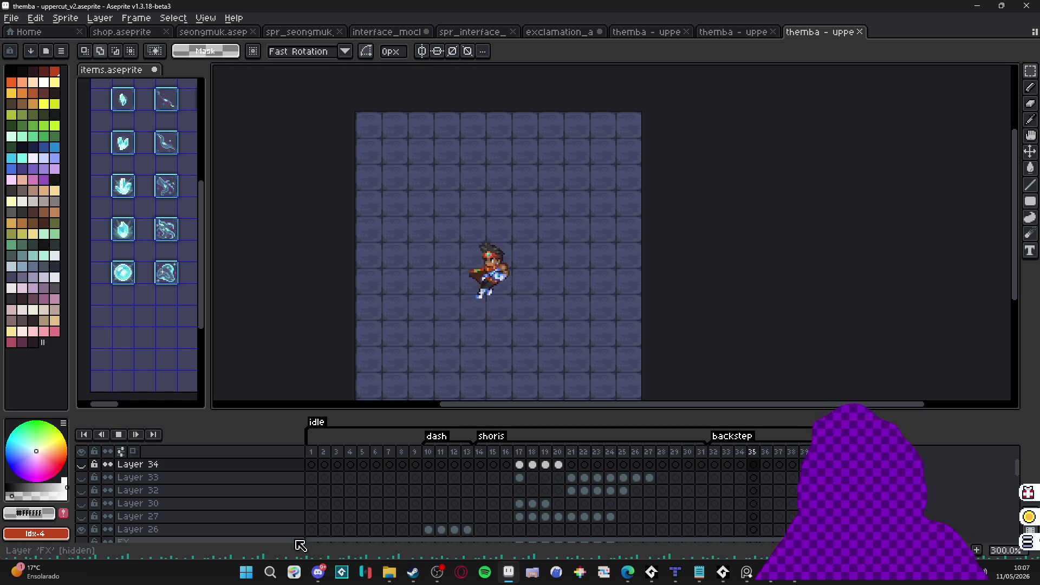
{"action": "left_click", "coordinate": [118, 435]}
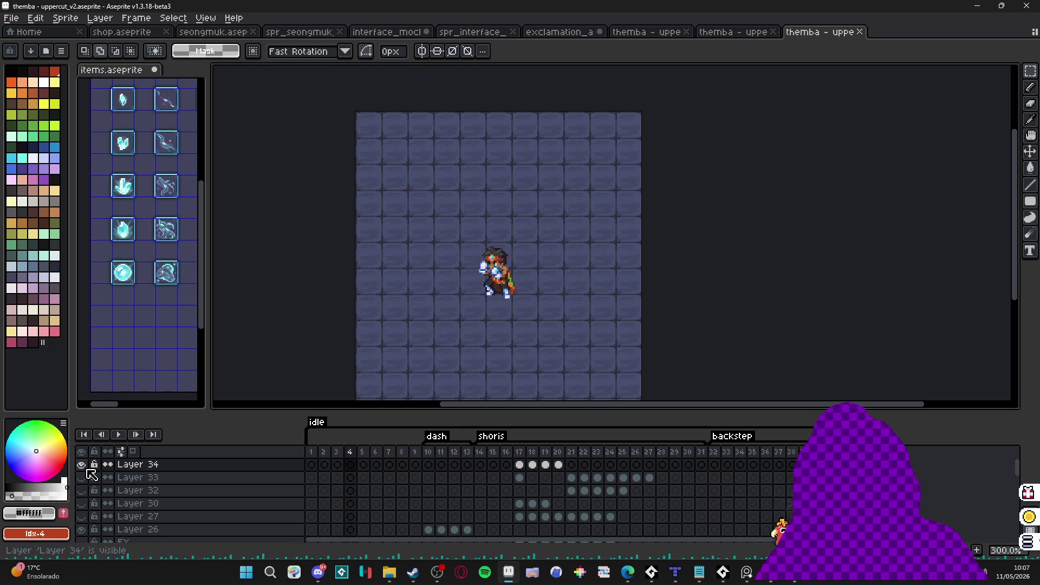
{"action": "left_click", "coordinate": [118, 434]}
Step: Open the live animation preview and make Layers 33 and 32 visible again
{"action": "key", "text": "F7"}
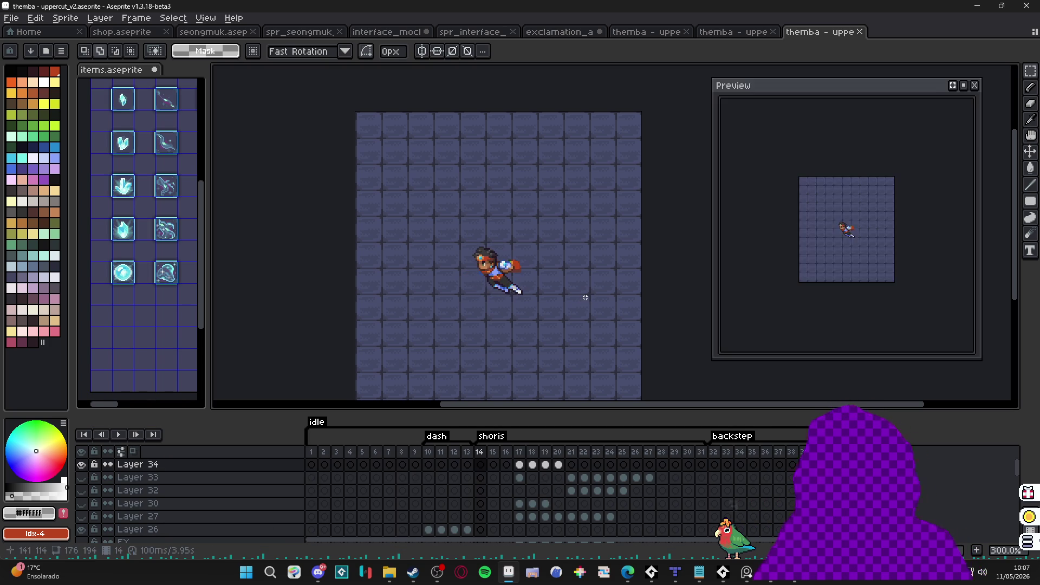
{"action": "scroll", "coordinate": [850, 242], "scroll_direction": "up", "scroll_amount": 2}
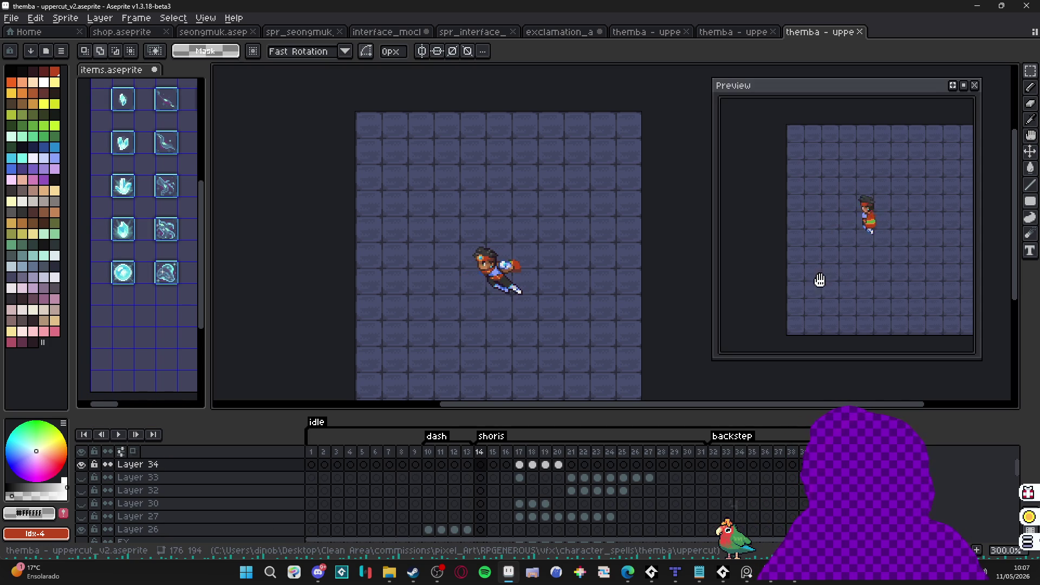
{"action": "left_click_drag", "start_coordinate": [81, 477], "coordinate": [87, 519]}
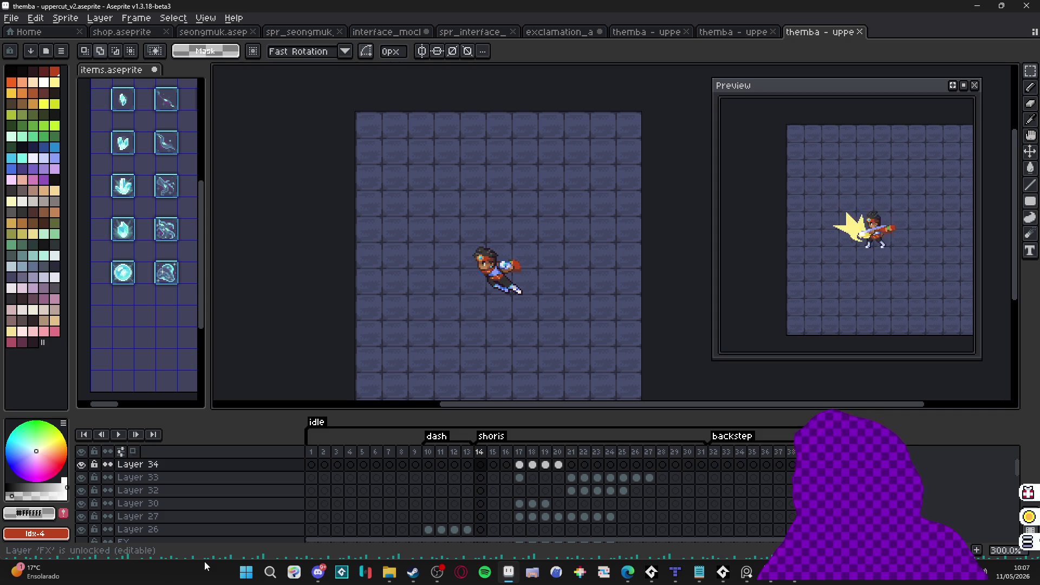
Step: Step through frames 15 to 28, comparing the slash frames 24 to 28 around the impact
{"action": "left_click", "coordinate": [493, 452]}
{"action": "left_click", "coordinate": [506, 453]}
{"action": "left_click", "coordinate": [545, 458]}
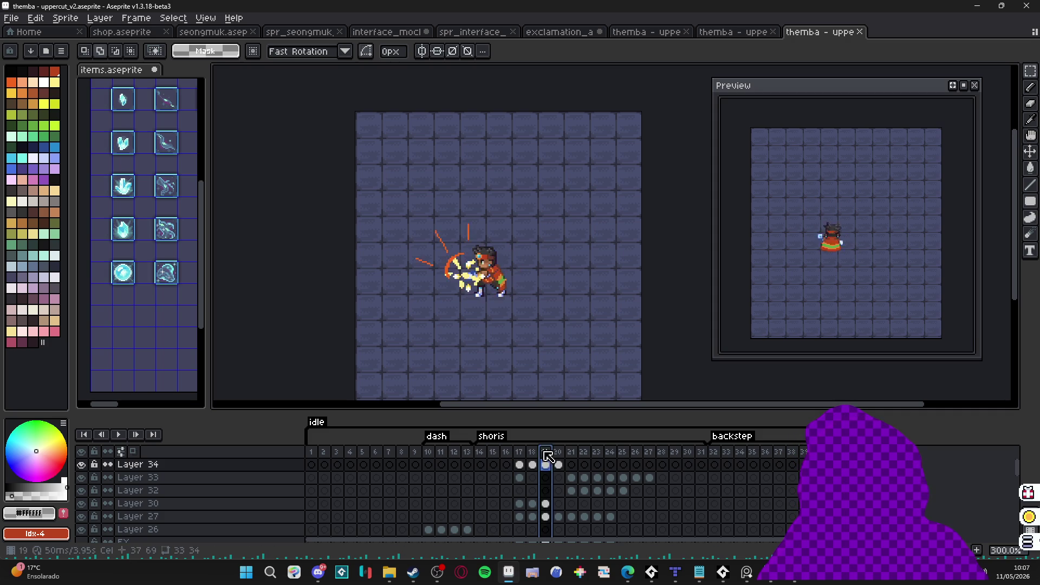
{"action": "left_click", "coordinate": [571, 458]}
{"action": "left_click", "coordinate": [623, 458]}
{"action": "left_click", "coordinate": [651, 455]}
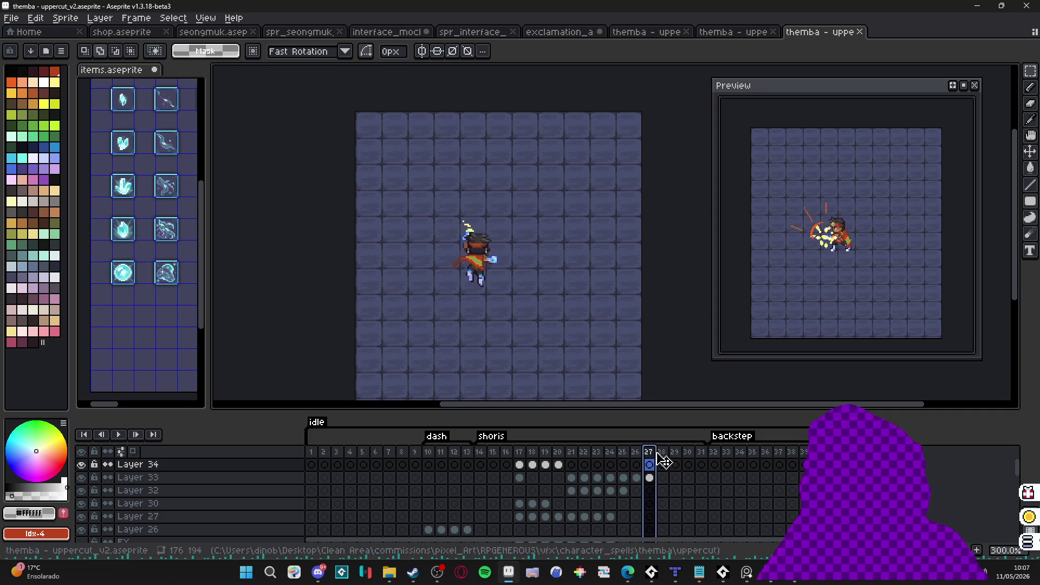
{"action": "left_click", "coordinate": [641, 455]}
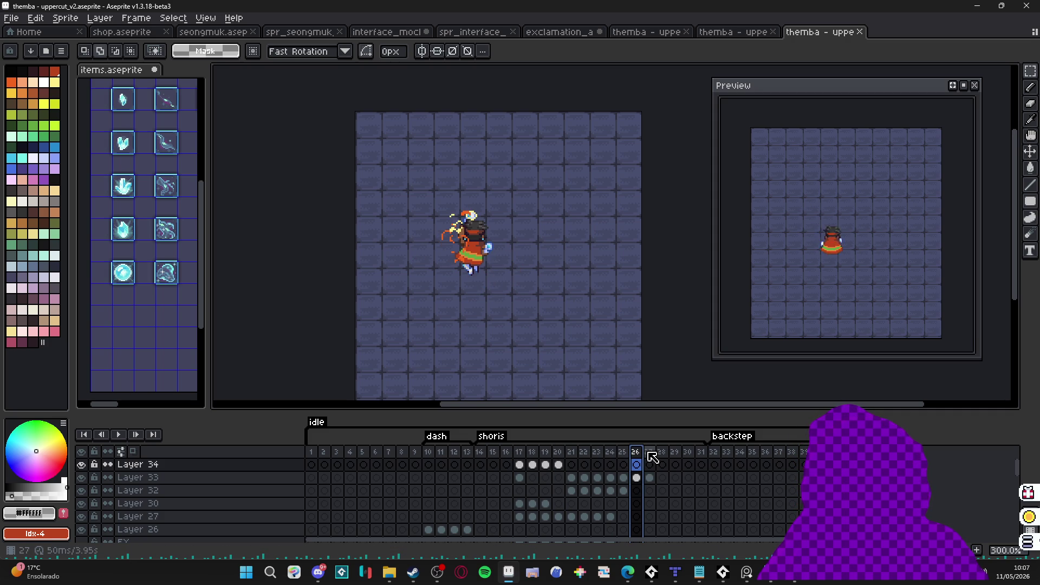
{"action": "left_click", "coordinate": [651, 456]}
{"action": "left_click", "coordinate": [662, 455]}
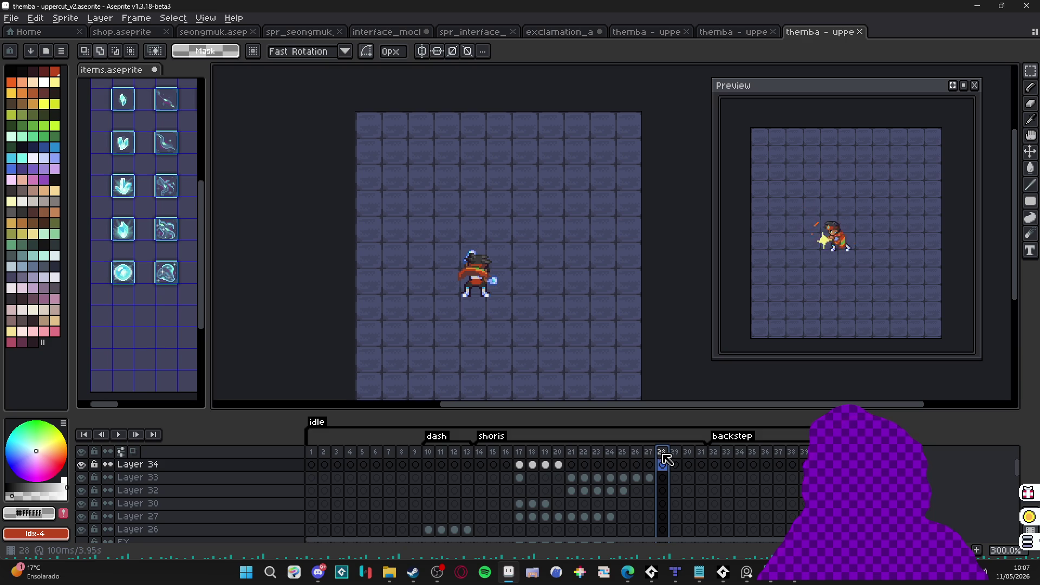
{"action": "left_click", "coordinate": [649, 455]}
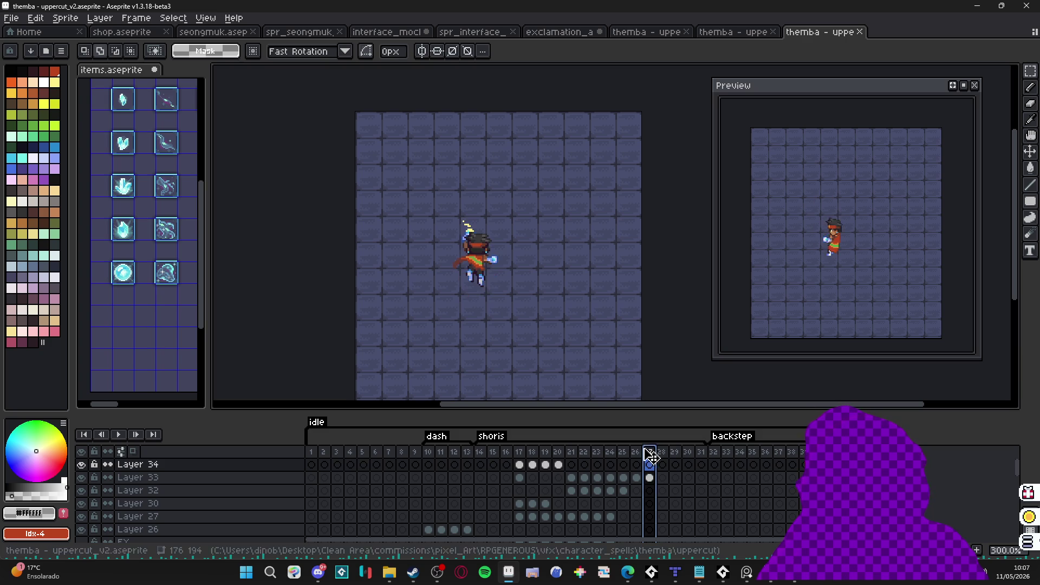
{"action": "left_click", "coordinate": [635, 455]}
{"action": "left_click", "coordinate": [610, 455]}
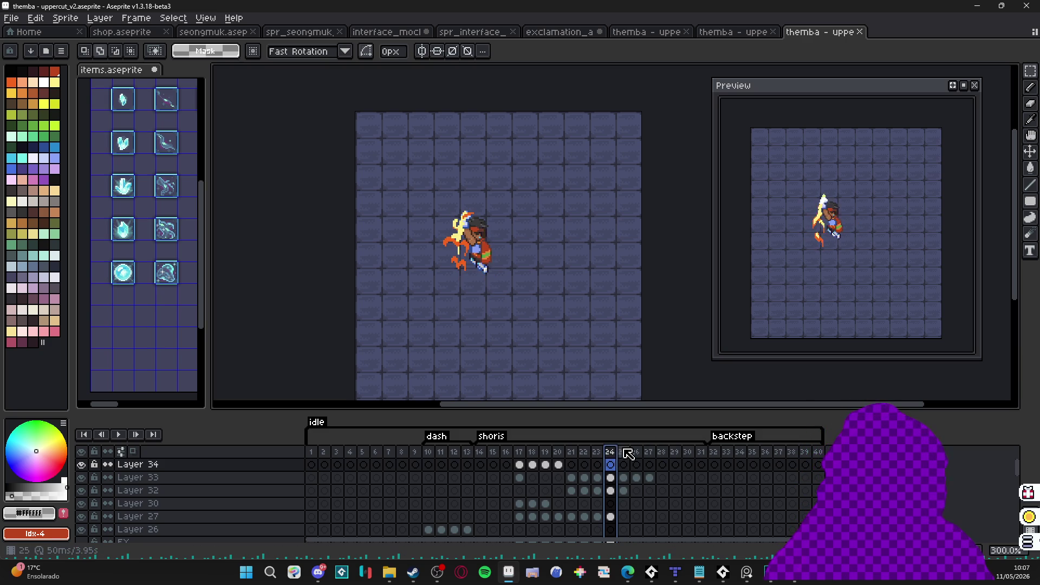
{"action": "left_click", "coordinate": [623, 455]}
{"action": "left_click", "coordinate": [641, 456]}
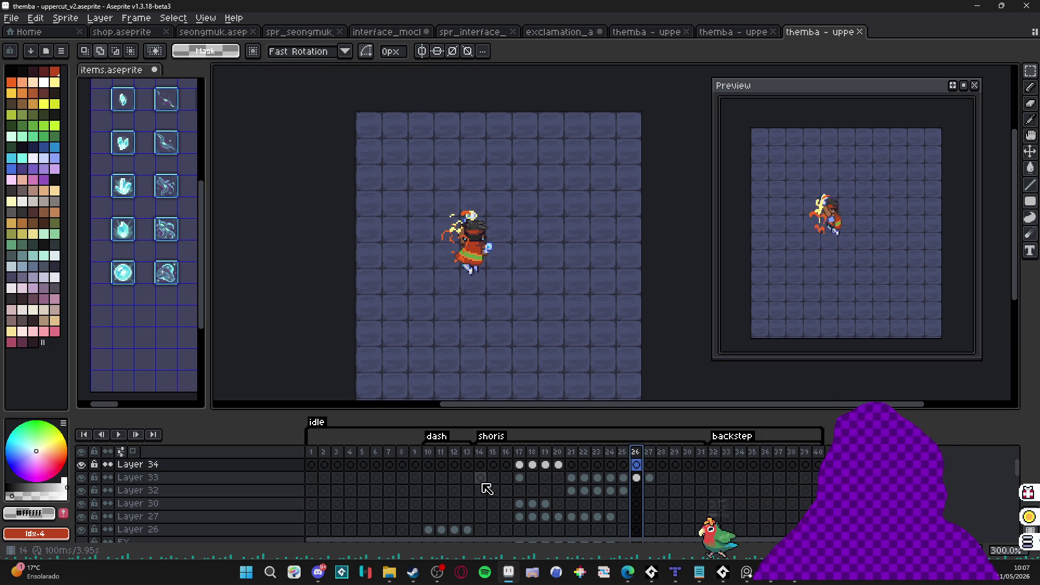
Step: With the Move tool active, select frame 26 and its Layer 33 slash cel
{"action": "scroll", "coordinate": [162, 512], "scroll_direction": "down", "scroll_amount": 5}
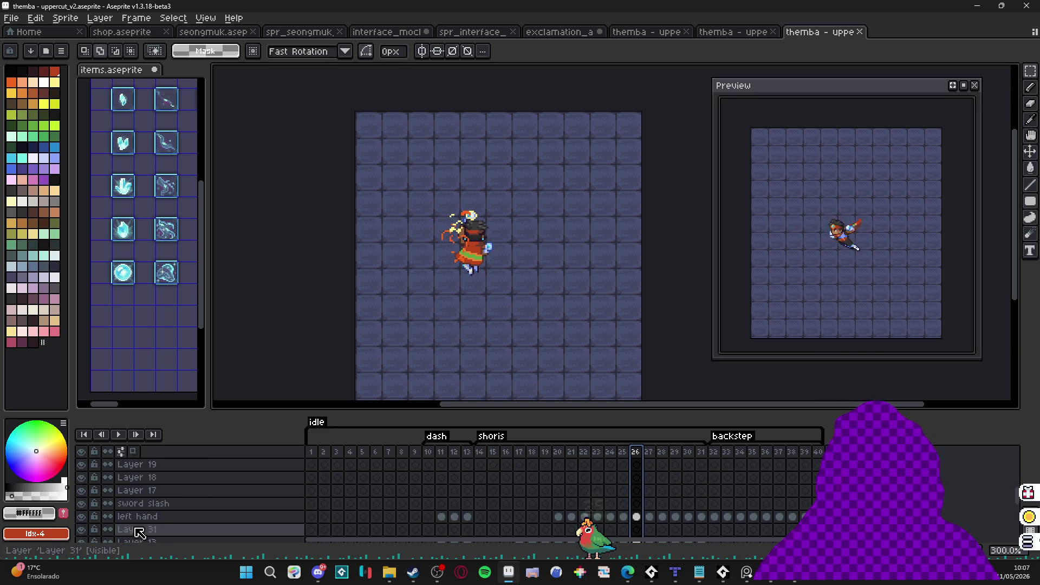
{"action": "key", "text": "v"}
{"action": "scroll", "coordinate": [301, 435], "scroll_direction": "down", "scroll_amount": 5}
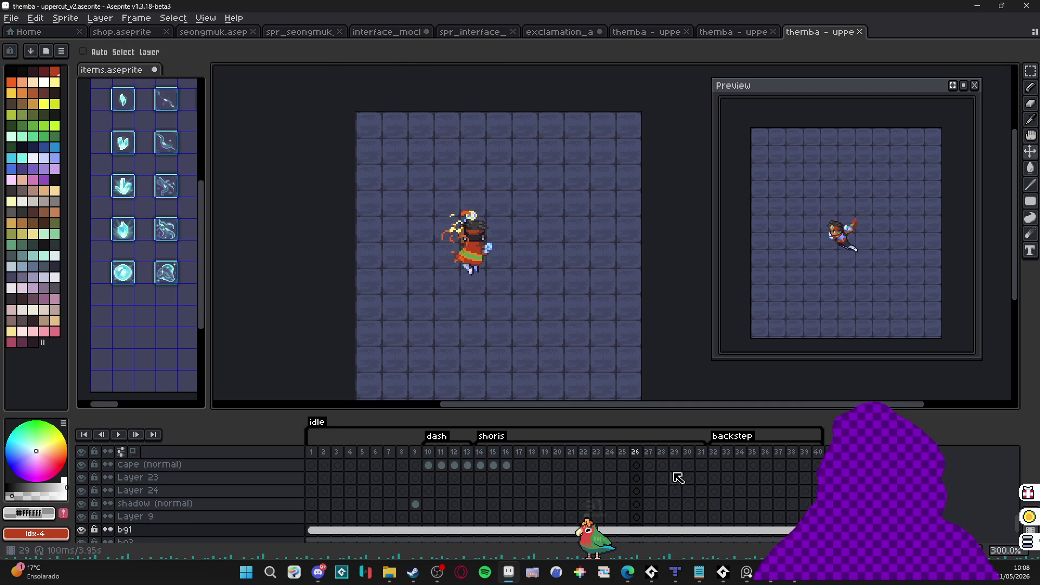
{"action": "scroll", "coordinate": [495, 295], "scroll_direction": "up", "scroll_amount": 4}
{"action": "scroll", "coordinate": [476, 250], "scroll_direction": "down", "scroll_amount": 3}
{"action": "scroll", "coordinate": [677, 458], "scroll_direction": "up", "scroll_amount": 5}
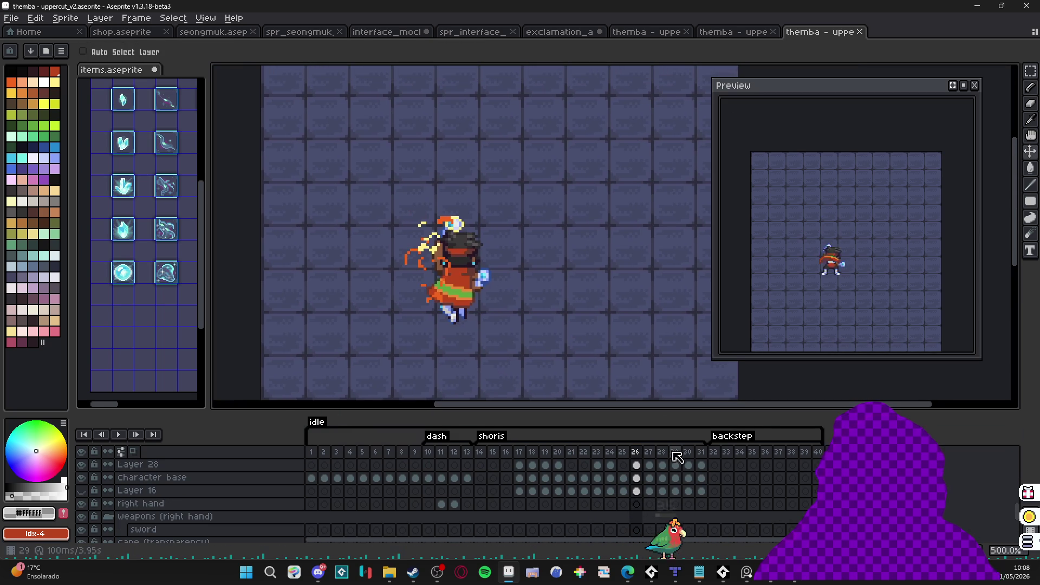
{"action": "scroll", "coordinate": [677, 458], "scroll_direction": "down", "scroll_amount": 5}
{"action": "left_click", "coordinate": [648, 451]}
{"action": "left_click", "coordinate": [636, 451]}
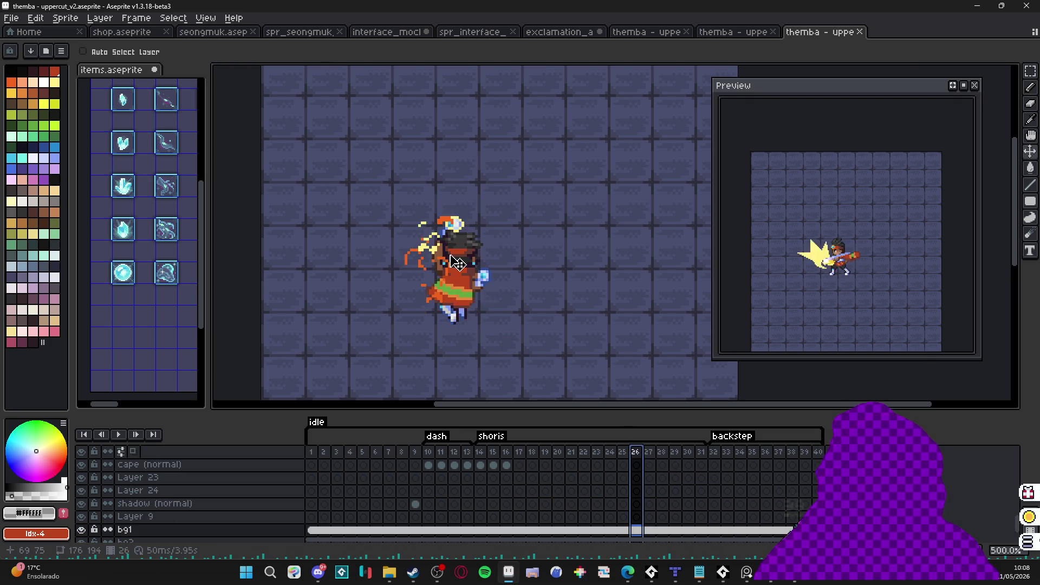
{"action": "scroll", "coordinate": [457, 263], "scroll_direction": "up", "scroll_amount": 4}
{"action": "left_click", "coordinate": [417, 258], "text": "ctrl"}
Step: Copy the slash pixels from frame 26 into frame 27 of Layer 33, raised one pixel
{"action": "key", "text": "m"}
{"action": "left_click_drag", "start_coordinate": [309, 151], "coordinate": [415, 315]}
{"action": "left_click_drag", "start_coordinate": [337, 197], "coordinate": [436, 395]}
{"action": "key", "text": "ctrl+d"}
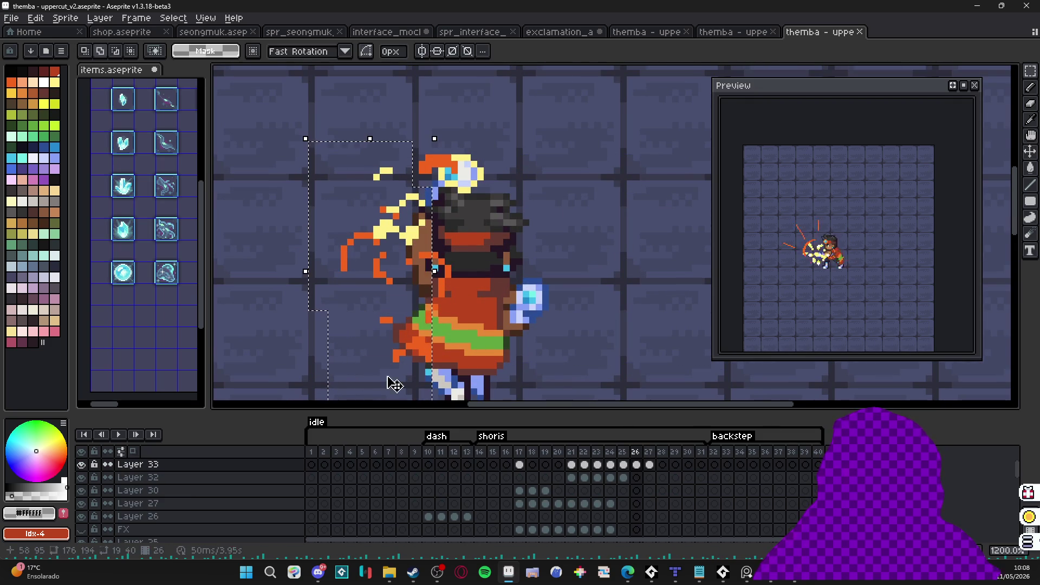
{"action": "key", "text": "v"}
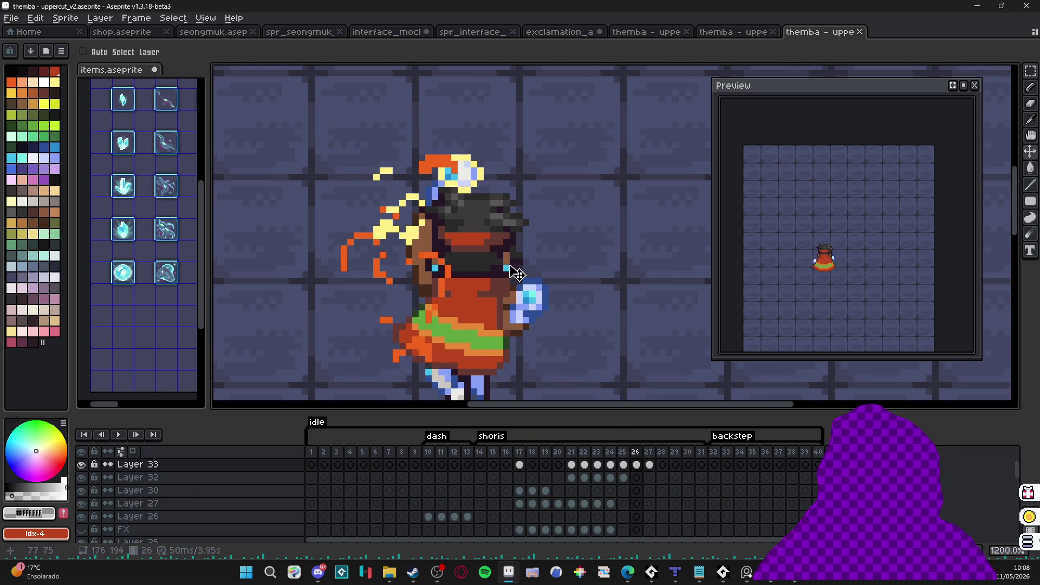
{"action": "left_click", "coordinate": [654, 468]}
{"action": "key", "text": "ctrl+v"}
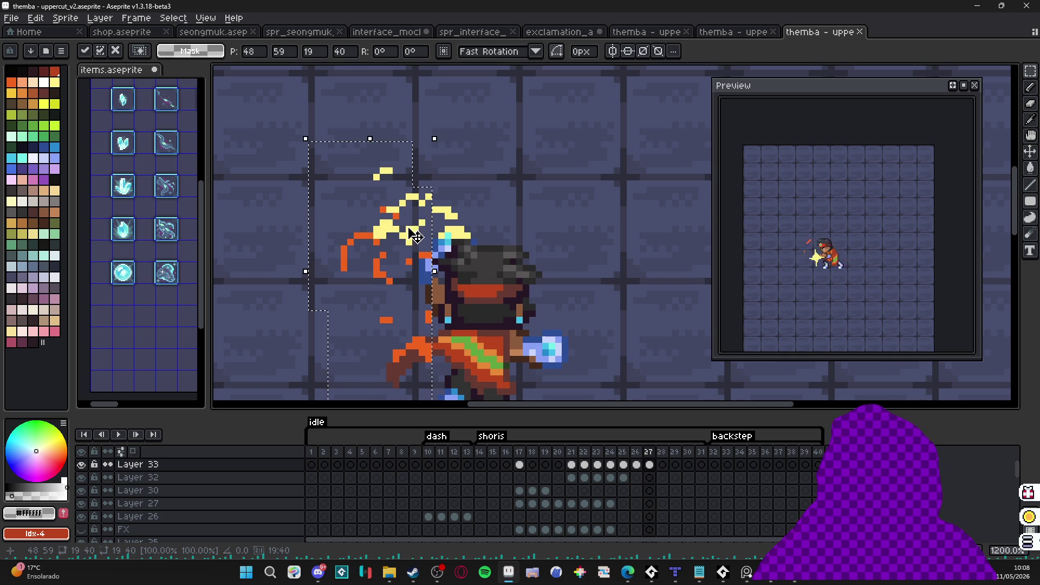
{"action": "left_click_drag", "start_coordinate": [415, 237], "coordinate": [414, 231]}
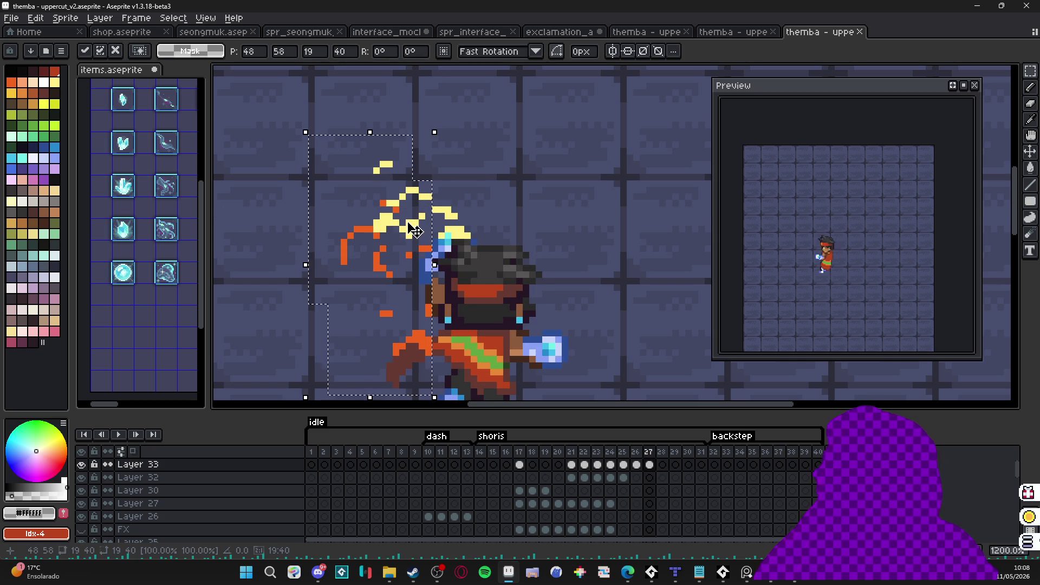
{"action": "key", "text": "e"}
Step: Erase stray orange pixels from the frame 27 slash trail and fill orange below the flame fragment
{"action": "left_click_drag", "start_coordinate": [351, 262], "coordinate": [351, 255]}
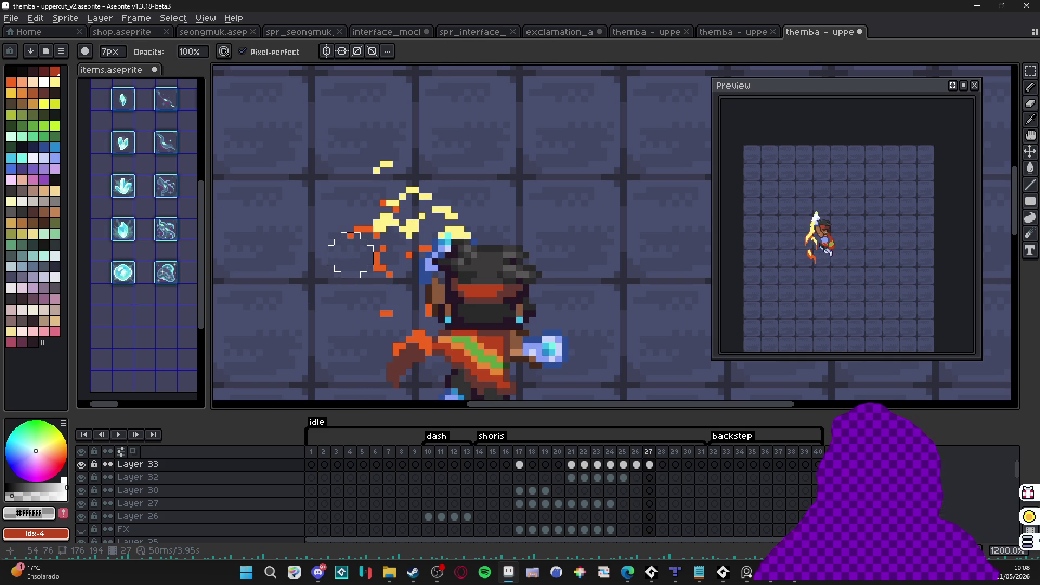
{"action": "key", "text": "b"}
{"action": "left_click", "coordinate": [376, 248], "text": "alt"}
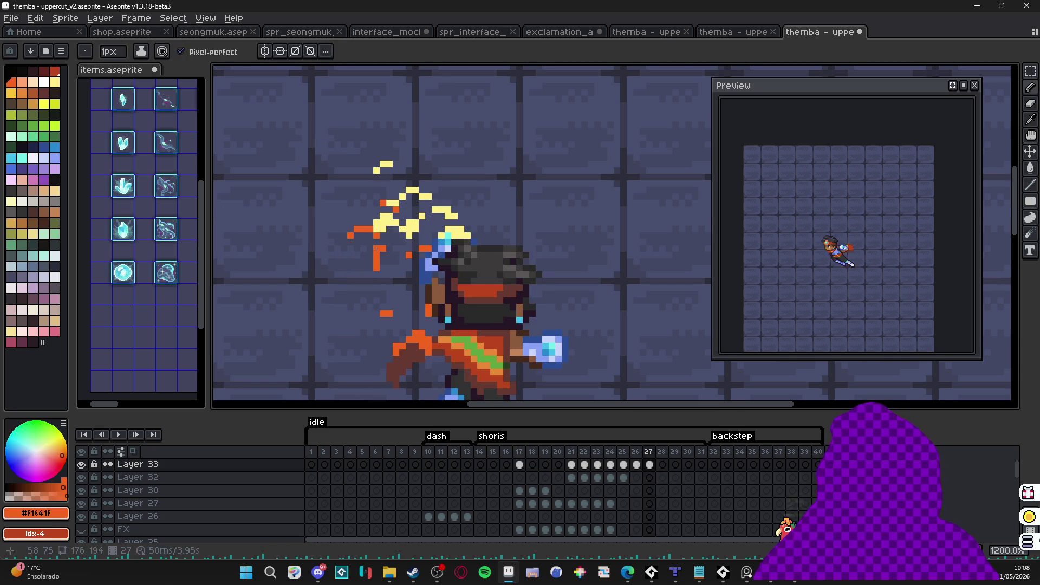
{"action": "left_click_drag", "start_coordinate": [371, 259], "coordinate": [370, 269]}
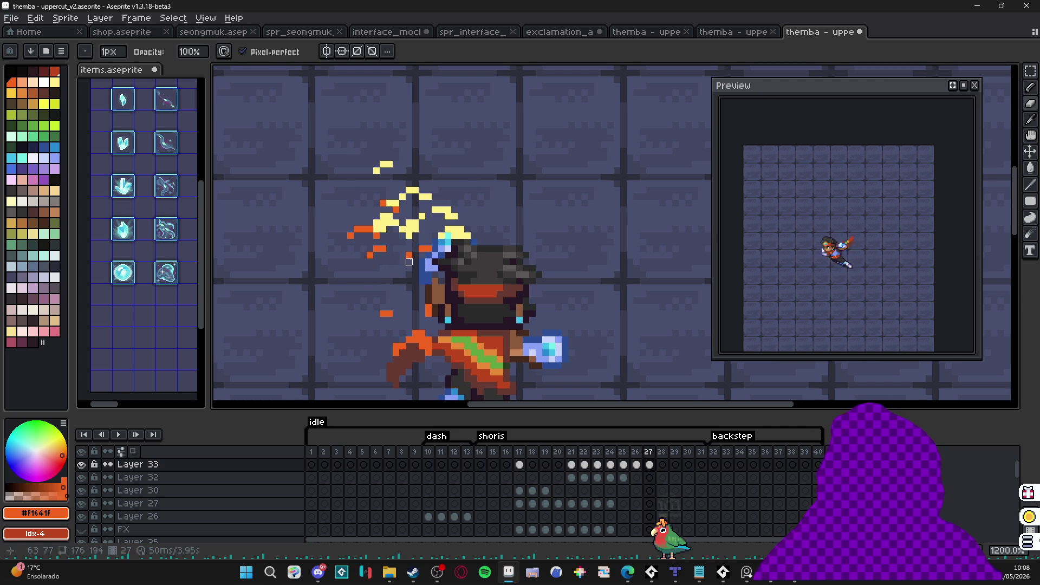
{"action": "key", "text": "e"}
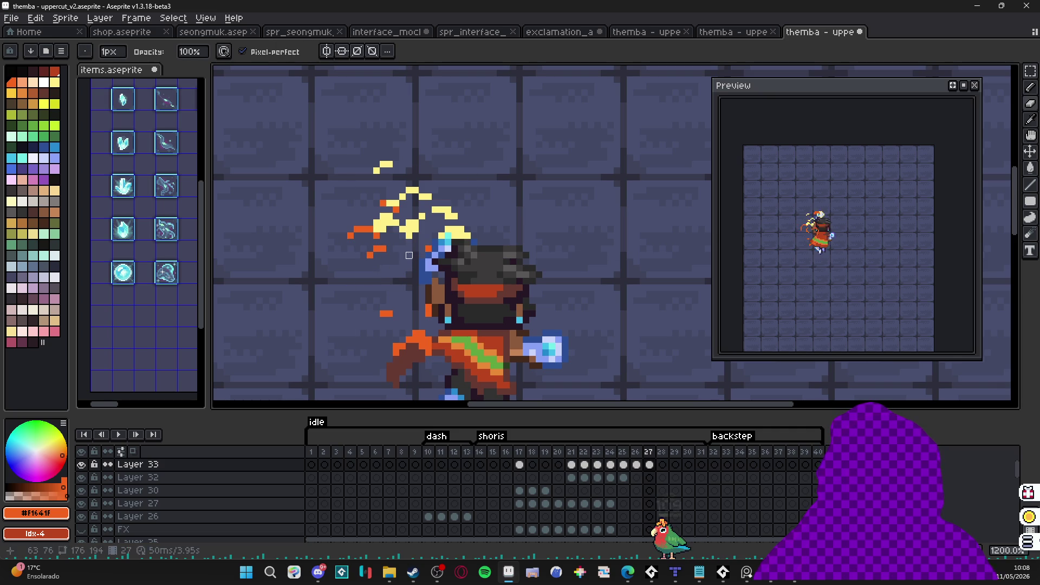
{"action": "key", "text": "b"}
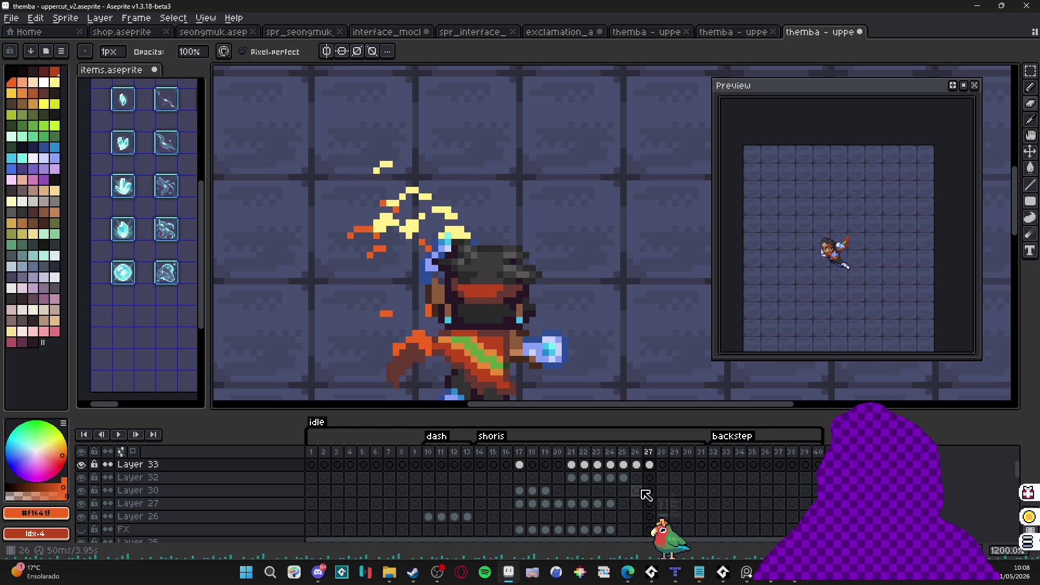
{"action": "left_click", "coordinate": [648, 464]}
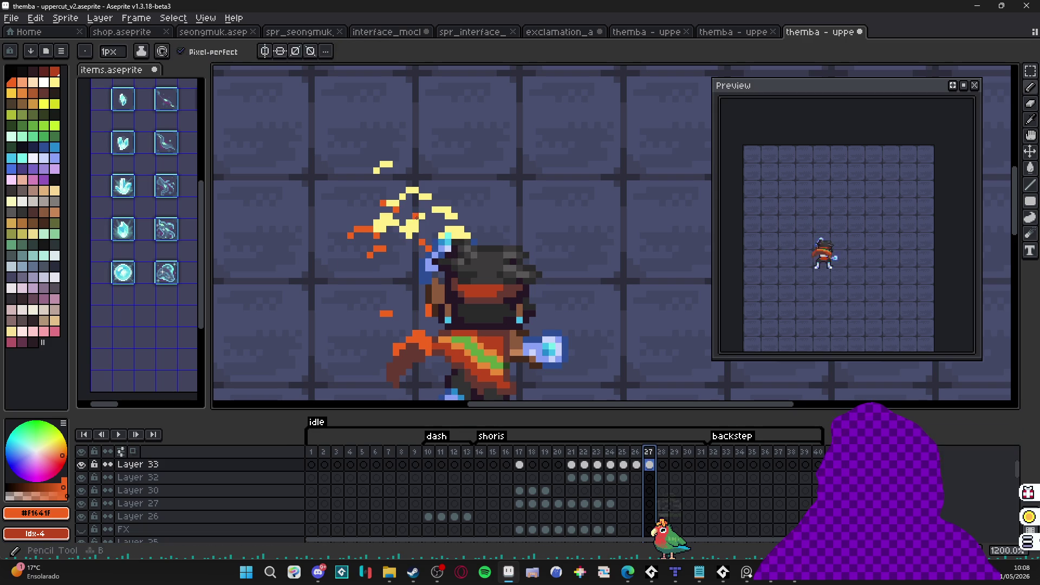
Step: Trim the stray yellow pixels above the frame 27 slash streaks down to one small dot
{"action": "left_click", "coordinate": [415, 216], "text": "alt"}
{"action": "key", "text": "e"}
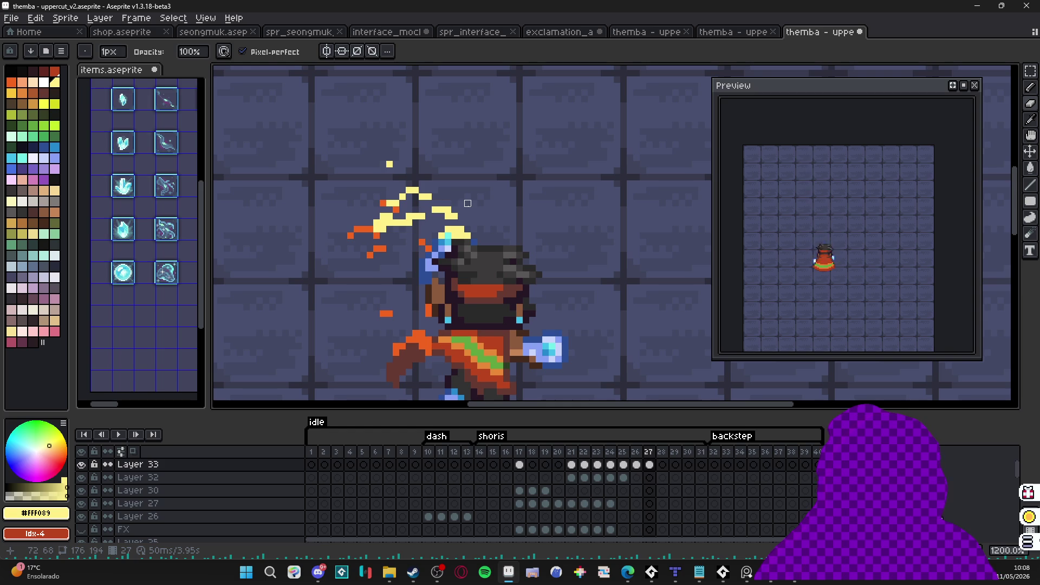
{"action": "key", "text": "e"}
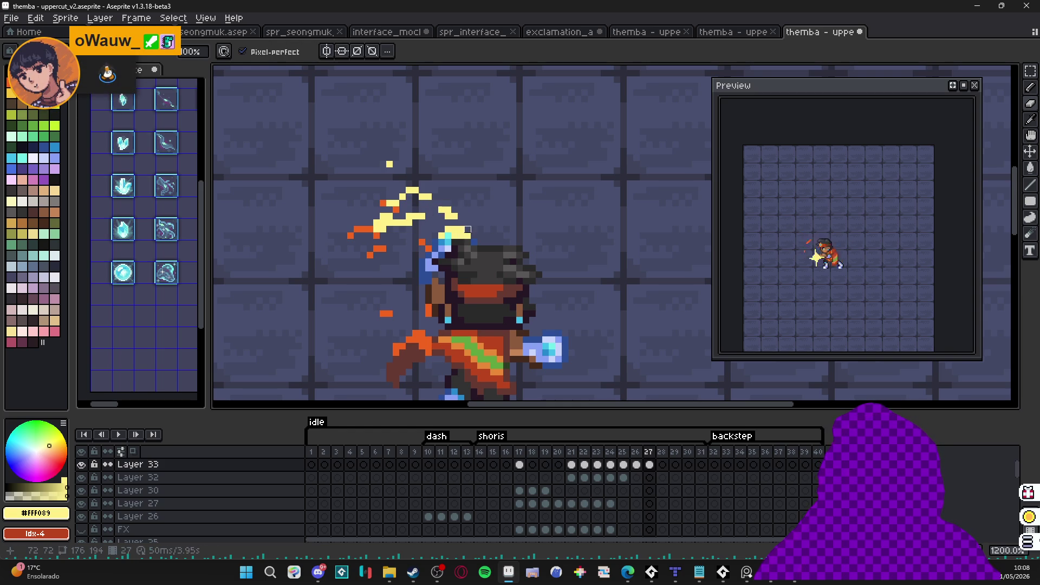
{"action": "key", "text": "b"}
{"action": "key", "text": "e"}
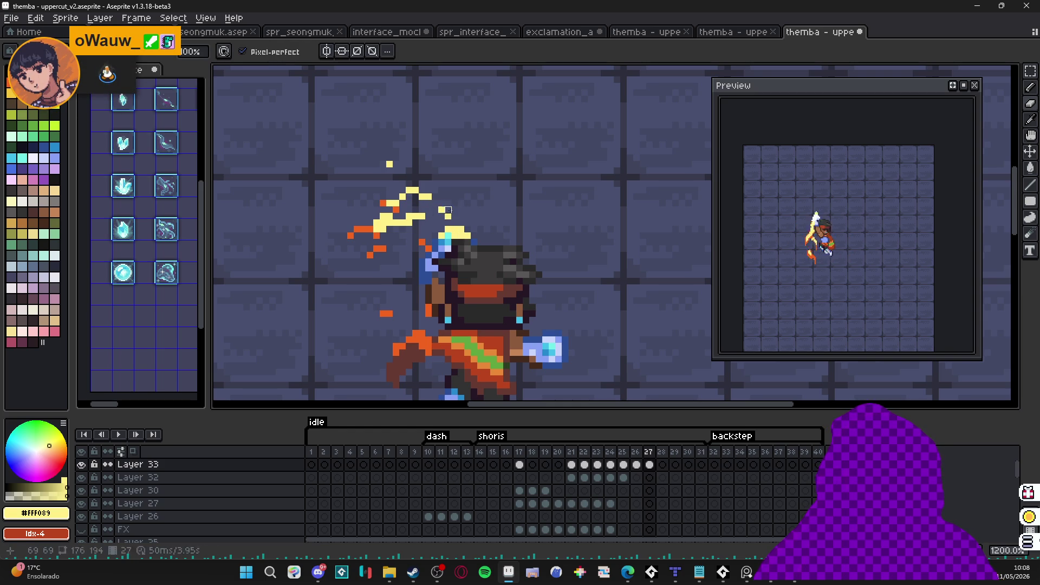
{"action": "key", "text": "b"}
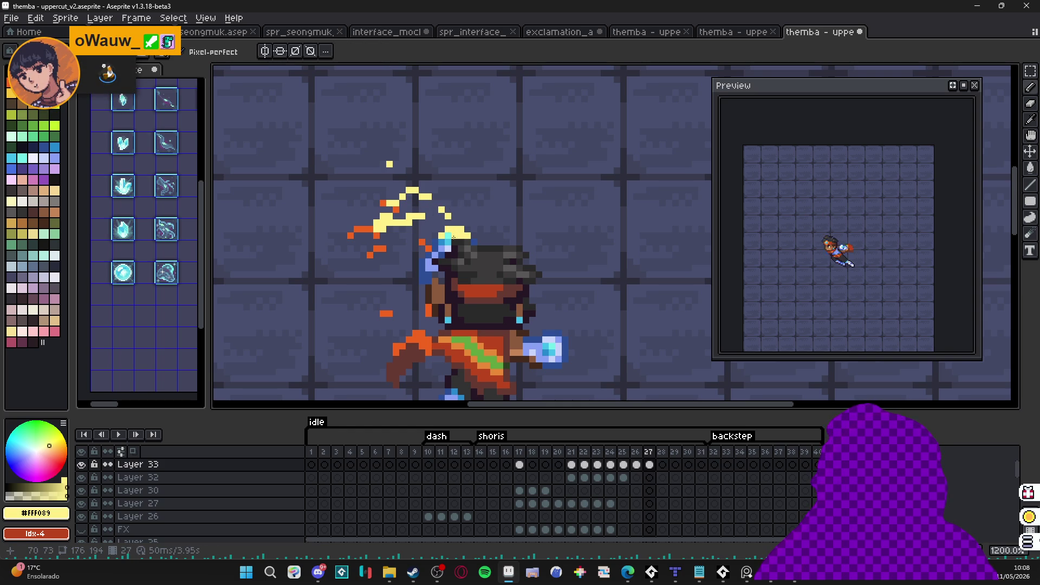
{"action": "left_click", "coordinate": [636, 466]}
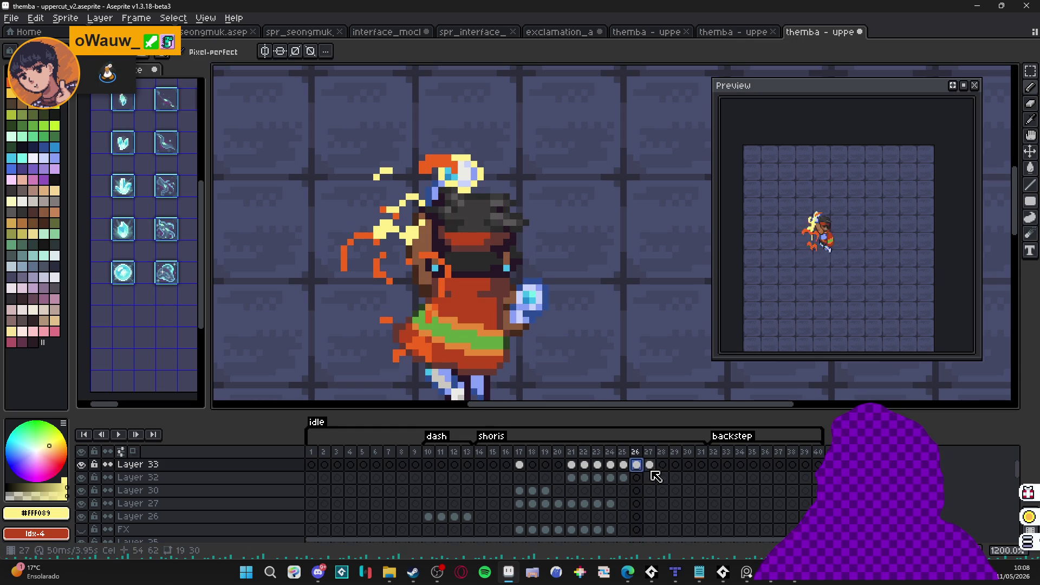
{"action": "left_click", "coordinate": [649, 465]}
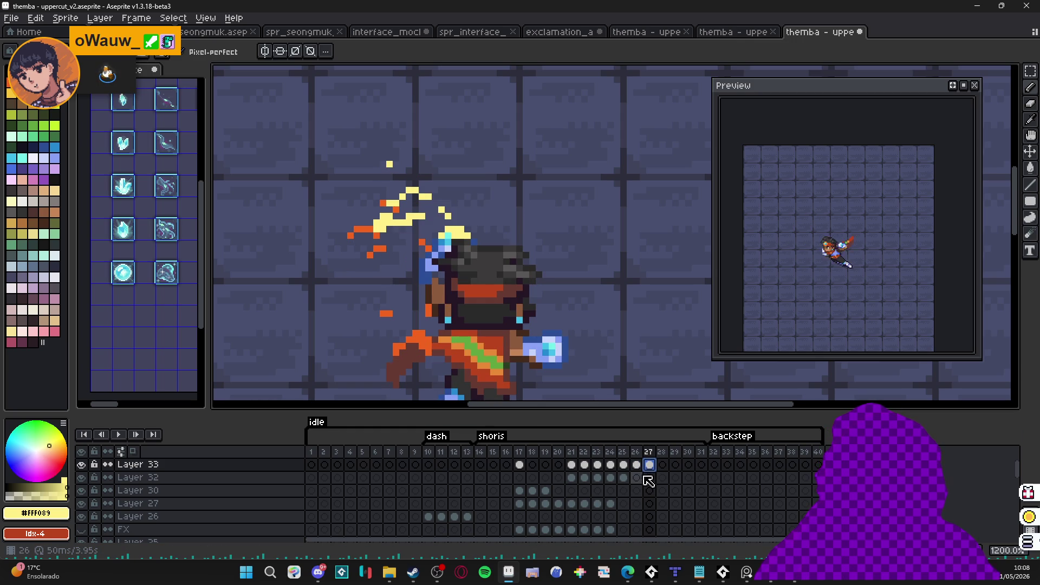
{"action": "left_click", "coordinate": [636, 465]}
{"action": "left_click", "coordinate": [649, 465]}
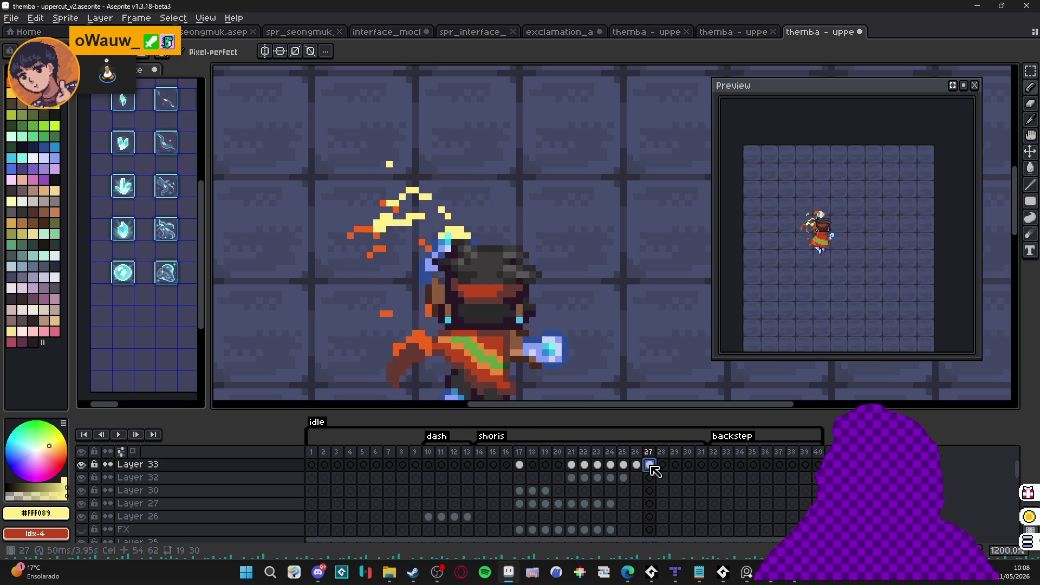
{"action": "left_click", "coordinate": [637, 451]}
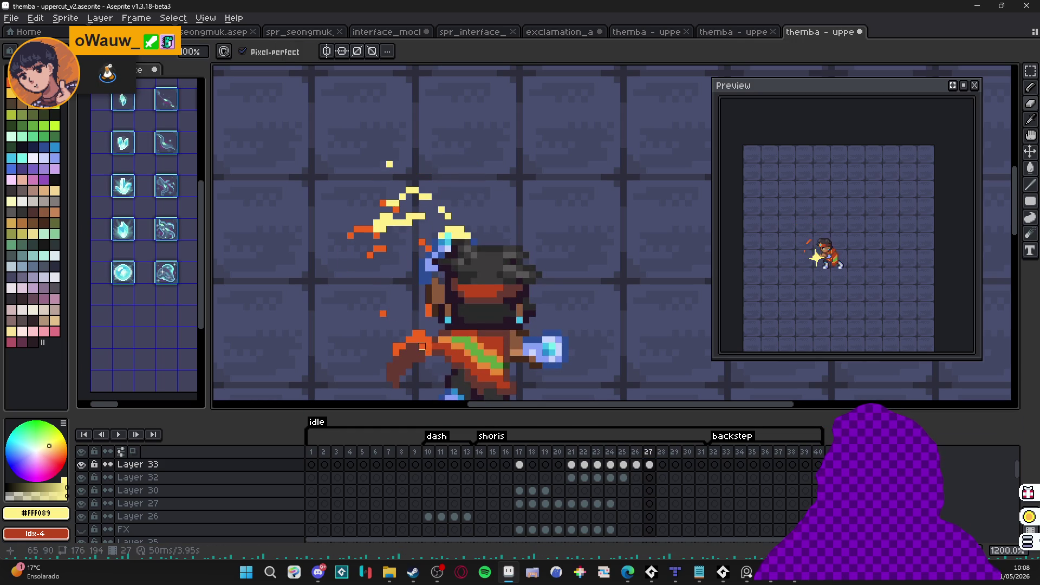
{"action": "left_click", "coordinate": [649, 465]}
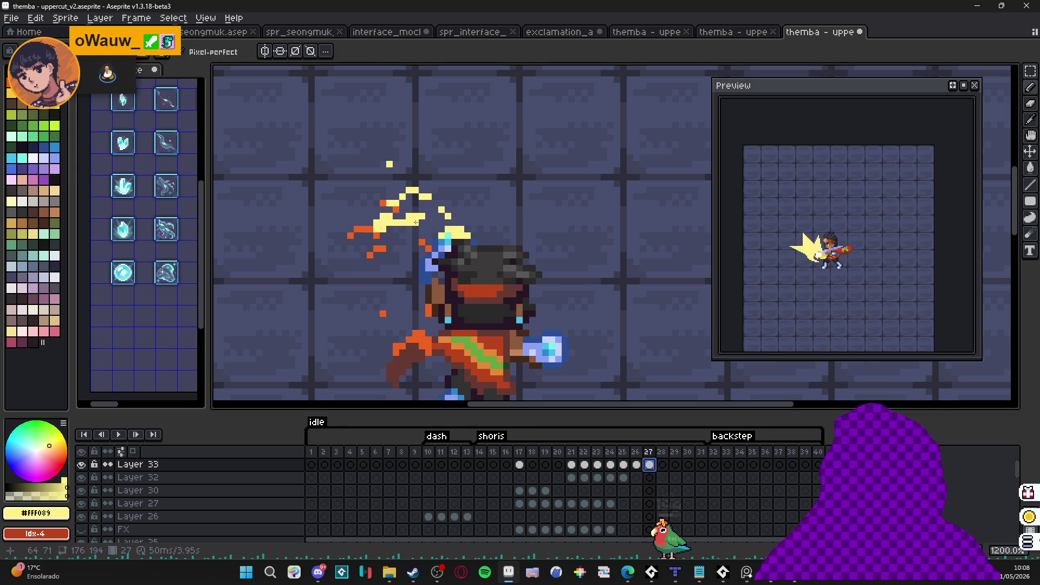
{"action": "key", "text": "b"}
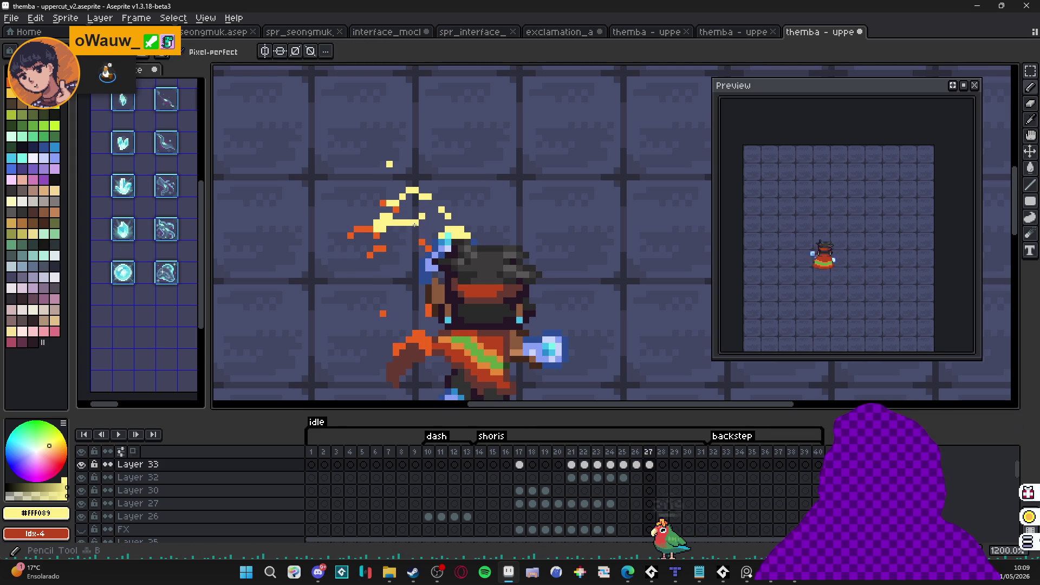
{"action": "key", "text": "e"}
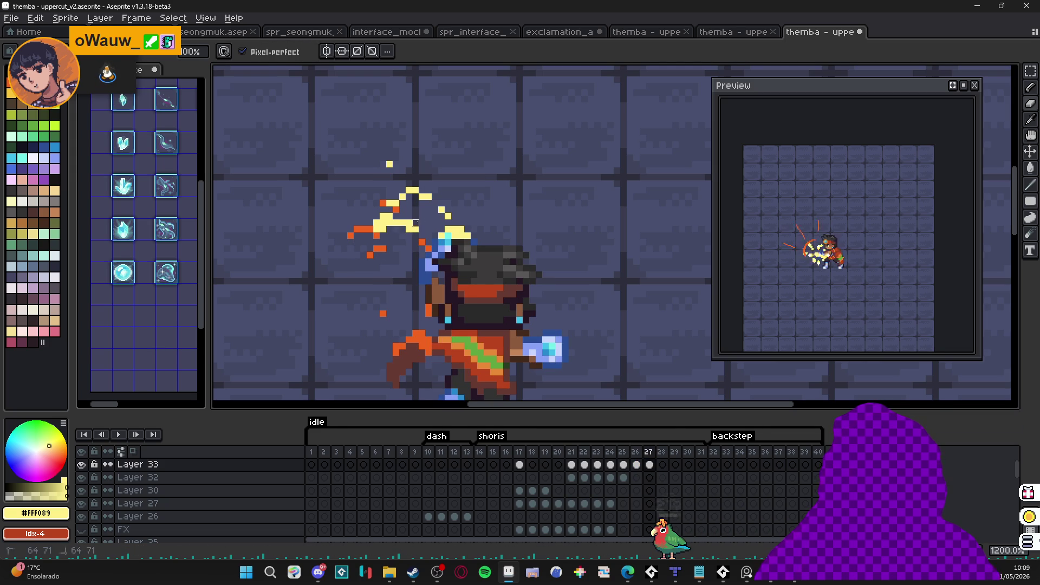
{"action": "left_click", "coordinate": [636, 452]}
{"action": "left_click", "coordinate": [652, 452]}
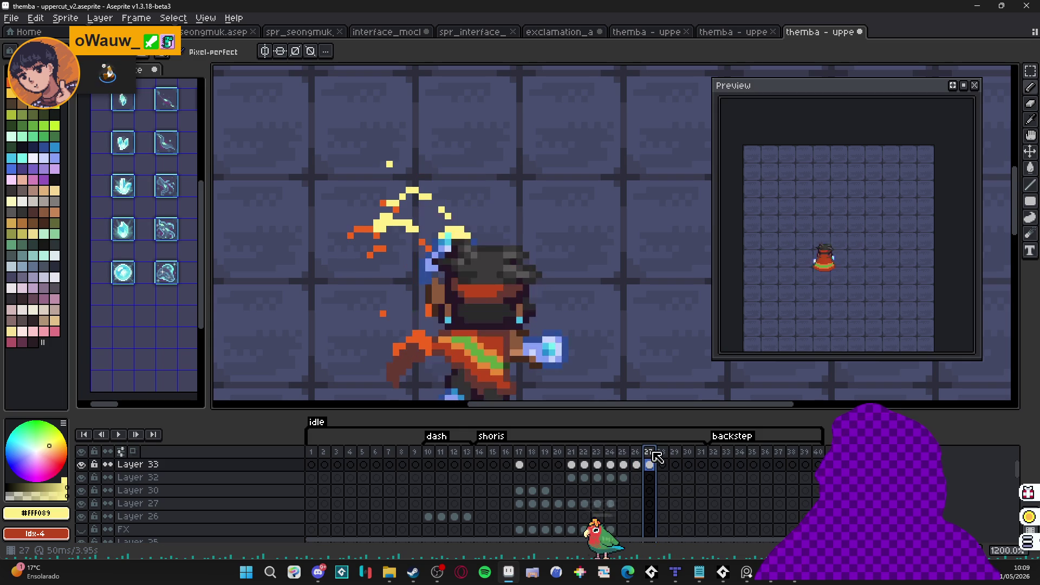
{"action": "left_click", "coordinate": [663, 464]}
{"action": "left_click", "coordinate": [649, 464]}
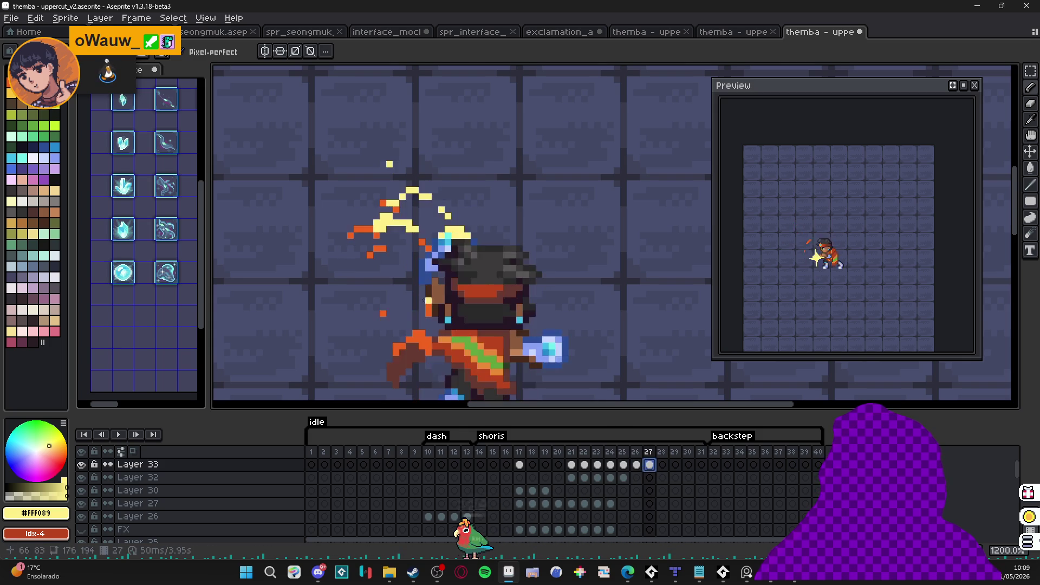
{"action": "scroll", "coordinate": [424, 299], "scroll_direction": "down", "scroll_amount": 4}
{"action": "scroll", "coordinate": [412, 188], "scroll_direction": "up", "scroll_amount": 5}
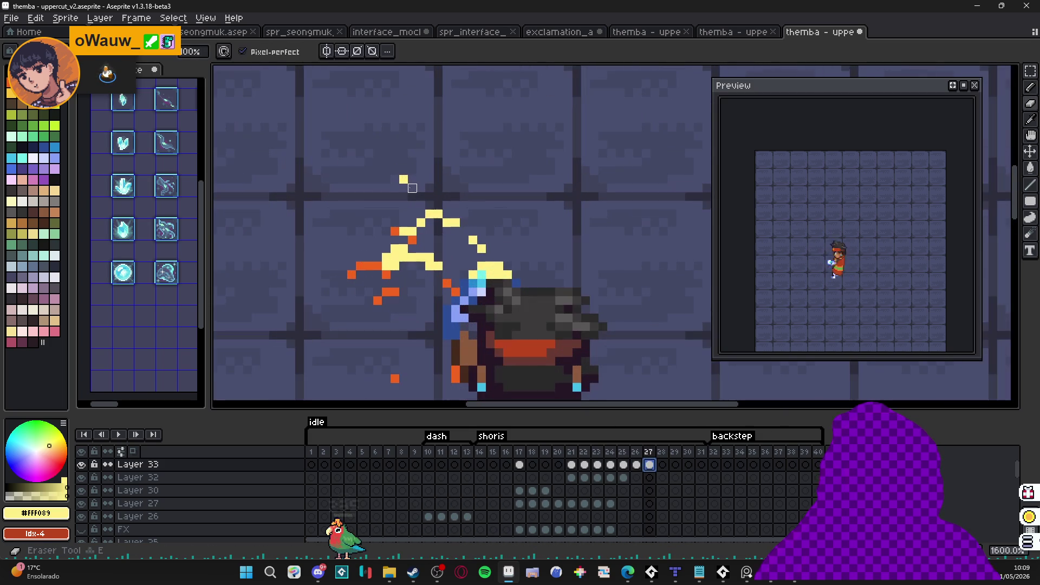
{"action": "scroll", "coordinate": [412, 179], "scroll_direction": "down", "scroll_amount": 2}
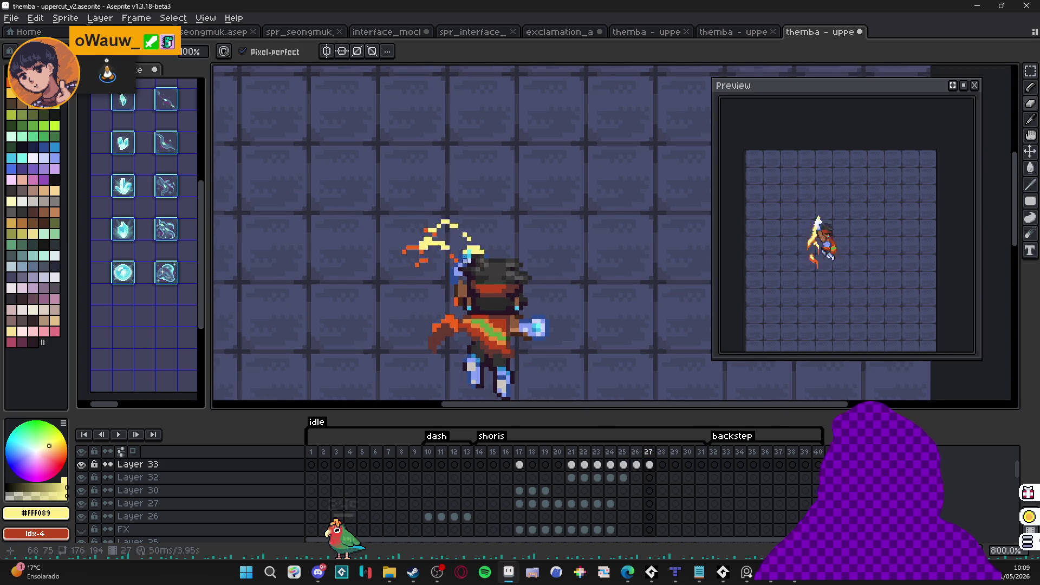
{"action": "scroll", "coordinate": [466, 257], "scroll_direction": "up", "scroll_amount": 1}
Step: Select the slash on frame 27 and paste it into frame 28, nudged slightly upward
{"action": "key", "text": "m"}
{"action": "mouse_move", "coordinate": [516, 152]}
{"action": "left_mouse_down"}
{"action": "mouse_move", "coordinate": [360, 304]}
{"action": "mouse_move", "coordinate": [315, 325]}
{"action": "left_mouse_up"}
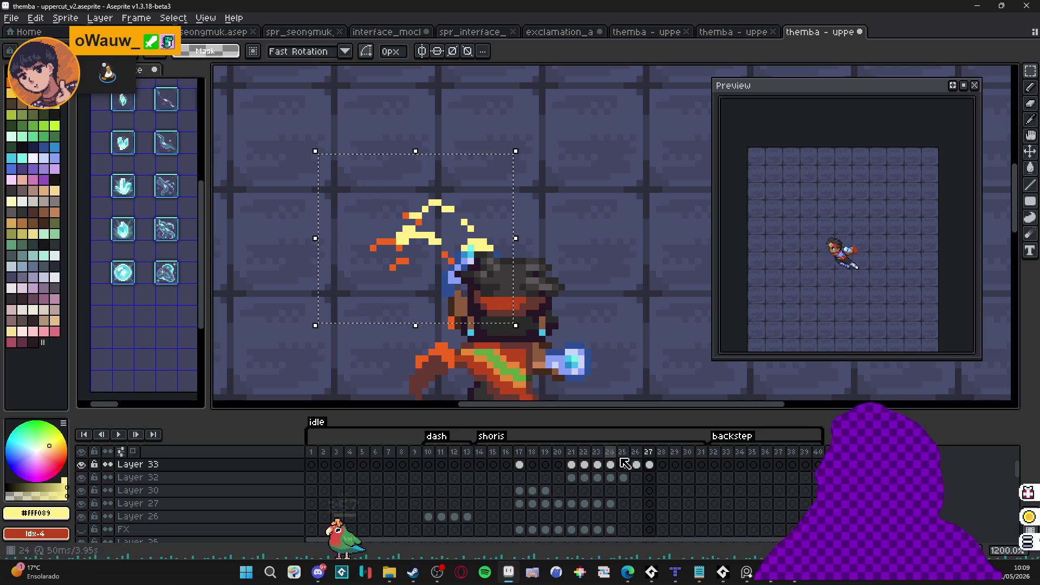
{"action": "left_click", "coordinate": [661, 464]}
{"action": "key", "text": "ctrl+v"}
{"action": "mouse_move", "coordinate": [466, 294]}
{"action": "left_mouse_down"}
{"action": "mouse_move", "coordinate": [485, 238]}
{"action": "mouse_move", "coordinate": [490, 280]}
{"action": "mouse_move", "coordinate": [482, 258]}
{"action": "left_mouse_up"}
Step: Draw a short yellow streak beneath the slash's right tip and trim the orange specks
{"action": "key", "text": "b"}
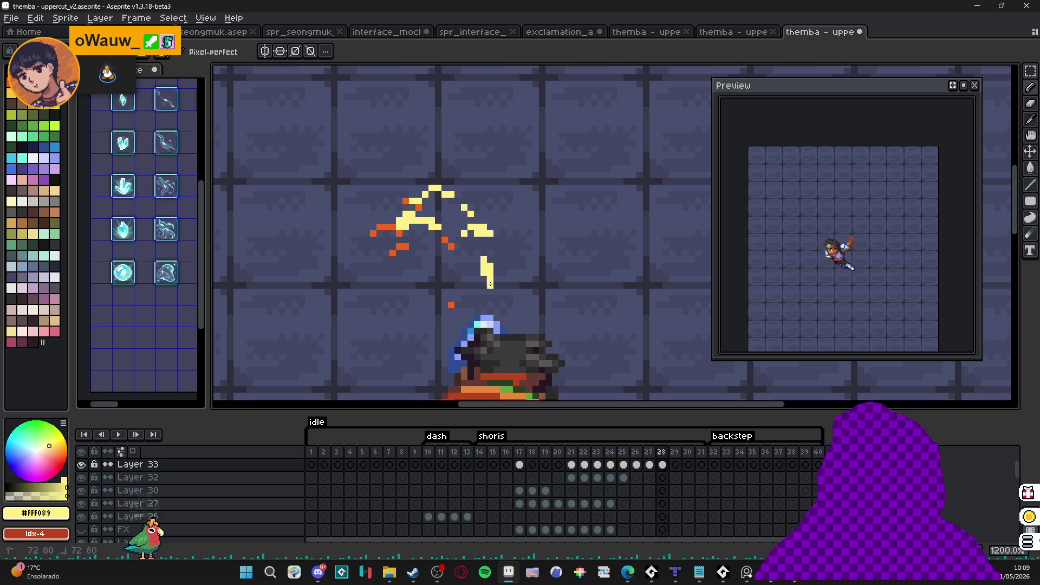
{"action": "key", "text": "e"}
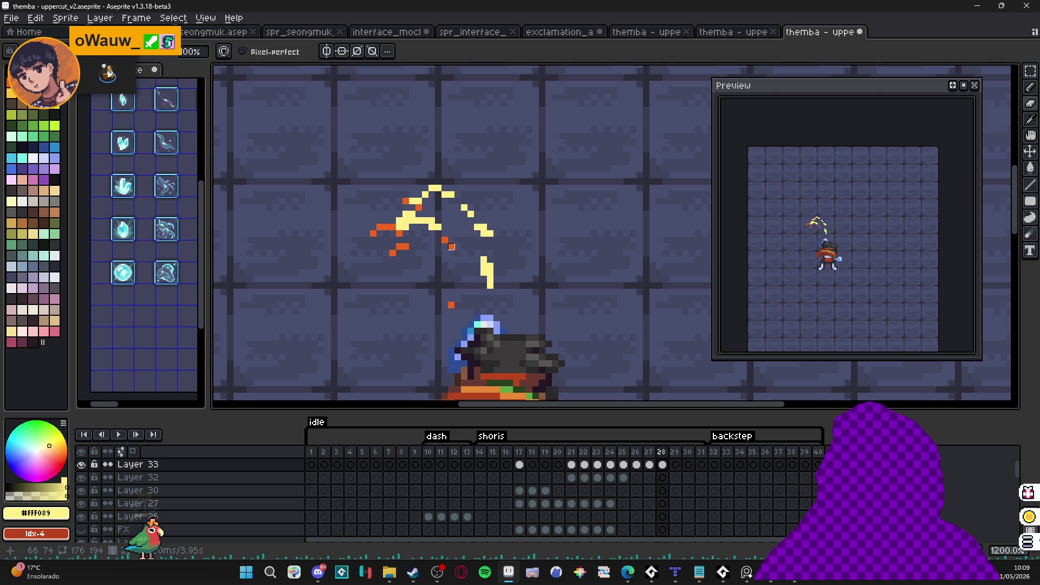
{"action": "key", "text": "b"}
{"action": "left_click", "coordinate": [424, 212]}
{"action": "key", "text": "e"}
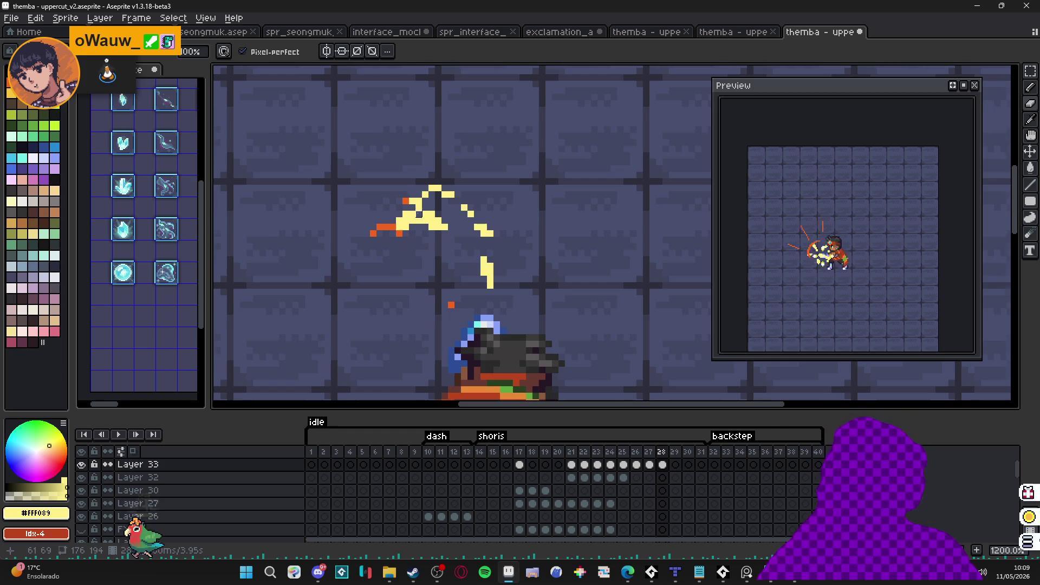
{"action": "scroll", "coordinate": [419, 214], "scroll_direction": "up", "scroll_amount": 1}
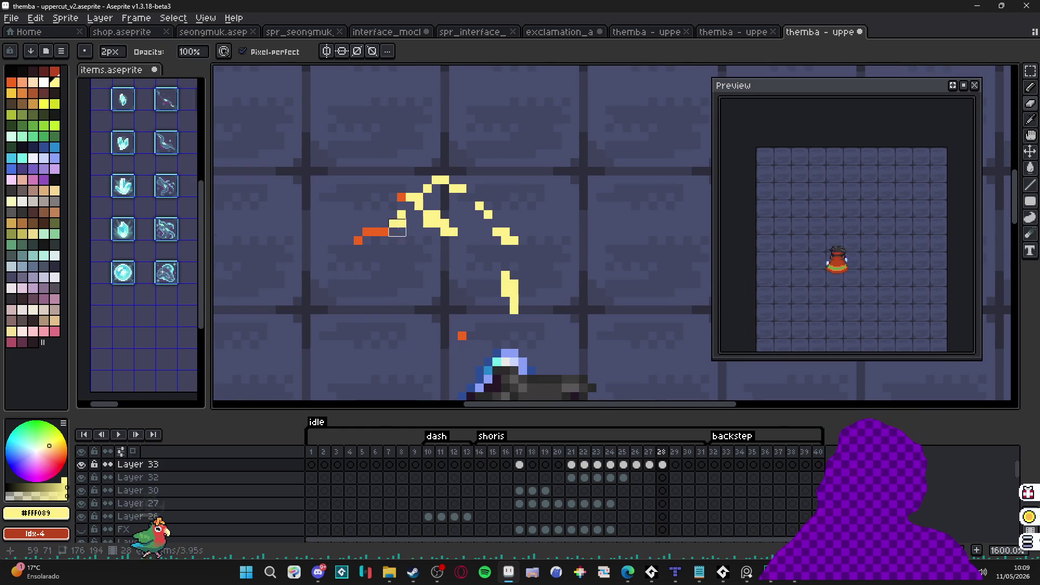
Step: Erase orange pixels from the frame 28 slash tail and add a pale yellow pixel at its top
{"action": "key", "text": "b"}
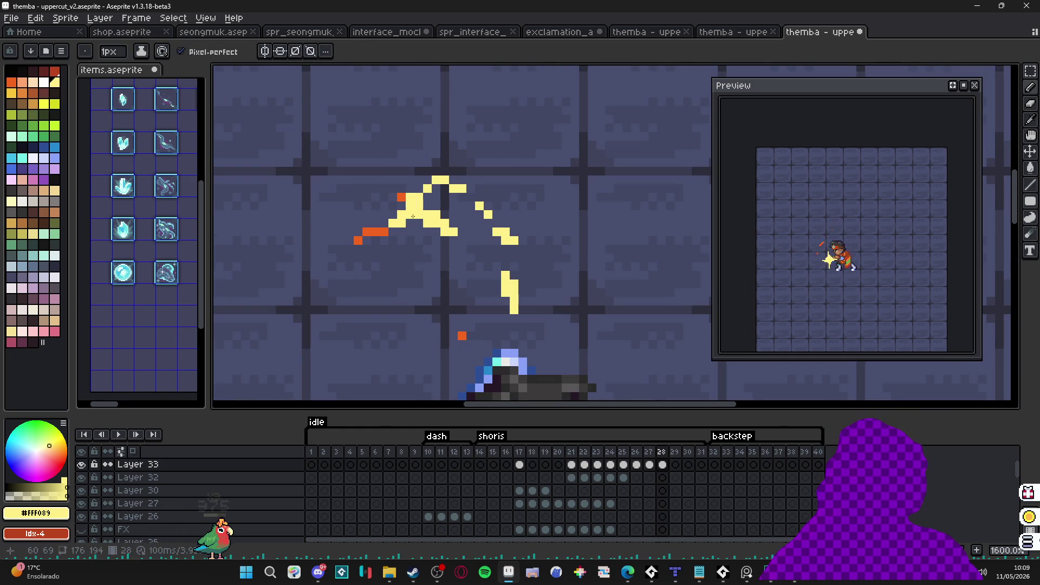
{"action": "left_click", "coordinate": [379, 231], "text": "alt"}
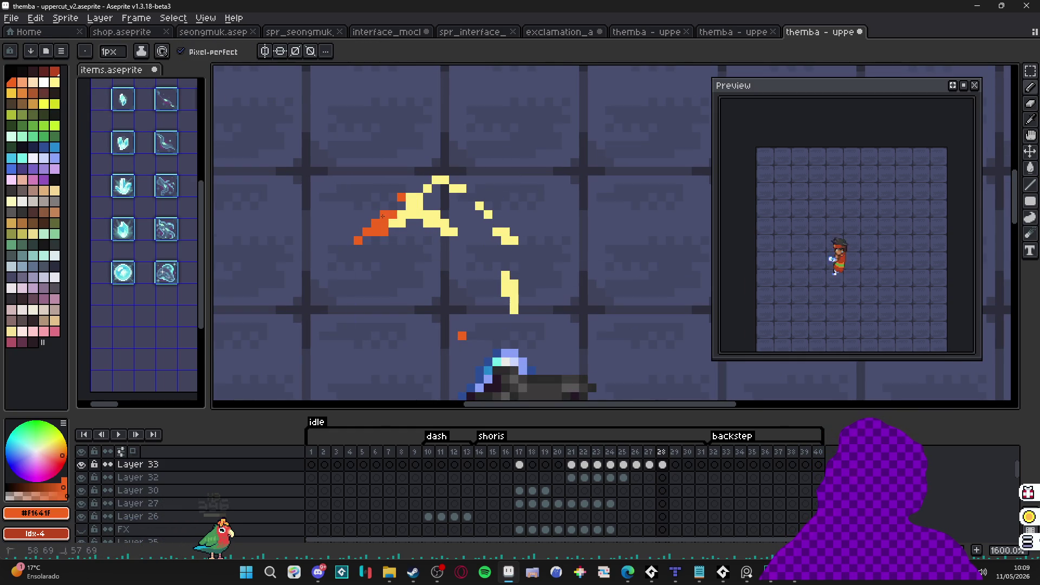
{"action": "key", "text": "e"}
{"action": "left_click_drag", "start_coordinate": [385, 227], "coordinate": [388, 236]}
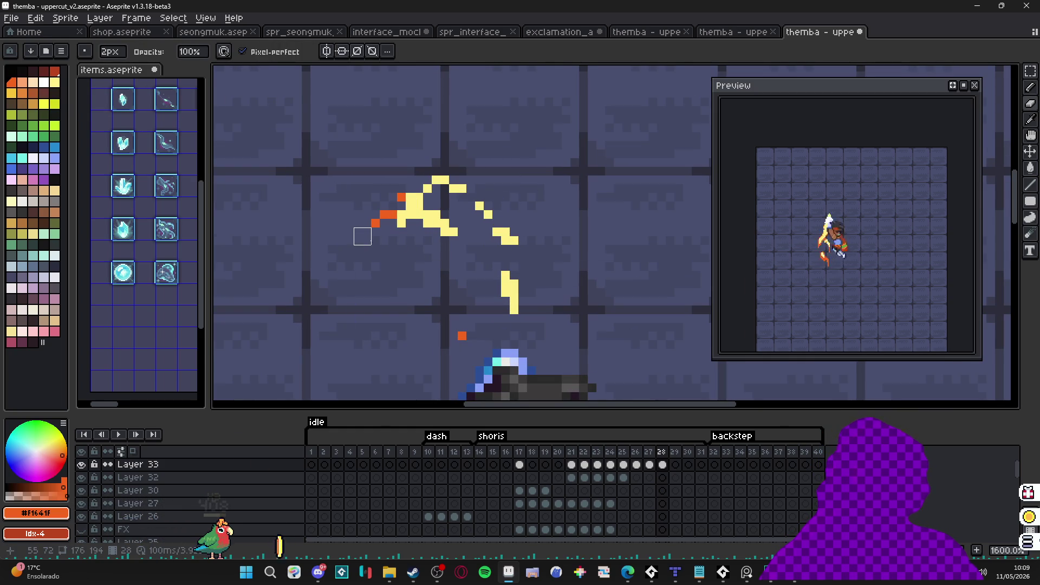
{"action": "key", "text": "e"}
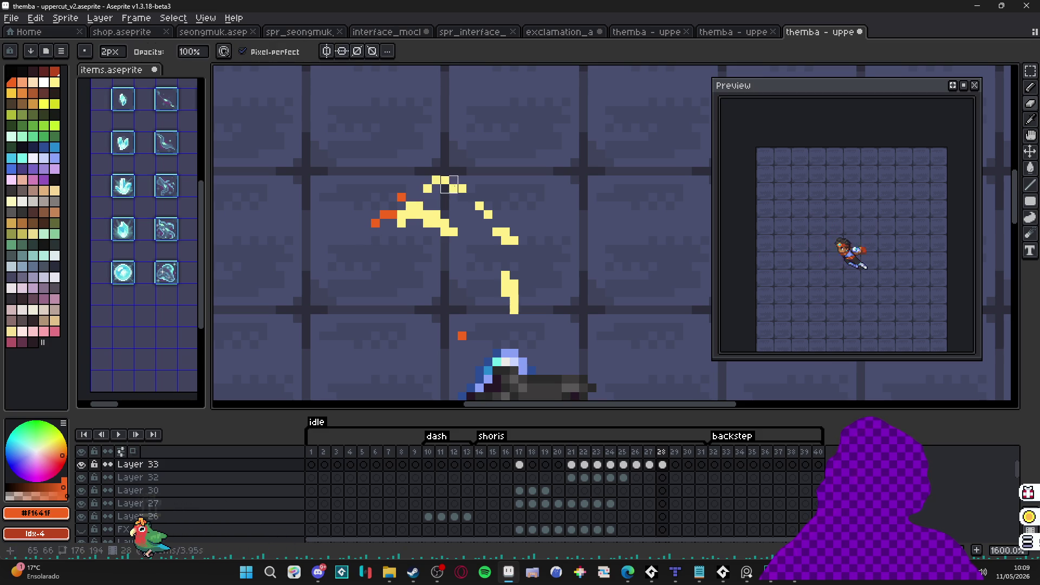
{"action": "key", "text": "b"}
{"action": "left_click", "coordinate": [457, 184], "text": "alt"}
{"action": "left_click", "coordinate": [462, 198]}
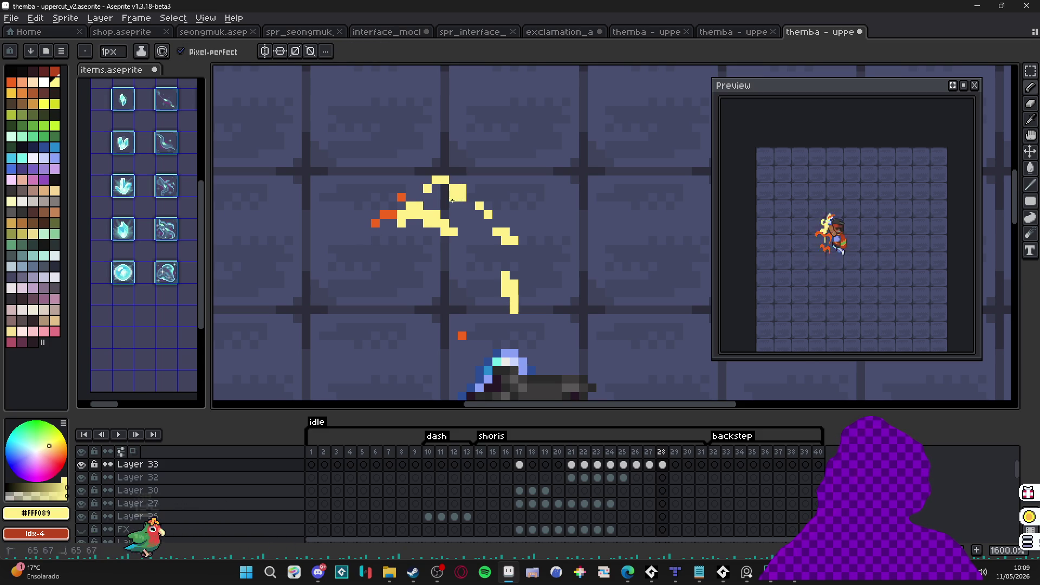
Step: Thin the yellow stroke by erasing and adding single pixels, clearing yellow near the orange tip
{"action": "key", "text": "e"}
{"action": "key", "text": "b"}
{"action": "key", "text": "e"}
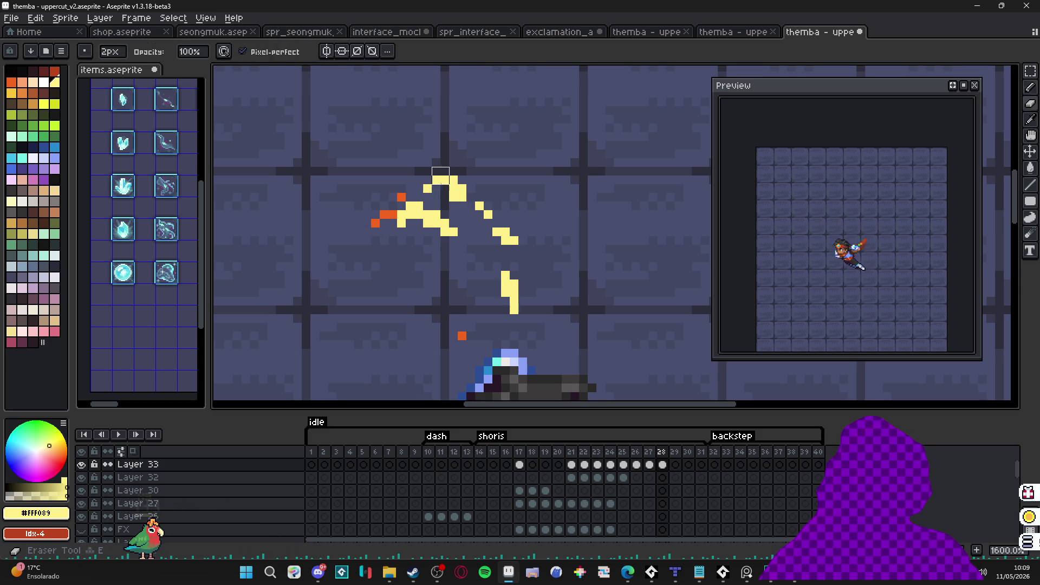
{"action": "left_click", "coordinate": [453, 196]}
{"action": "key", "text": "b"}
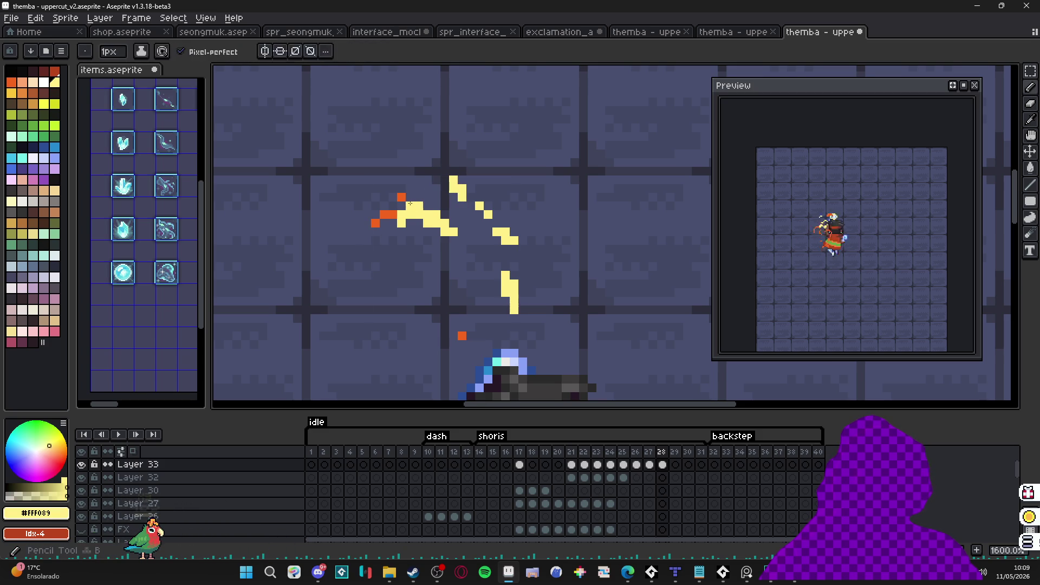
{"action": "key", "text": "e"}
{"action": "left_click", "coordinate": [404, 196]}
{"action": "key", "text": "b"}
{"action": "left_click", "coordinate": [411, 196]}
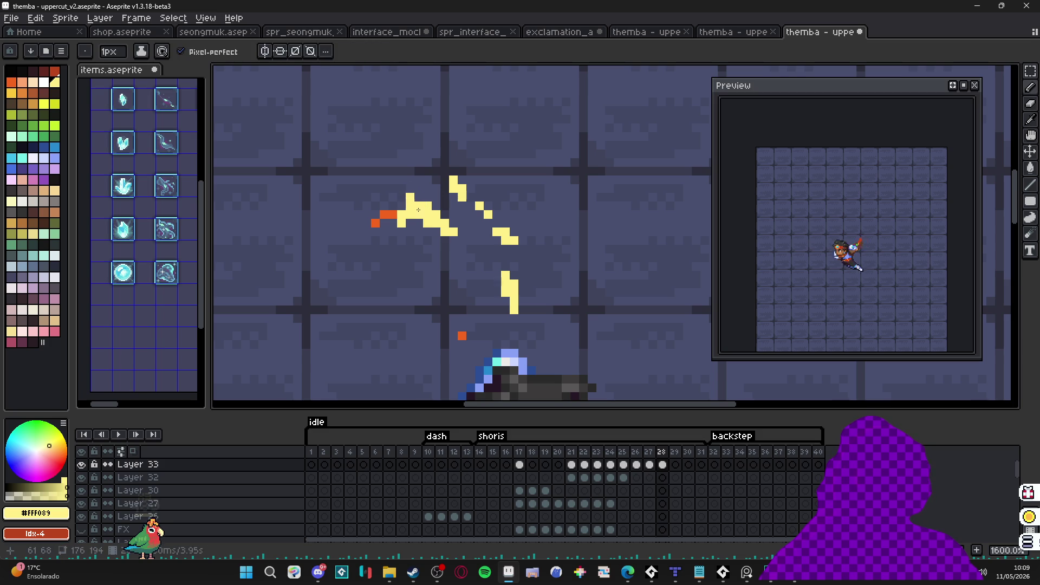
{"action": "key", "text": "e"}
{"action": "left_click", "coordinate": [402, 223]}
{"action": "key", "text": "e"}
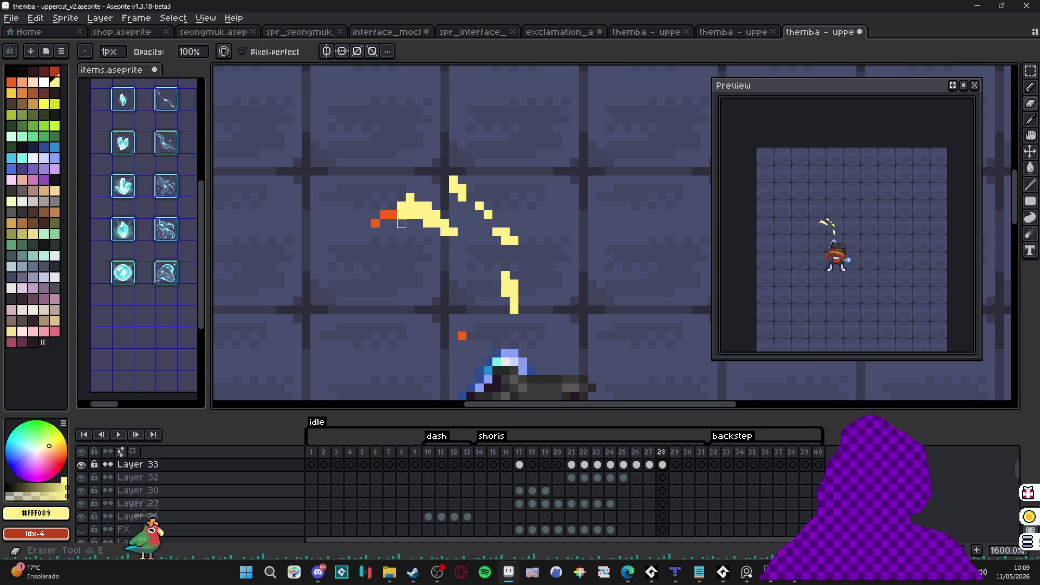
{"action": "mouse_move", "coordinate": [410, 215]}
{"action": "left_mouse_down"}
{"action": "mouse_move", "coordinate": [402, 206]}
{"action": "mouse_move", "coordinate": [392, 214]}
{"action": "left_mouse_up"}
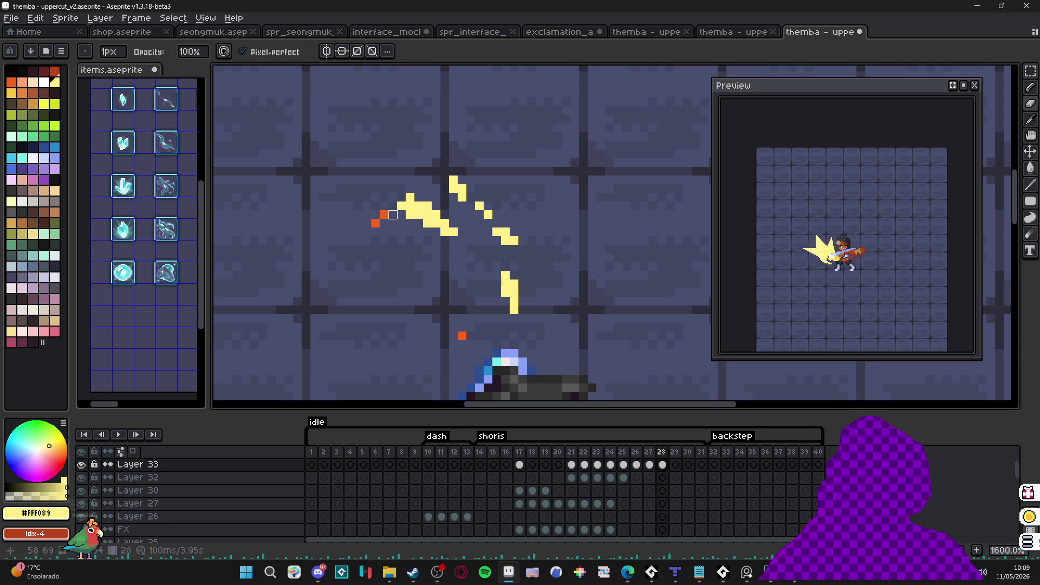
Step: Reshape the orange tip, adding pixels at its top and end and erasing its lowest pixel
{"action": "left_click", "coordinate": [384, 214], "text": "alt"}
{"action": "key", "text": "b"}
{"action": "left_click", "coordinate": [393, 205]}
{"action": "key", "text": "e"}
{"action": "left_click", "coordinate": [376, 223]}
{"action": "key", "text": "b"}
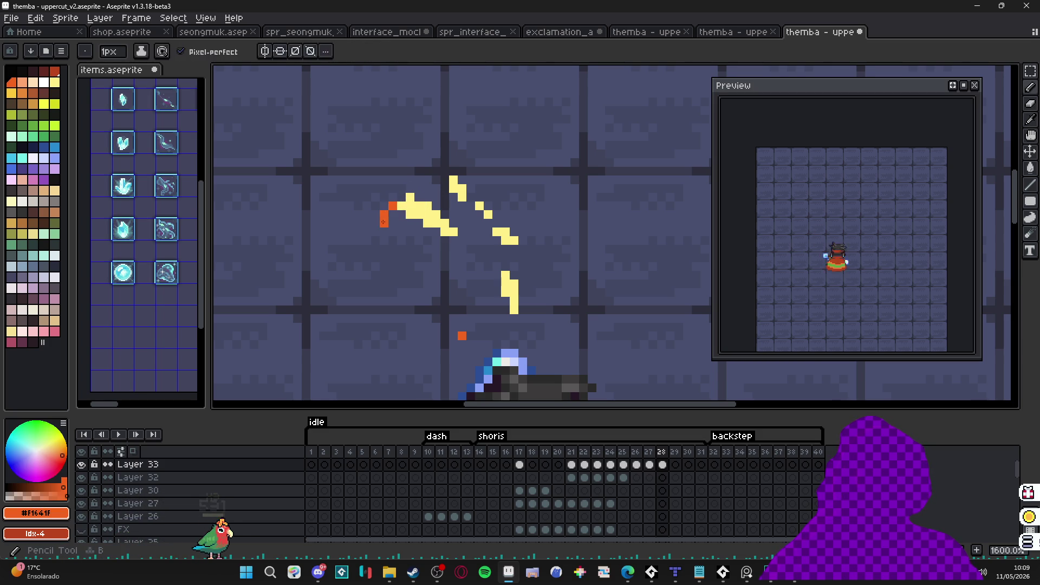
{"action": "left_click", "coordinate": [402, 214]}
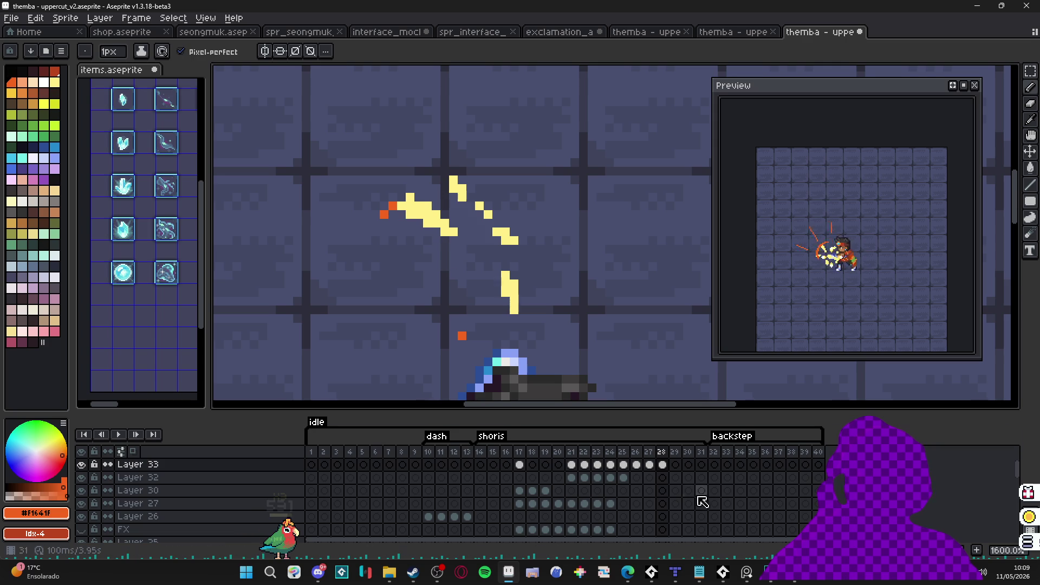
Step: Delete the stray orange pixels above and below the frame 28 slash
{"action": "left_click", "coordinate": [675, 473]}
{"action": "left_click", "coordinate": [661, 464]}
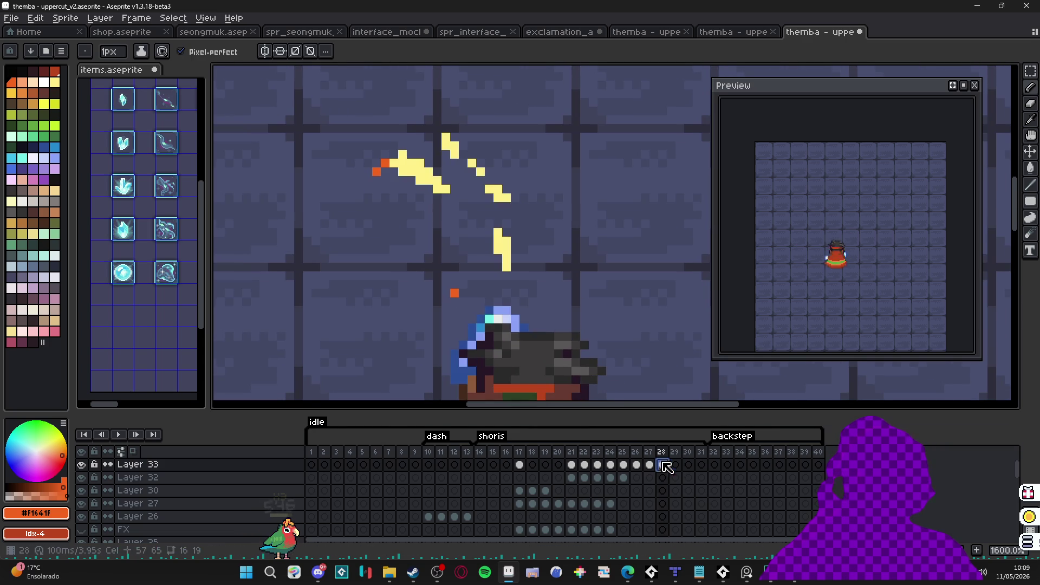
{"action": "left_click", "coordinate": [506, 146]}
{"action": "key", "text": "m"}
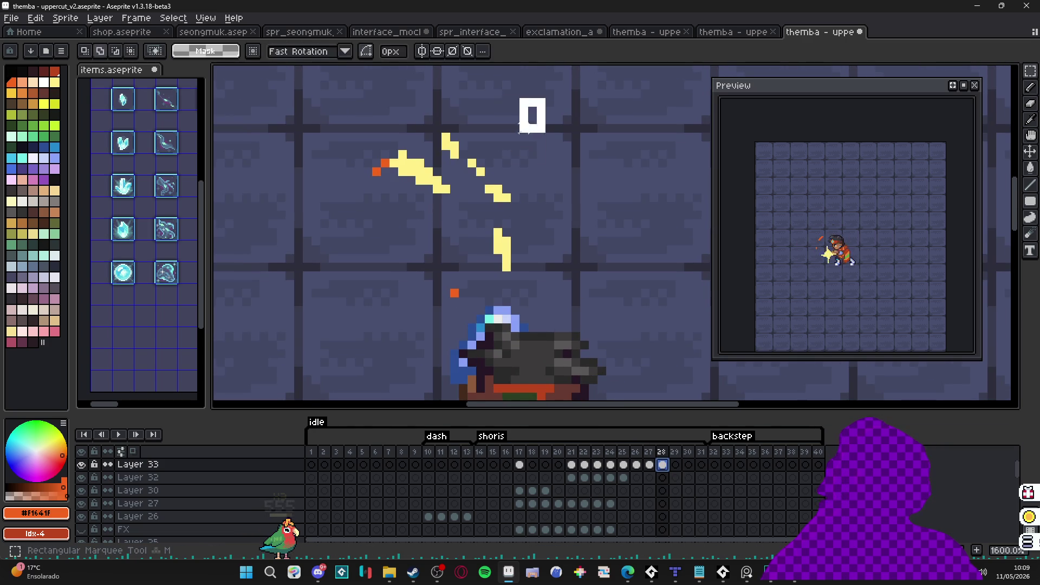
{"action": "left_click_drag", "start_coordinate": [547, 94], "coordinate": [496, 162]}
{"action": "key", "text": "Delete"}
{"action": "key", "text": "ctrl+d"}
{"action": "key", "text": "v"}
{"action": "key", "text": "e"}
{"action": "left_click", "coordinate": [454, 293]}
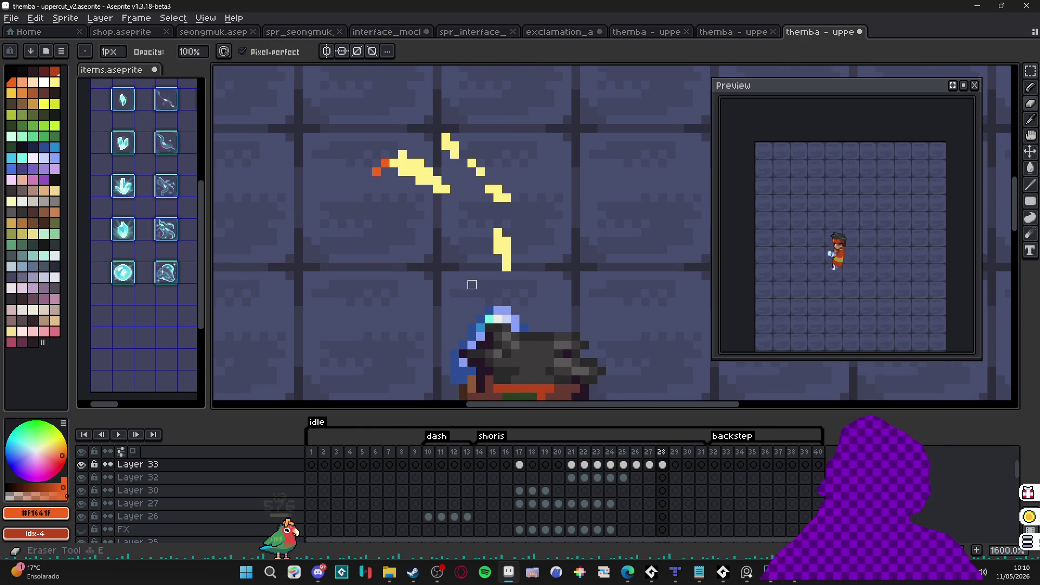
{"action": "key", "text": "v"}
Step: Marquee-select the whole yellow slash on frame 28 and copy it
{"action": "key", "text": "m"}
{"action": "left_click_drag", "start_coordinate": [563, 80], "coordinate": [345, 282]}
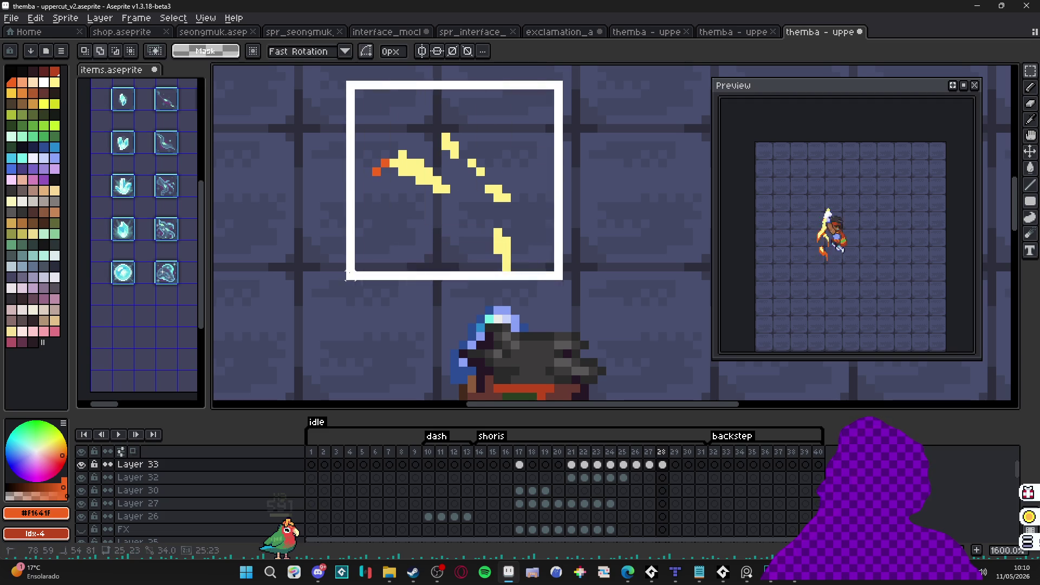
{"action": "key", "text": "ctrl+c"}
Step: Paste the copied slash into frame 29 and nudge it up one pixel
{"action": "left_click", "coordinate": [675, 466]}
{"action": "key", "text": "ctrl+v"}
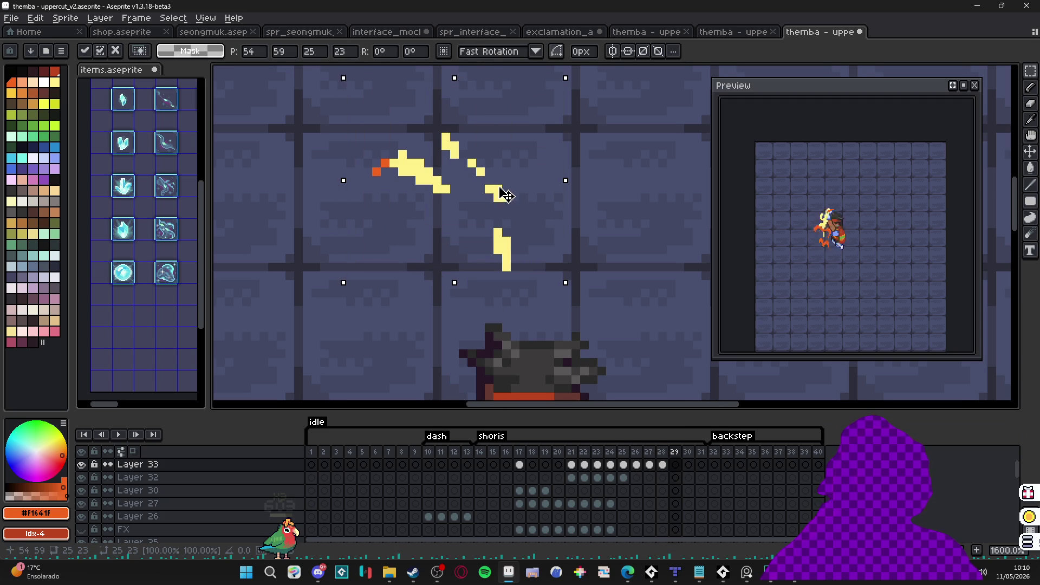
{"action": "key", "text": "Up"}
{"action": "key", "text": "e"}
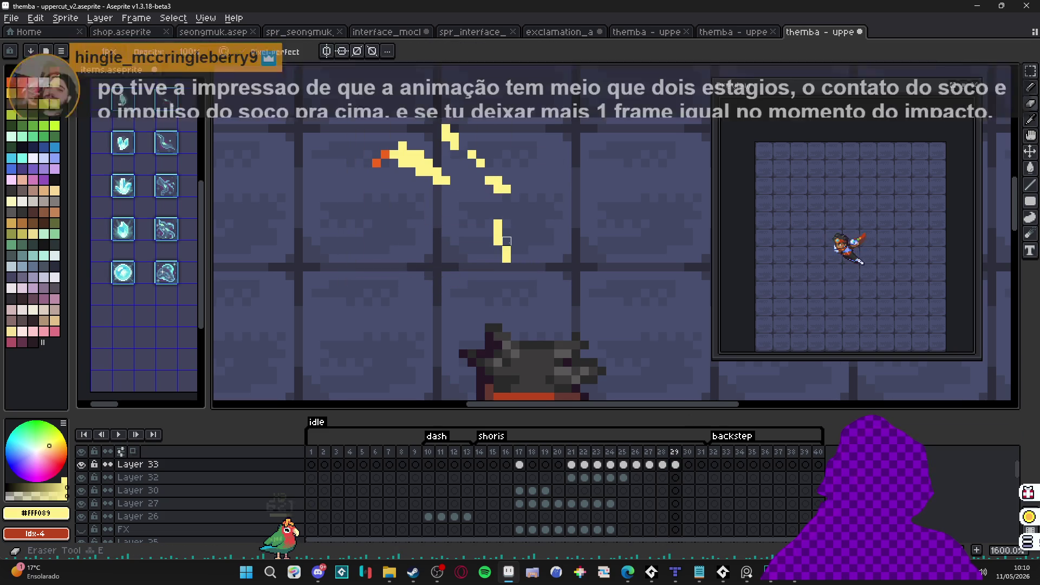
Step: Thin frame 29's slash, removing the orange tip pixel and reshaping the curved yellow stroke
{"action": "left_click_drag", "start_coordinate": [472, 216], "coordinate": [472, 246]}
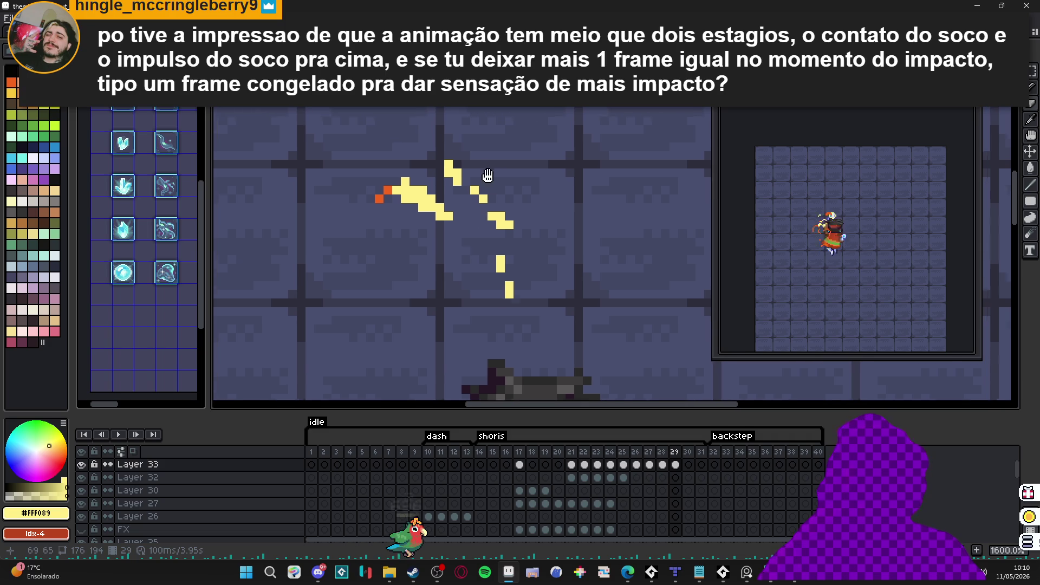
{"action": "left_click_drag", "start_coordinate": [488, 175], "coordinate": [494, 198]}
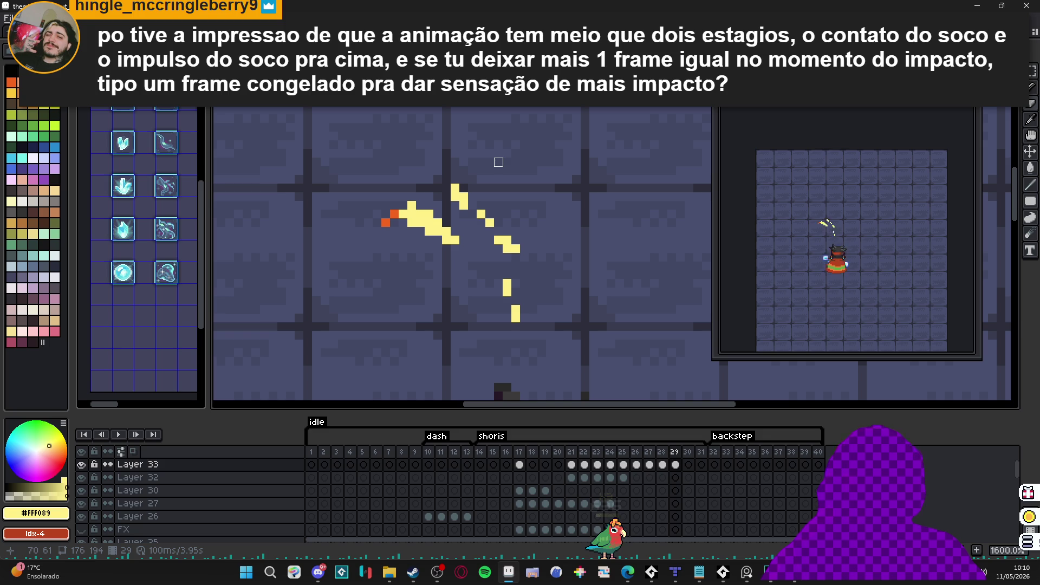
{"action": "scroll", "coordinate": [446, 222], "scroll_direction": "up", "scroll_amount": 1}
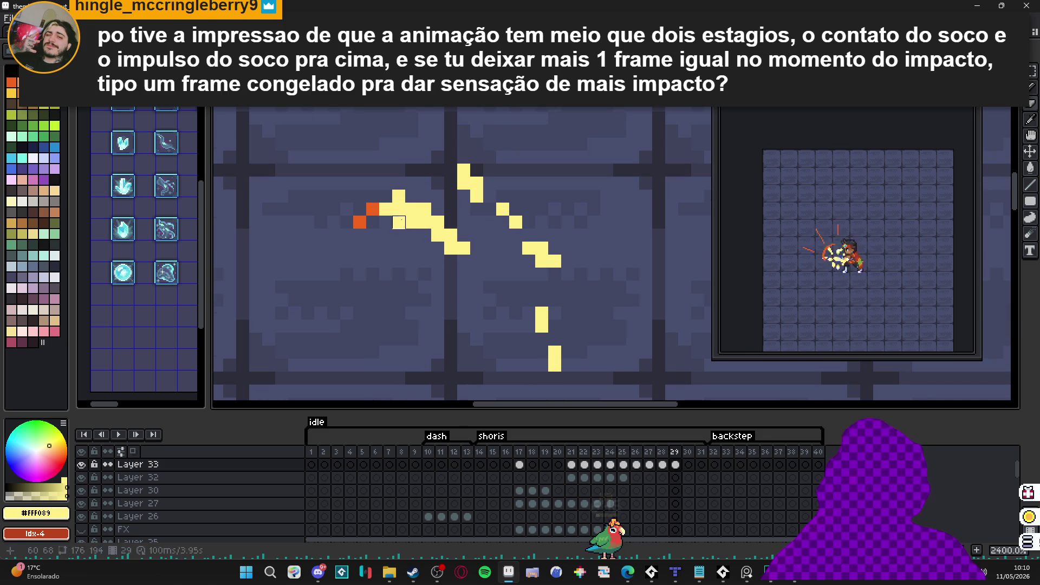
{"action": "right_click", "coordinate": [372, 209]}
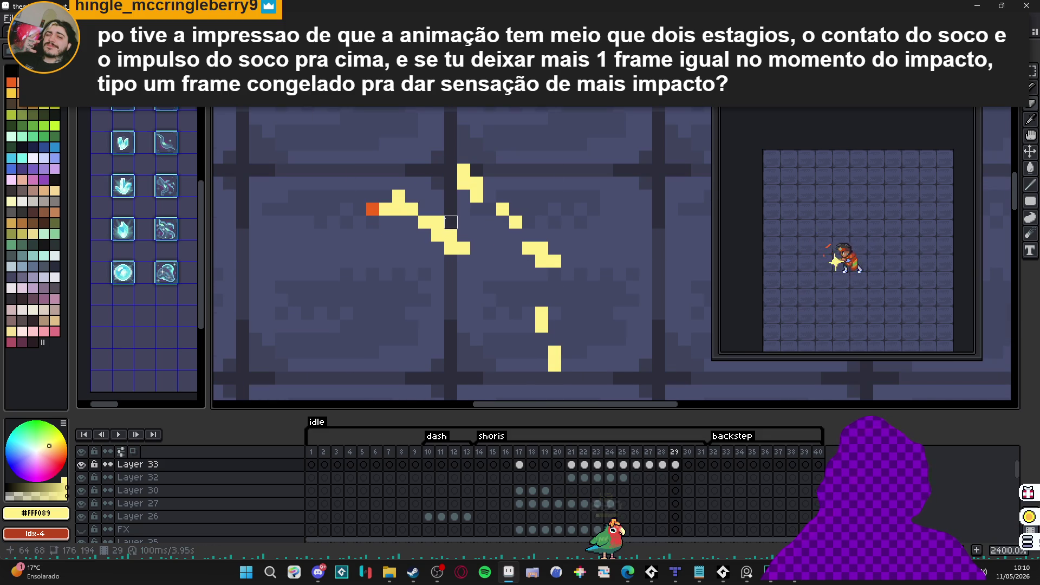
{"action": "mouse_move", "coordinate": [451, 222]}
{"action": "left_mouse_down"}
{"action": "mouse_move", "coordinate": [439, 223]}
{"action": "mouse_move", "coordinate": [463, 248]}
{"action": "left_mouse_up"}
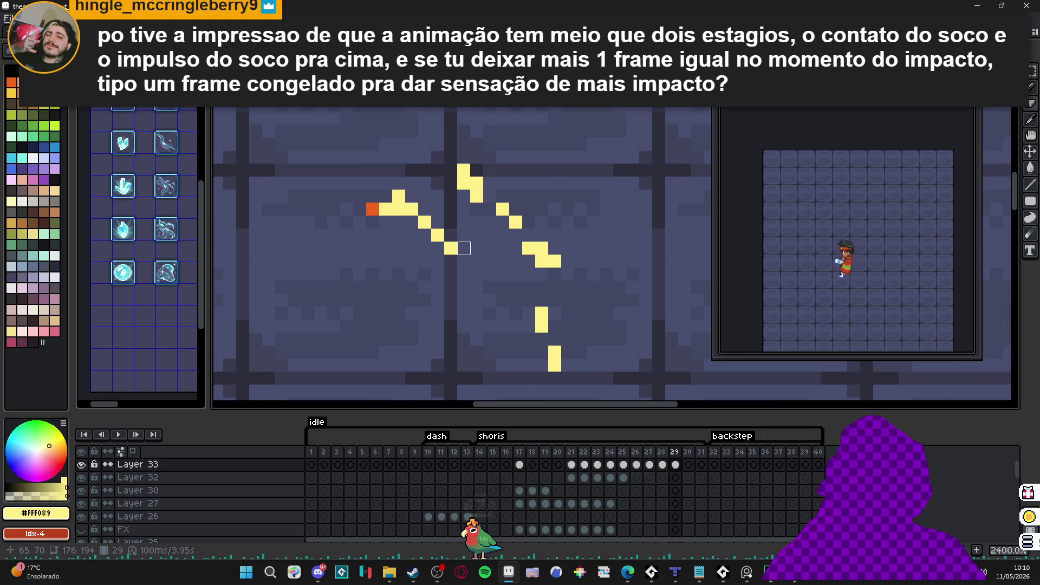
{"action": "left_click", "coordinate": [444, 241]}
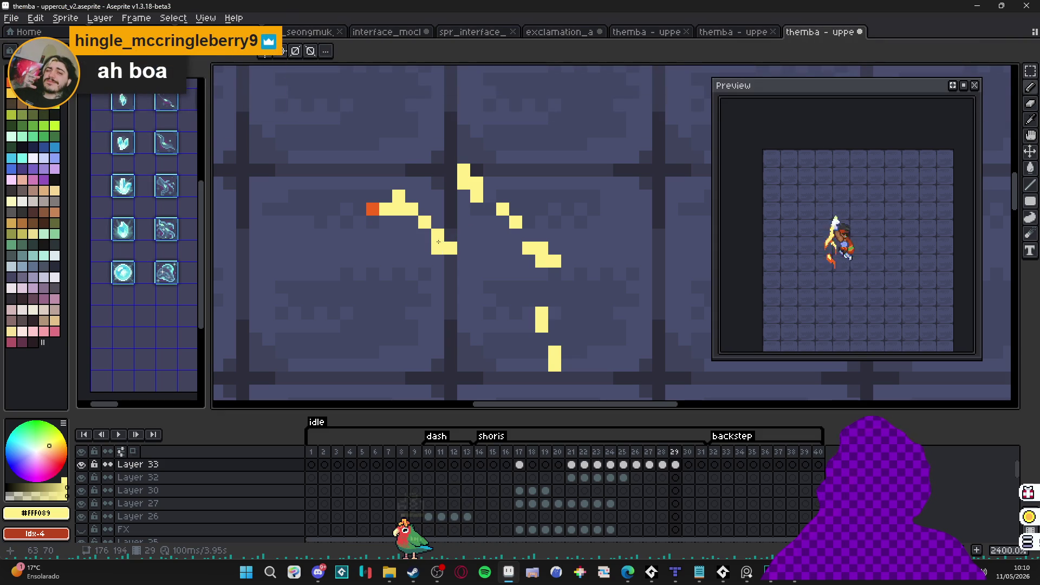
{"action": "key", "text": "ctrl+z"}
{"action": "left_click", "coordinate": [411, 196]}
{"action": "left_click", "coordinate": [425, 209]}
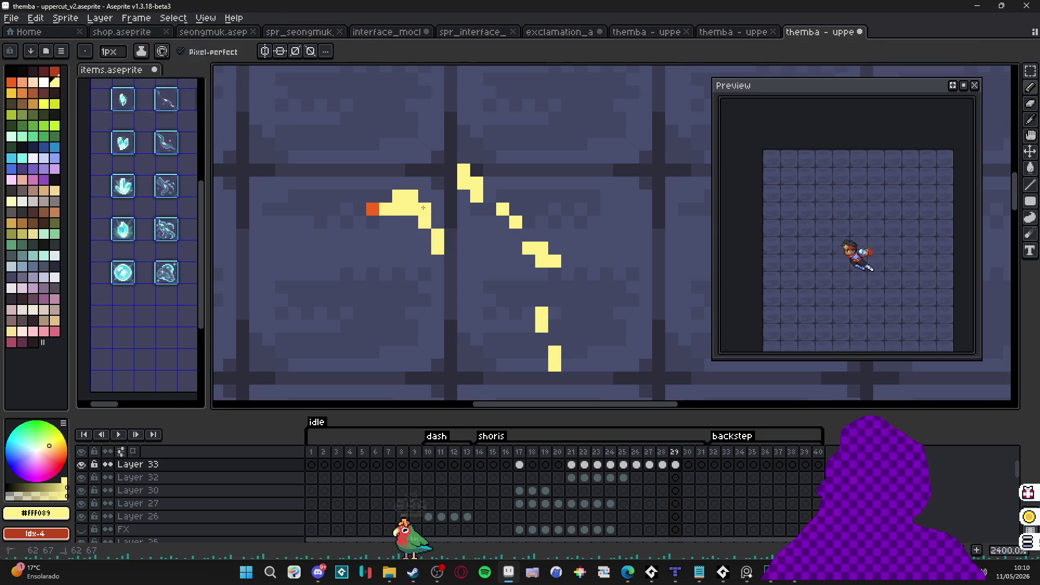
{"action": "key", "text": "ctrl+z"}
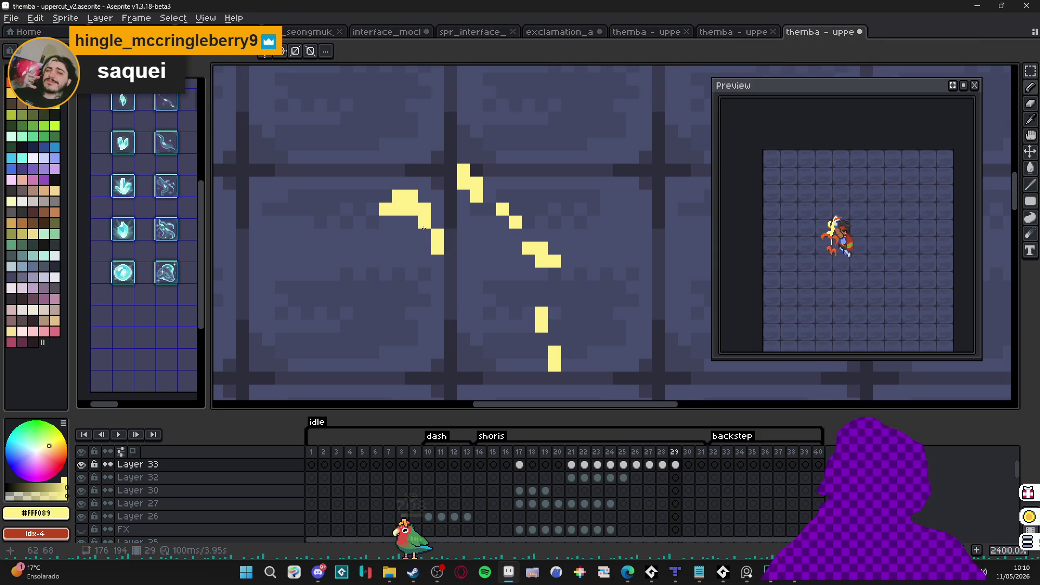
{"action": "key", "text": "b"}
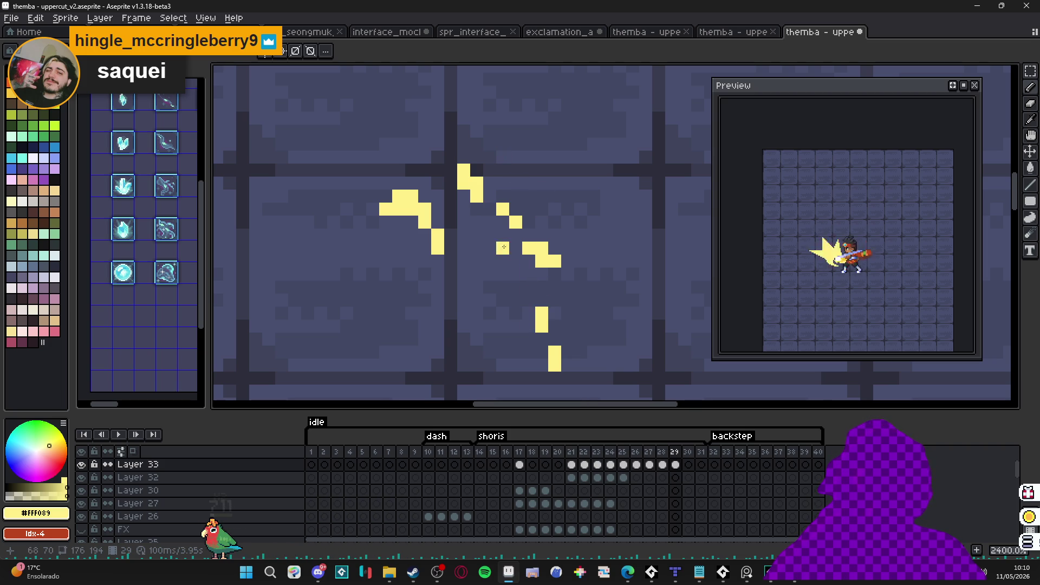
Step: Step through the frames from 16 and settle on frame 29's scattered yellow slash fragments
{"action": "scroll", "coordinate": [522, 342], "scroll_direction": "down", "scroll_amount": 1}
{"action": "left_click", "coordinate": [506, 457]}
{"action": "scroll", "coordinate": [536, 313], "scroll_direction": "down", "scroll_amount": 4}
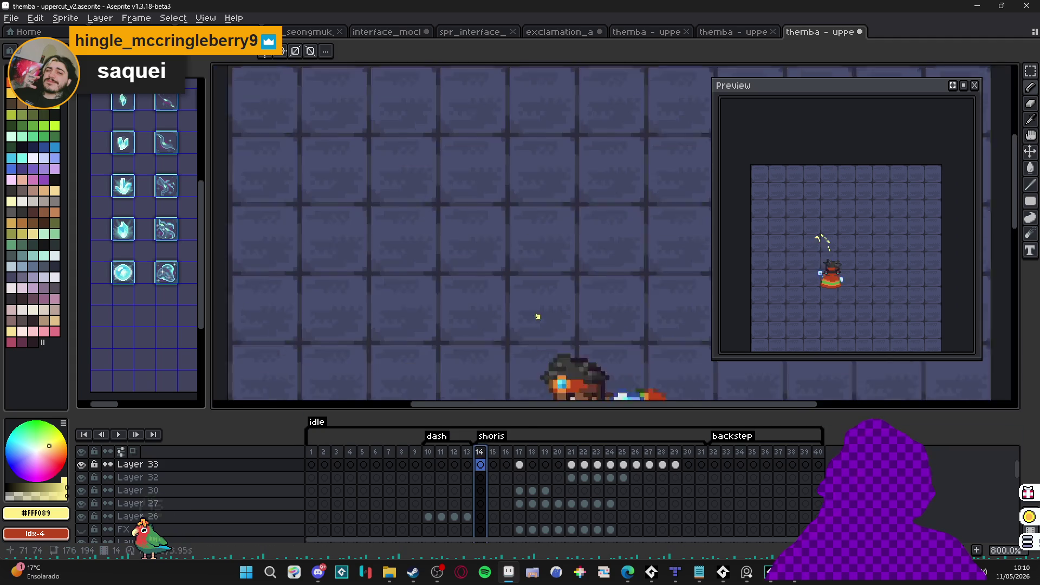
{"action": "key", "text": "Right"}
{"action": "key", "text": "Right"}
{"action": "key", "text": "Right"}
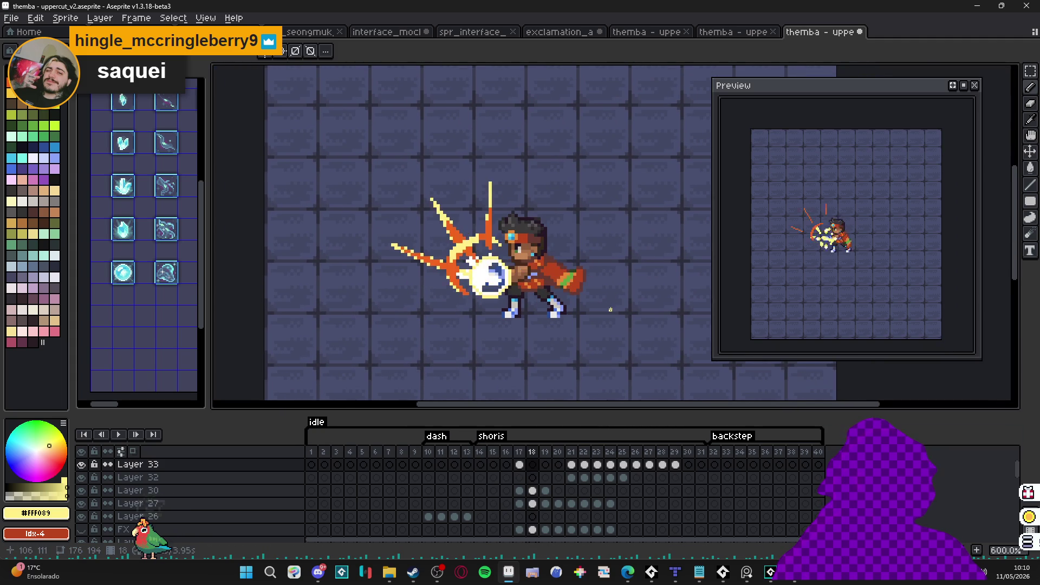
{"action": "key", "text": "Left"}
{"action": "key", "text": "Left"}
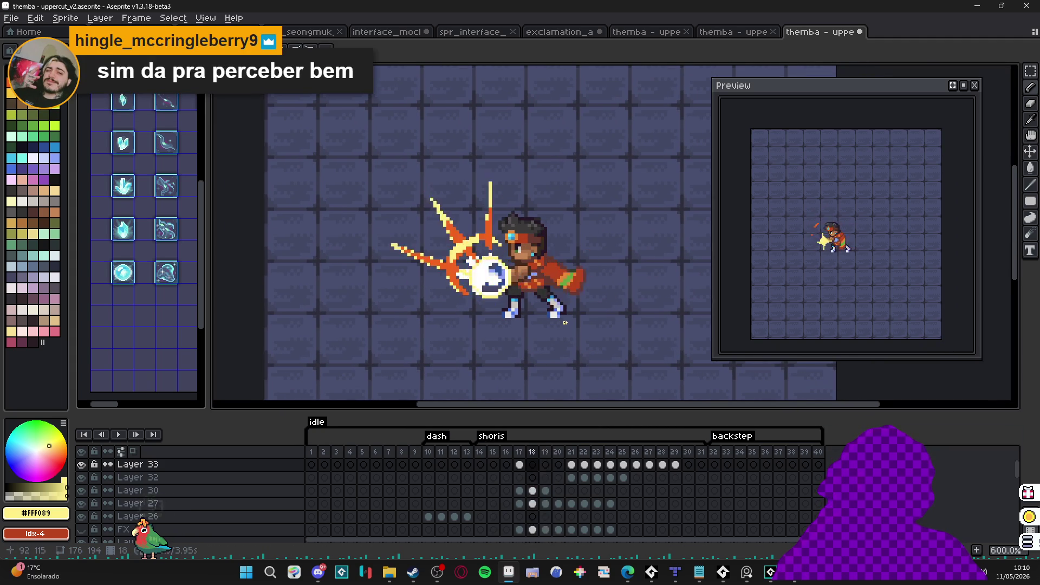
{"action": "key", "text": "Right"}
{"action": "key", "text": "Right"}
{"action": "key", "text": "Right"}
{"action": "key", "text": "Right"}
{"action": "key", "text": "Right"}
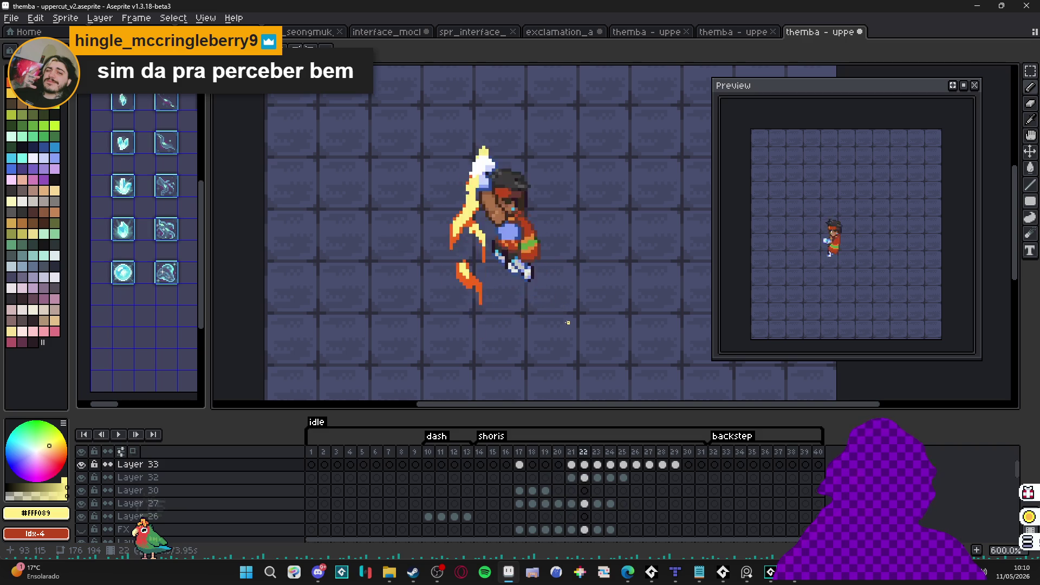
{"action": "key", "text": "Left"}
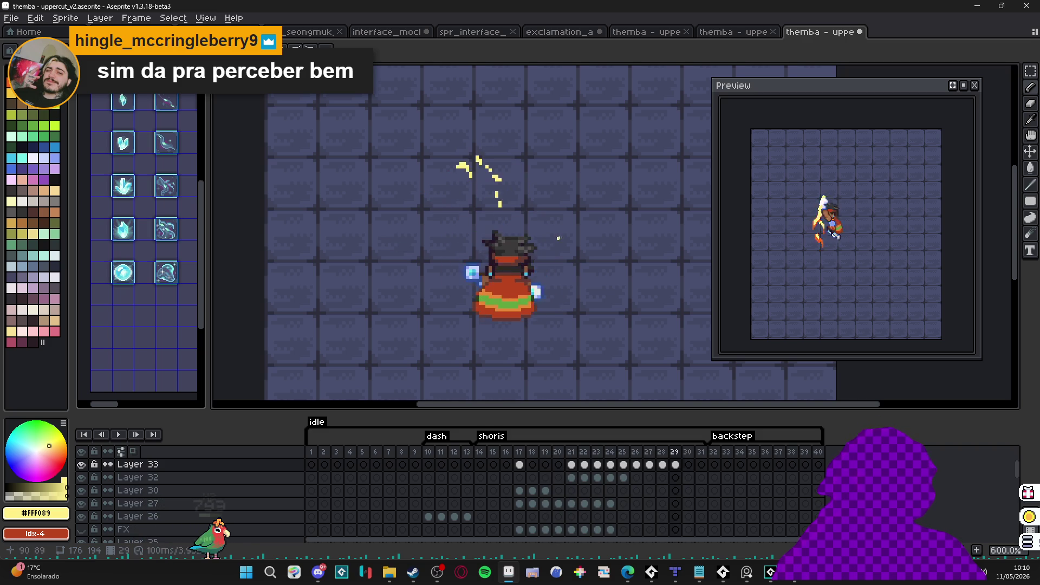
{"action": "key", "text": "Left"}
{"action": "key", "text": "Right"}
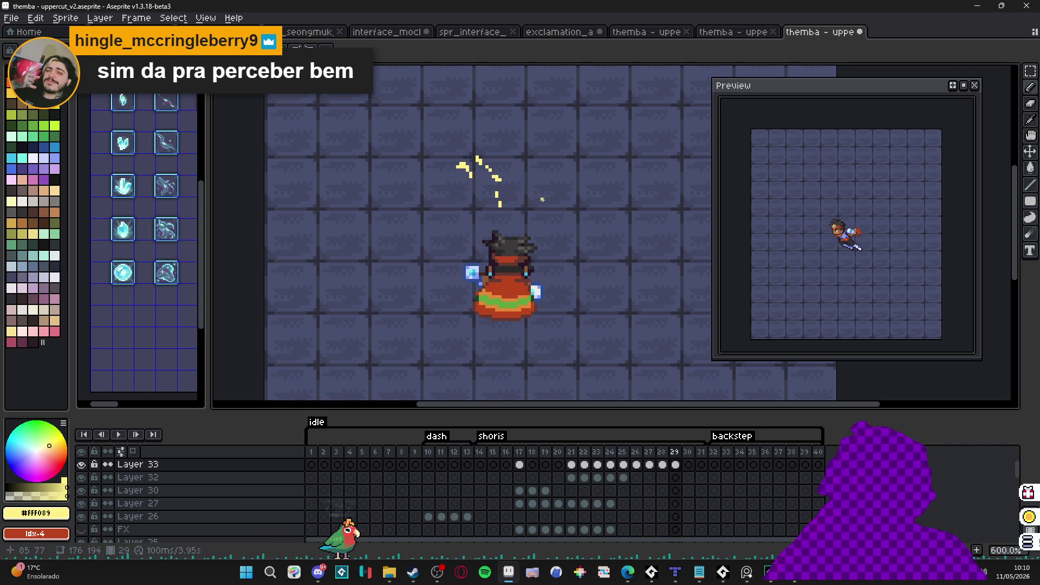
{"action": "scroll", "coordinate": [507, 180], "scroll_direction": "up", "scroll_amount": 3}
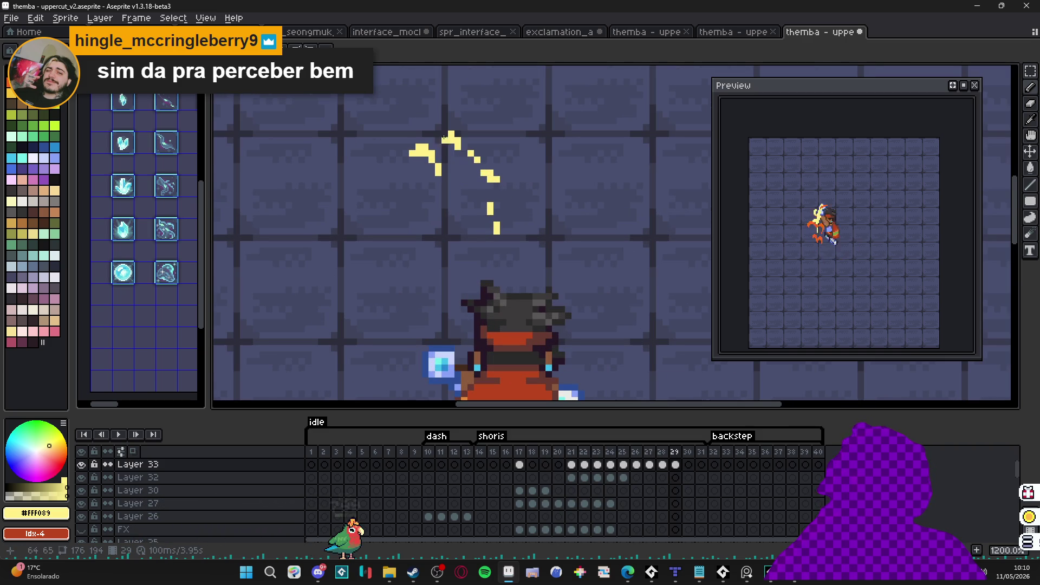
Step: Erase the tip and bottom pixels of frame 29's diagonal yellow stroke, touching up one fragment
{"action": "left_click", "coordinate": [659, 460]}
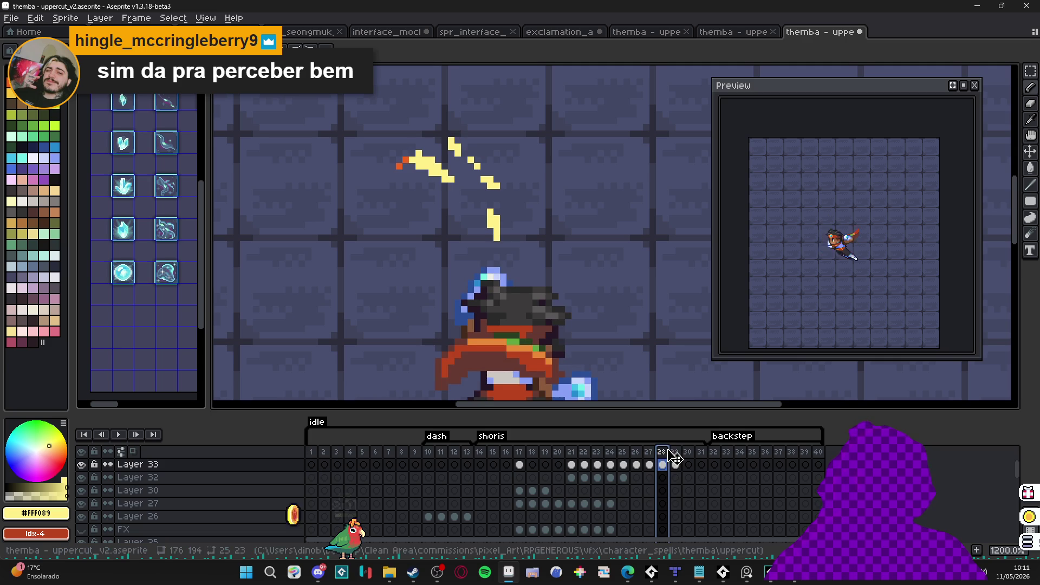
{"action": "left_click", "coordinate": [675, 464]}
{"action": "scroll", "coordinate": [422, 144], "scroll_direction": "up", "scroll_amount": 1}
{"action": "key", "text": "e"}
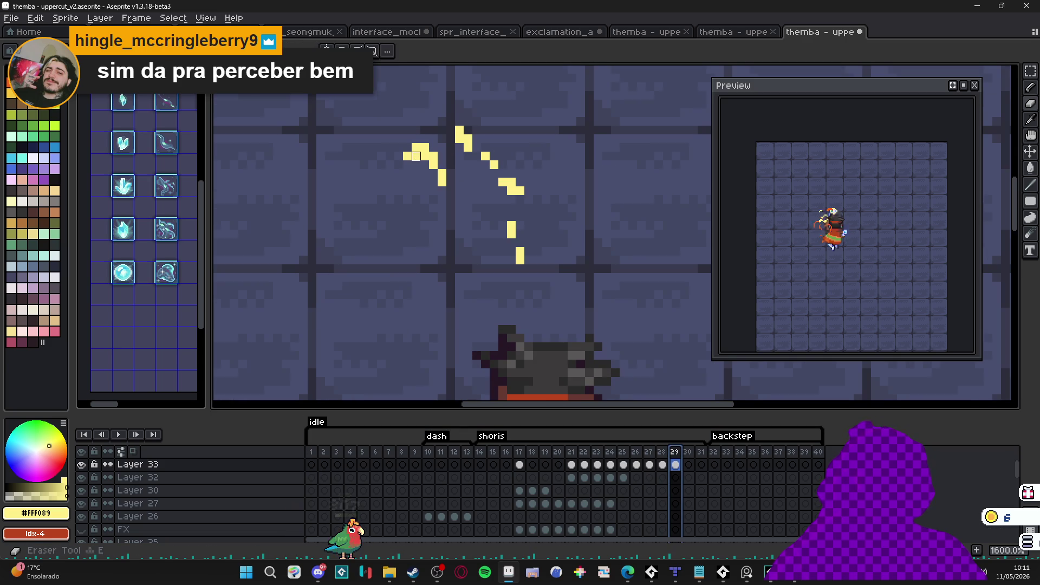
{"action": "left_click", "coordinate": [425, 164]}
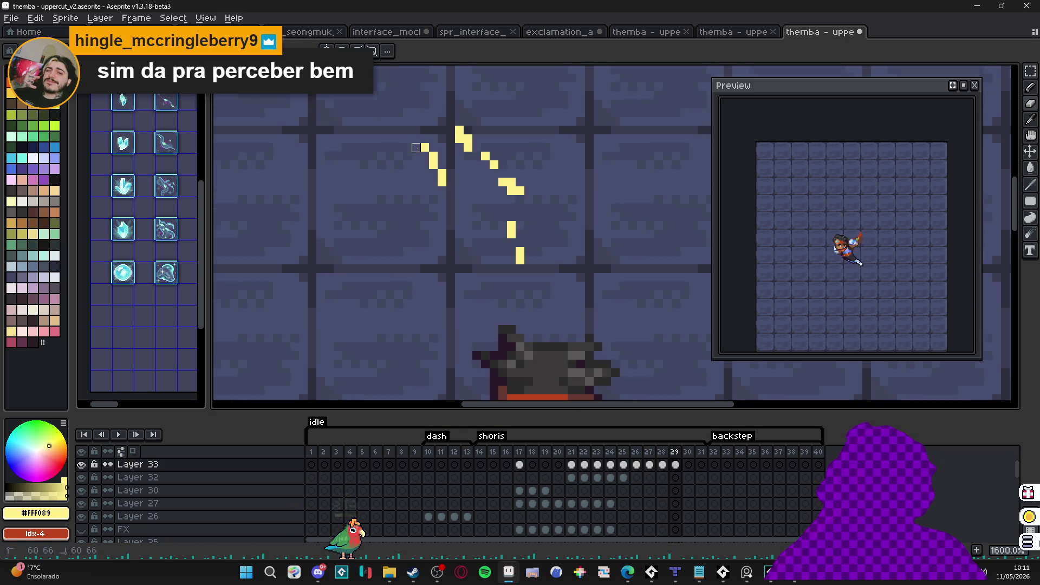
{"action": "key", "text": "b"}
{"action": "left_click", "coordinate": [484, 164]}
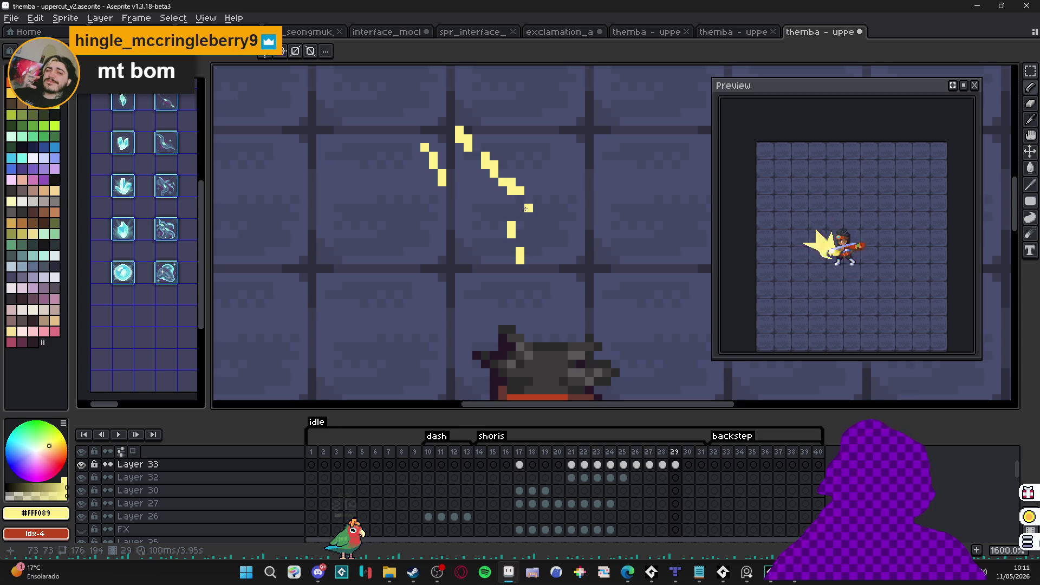
{"action": "right_click", "coordinate": [519, 190]}
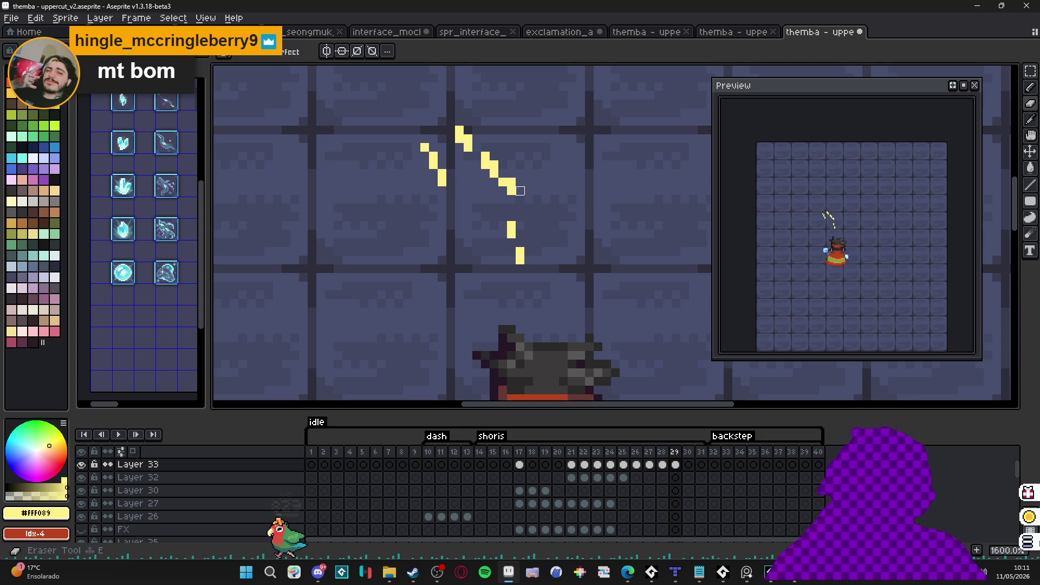
{"action": "key", "text": "e"}
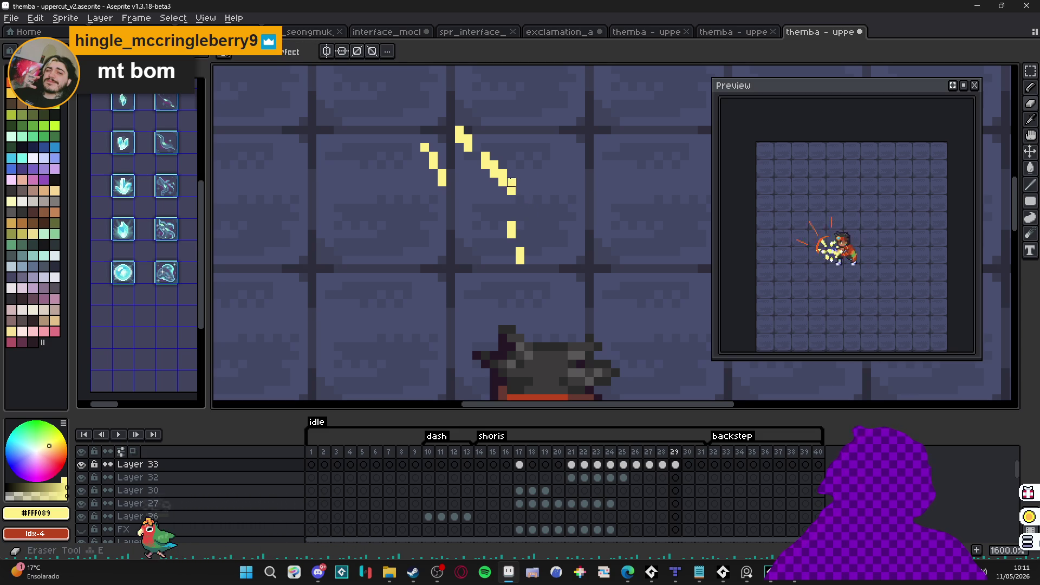
{"action": "left_click_drag", "start_coordinate": [510, 183], "coordinate": [501, 197]}
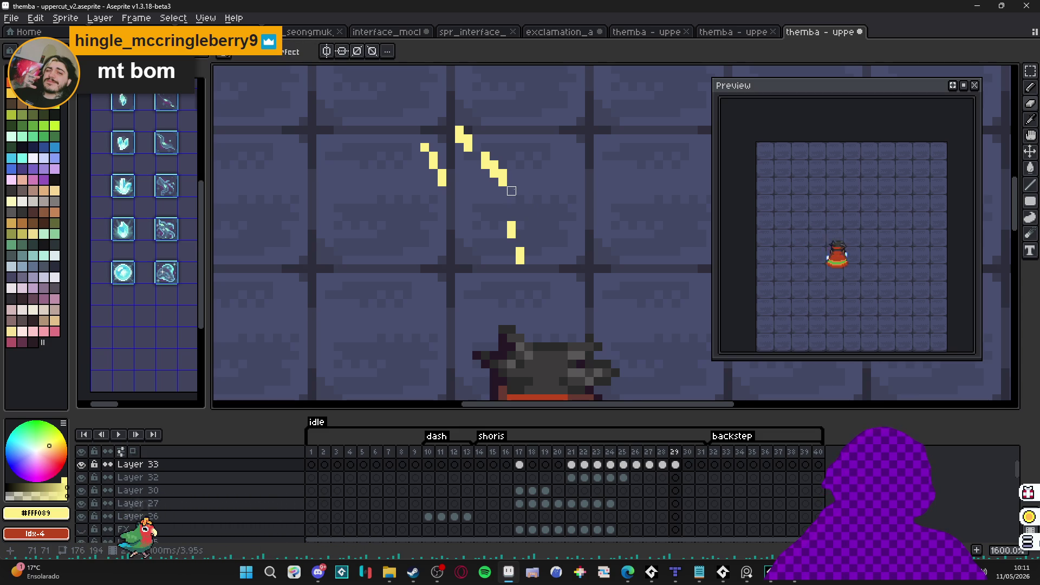
{"action": "left_click", "coordinate": [688, 465]}
Step: Copy frame 29's slash into frame 30 and erase parts of its fragments to make it sparser
{"action": "key", "text": "b"}
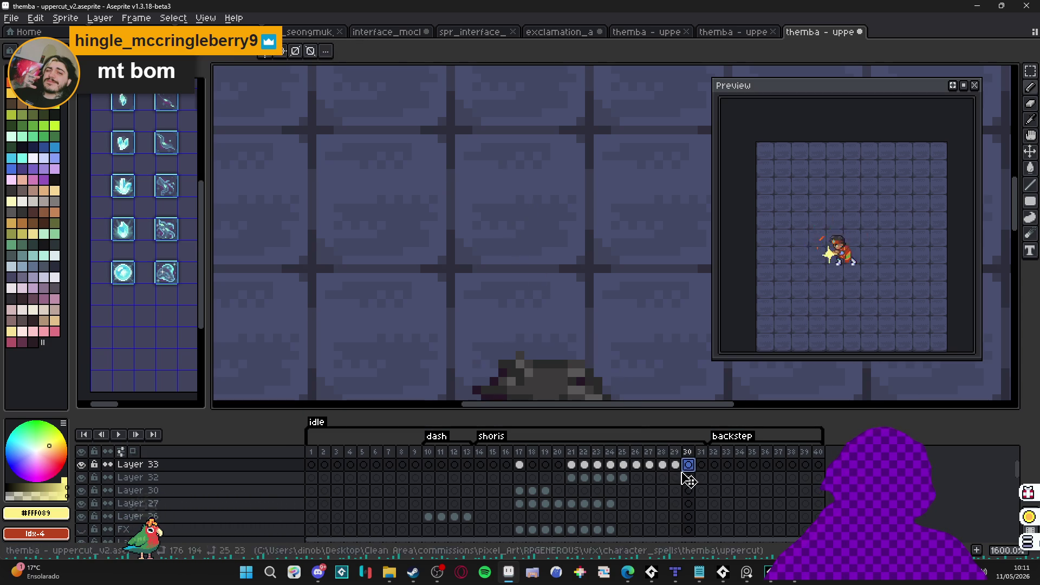
{"action": "left_click", "coordinate": [675, 465]}
{"action": "key", "text": "ctrl+c"}
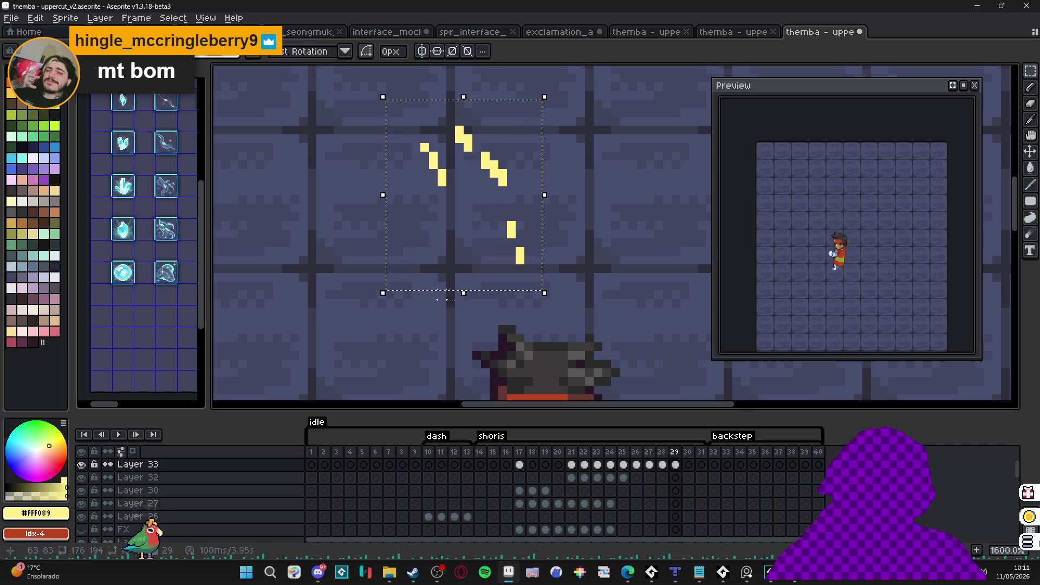
{"action": "left_click", "coordinate": [687, 465]}
{"action": "key", "text": "ctrl+v"}
{"action": "key", "text": "e"}
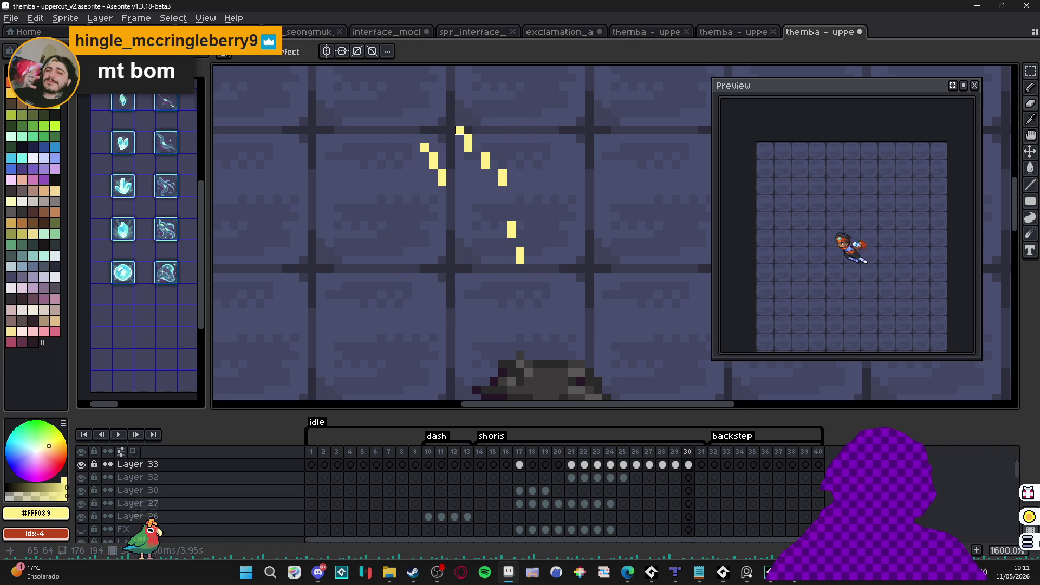
{"action": "left_click", "coordinate": [425, 146]}
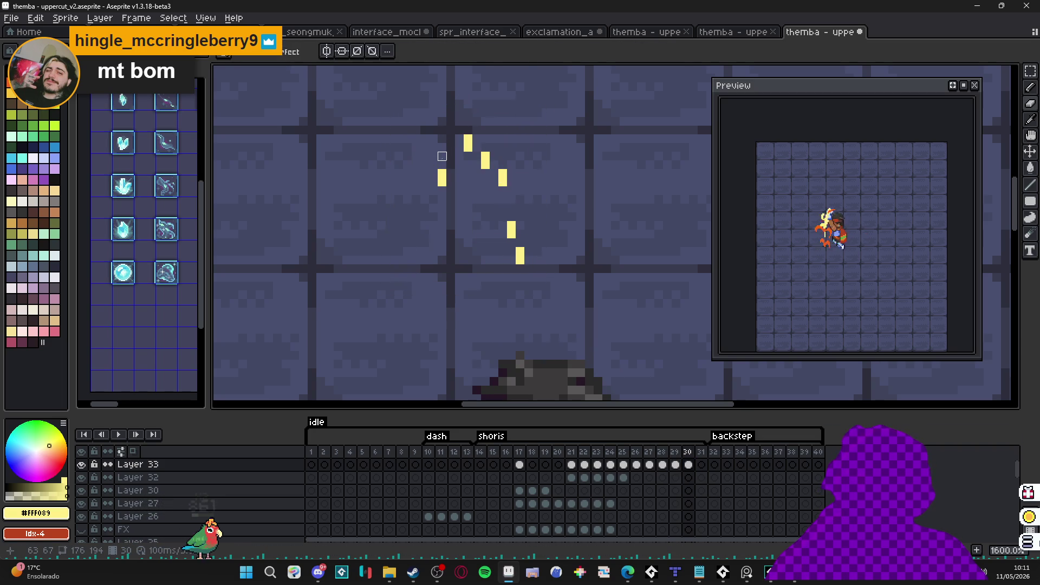
{"action": "left_click", "coordinate": [511, 234]}
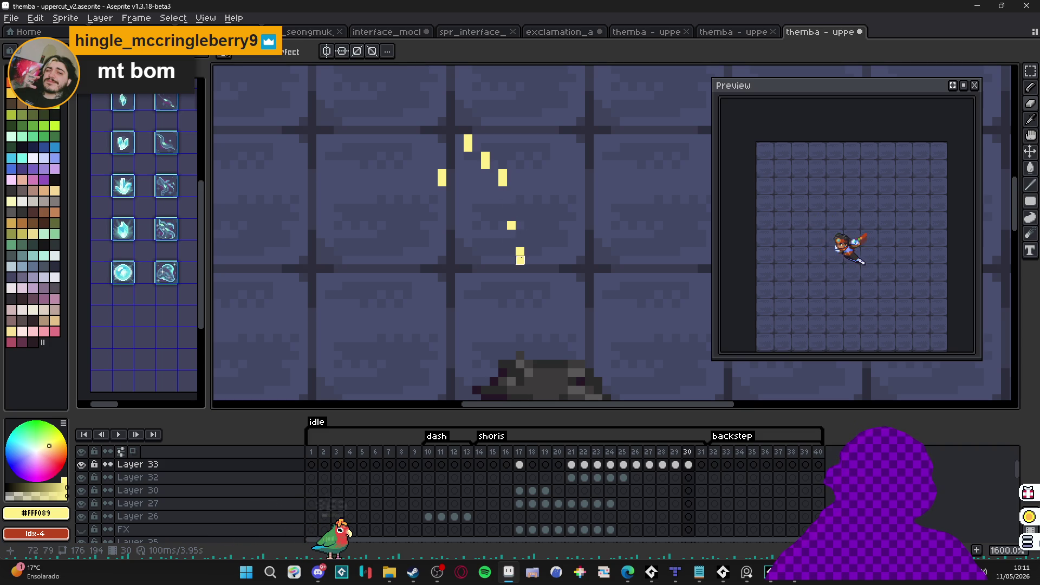
{"action": "left_click", "coordinate": [520, 260]}
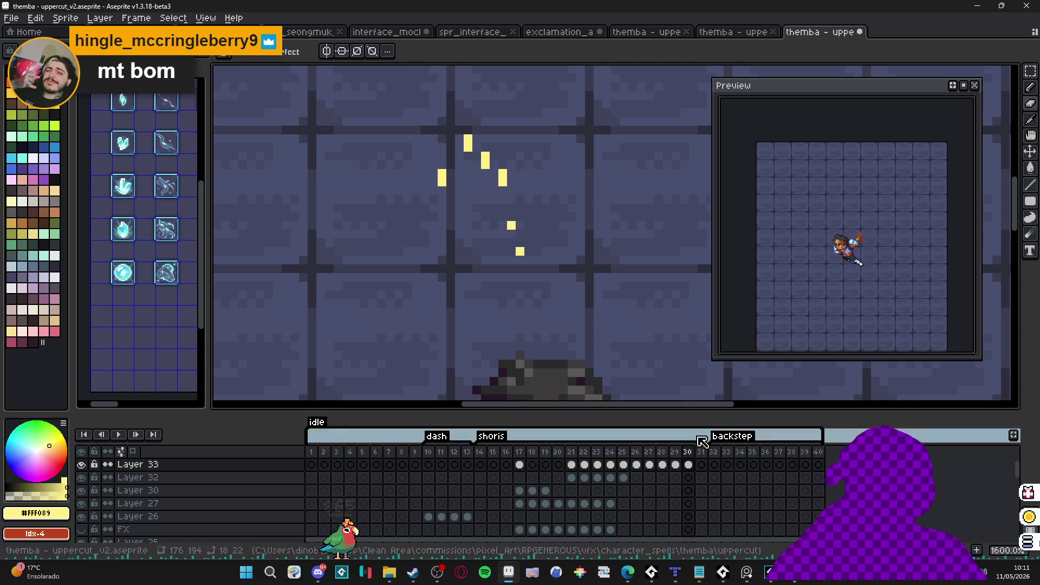
Step: Pick orange #F1641F and repaint frame 28's left slash streak orange, comparing against frame 27
{"action": "left_click", "coordinate": [662, 465]}
{"action": "left_click", "coordinate": [399, 168], "text": "alt"}
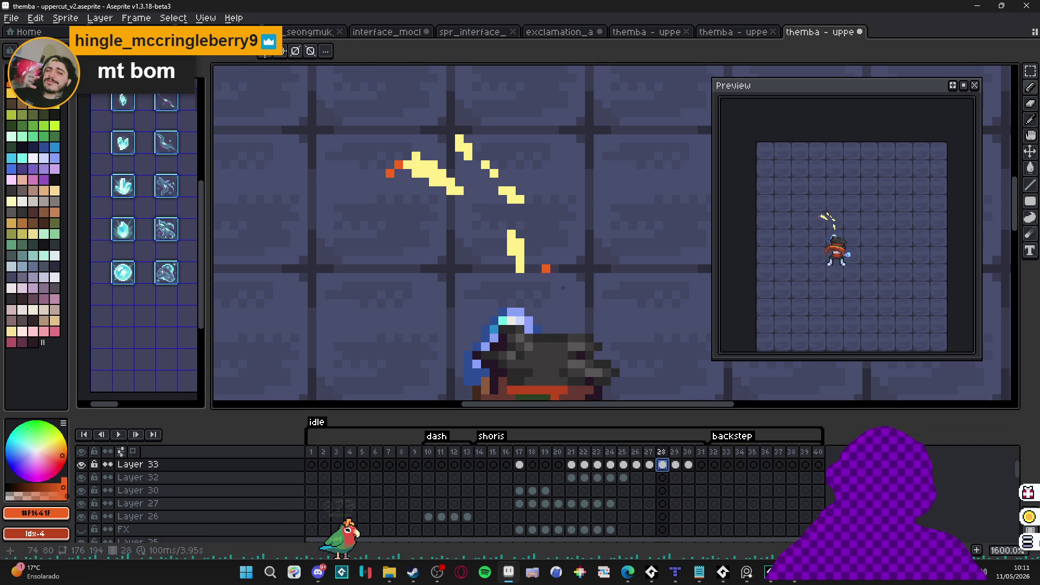
{"action": "left_click", "coordinate": [648, 464]}
{"action": "left_click", "coordinate": [659, 465]}
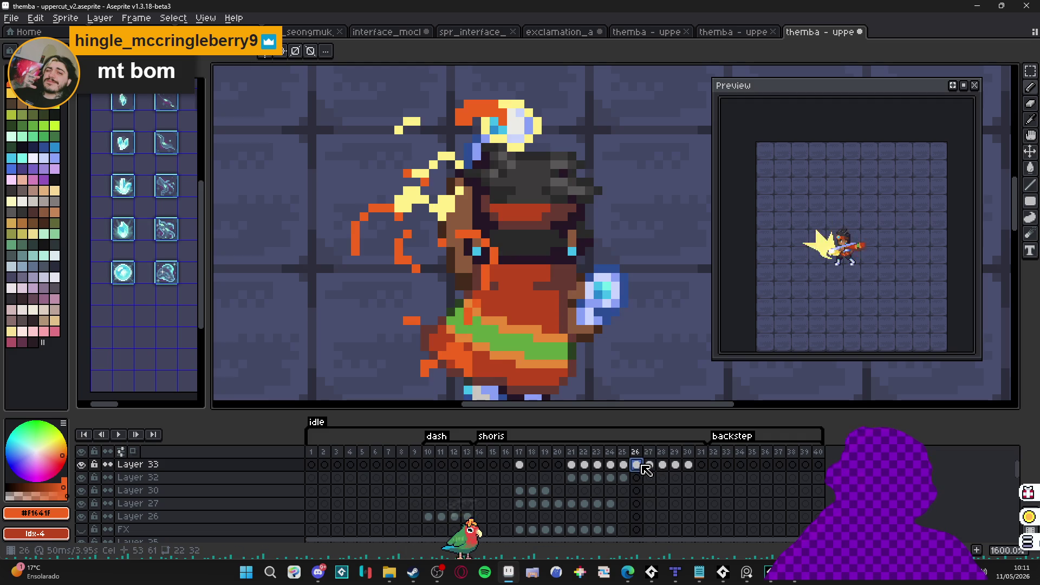
{"action": "left_click", "coordinate": [650, 465]}
{"action": "left_click", "coordinate": [494, 252]}
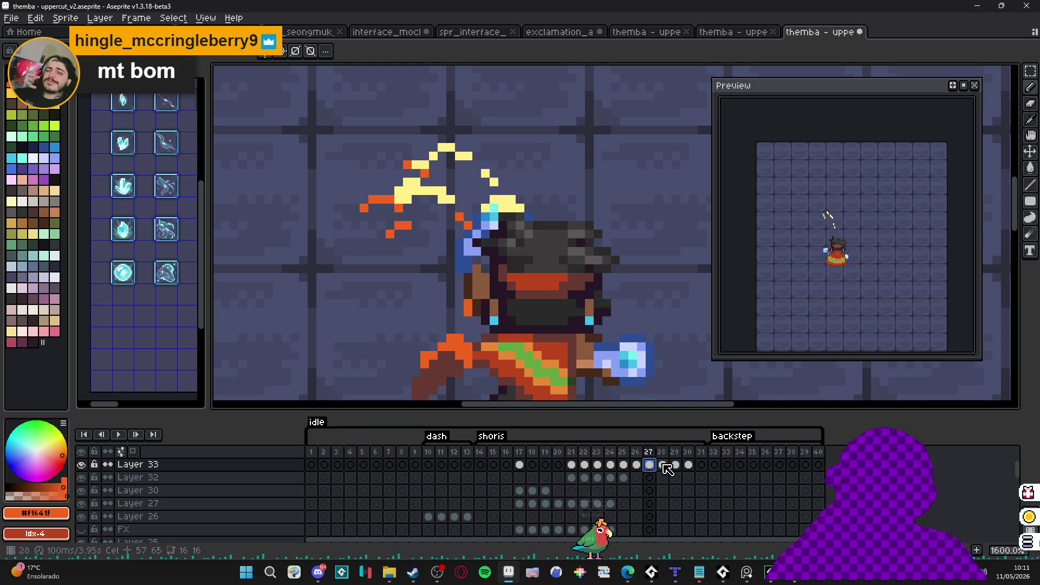
{"action": "left_click", "coordinate": [662, 464]}
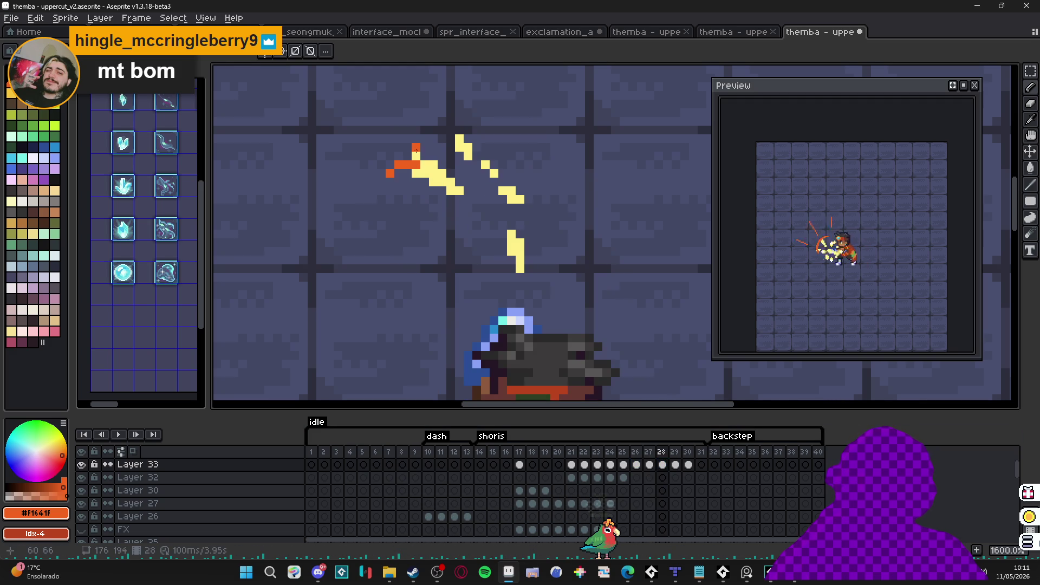
{"action": "mouse_move", "coordinate": [416, 155]}
{"action": "left_mouse_down"}
{"action": "mouse_move", "coordinate": [431, 165]}
{"action": "mouse_move", "coordinate": [414, 174]}
{"action": "left_mouse_up"}
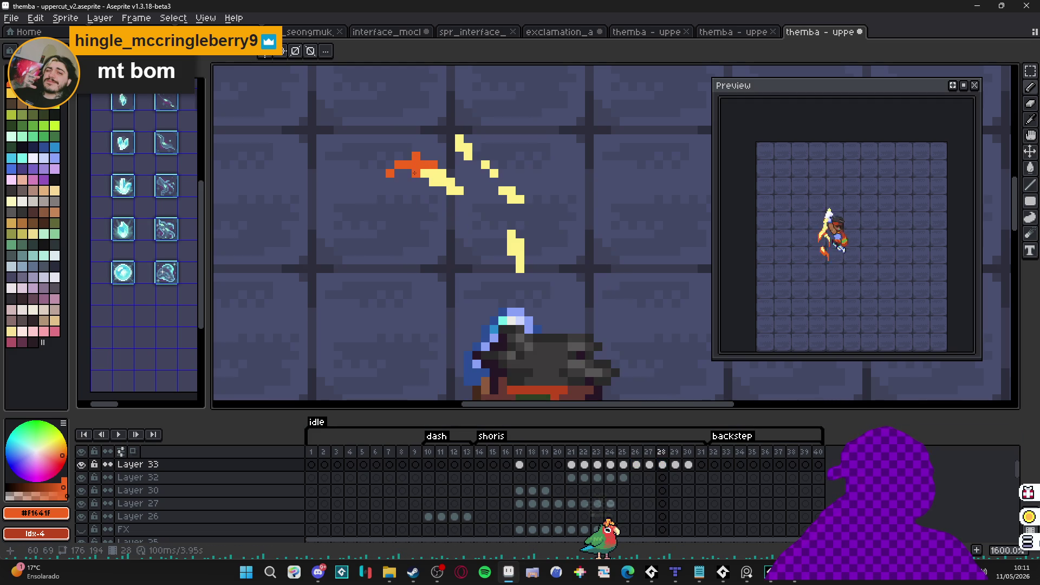
{"action": "left_click", "coordinate": [451, 191]}
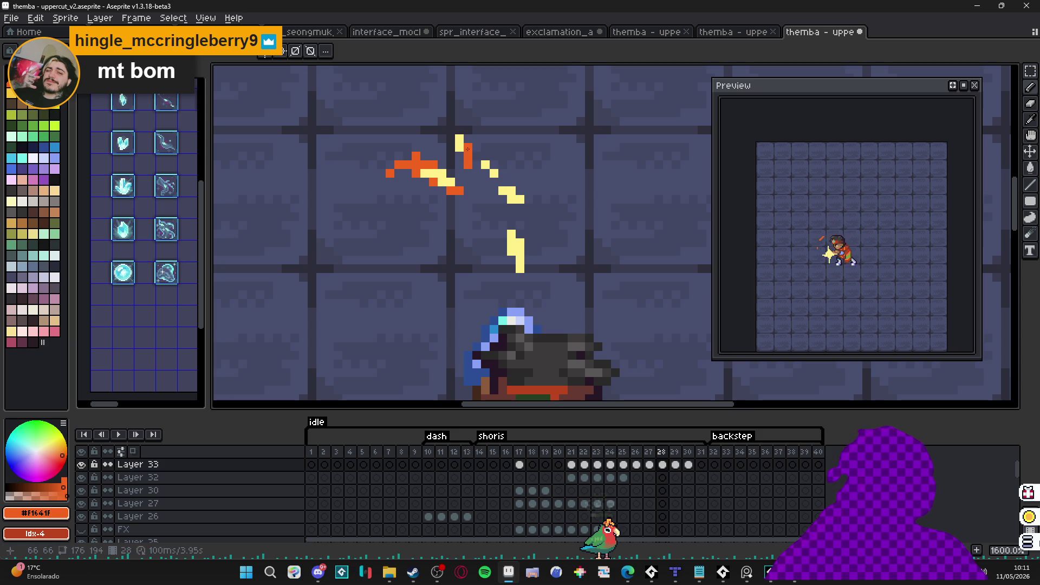
Step: Add orange pixels to frame 28's slash, then bucket-fill all six of frame 29's yellow fragments orange
{"action": "left_click", "coordinate": [462, 145]}
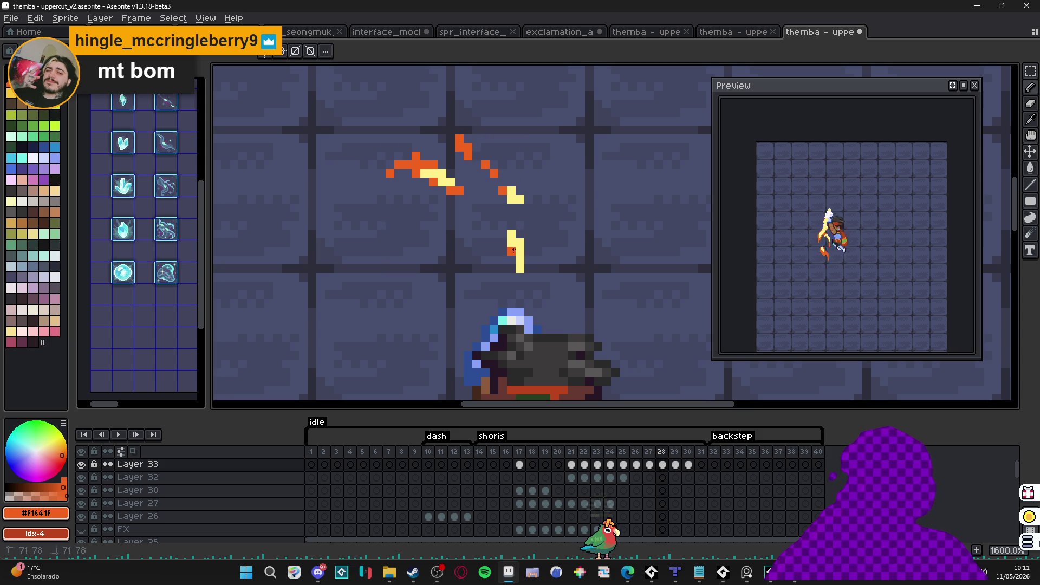
{"action": "left_click", "coordinate": [520, 268]}
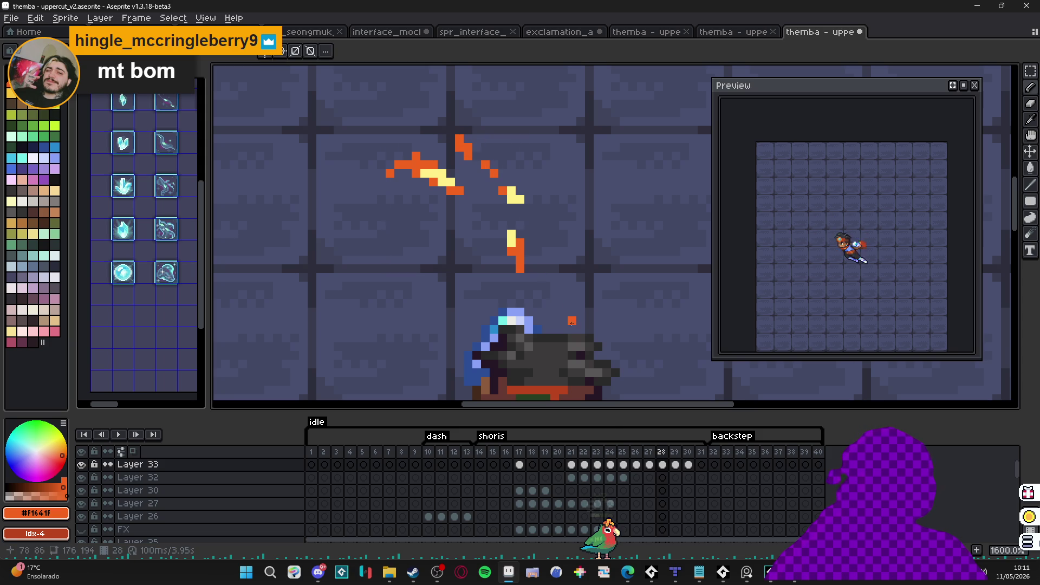
{"action": "left_click", "coordinate": [675, 464]}
{"action": "key", "text": "g"}
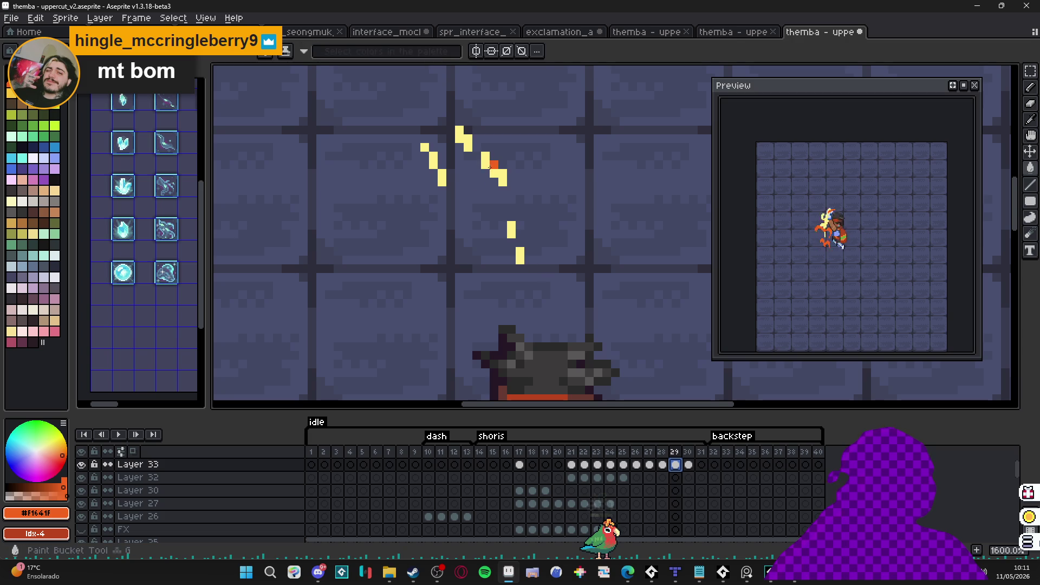
{"action": "left_click", "coordinate": [490, 167]}
{"action": "left_click", "coordinate": [463, 140]}
{"action": "left_click", "coordinate": [434, 161]}
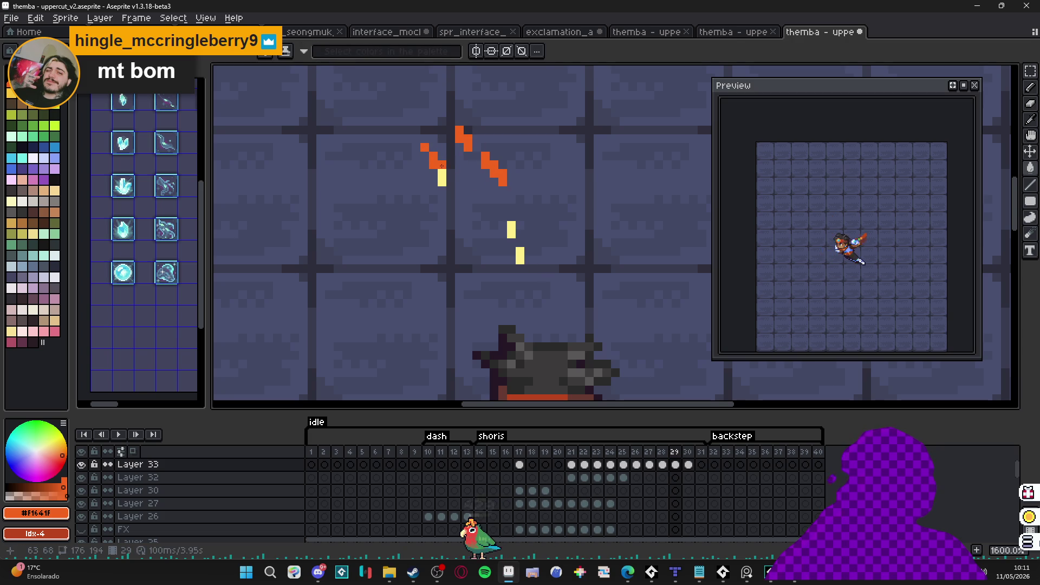
{"action": "left_click", "coordinate": [442, 178]}
{"action": "left_click", "coordinate": [511, 230]}
{"action": "left_click", "coordinate": [520, 256]}
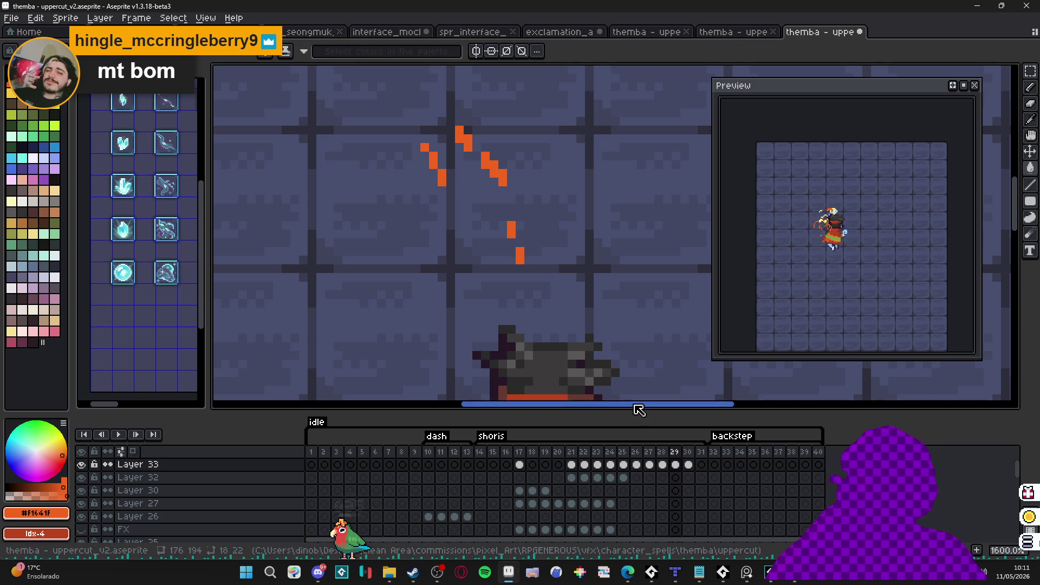
{"action": "left_click", "coordinate": [687, 465]}
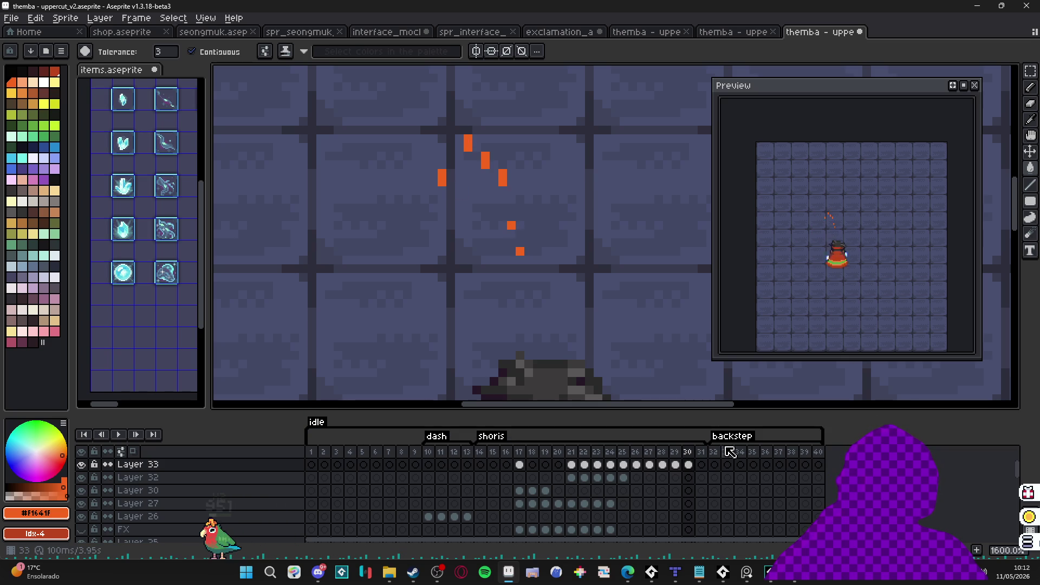
Step: Visit frame 31, then return to frame 14 zoomed out to 200%
{"action": "left_click", "coordinate": [701, 464]}
{"action": "scroll", "coordinate": [535, 257], "scroll_direction": "down", "scroll_amount": 3}
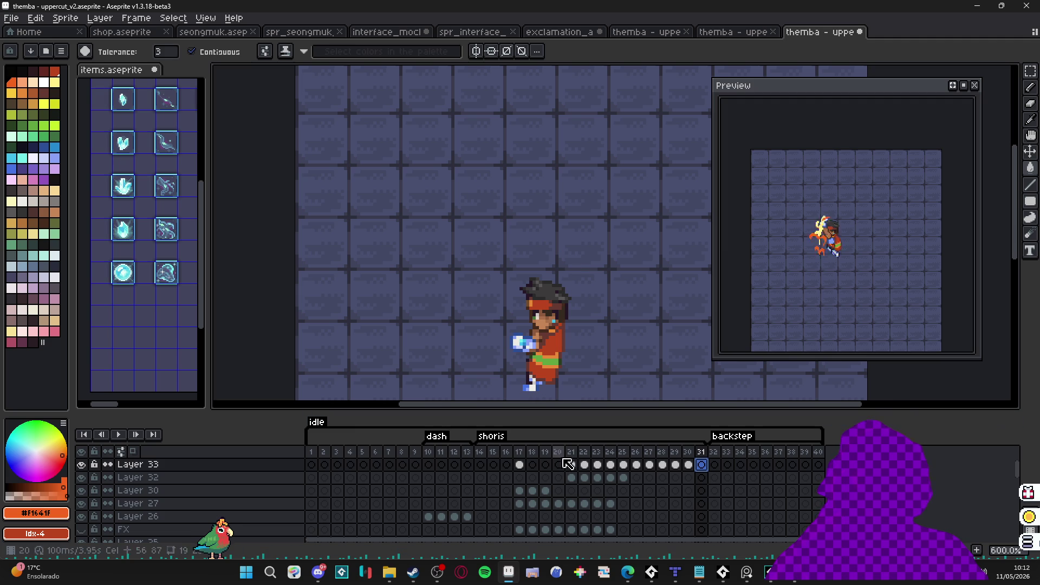
{"action": "left_click", "coordinate": [480, 452]}
{"action": "scroll", "coordinate": [467, 280], "scroll_direction": "down", "scroll_amount": 1}
{"action": "scroll", "coordinate": [466, 280], "scroll_direction": "down", "scroll_amount": 3}
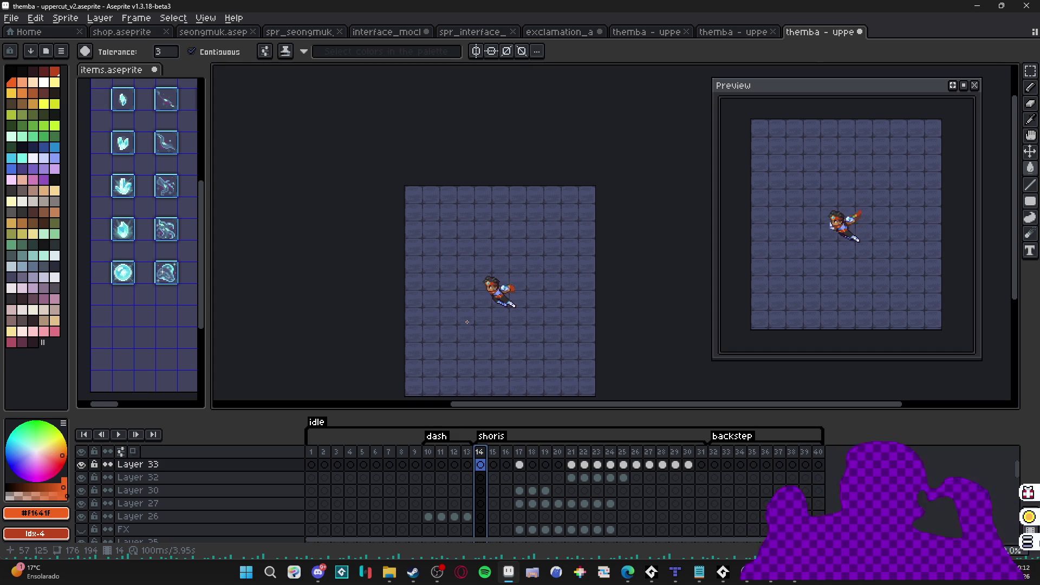
Step: Enlarge the timeline and hide the layers from right hand to shadow, plus the character base
{"action": "scroll", "coordinate": [483, 318], "scroll_direction": "down", "scroll_amount": 1}
{"action": "scroll", "coordinate": [524, 305], "scroll_direction": "up", "scroll_amount": 1}
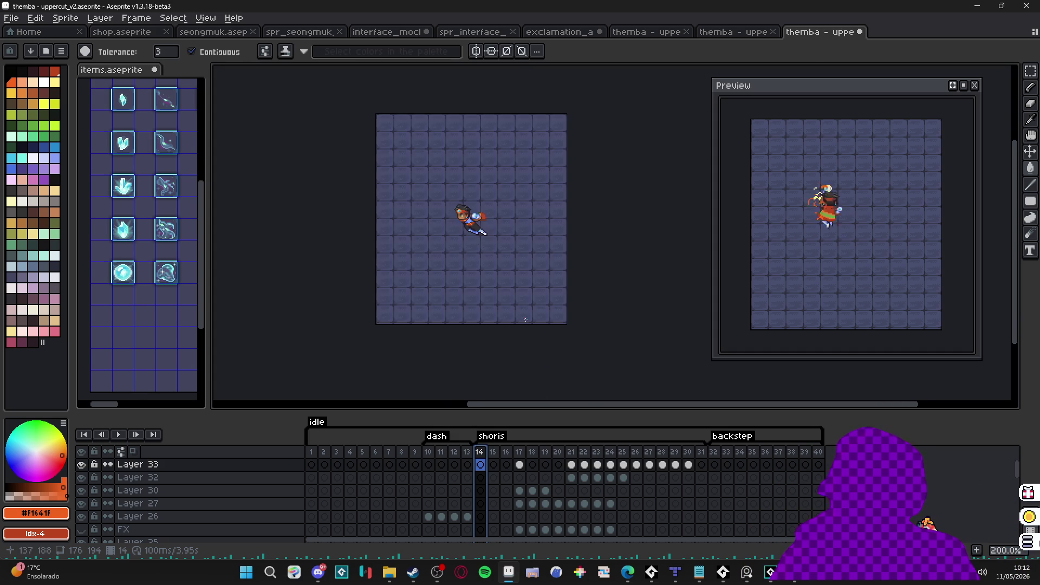
{"action": "scroll", "coordinate": [274, 491], "scroll_direction": "down", "scroll_amount": 3}
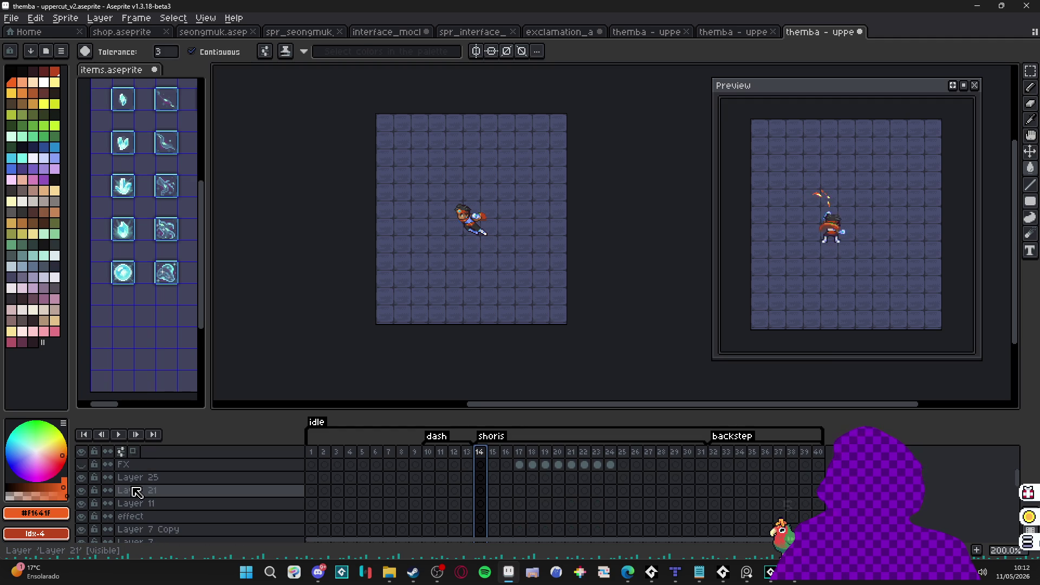
{"action": "scroll", "coordinate": [136, 491], "scroll_direction": "down", "scroll_amount": 5}
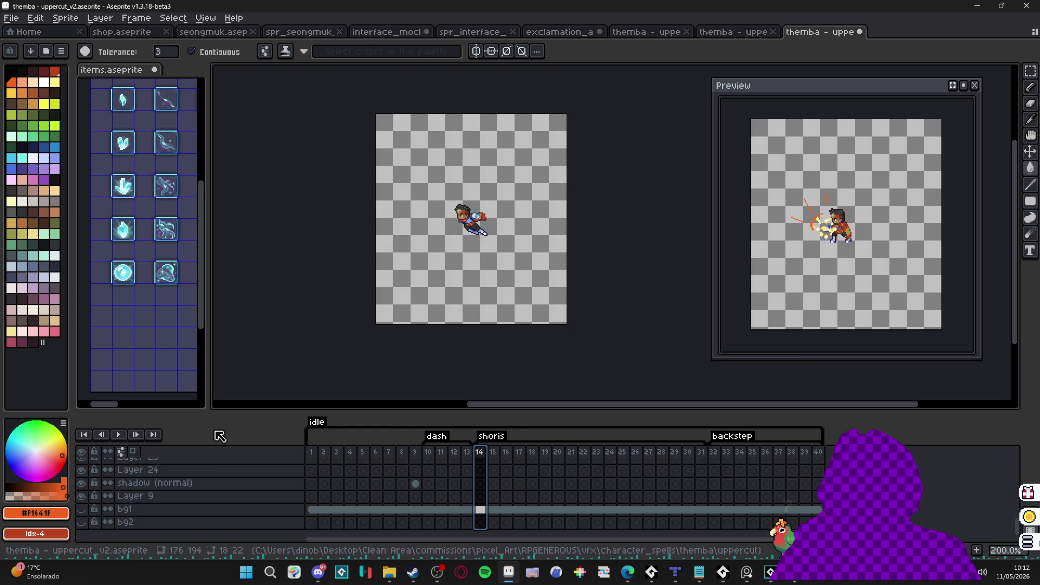
{"action": "scroll", "coordinate": [84, 515], "scroll_direction": "up", "scroll_amount": 5}
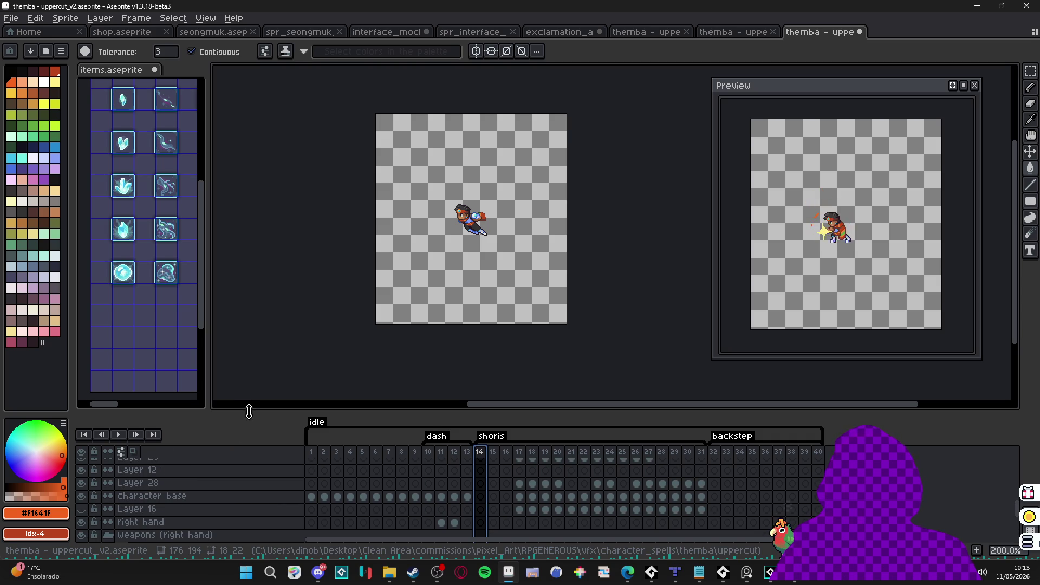
{"action": "left_click_drag", "start_coordinate": [248, 410], "coordinate": [267, 287]}
{"action": "left_click_drag", "start_coordinate": [85, 408], "coordinate": [85, 492]}
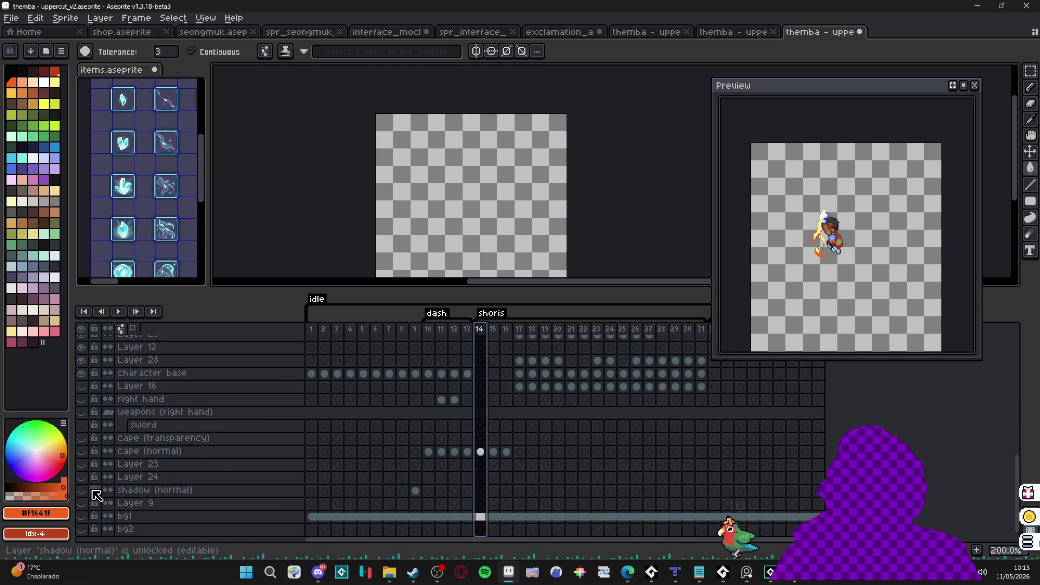
{"action": "scroll", "coordinate": [93, 491], "scroll_direction": "up", "scroll_amount": 2}
{"action": "left_click", "coordinate": [84, 400]}
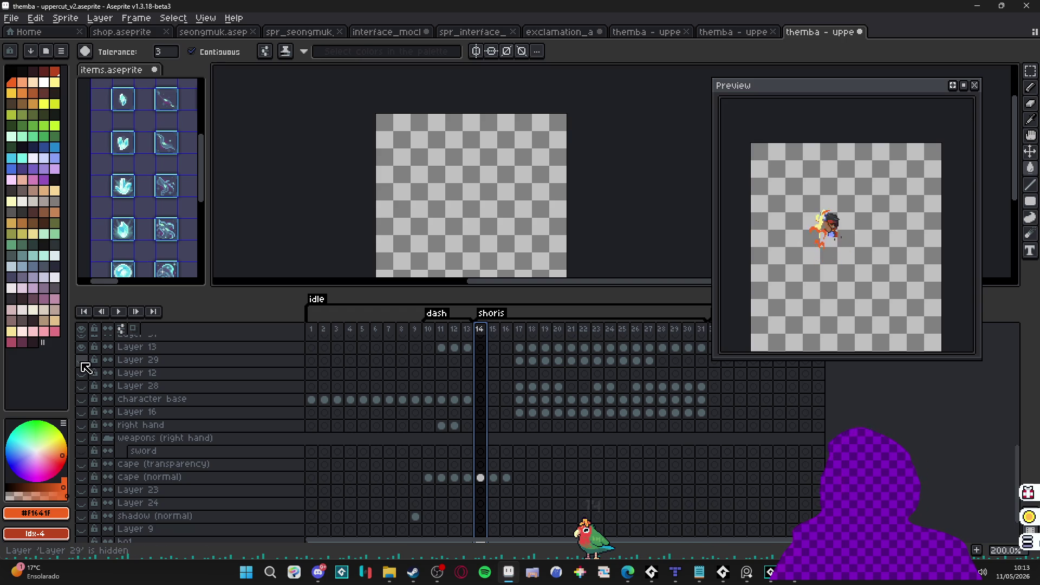
Step: Make Layer 18 visible again and move to frame 17
{"action": "scroll", "coordinate": [86, 374], "scroll_direction": "up", "scroll_amount": 2}
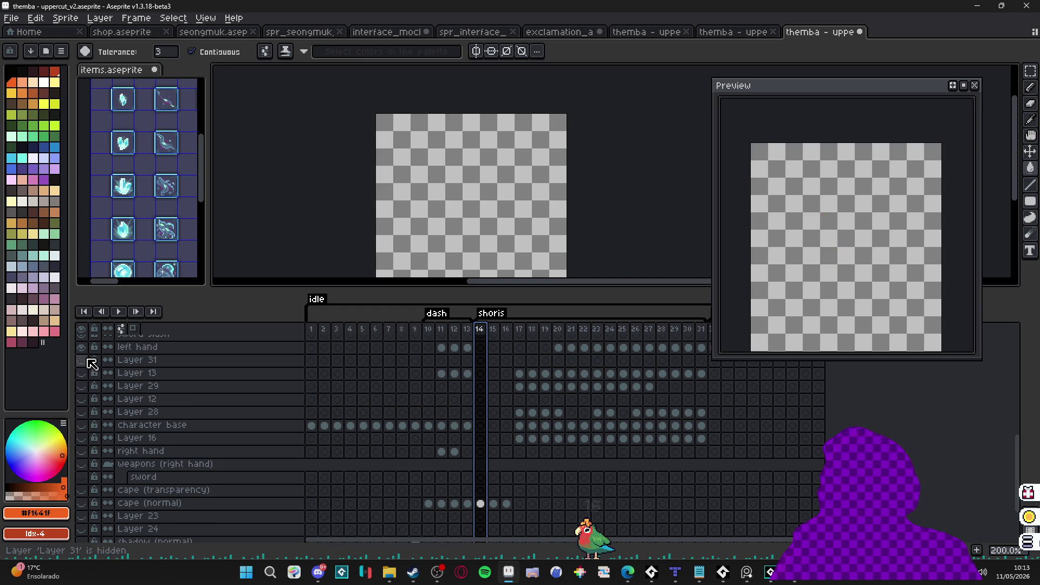
{"action": "scroll", "coordinate": [93, 373], "scroll_direction": "up", "scroll_amount": 1}
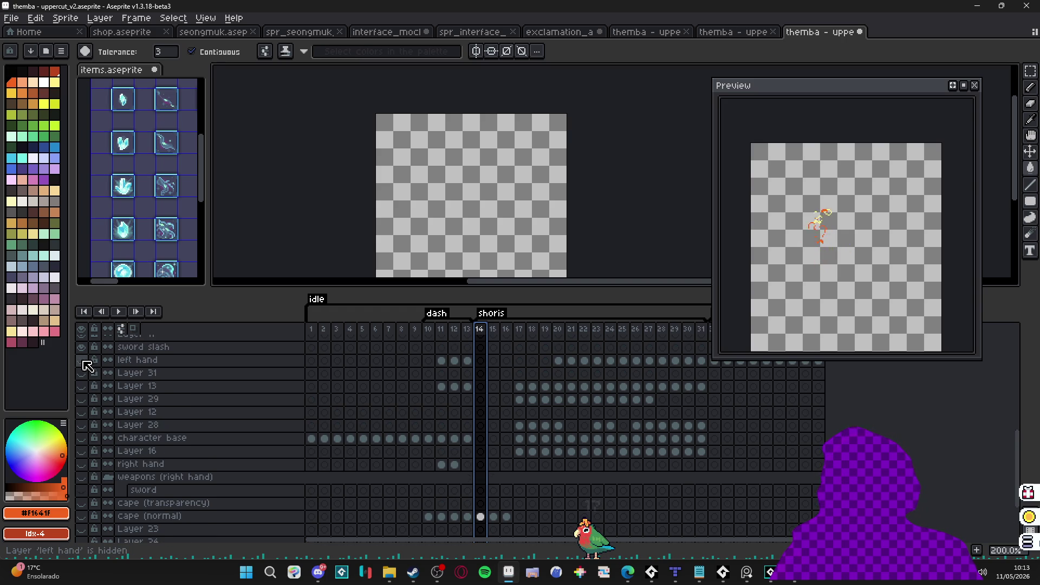
{"action": "scroll", "coordinate": [86, 366], "scroll_direction": "up", "scroll_amount": 1}
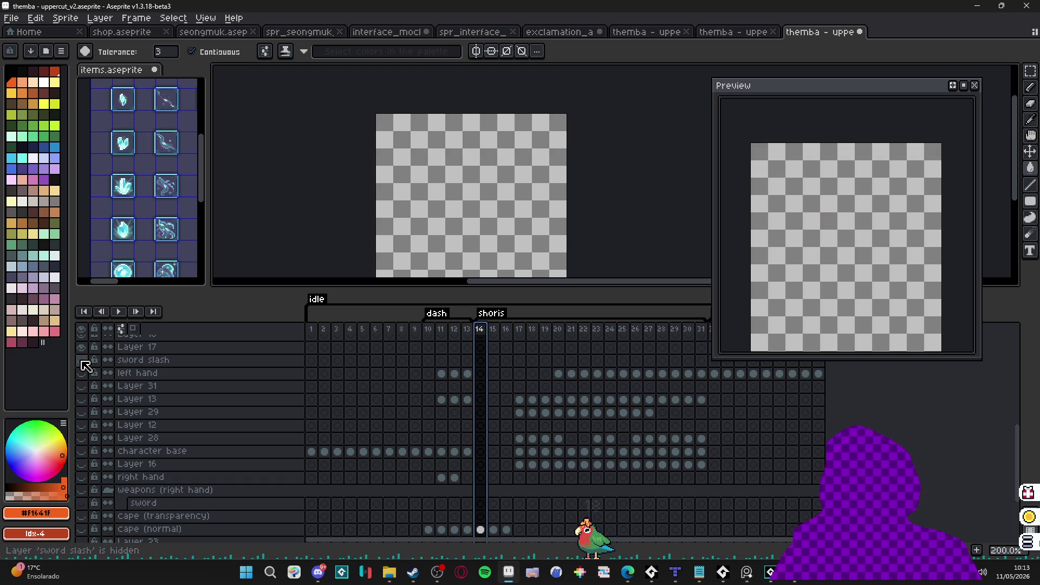
{"action": "scroll", "coordinate": [85, 367], "scroll_direction": "up", "scroll_amount": 1}
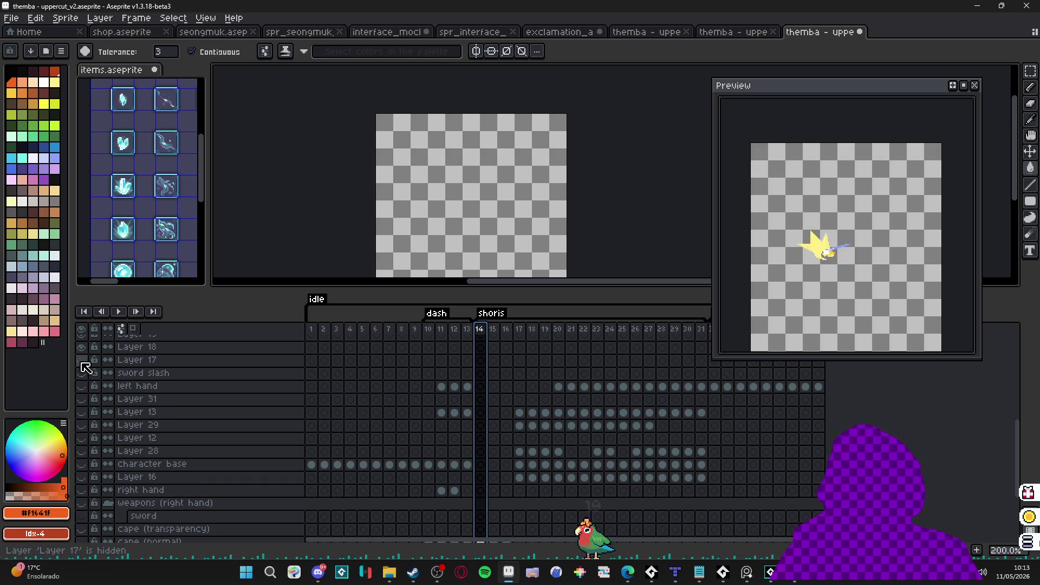
{"action": "scroll", "coordinate": [86, 368], "scroll_direction": "up", "scroll_amount": 1}
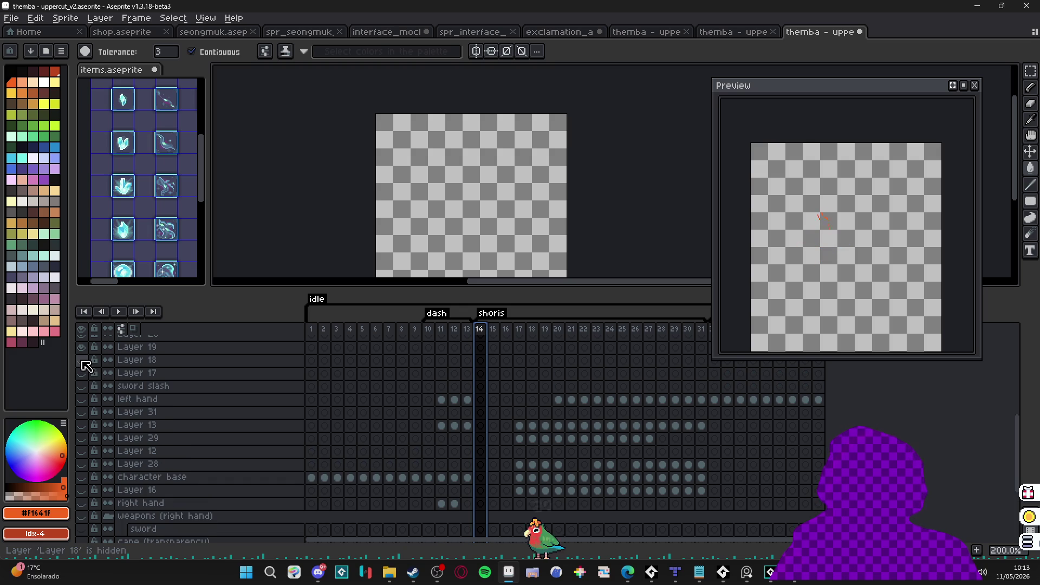
{"action": "left_click", "coordinate": [83, 361]}
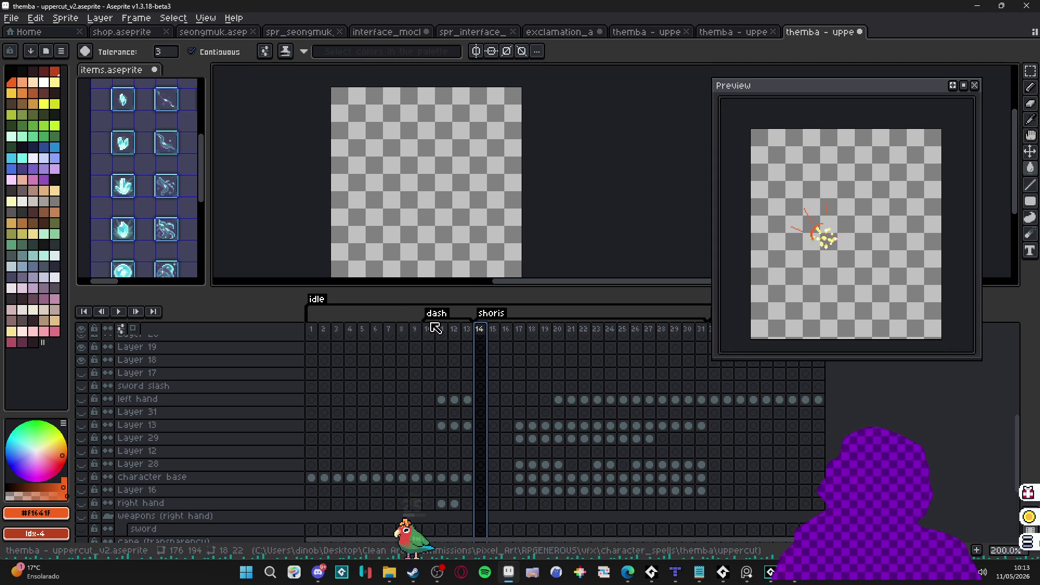
{"action": "key", "text": "Right"}
{"action": "key", "text": "Right"}
{"action": "key", "text": "Right"}
{"action": "key", "text": "Right"}
{"action": "key", "text": "Right"}
{"action": "key", "text": "Right"}
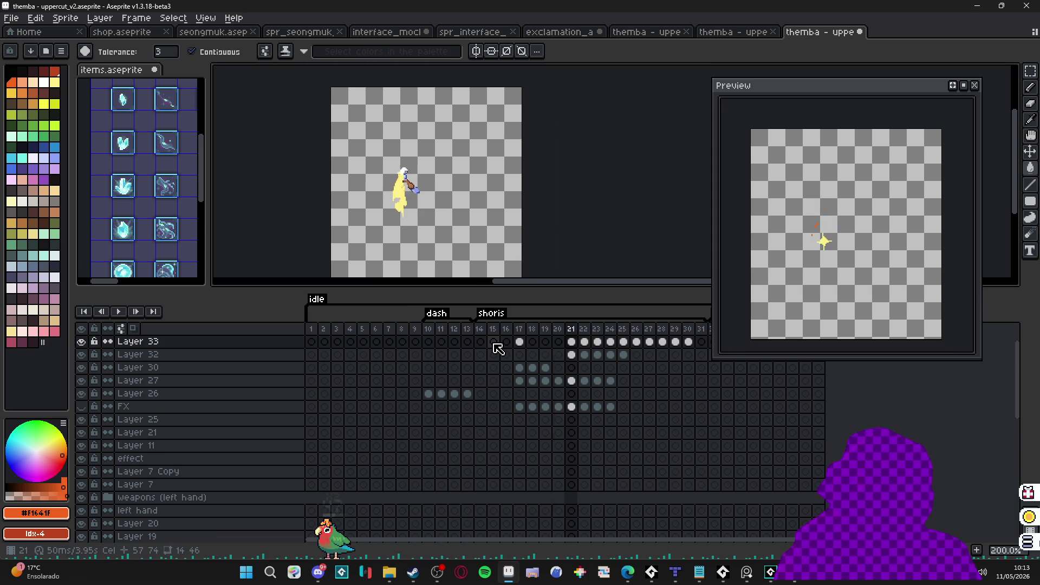
Step: Move the sparkle cels onto a new Layer 34 and hide Layer 27's filled star
{"action": "scroll", "coordinate": [404, 198], "scroll_direction": "up", "scroll_amount": 2}
{"action": "key", "text": "v"}
{"action": "key", "text": "ctrl+v"}
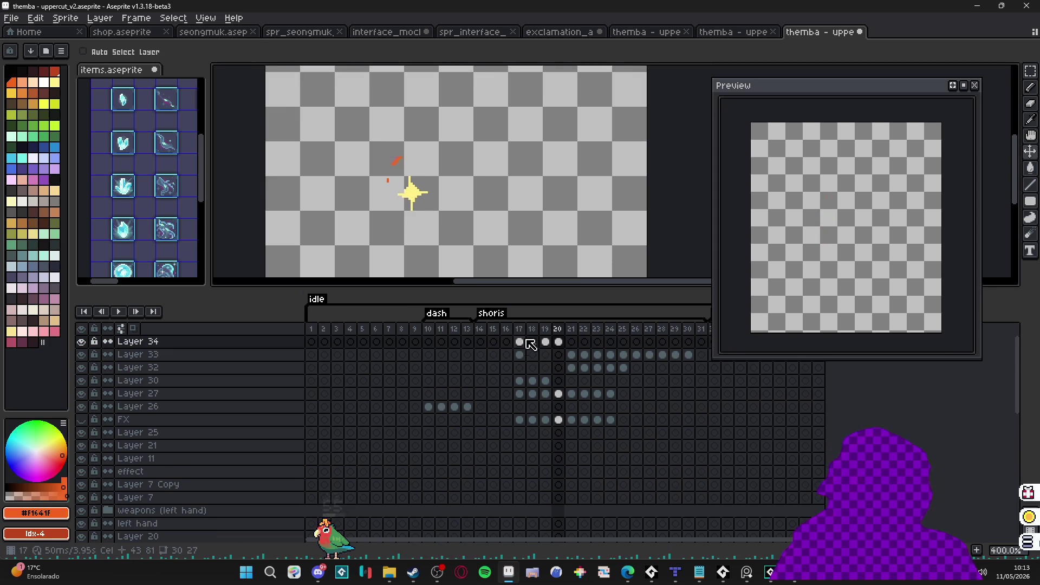
{"action": "key", "text": "Left"}
{"action": "left_click", "coordinate": [420, 189], "text": "ctrl"}
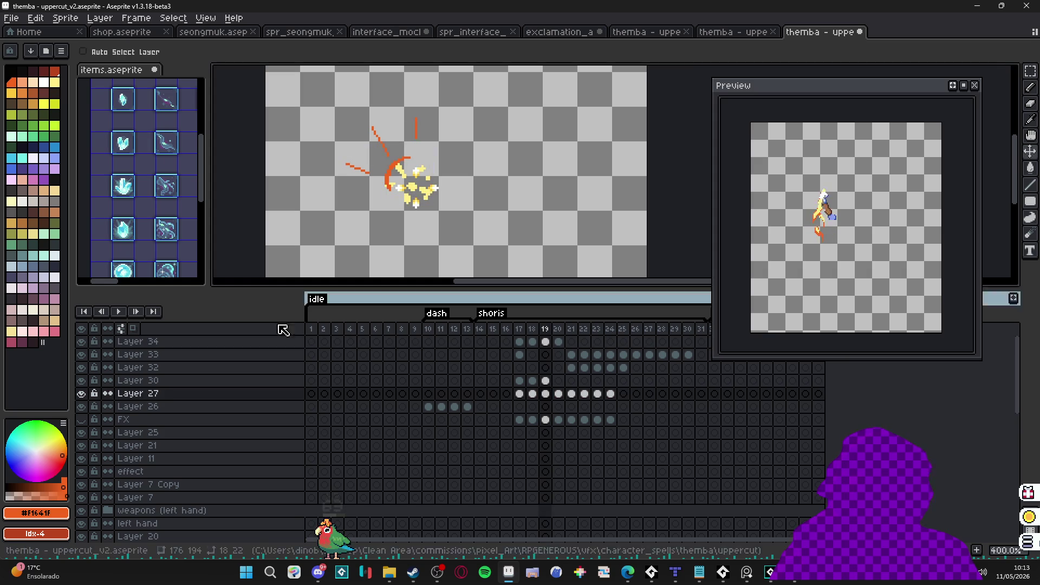
{"action": "left_click", "coordinate": [81, 394]}
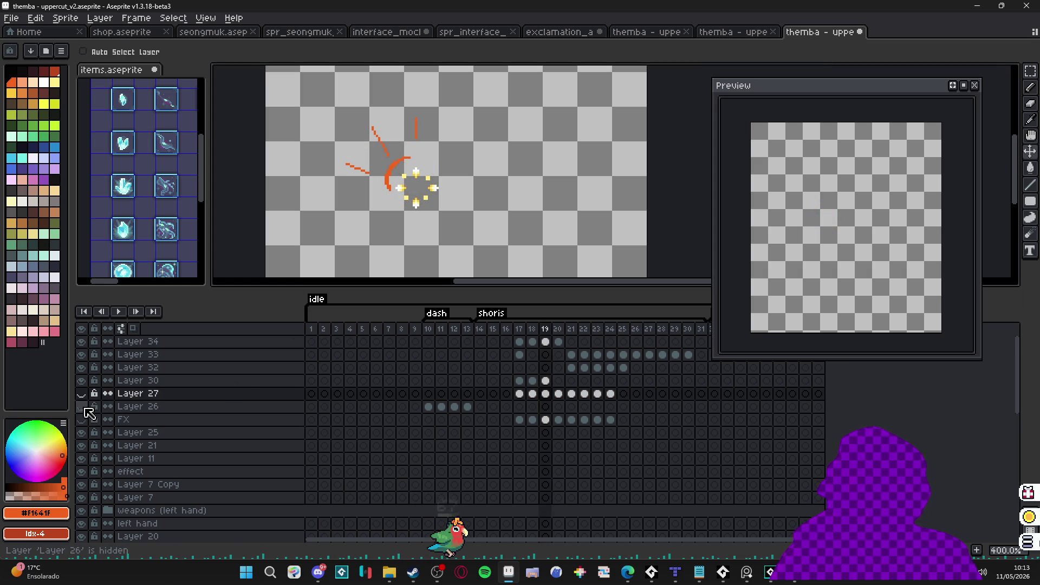
Step: Review frames 18–20, toggling Layer 34's yellow sparkle, and play the animation
{"action": "scroll", "coordinate": [434, 192], "scroll_direction": "up", "scroll_amount": 1}
{"action": "left_click", "coordinate": [436, 190], "text": "ctrl"}
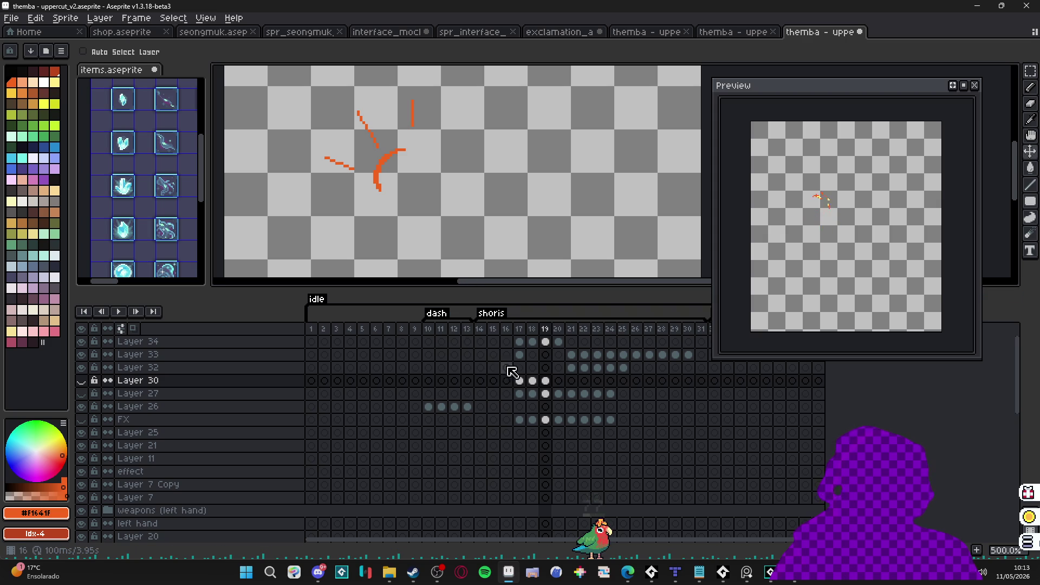
{"action": "left_click", "coordinate": [495, 331]}
{"action": "key", "text": "Right"}
{"action": "key", "text": "Right"}
{"action": "key", "text": "Right"}
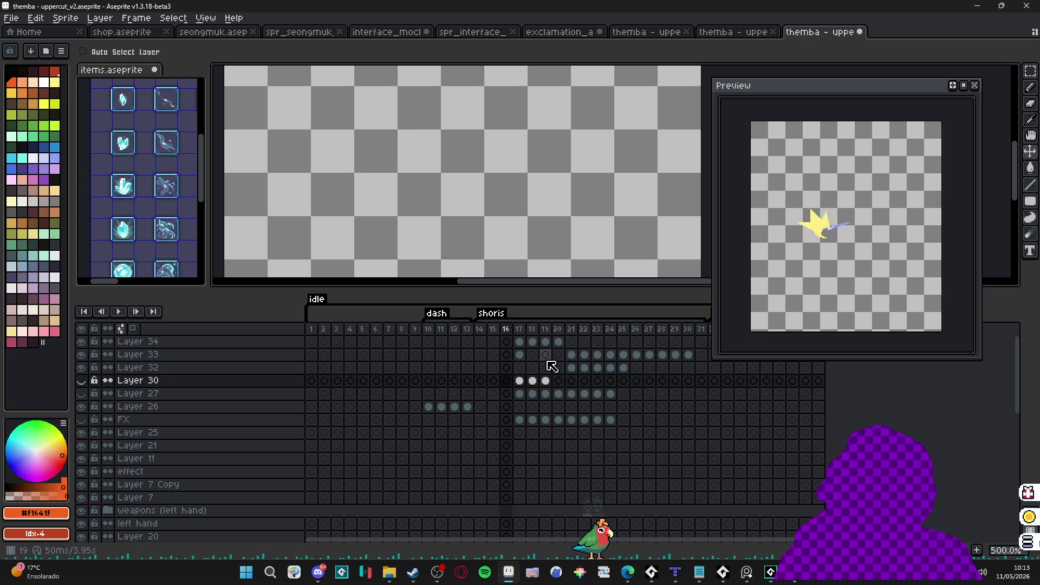
{"action": "key", "text": "Right"}
{"action": "key", "text": "Right"}
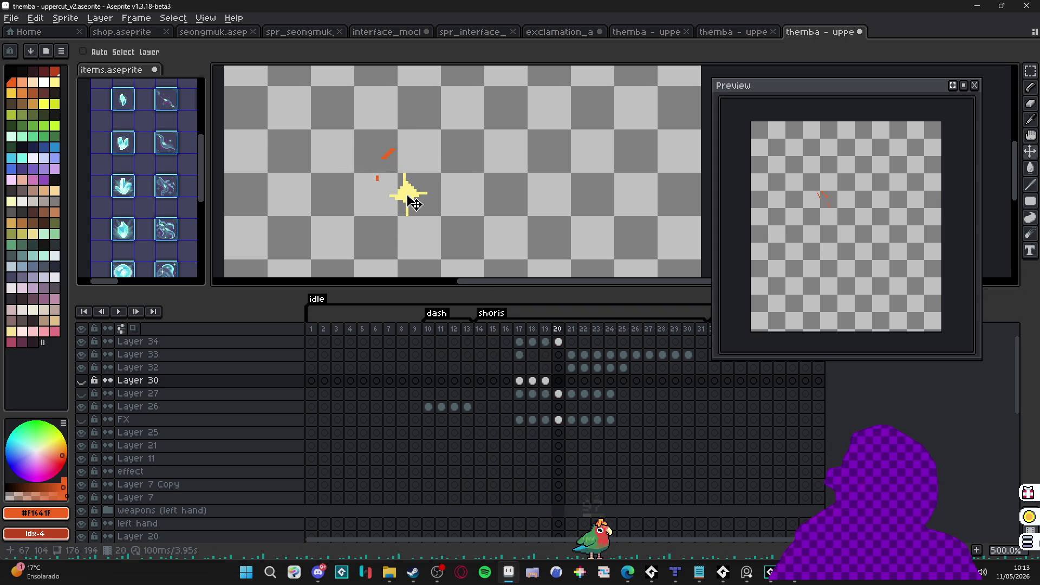
{"action": "key", "text": "Up"}
{"action": "key", "text": "Up"}
{"action": "key", "text": "Up"}
{"action": "left_click", "coordinate": [81, 341]}
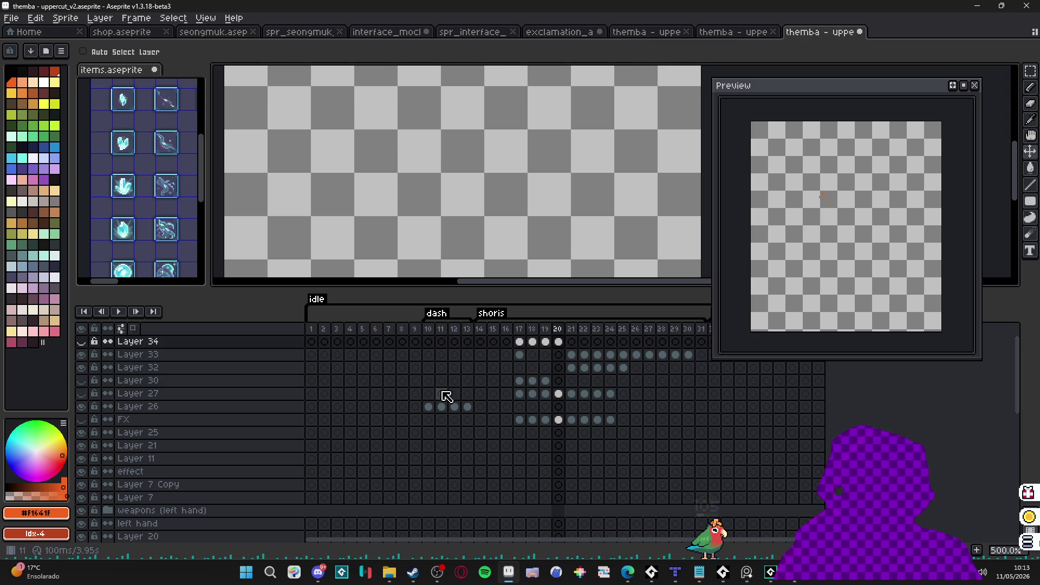
{"action": "left_click", "coordinate": [545, 342]}
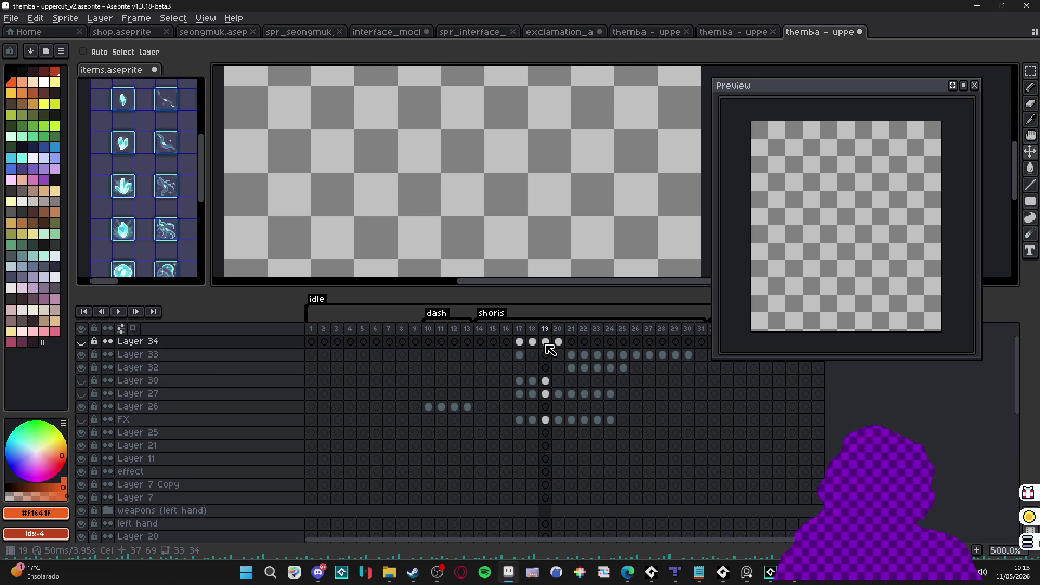
{"action": "key", "text": "Return"}
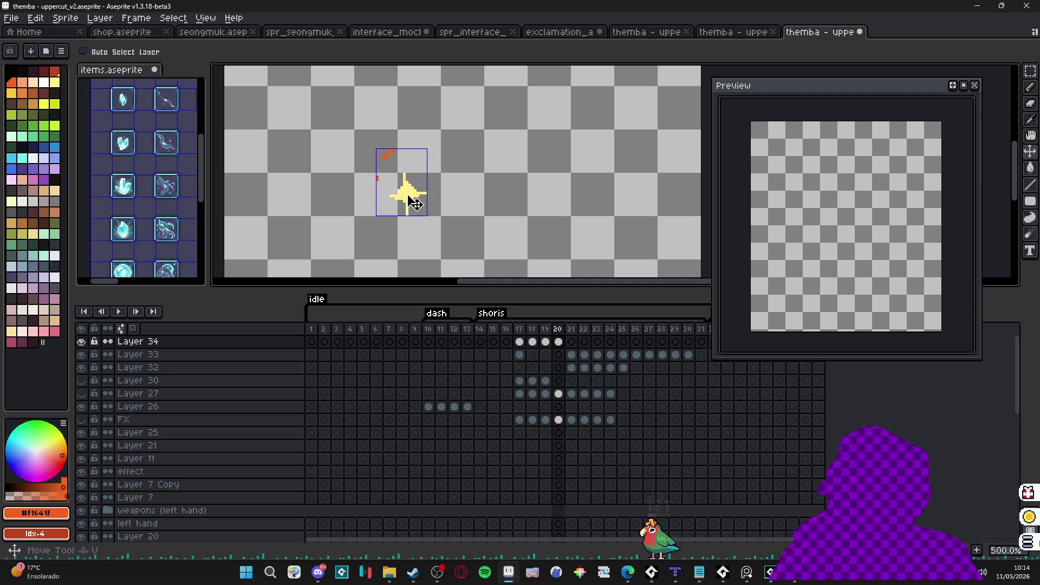
Step: Erase the yellow sparkle from frame 20 on Layer 34
{"action": "key", "text": "e"}
{"action": "left_click_drag", "start_coordinate": [421, 198], "coordinate": [436, 223]}
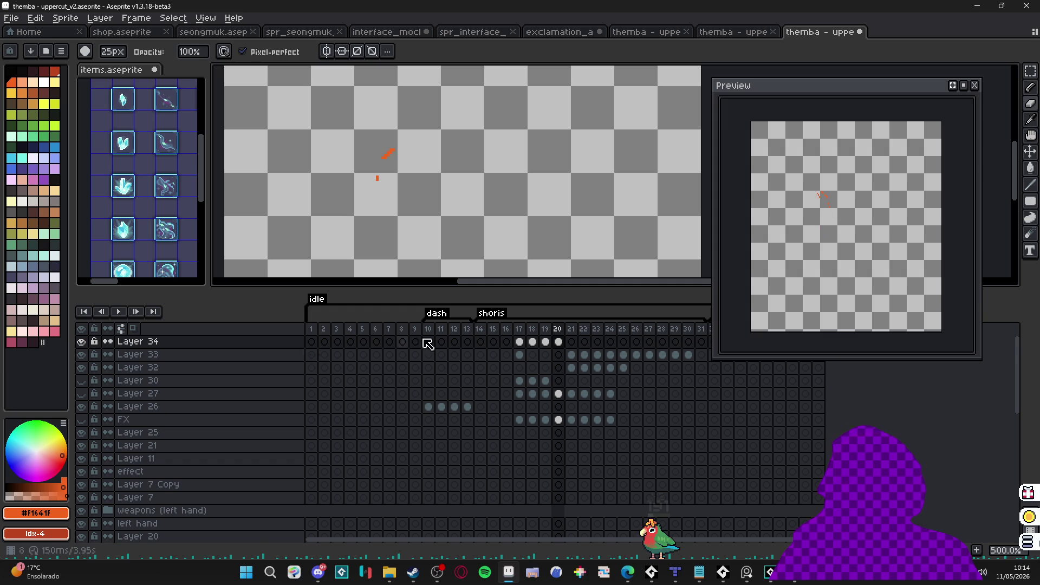
{"action": "left_click", "coordinate": [493, 329]}
{"action": "key", "text": "Right"}
{"action": "key", "text": "Right"}
{"action": "key", "text": "Right"}
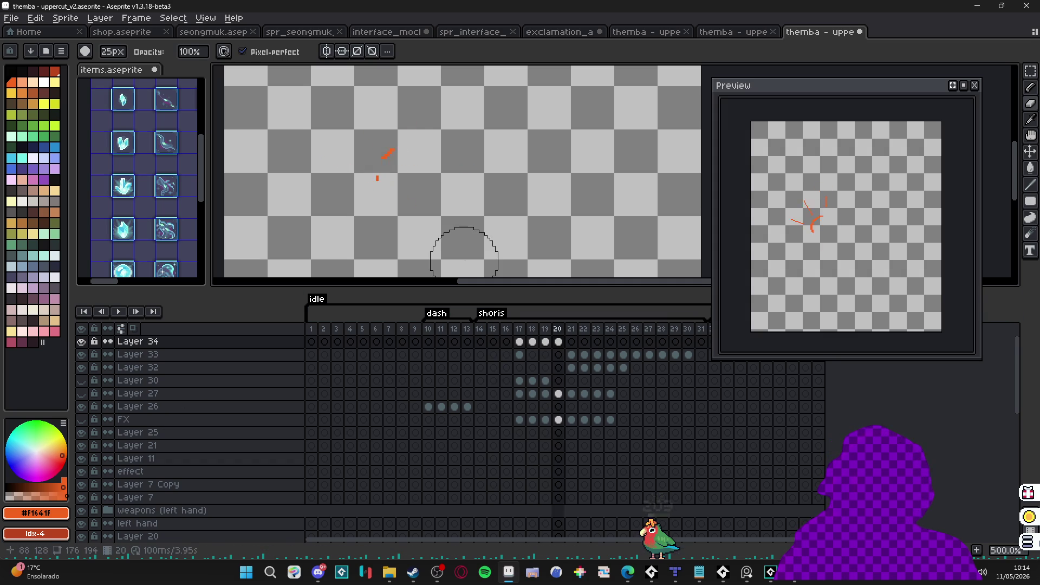
Step: Hide Layer 32's hand drawing and review frames 17 through 19
{"action": "key", "text": "v"}
{"action": "left_click", "coordinate": [424, 158], "text": "ctrl"}
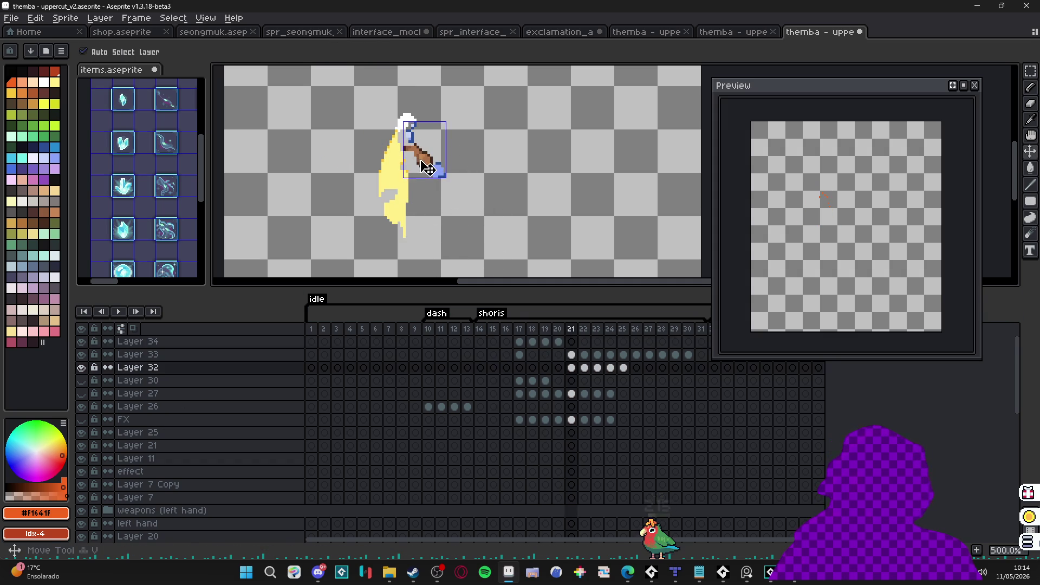
{"action": "left_click", "coordinate": [81, 367]}
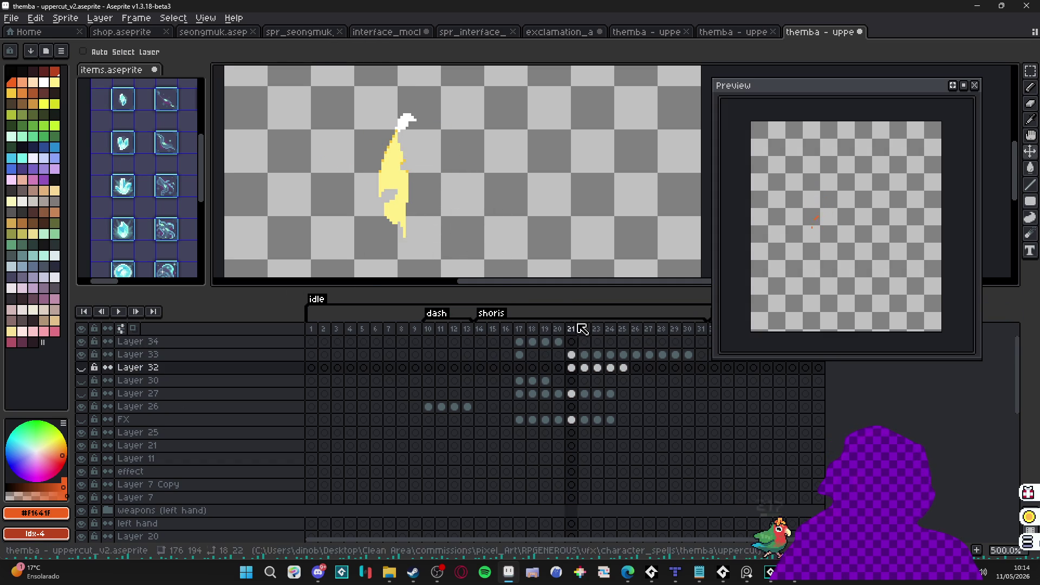
{"action": "left_click", "coordinate": [520, 327]}
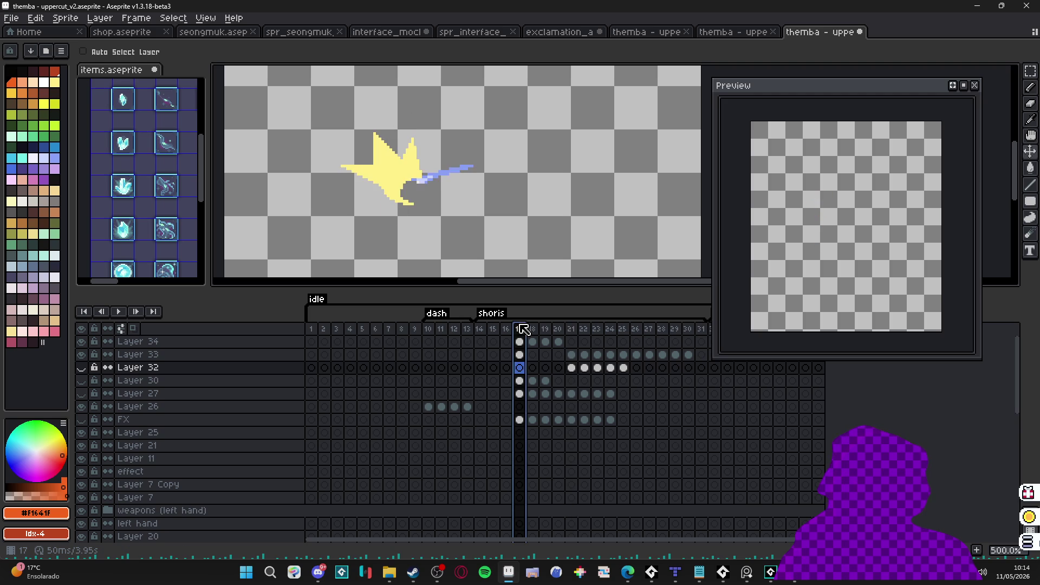
{"action": "left_click", "coordinate": [532, 328]}
{"action": "left_click", "coordinate": [545, 327]}
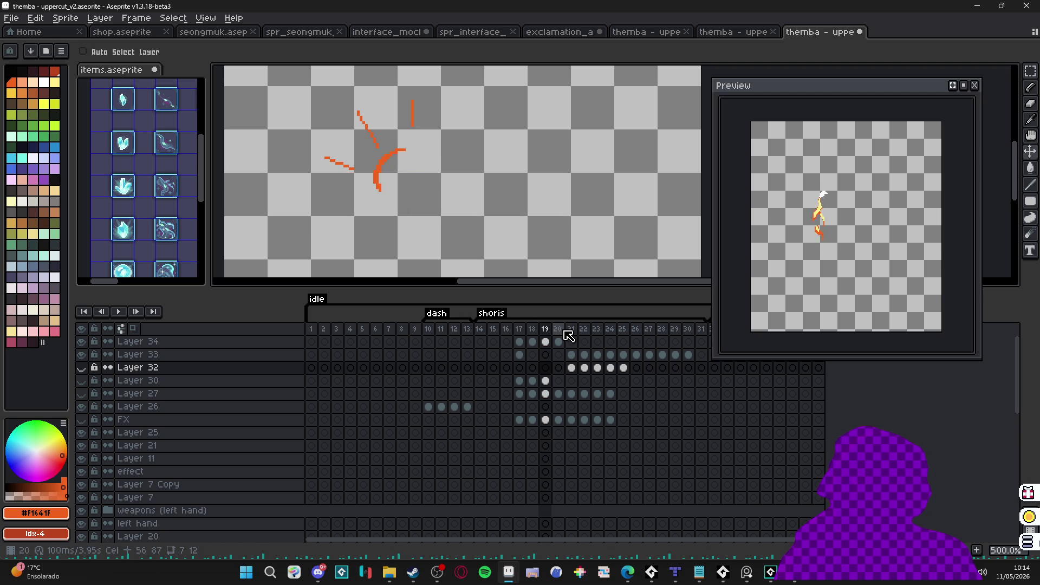
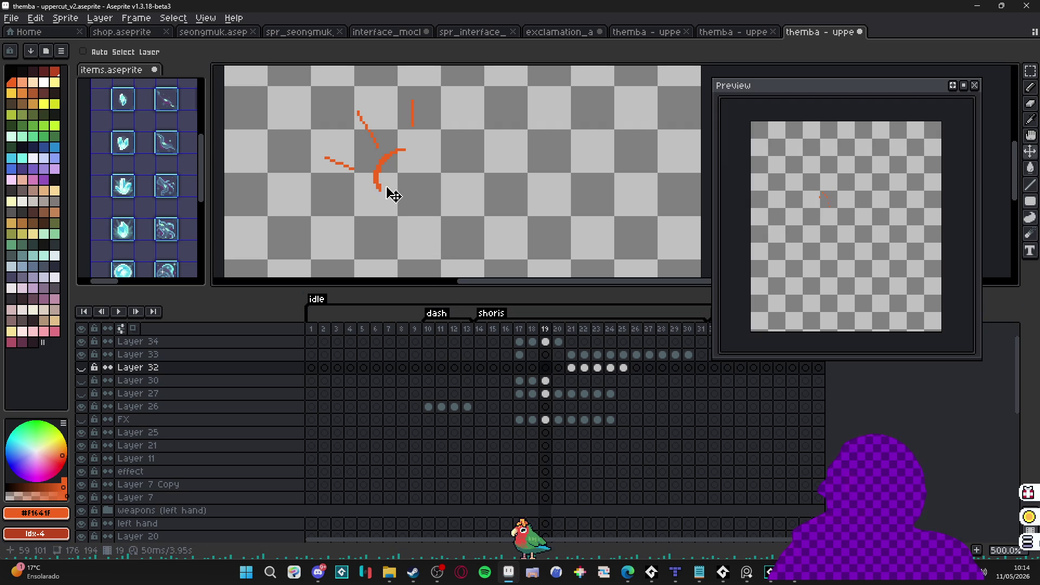
Step: Trim the uppercut effect canvas down to its drawn content, 63×59
{"action": "scroll", "coordinate": [390, 193], "scroll_direction": "left", "scroll_amount": 1}
{"action": "left_click", "coordinate": [75, 23]}
{"action": "left_click", "coordinate": [81, 128]}
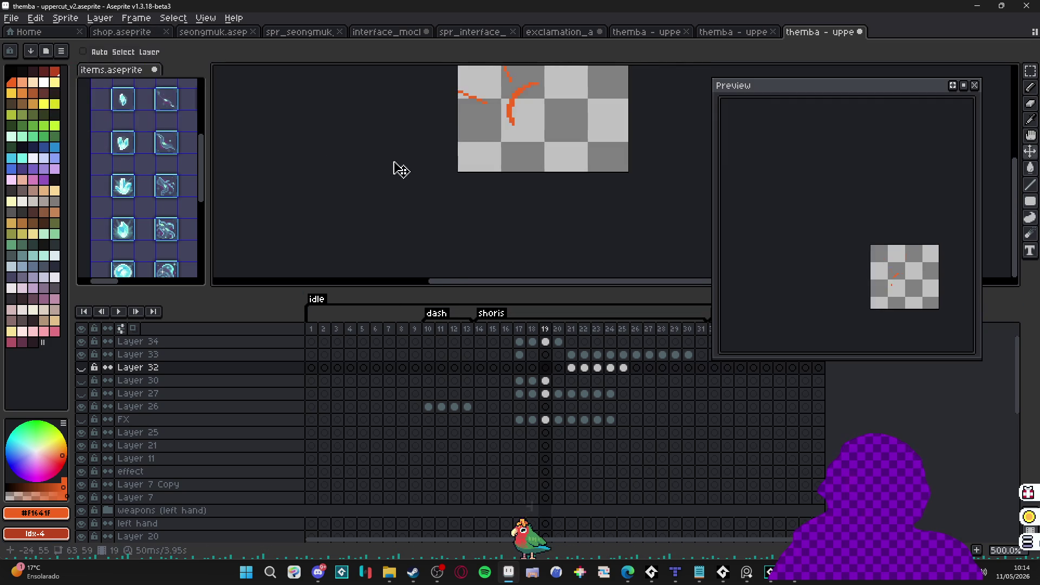
{"action": "scroll", "coordinate": [476, 255], "scroll_direction": "down", "scroll_amount": 1}
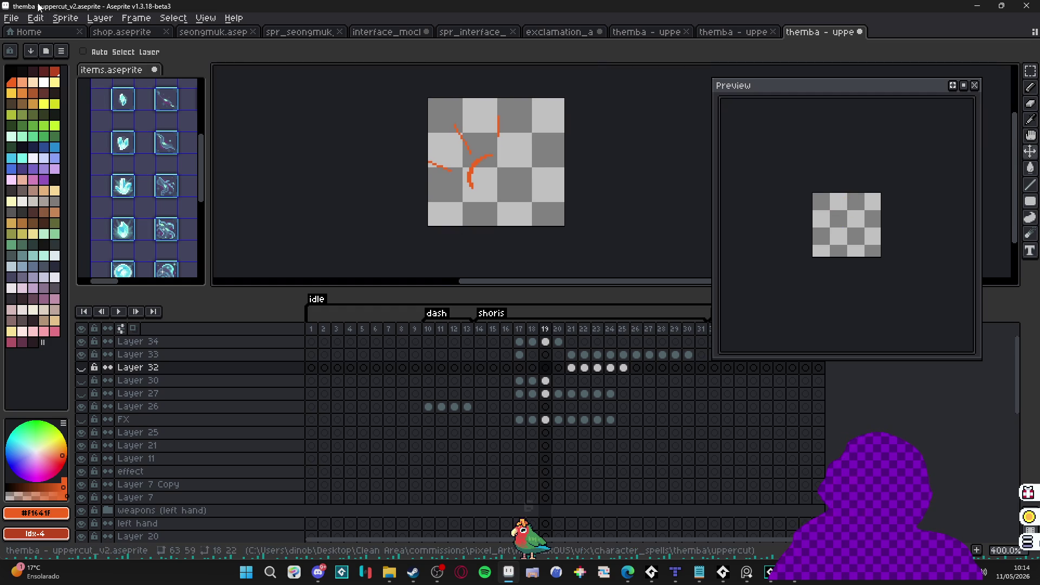
Step: Save the effect as a GIF under the existing spr_uppercut_vfx_v2 file name
{"action": "left_click", "coordinate": [20, 17]}
{"action": "left_click", "coordinate": [32, 82]}
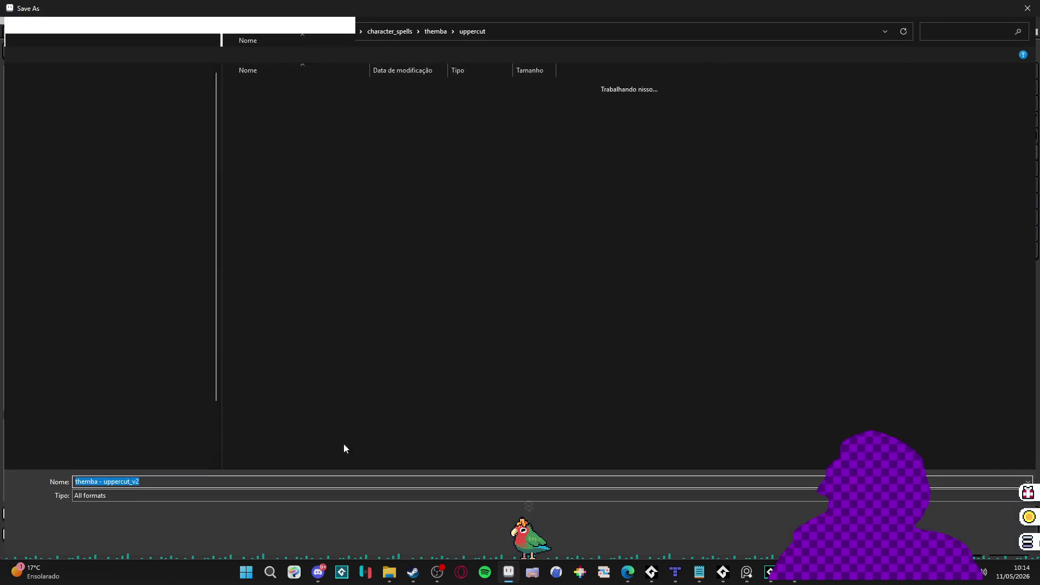
{"action": "left_click", "coordinate": [123, 496]}
{"action": "left_click", "coordinate": [123, 397]}
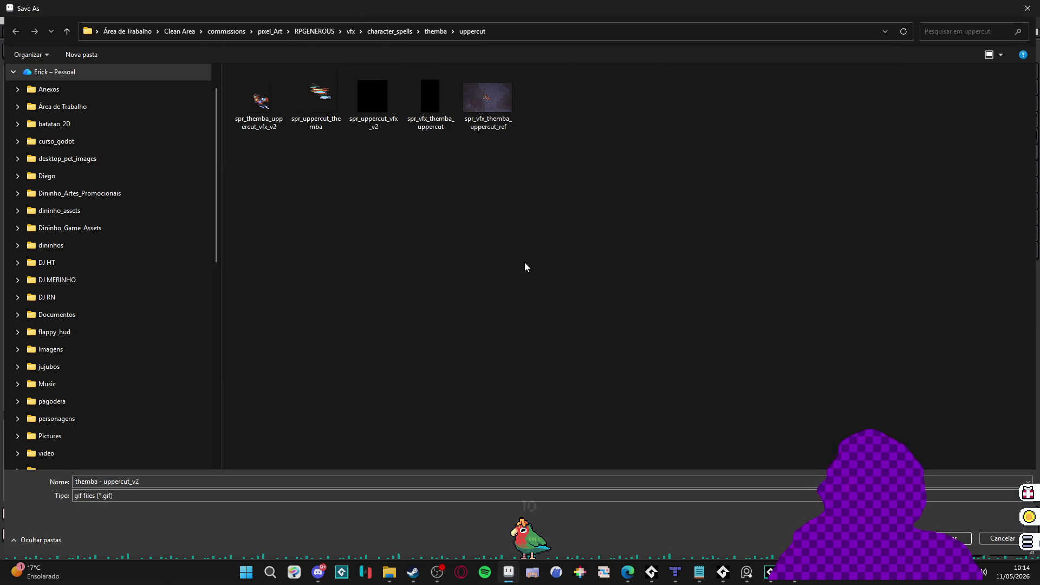
{"action": "left_click", "coordinate": [383, 127]}
{"action": "left_click", "coordinate": [165, 480]}
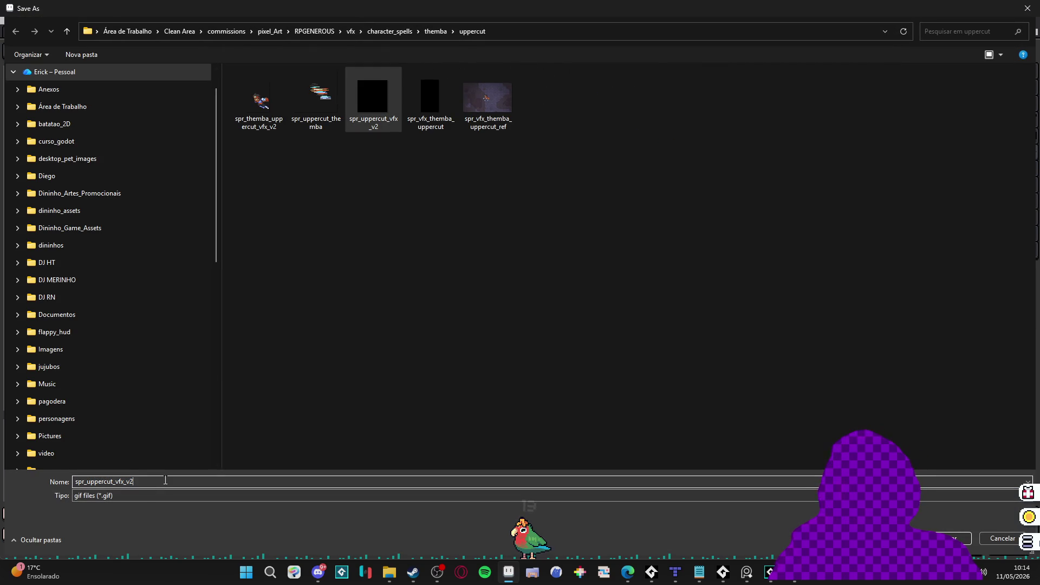
{"action": "key", "text": "Return"}
Step: Open the flaming uppercut VFX sprite in GameMaker and step through its frames
{"action": "left_click", "coordinate": [769, 572]}
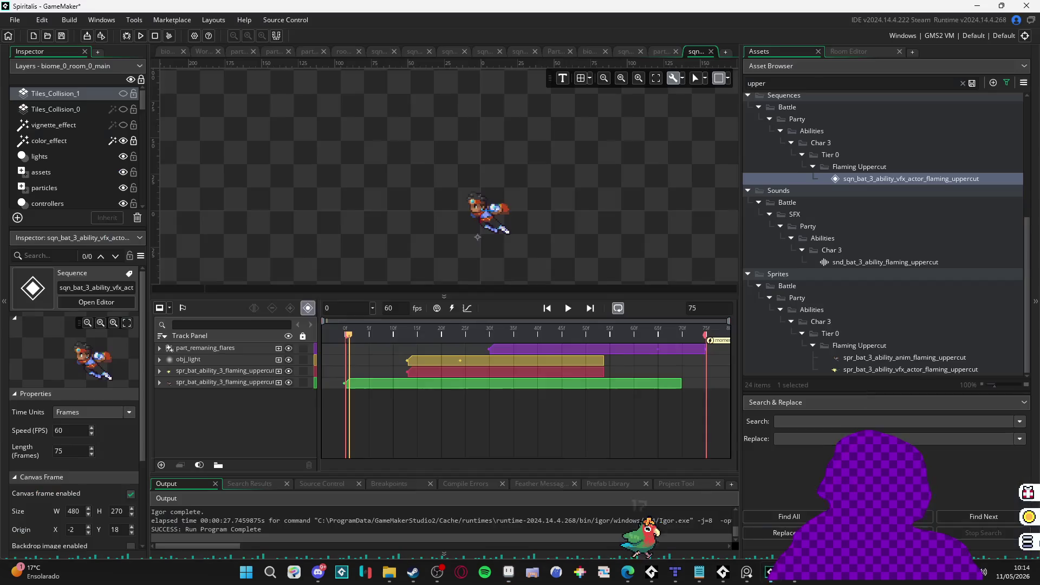
{"action": "left_click_drag", "start_coordinate": [319, 333], "coordinate": [346, 332]}
{"action": "double_click", "coordinate": [943, 370]}
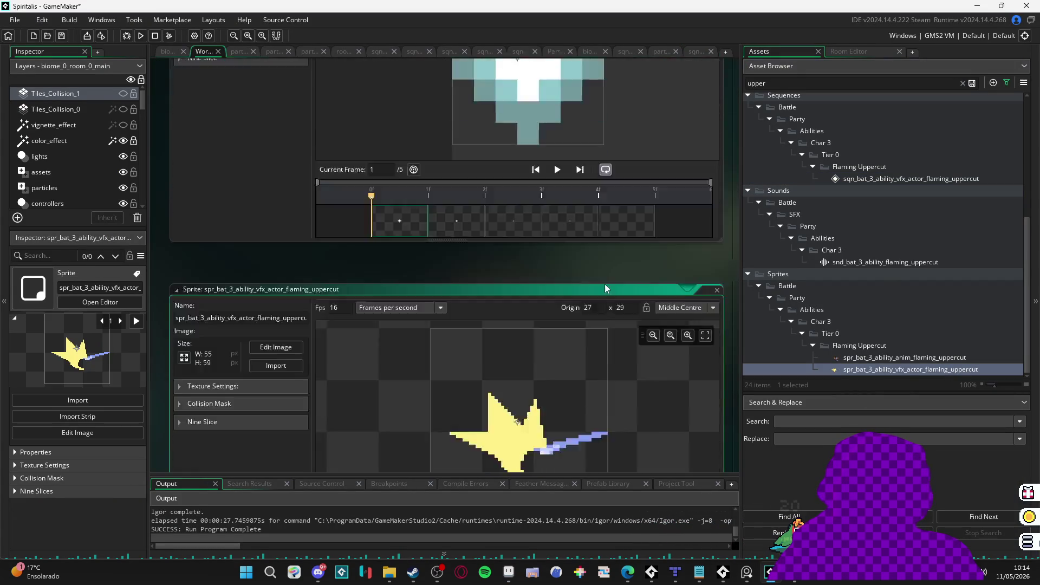
{"action": "key", "text": "Right"}
{"action": "key", "text": "Right"}
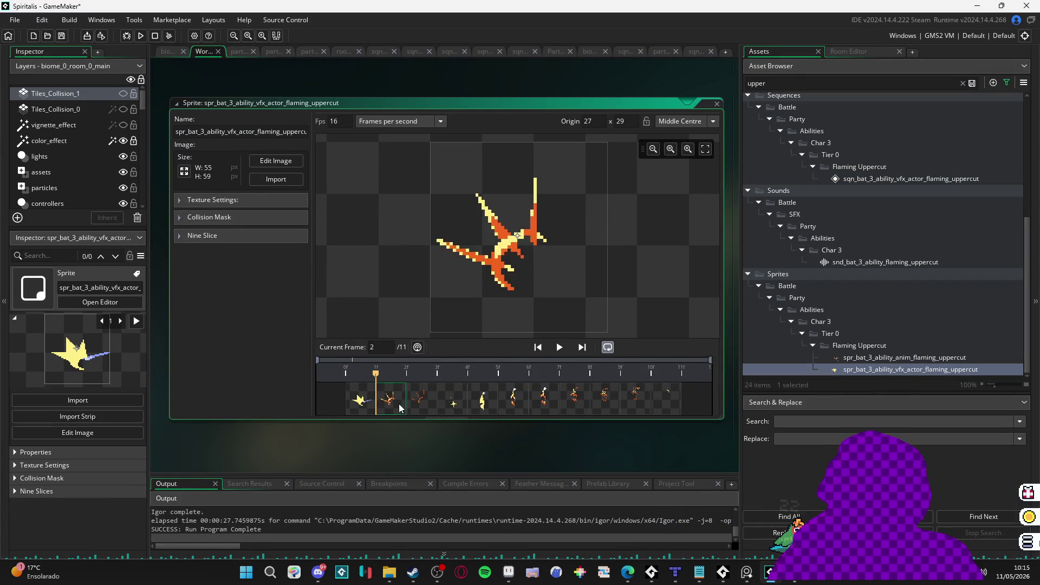
{"action": "left_click", "coordinate": [360, 399]}
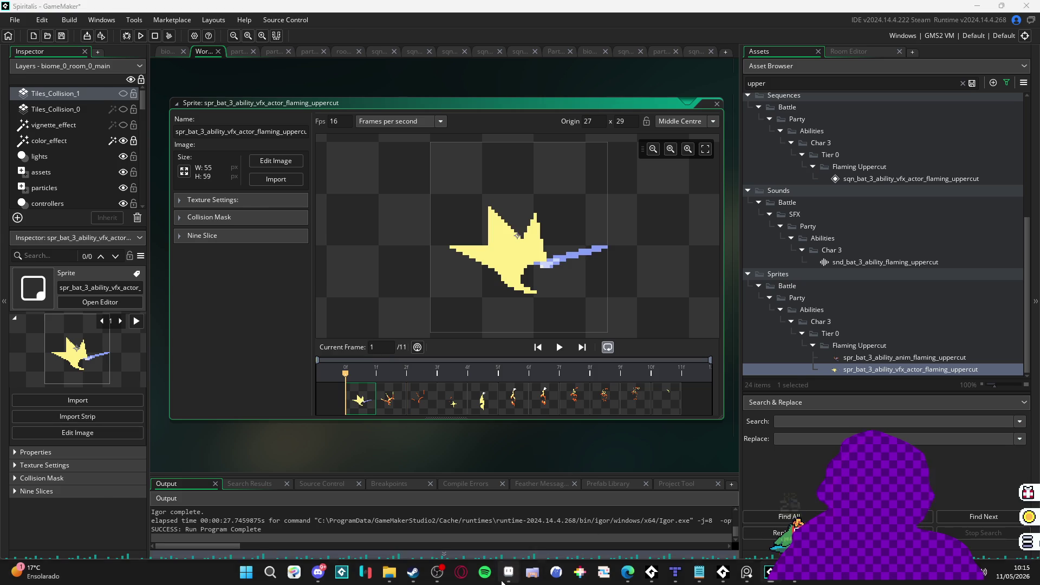
Step: Preview the Aseprite effect animation, stopping on frame 19
{"action": "left_click", "coordinate": [508, 572]}
{"action": "key", "text": "Return"}
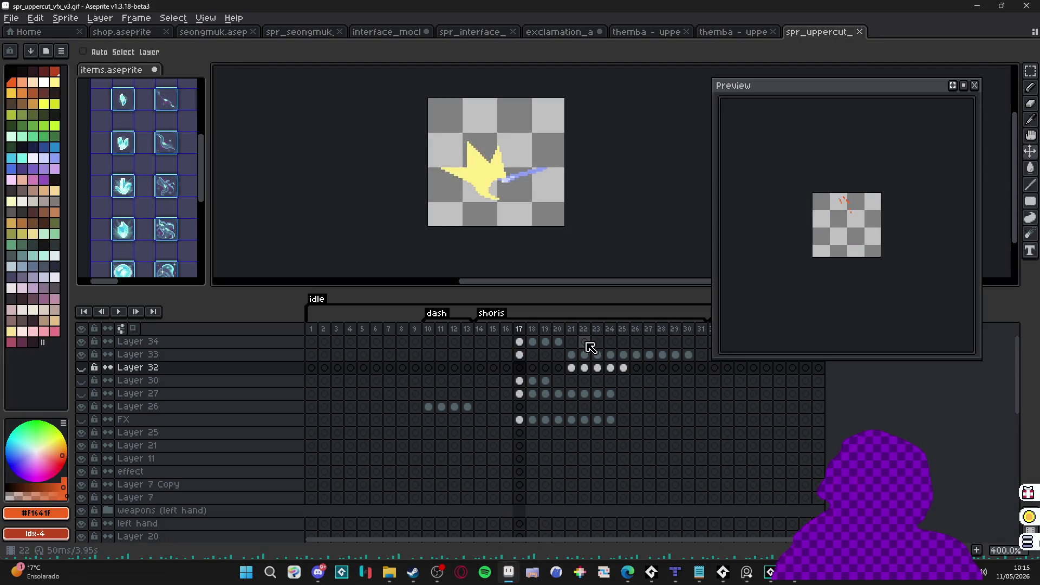
{"action": "key", "text": "Return"}
Step: Compare GameMaker sprite frames 3 to 6, then select Layer 34 at frame 20 in Aseprite
{"action": "key", "text": "alt+Tab"}
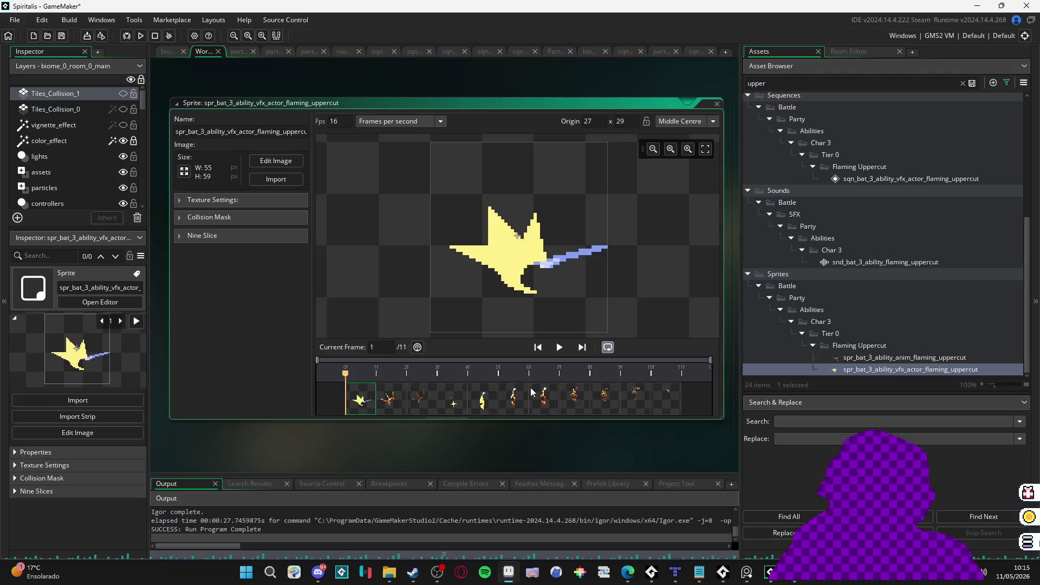
{"action": "left_click", "coordinate": [395, 394]}
{"action": "left_click", "coordinate": [412, 399]}
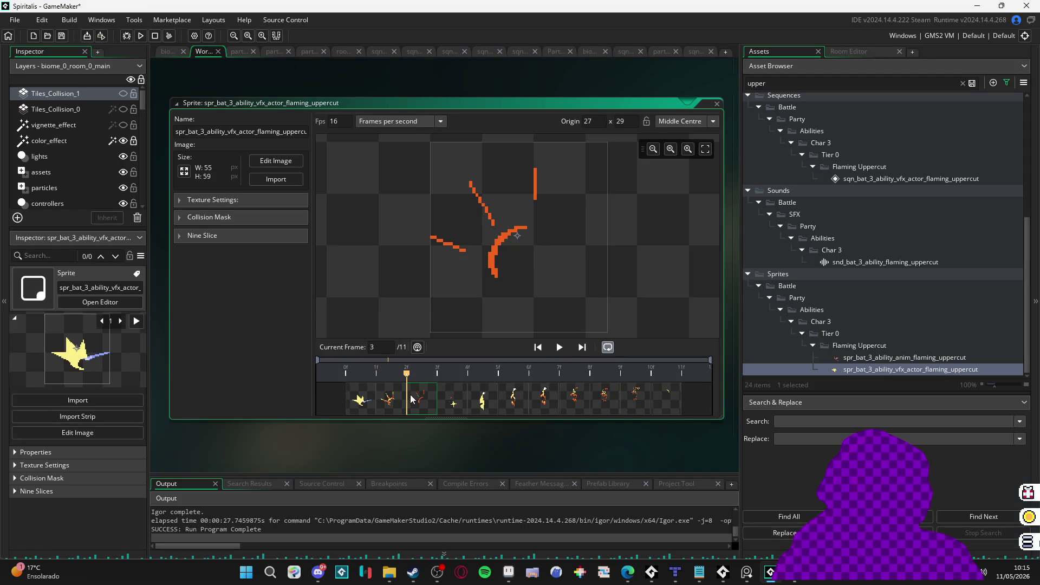
{"action": "left_click", "coordinate": [449, 403]}
{"action": "left_click", "coordinate": [424, 405]}
{"action": "left_click", "coordinate": [447, 405]}
{"action": "left_click", "coordinate": [469, 411]}
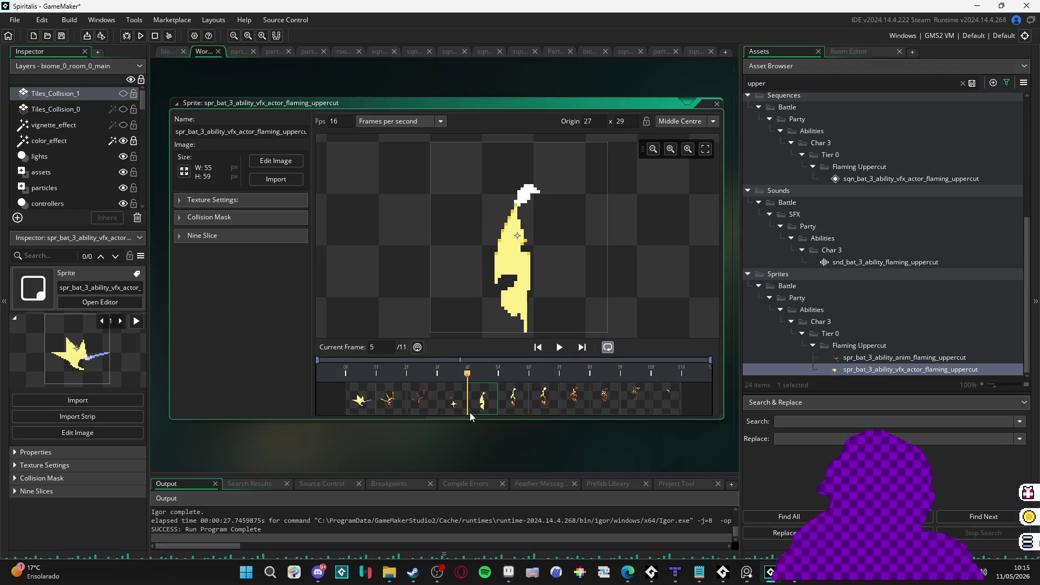
{"action": "key", "text": "Right"}
{"action": "key", "text": "Left"}
{"action": "key", "text": "Left"}
{"action": "key", "text": "Right"}
{"action": "key", "text": "alt+Tab"}
{"action": "left_click", "coordinate": [558, 342]}
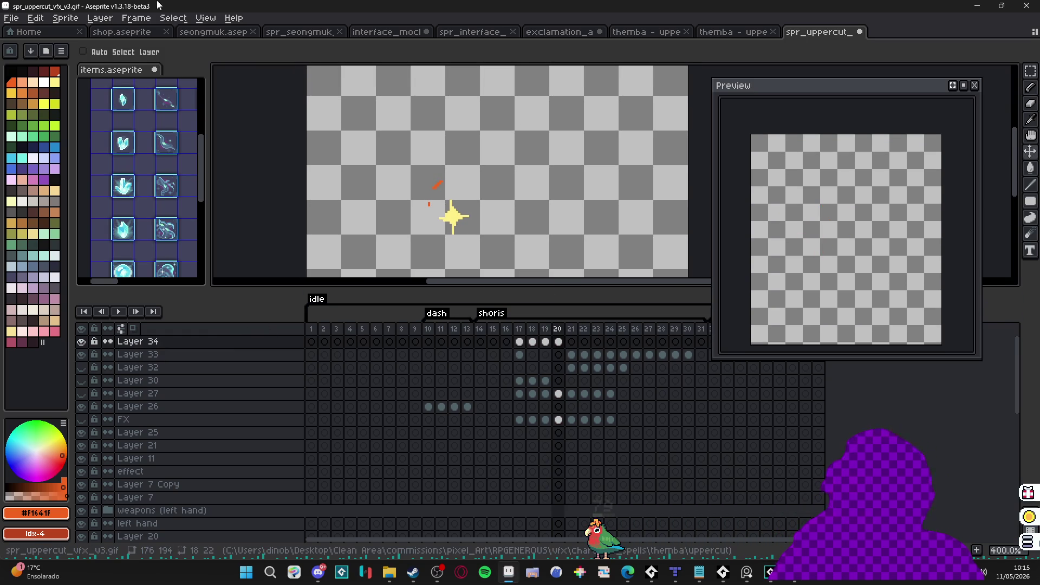
Step: Trim the canvas around the sparkle and overwrite spr_uppercut_vfx_v3.gif with the new GIF
{"action": "left_click", "coordinate": [75, 20]}
{"action": "left_click", "coordinate": [72, 130]}
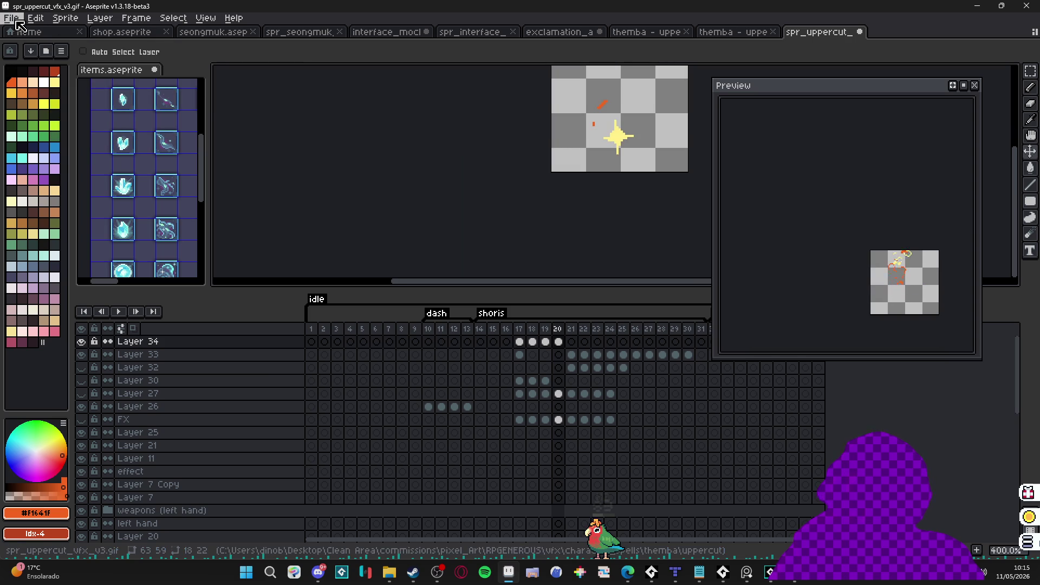
{"action": "left_click", "coordinate": [11, 18]}
{"action": "left_click", "coordinate": [59, 90]}
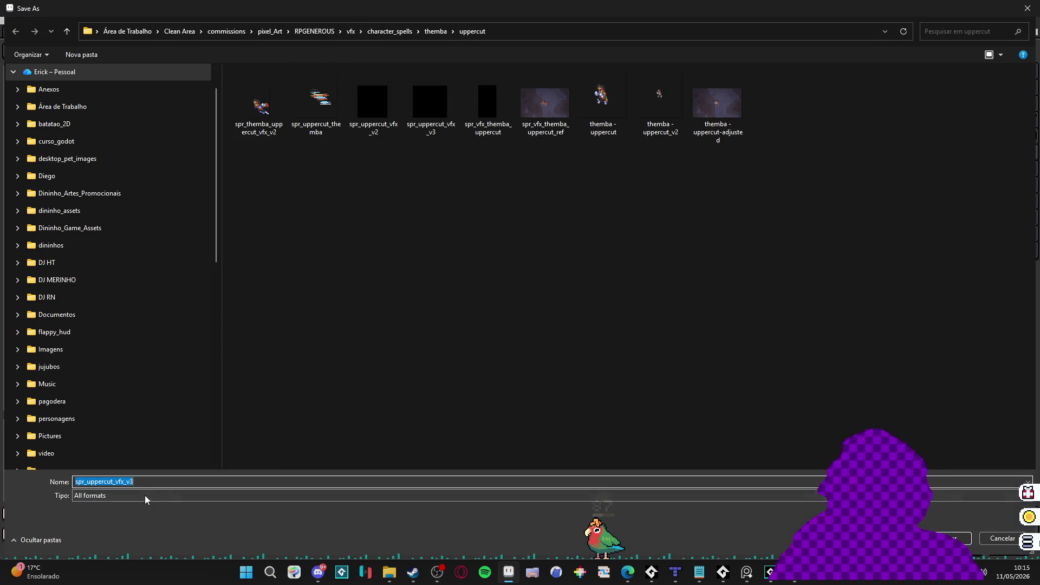
{"action": "left_click", "coordinate": [144, 495]}
{"action": "left_click", "coordinate": [92, 395]}
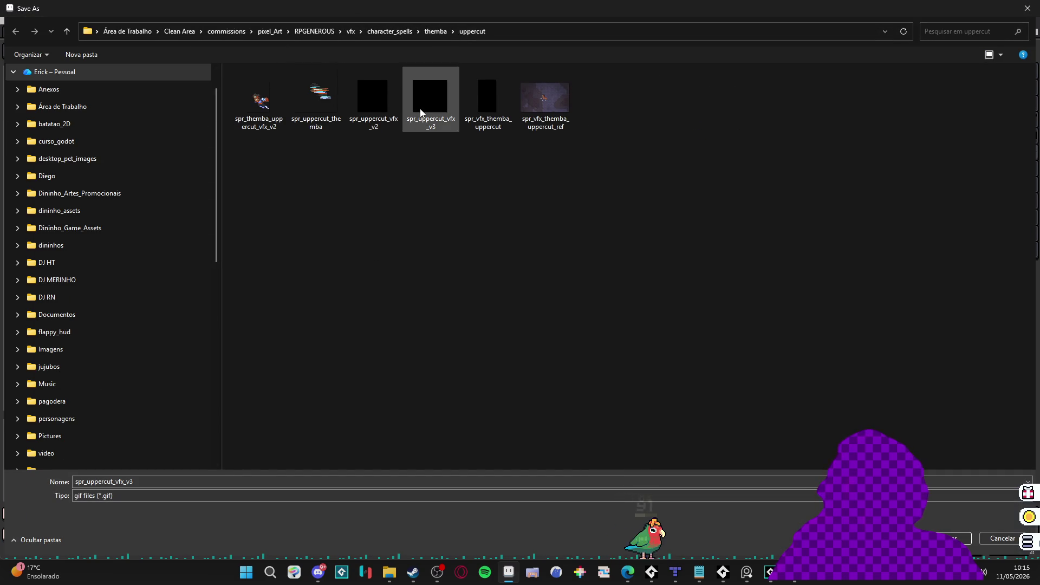
{"action": "double_click", "coordinate": [429, 97]}
{"action": "left_click", "coordinate": [546, 285]}
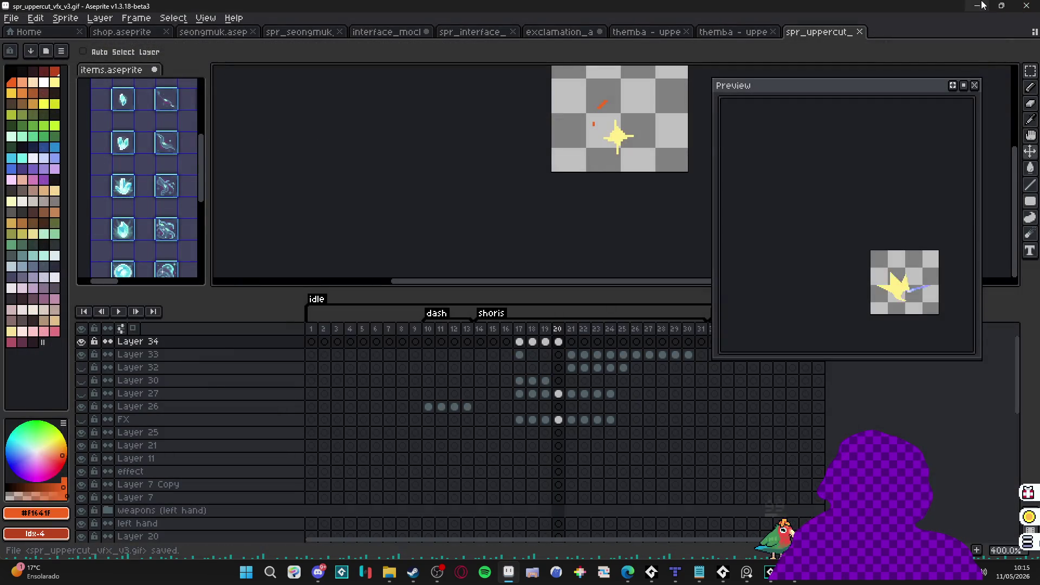
{"action": "key", "text": "alt+Tab"}
Step: Import spr_uppercut_vfx_v3 from vfx/character_spells/themba/uppercut into the VFX sprite
{"action": "left_click", "coordinate": [274, 181]}
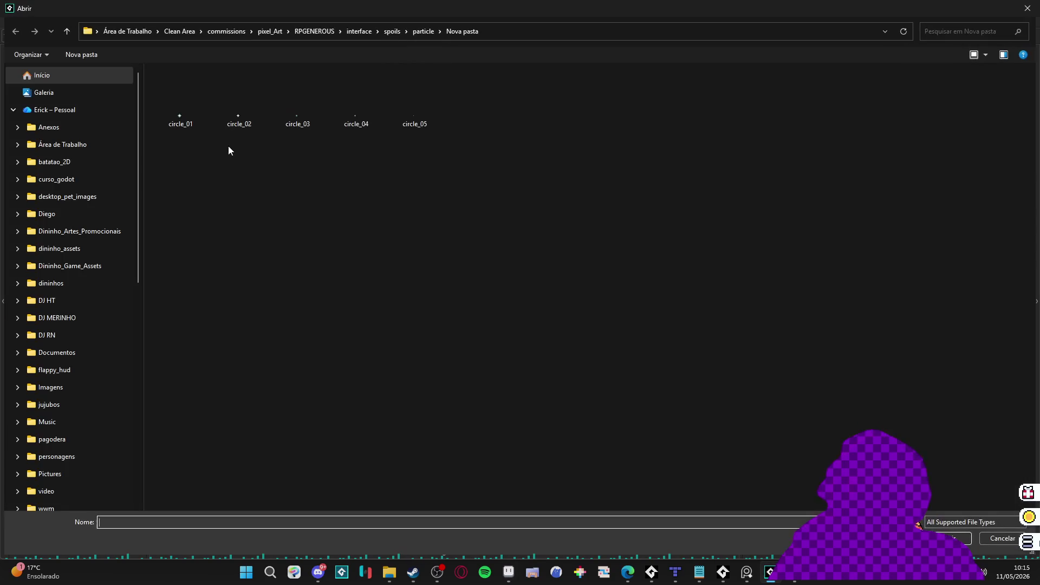
{"action": "left_click", "coordinate": [295, 34]}
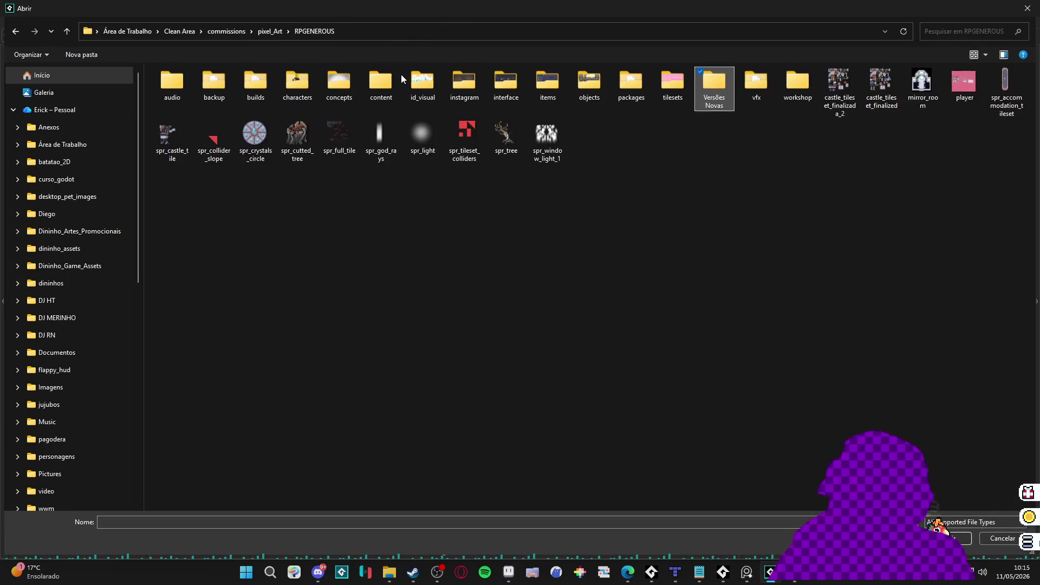
{"action": "key", "text": "Right"}
{"action": "key", "text": "Return"}
{"action": "key", "text": "Right"}
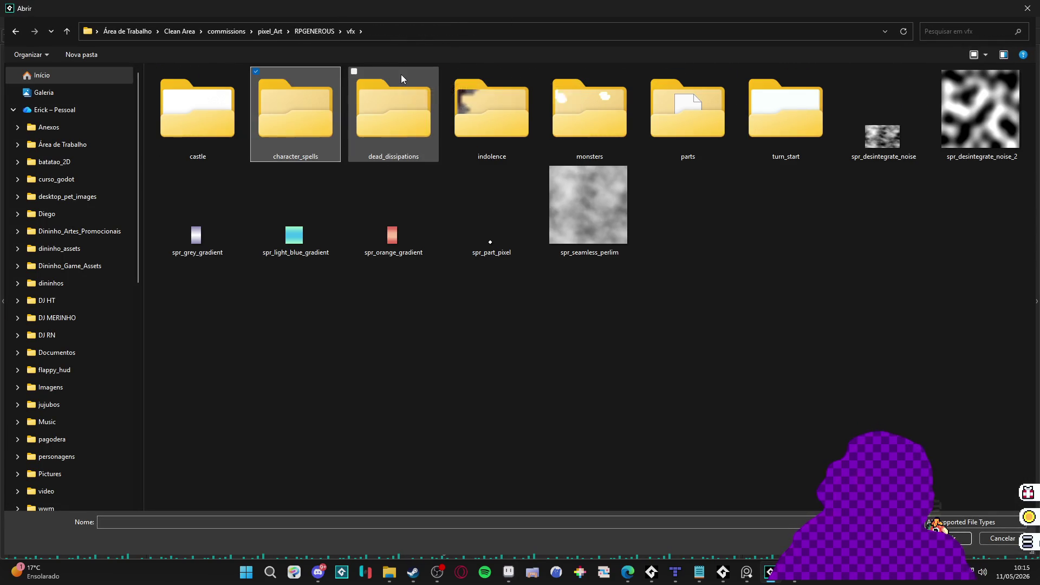
{"action": "key", "text": "Return"}
{"action": "key", "text": "t"}
{"action": "key", "text": "Return"}
{"action": "key", "text": "u"}
{"action": "key", "text": "Return"}
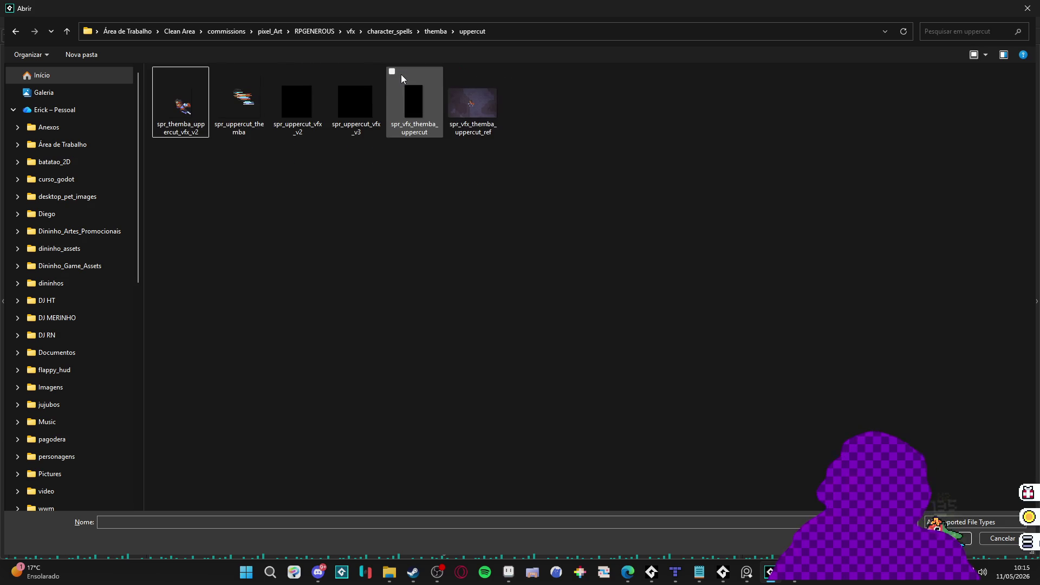
{"action": "double_click", "coordinate": [355, 100]}
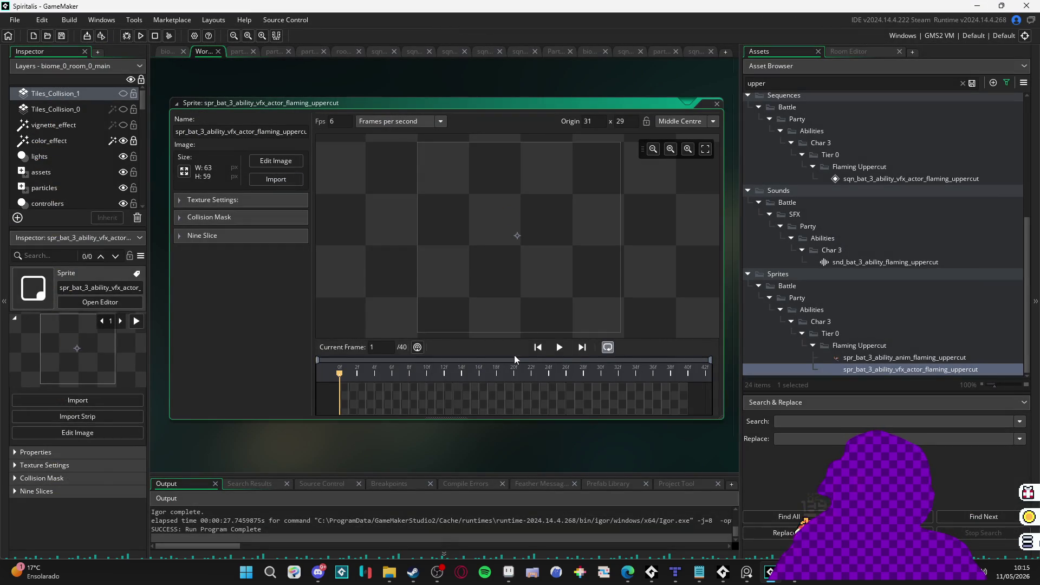
Step: Delete the empty trailing frames 15–24, keeping the first 14 frames
{"action": "left_click", "coordinate": [558, 348]}
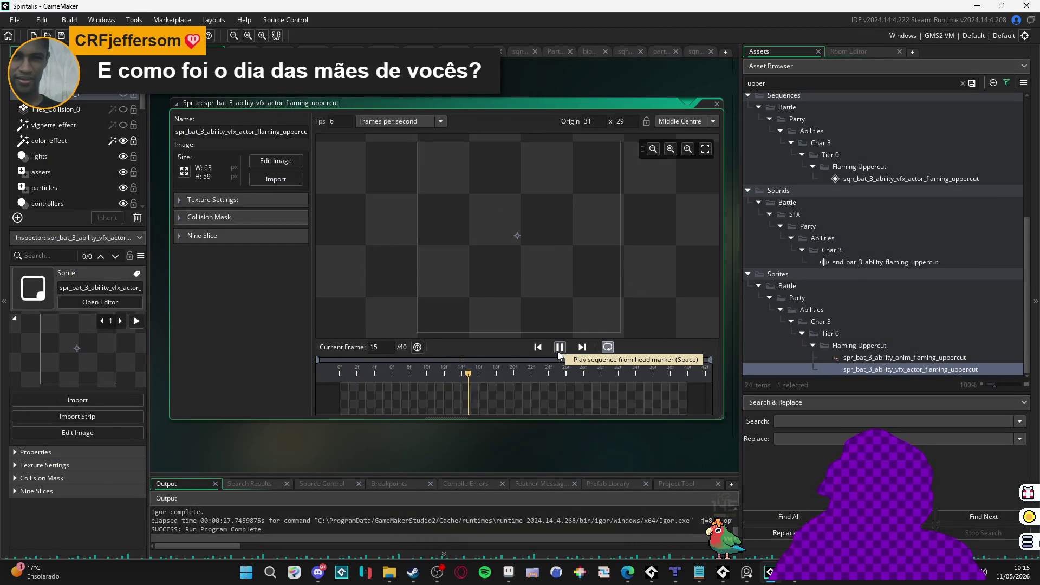
{"action": "left_click", "coordinate": [557, 351]}
{"action": "mouse_move", "coordinate": [490, 373]}
{"action": "left_mouse_down"}
{"action": "mouse_move", "coordinate": [462, 383]}
{"action": "mouse_move", "coordinate": [479, 378]}
{"action": "mouse_move", "coordinate": [470, 379]}
{"action": "left_mouse_up"}
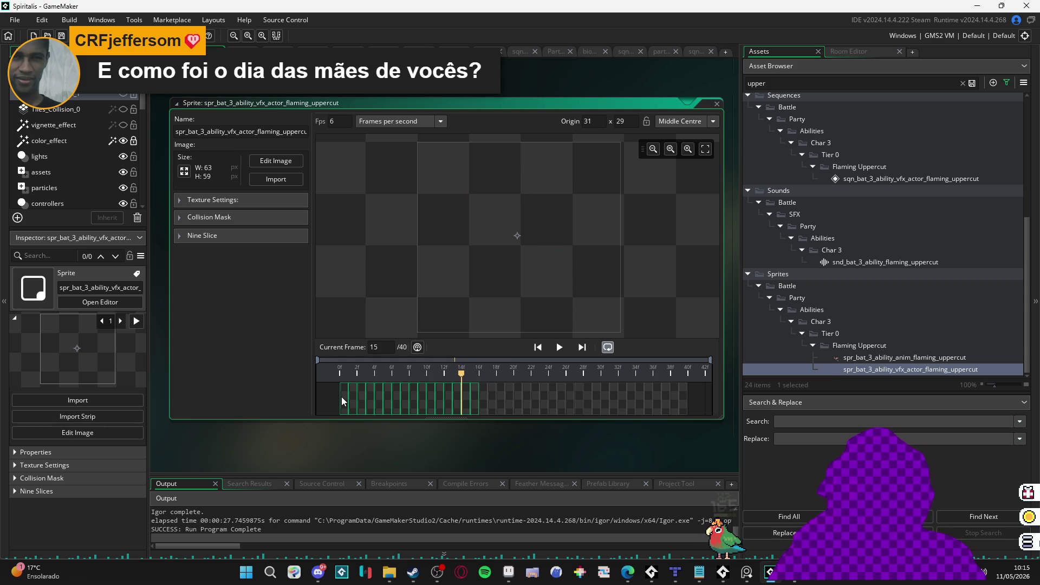
{"action": "key", "text": "Delete"}
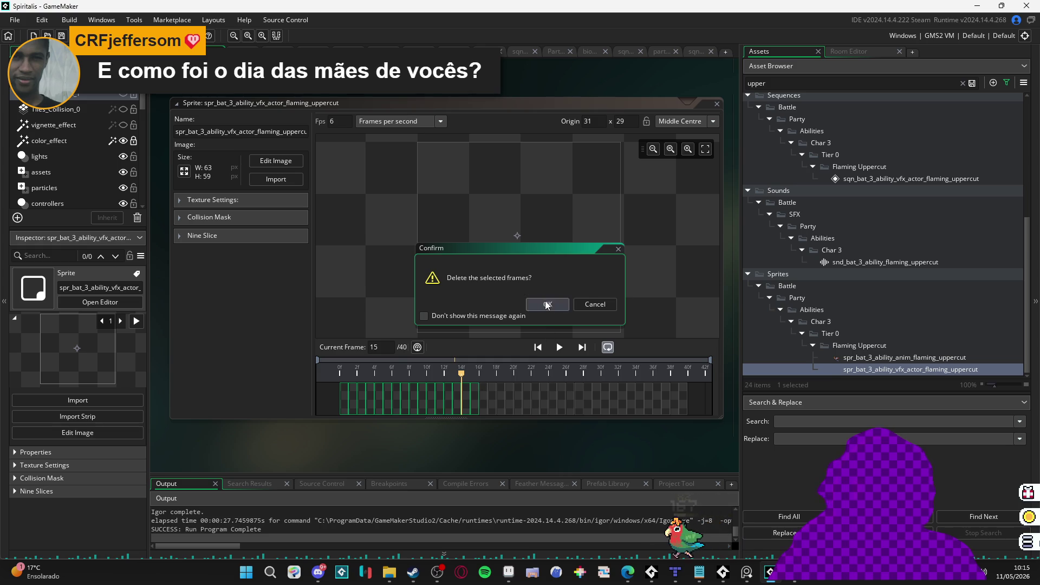
{"action": "left_click", "coordinate": [547, 304]}
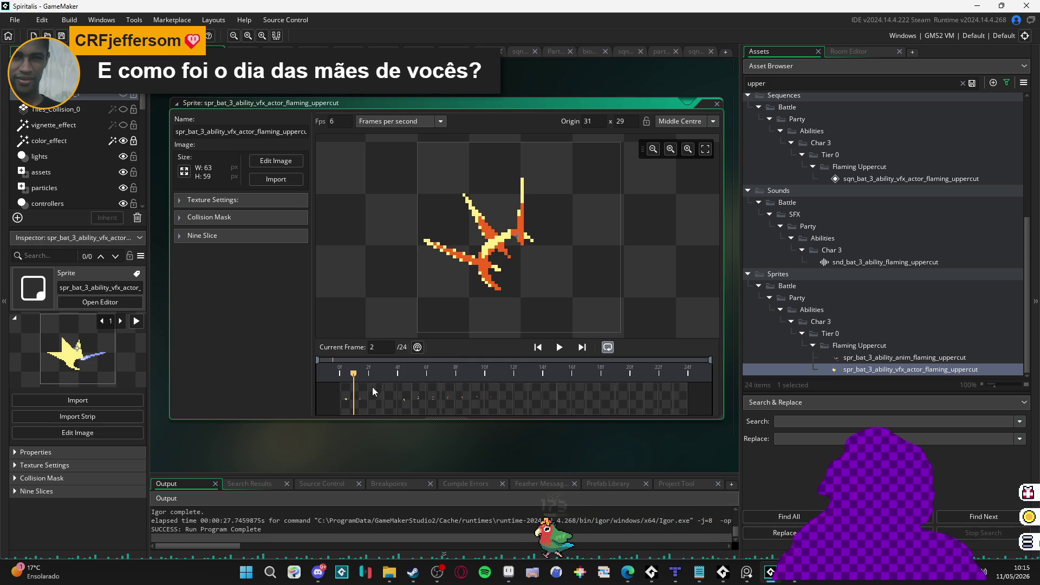
{"action": "left_click_drag", "start_coordinate": [373, 391], "coordinate": [518, 407]}
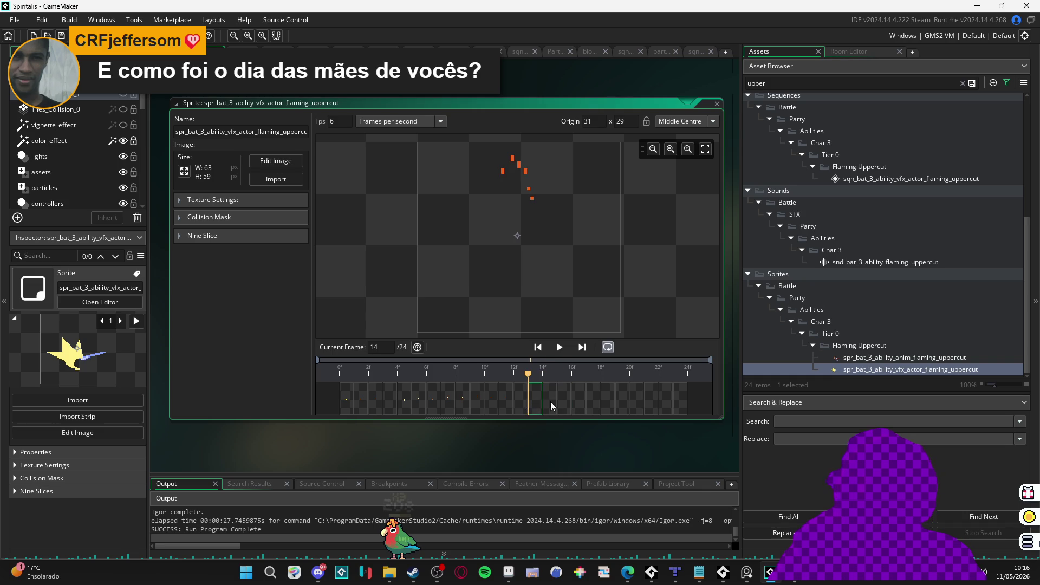
{"action": "left_click_drag", "start_coordinate": [550, 401], "coordinate": [682, 399]}
{"action": "key", "text": "Delete"}
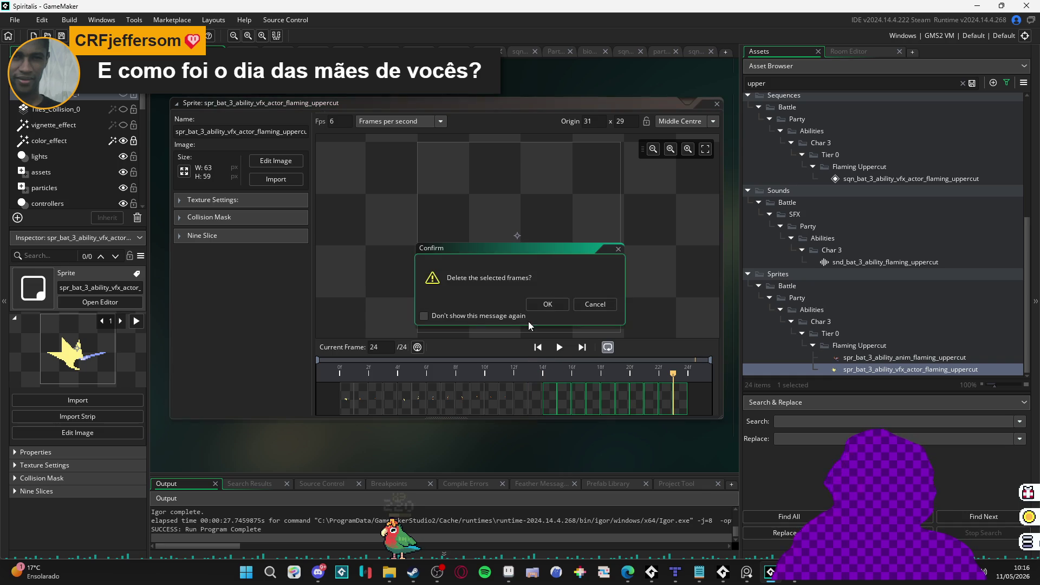
{"action": "left_click", "coordinate": [549, 302]}
{"action": "left_click", "coordinate": [559, 348]}
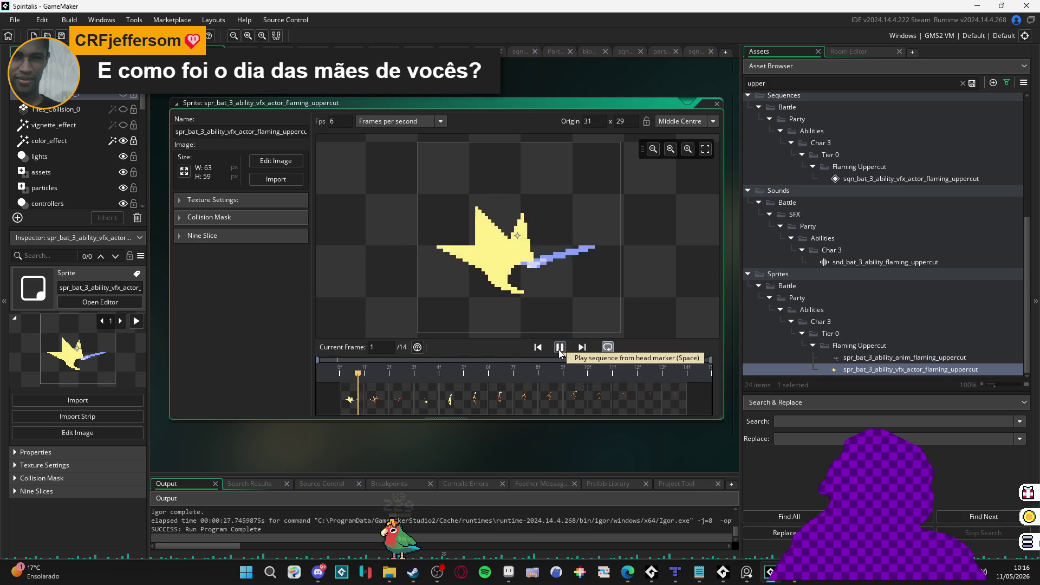
{"action": "left_click", "coordinate": [559, 348]}
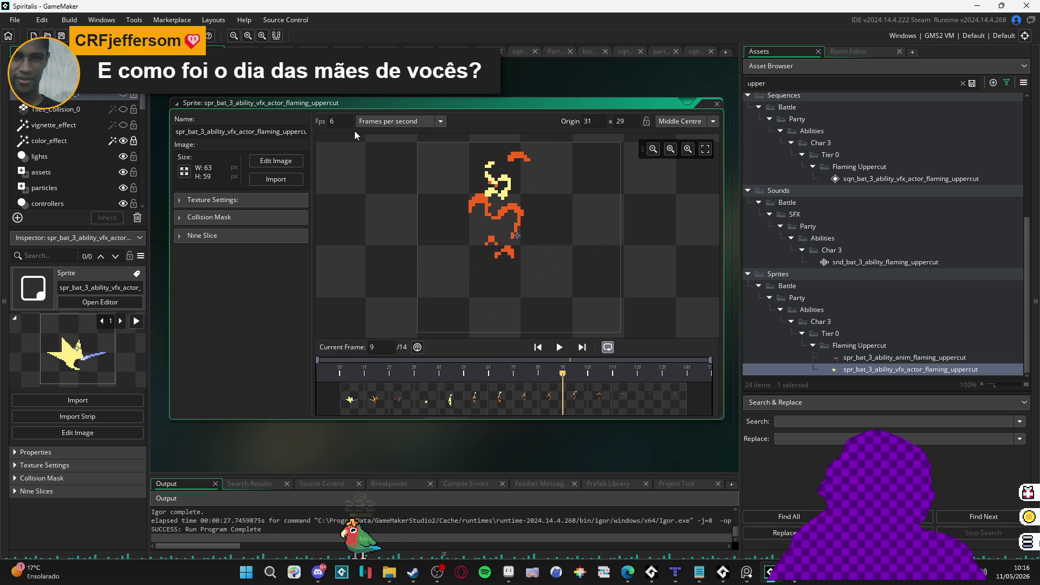
Step: Raise the sprite's playback speed to 15 fps and preview it
{"action": "left_click", "coordinate": [343, 122]}
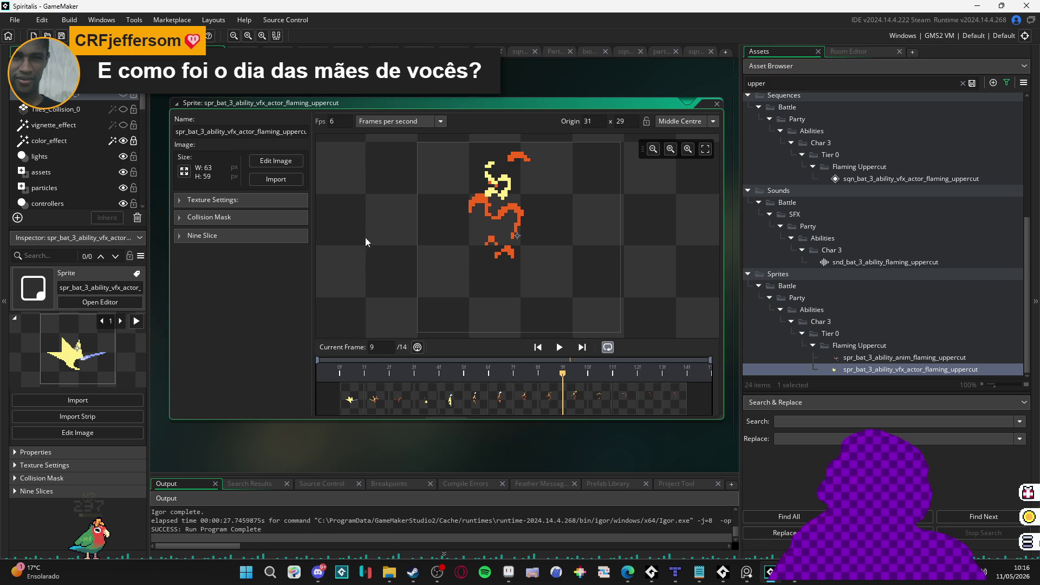
{"action": "left_click", "coordinate": [558, 347]}
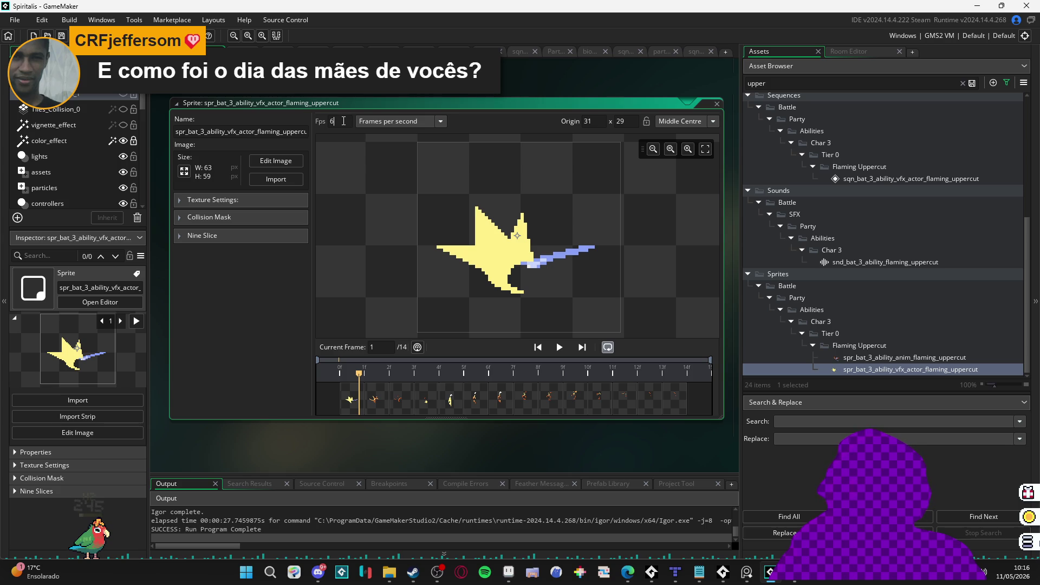
{"action": "double_click", "coordinate": [866, 358]}
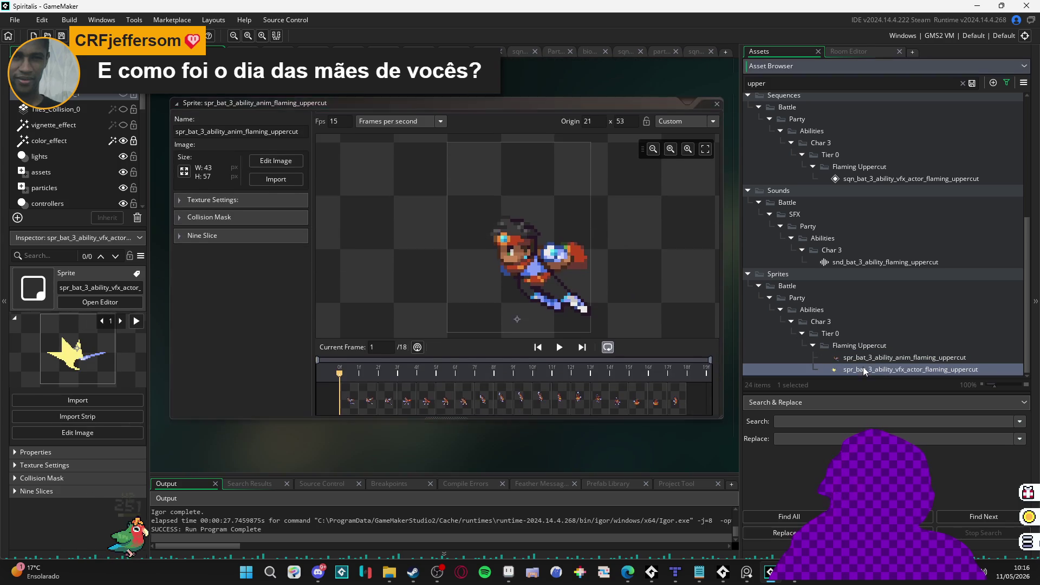
{"action": "scroll", "coordinate": [445, 124], "scroll_direction": "up", "scroll_amount": 1}
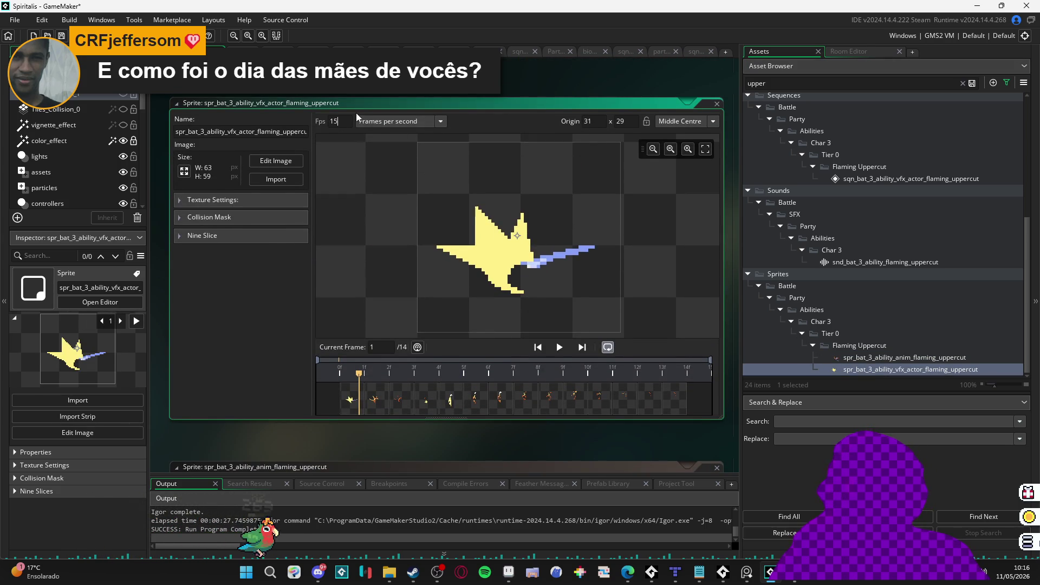
{"action": "left_click", "coordinate": [560, 347]}
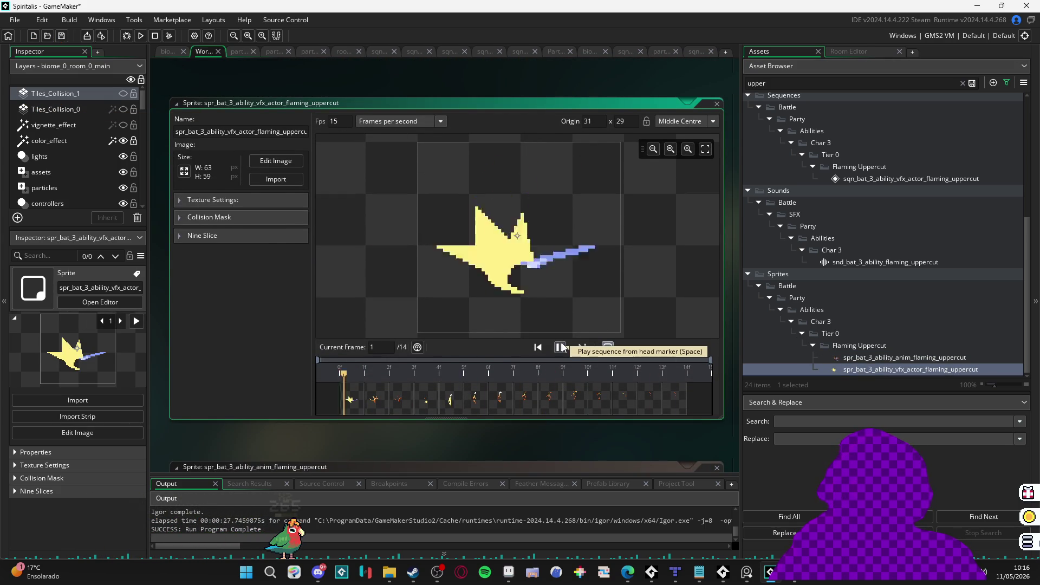
Step: Extend the uppercut VFX clip in the sequence to run to about frame 66
{"action": "left_click", "coordinate": [695, 51]}
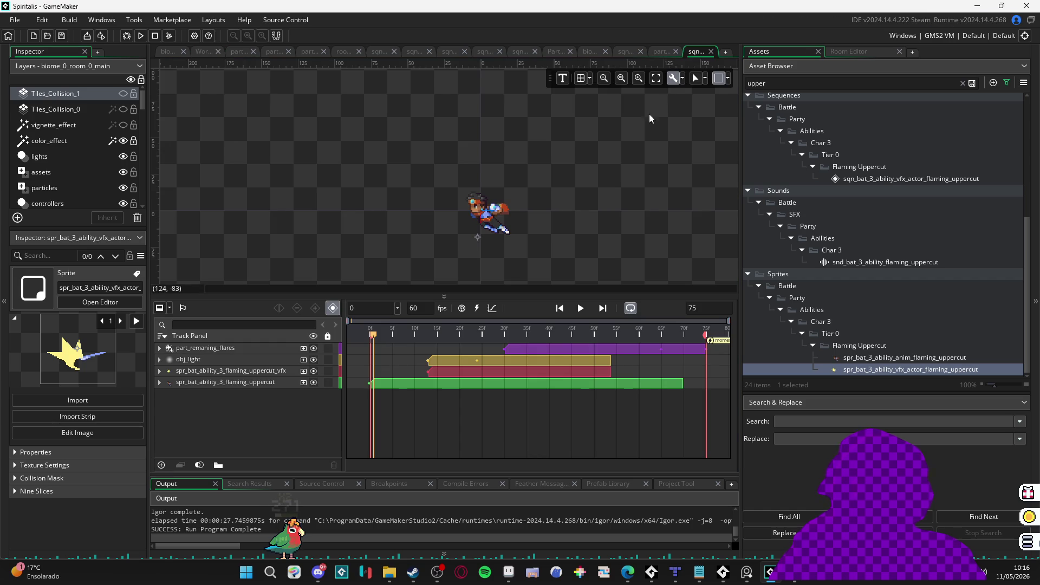
{"action": "left_click", "coordinate": [581, 309]}
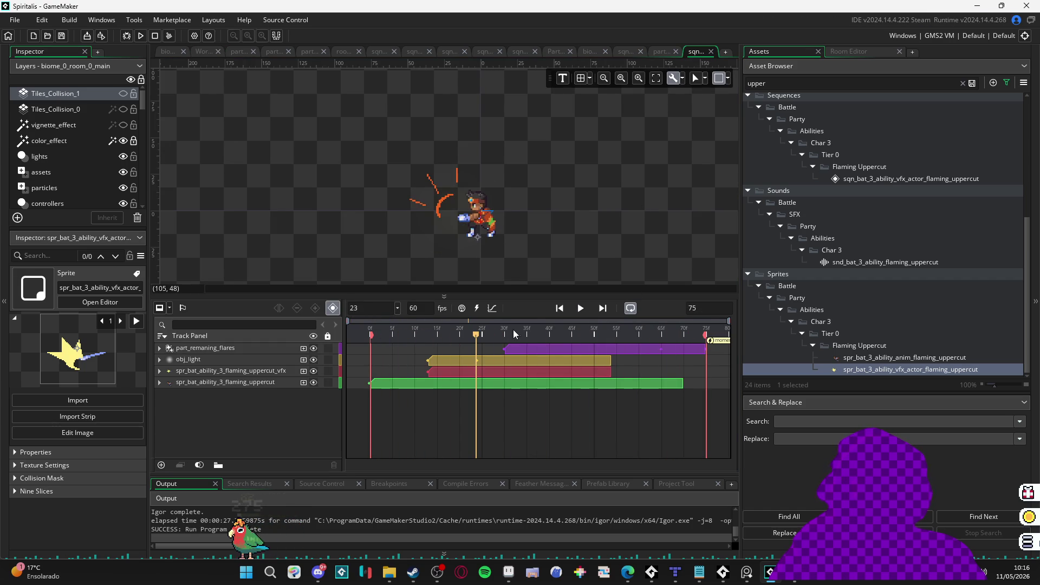
{"action": "mouse_move", "coordinate": [512, 329]}
{"action": "left_mouse_down"}
{"action": "mouse_move", "coordinate": [578, 340]}
{"action": "mouse_move", "coordinate": [606, 358]}
{"action": "left_mouse_up"}
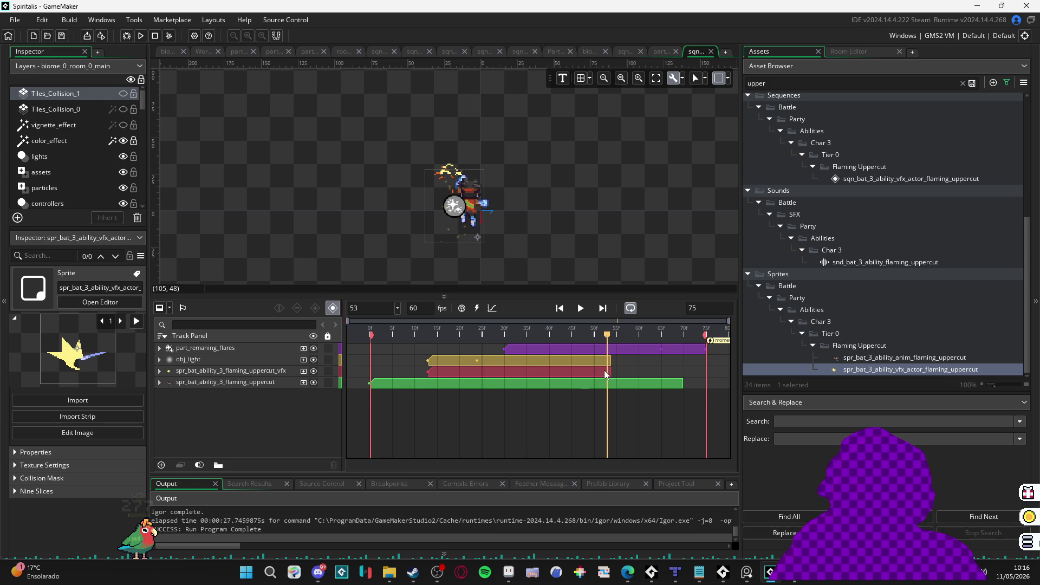
{"action": "left_click", "coordinate": [605, 373]}
{"action": "left_click_drag", "start_coordinate": [610, 372], "coordinate": [665, 372]}
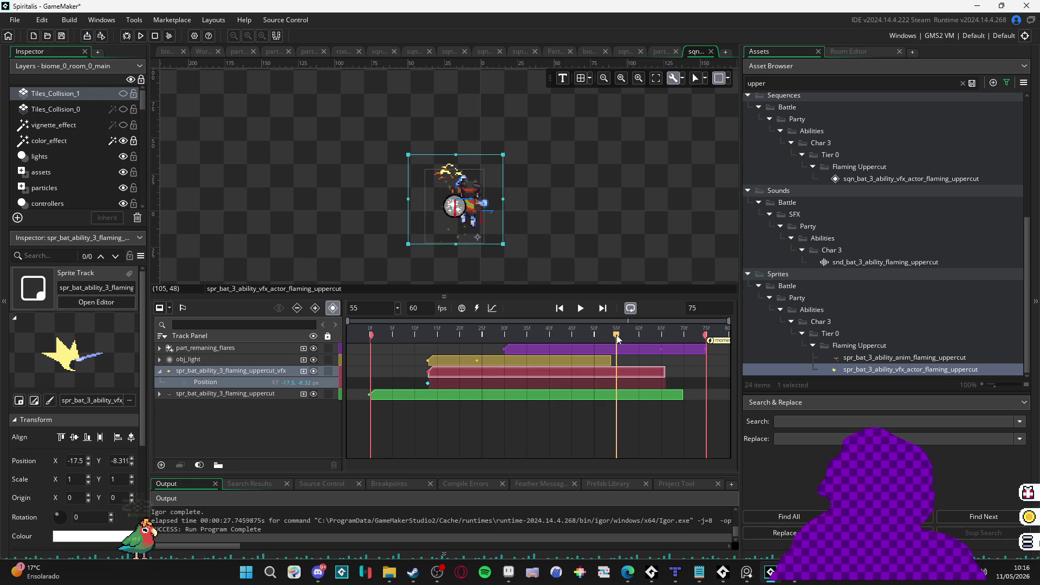
{"action": "left_click_drag", "start_coordinate": [617, 339], "coordinate": [649, 346]}
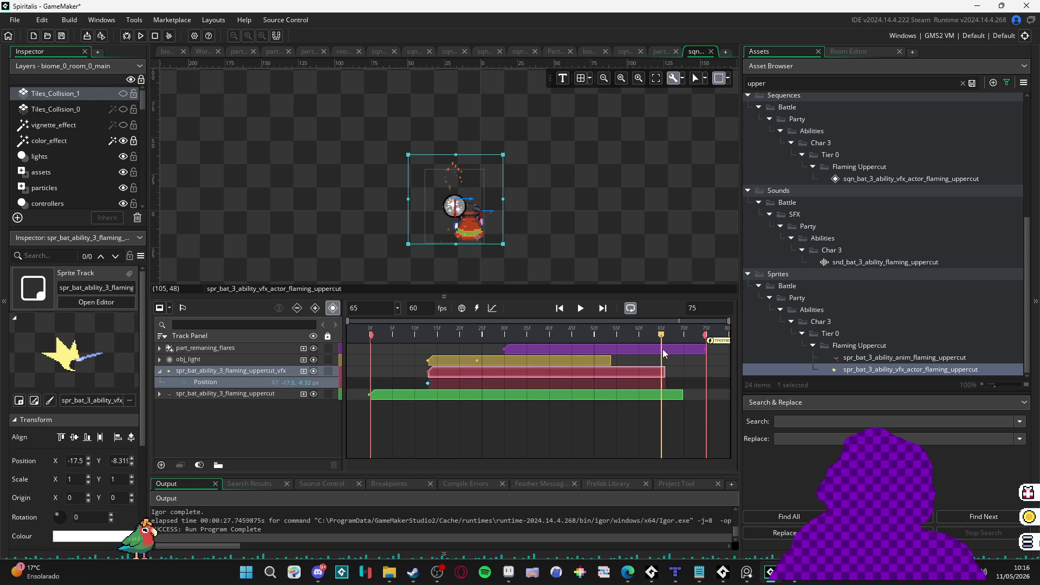
{"action": "left_click", "coordinate": [663, 349]}
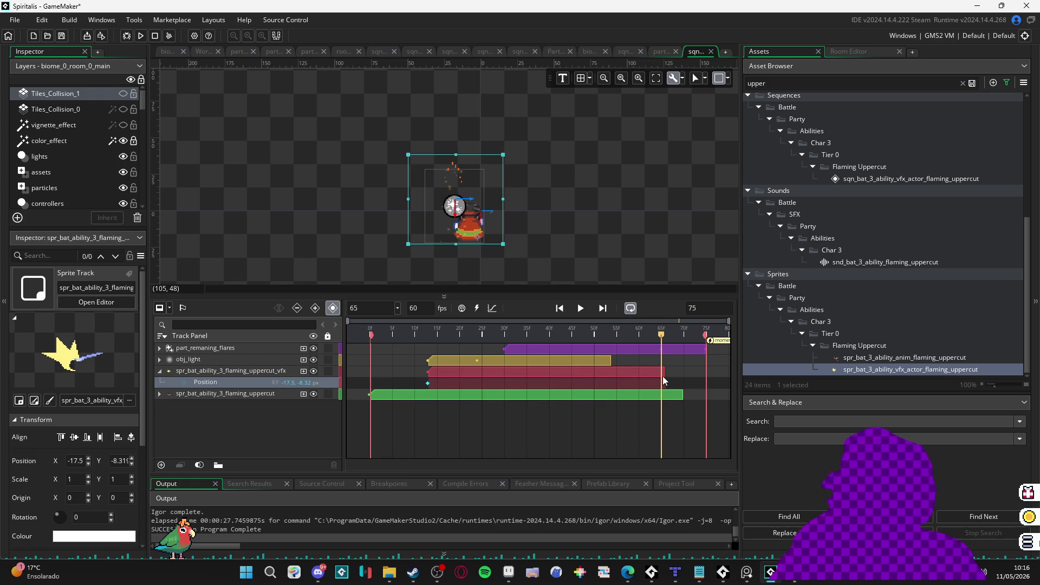
{"action": "left_click_drag", "start_coordinate": [661, 376], "coordinate": [669, 376]}
{"action": "left_click", "coordinate": [666, 336]}
Step: Play the sequence and scrub the flame burst frames to check timing
{"action": "key", "text": "space"}
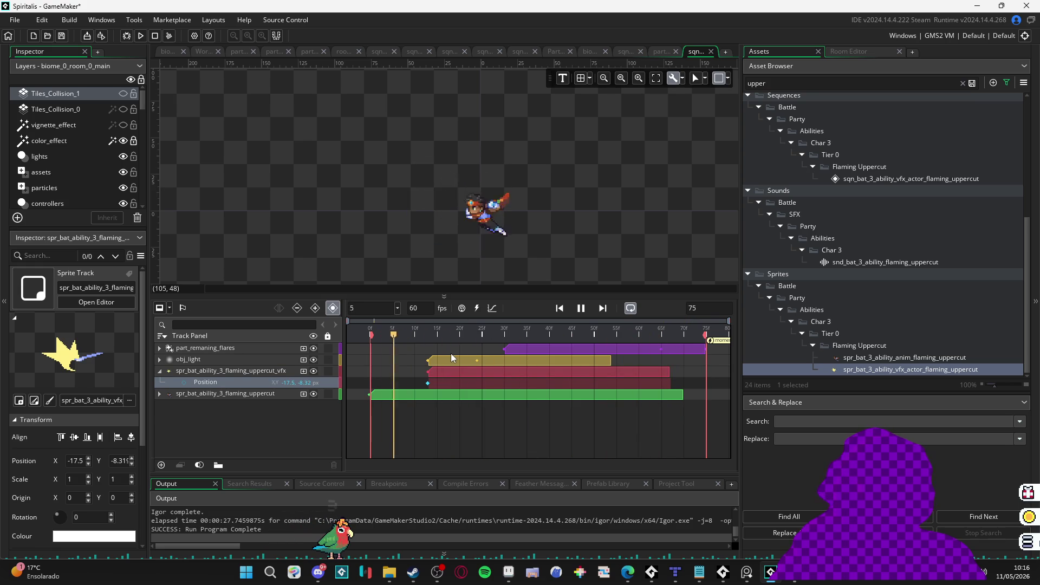
{"action": "left_click", "coordinate": [571, 213]}
{"action": "key", "text": "space"}
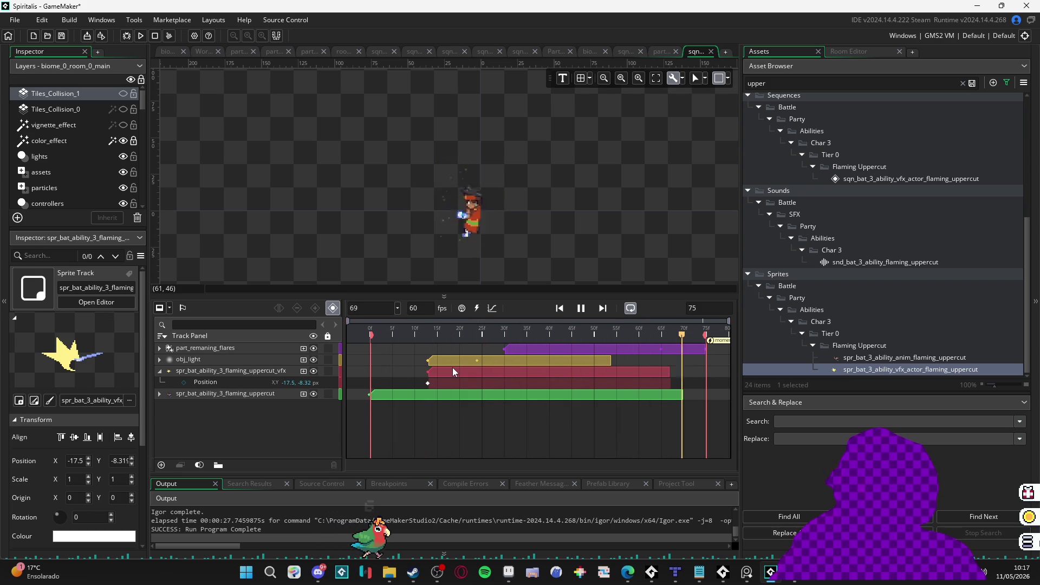
{"action": "key", "text": "space"}
{"action": "left_click_drag", "start_coordinate": [396, 334], "coordinate": [499, 351]}
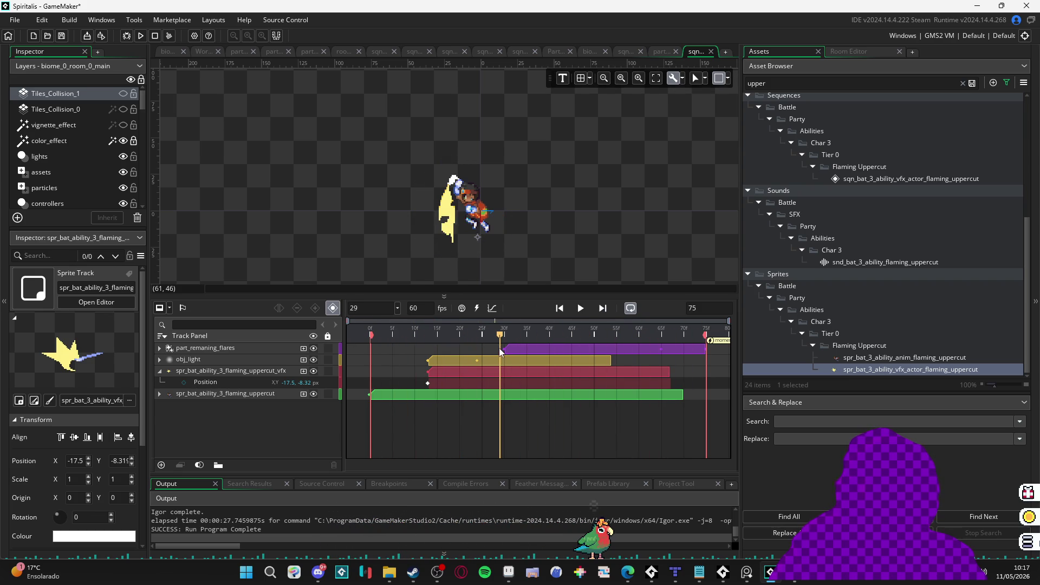
{"action": "left_click", "coordinate": [923, 370]}
Step: Set the VFX sprite to 16 fps, then replay and scrub the flaming uppercut sequence
{"action": "double_click", "coordinate": [903, 371]}
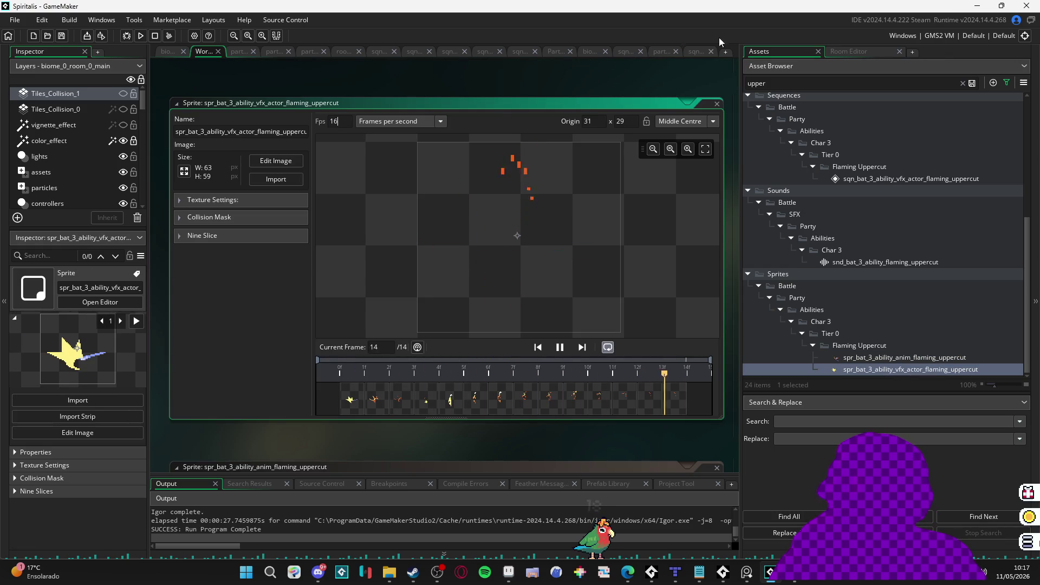
{"action": "left_click", "coordinate": [699, 52]}
{"action": "key", "text": "space"}
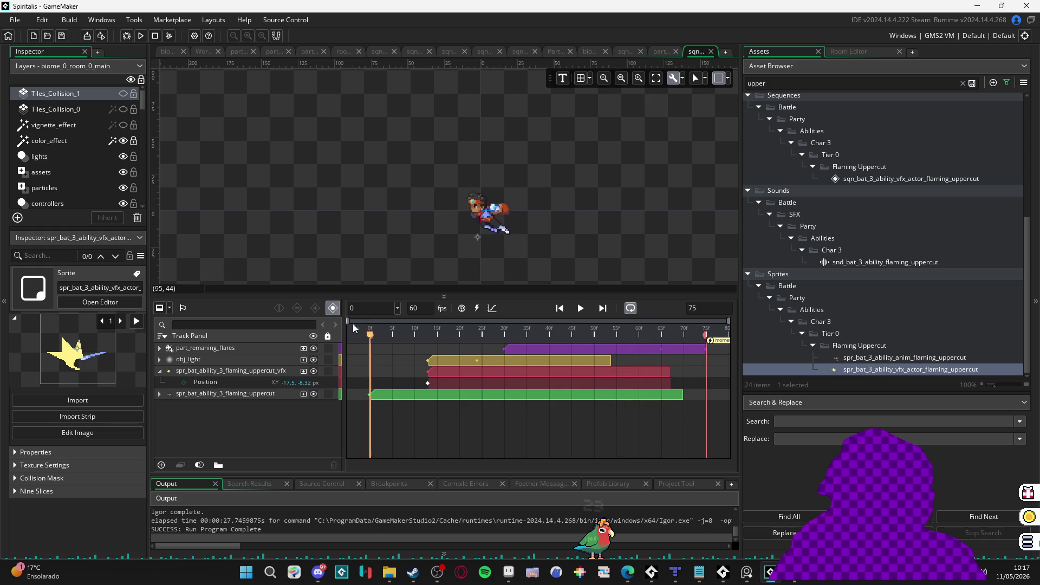
{"action": "left_click", "coordinate": [456, 333]}
{"action": "mouse_move", "coordinate": [455, 333]}
{"action": "left_mouse_down"}
{"action": "mouse_move", "coordinate": [424, 333]}
{"action": "mouse_move", "coordinate": [518, 337]}
{"action": "mouse_move", "coordinate": [395, 316]}
{"action": "mouse_move", "coordinate": [499, 333]}
{"action": "left_mouse_up"}
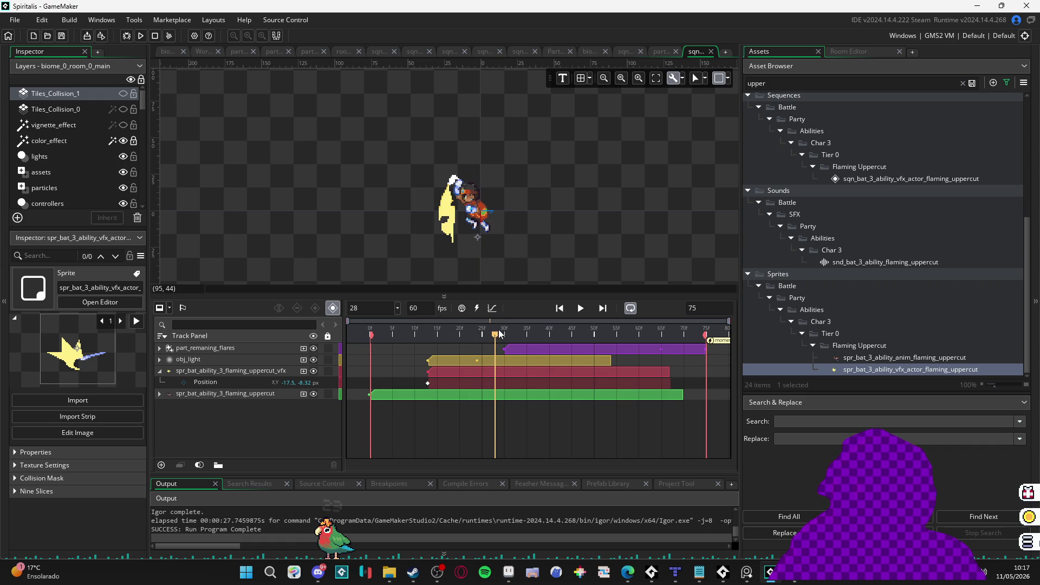
Step: Hide obj_light and drag the VFX sprite to position -14.5, -6.31
{"action": "left_click", "coordinate": [445, 223]}
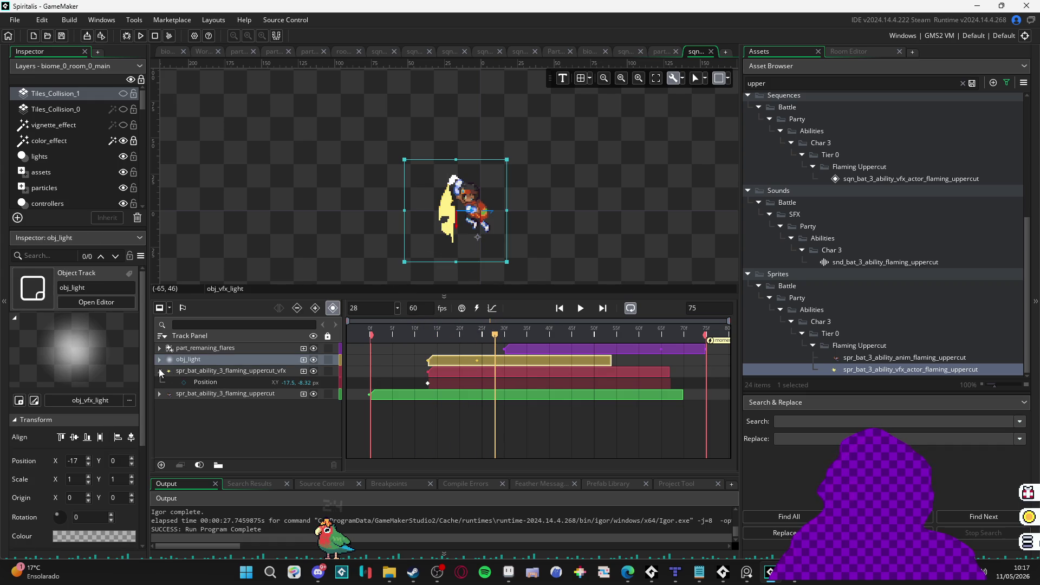
{"action": "left_click", "coordinate": [313, 359]}
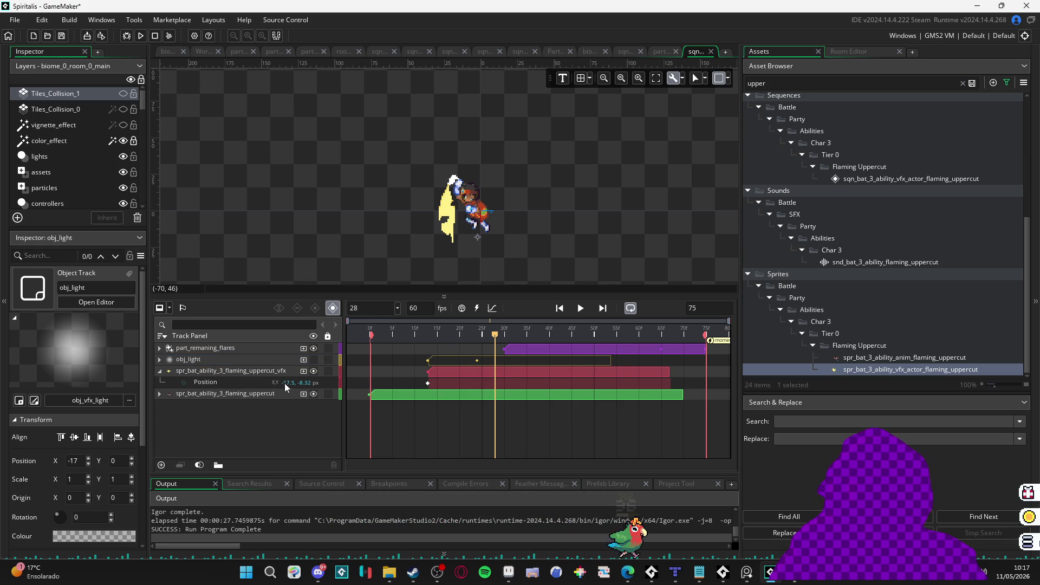
{"action": "left_click", "coordinate": [262, 372]}
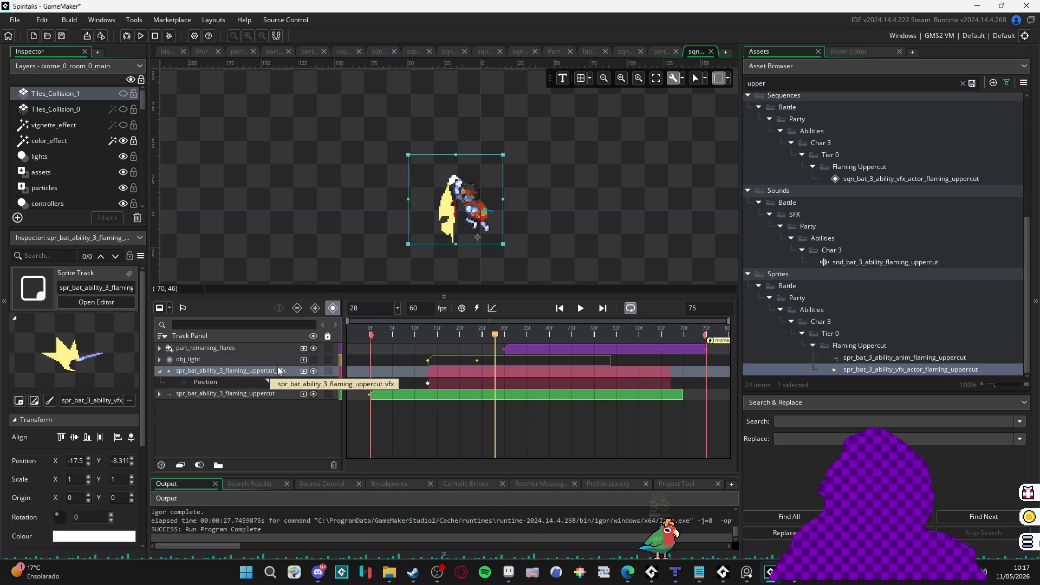
{"action": "scroll", "coordinate": [445, 135], "scroll_direction": "up", "scroll_amount": 5}
{"action": "left_click_drag", "start_coordinate": [446, 134], "coordinate": [464, 151]}
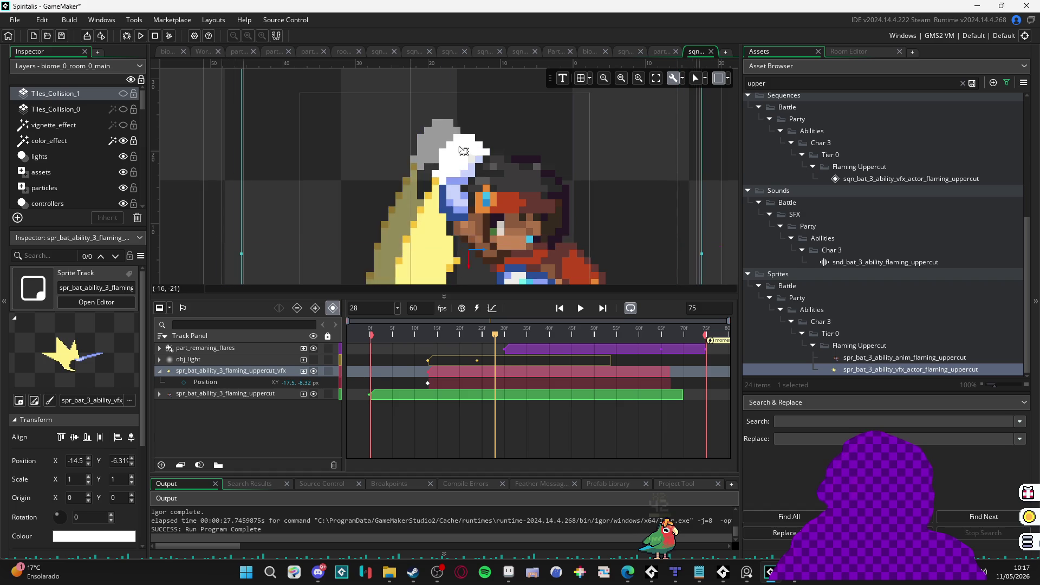
{"action": "scroll", "coordinate": [465, 165], "scroll_direction": "down", "scroll_amount": 3}
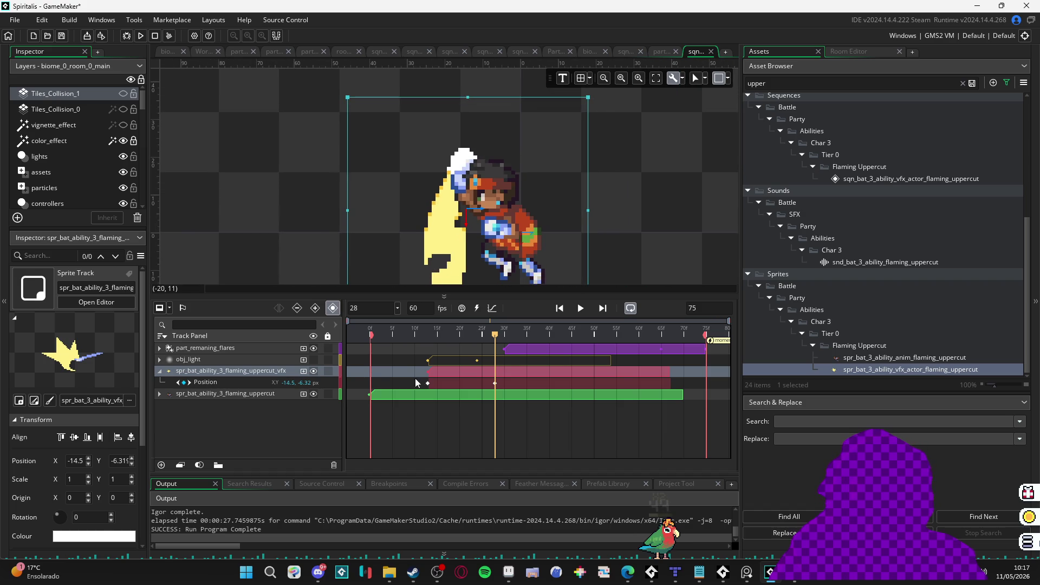
{"action": "left_click", "coordinate": [428, 383]}
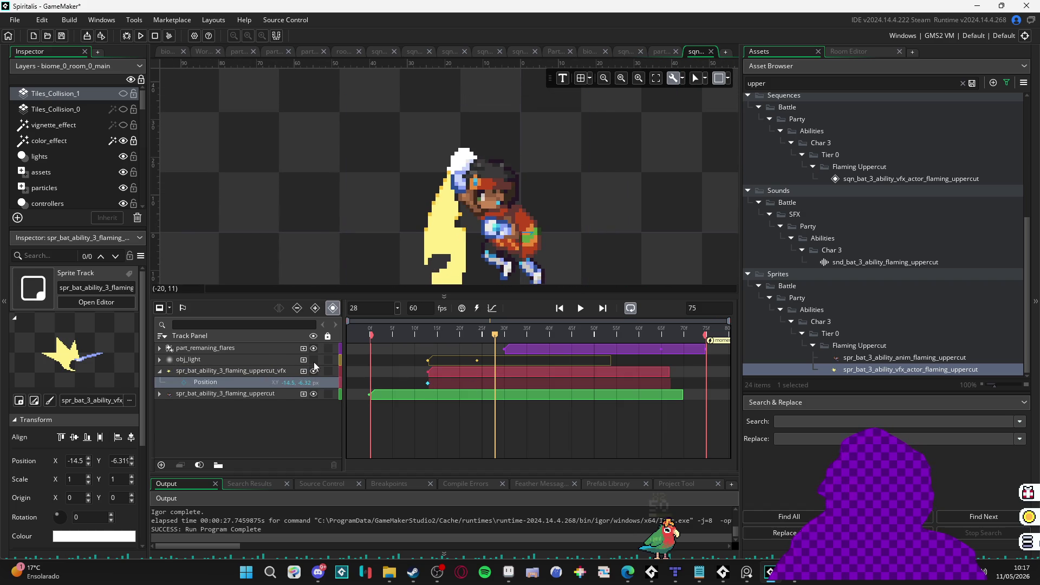
Step: Replay the sequence from the start
{"action": "key", "text": "Home"}
{"action": "scroll", "coordinate": [434, 232], "scroll_direction": "down", "scroll_amount": 3}
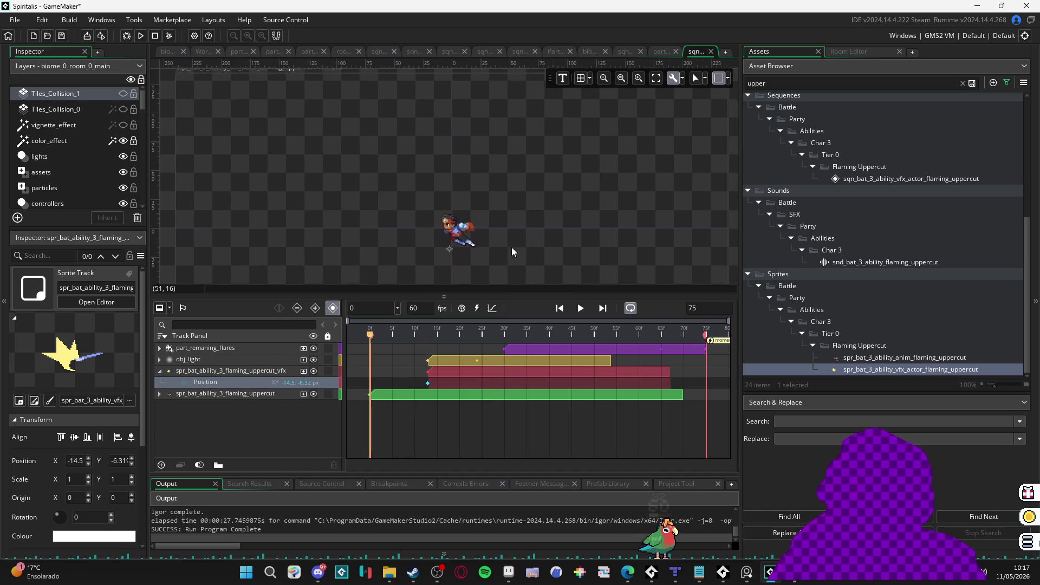
{"action": "scroll", "coordinate": [538, 229], "scroll_direction": "up", "scroll_amount": 2}
{"action": "key", "text": "space"}
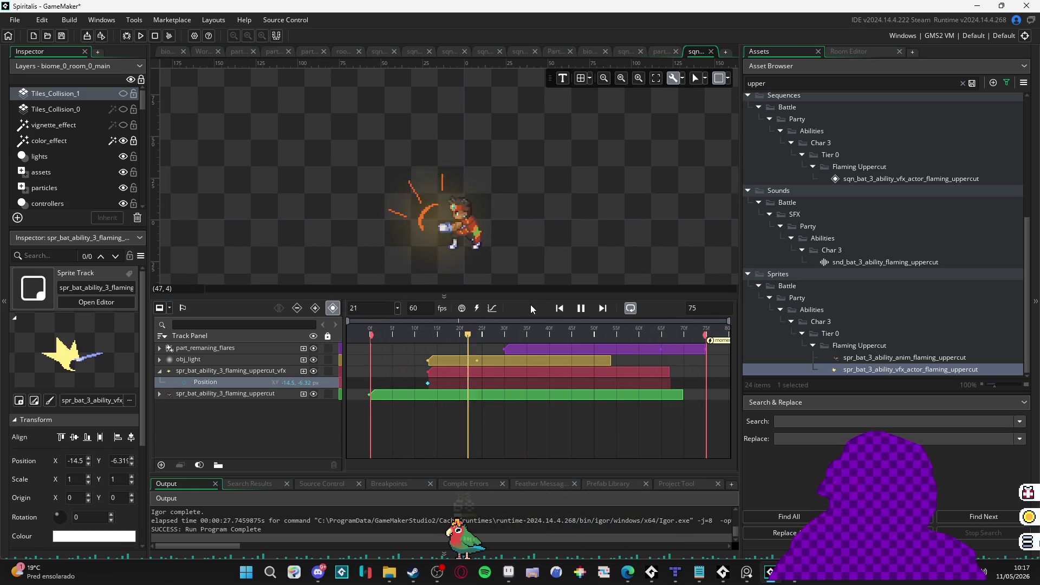
Step: Trim the VFX clip's right edge to end at frame 65
{"action": "mouse_move", "coordinate": [530, 335]}
{"action": "left_mouse_down"}
{"action": "mouse_move", "coordinate": [609, 336]}
{"action": "mouse_move", "coordinate": [660, 352]}
{"action": "left_mouse_up"}
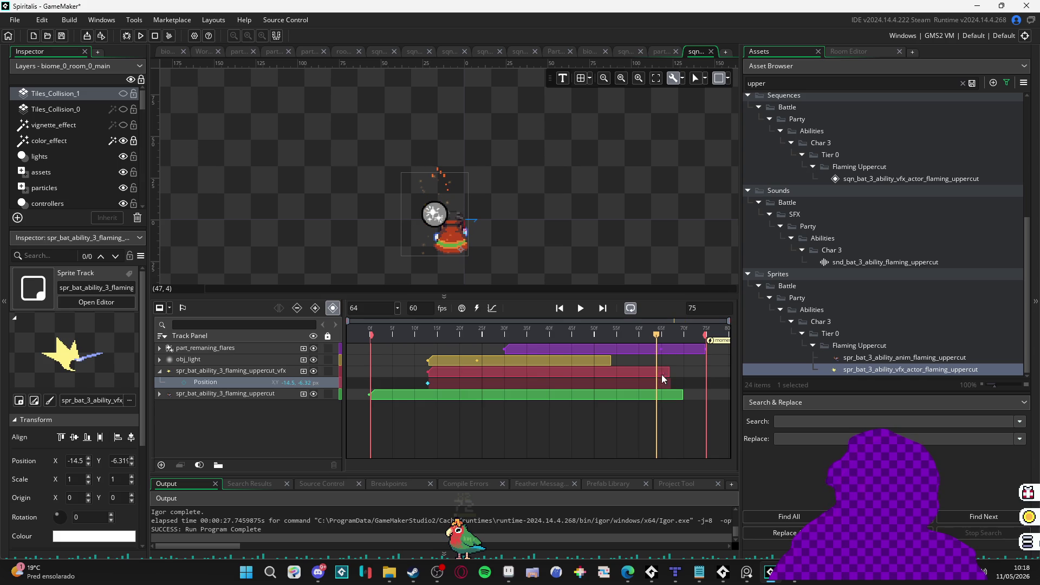
{"action": "left_click", "coordinate": [661, 335]}
{"action": "left_click_drag", "start_coordinate": [664, 373], "coordinate": [662, 373]}
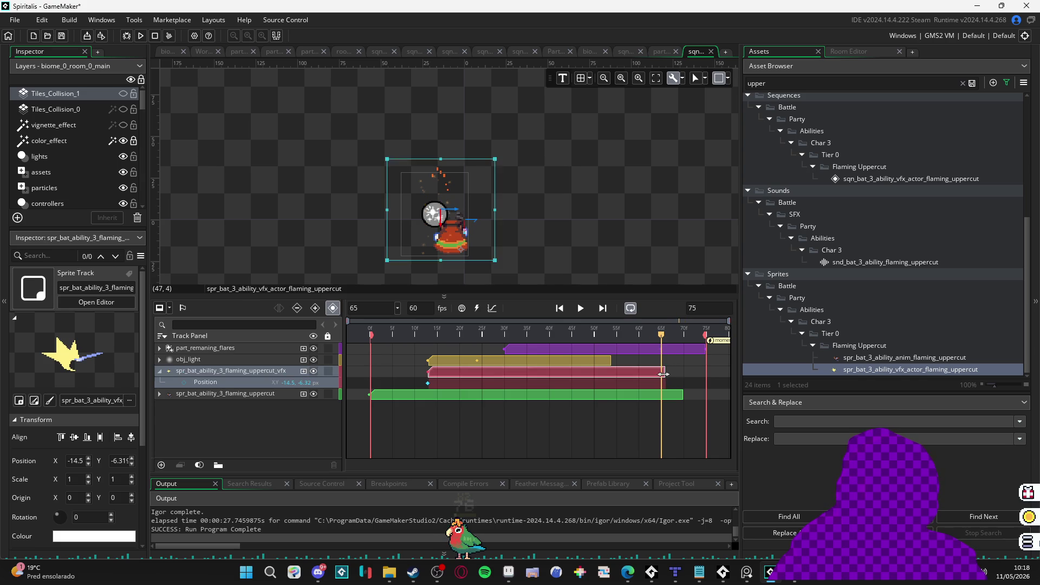
{"action": "left_click", "coordinate": [651, 374]}
Step: Replay the sequence to check the trim, then collapse the flaming_uppercut_vfx track
{"action": "key", "text": "space"}
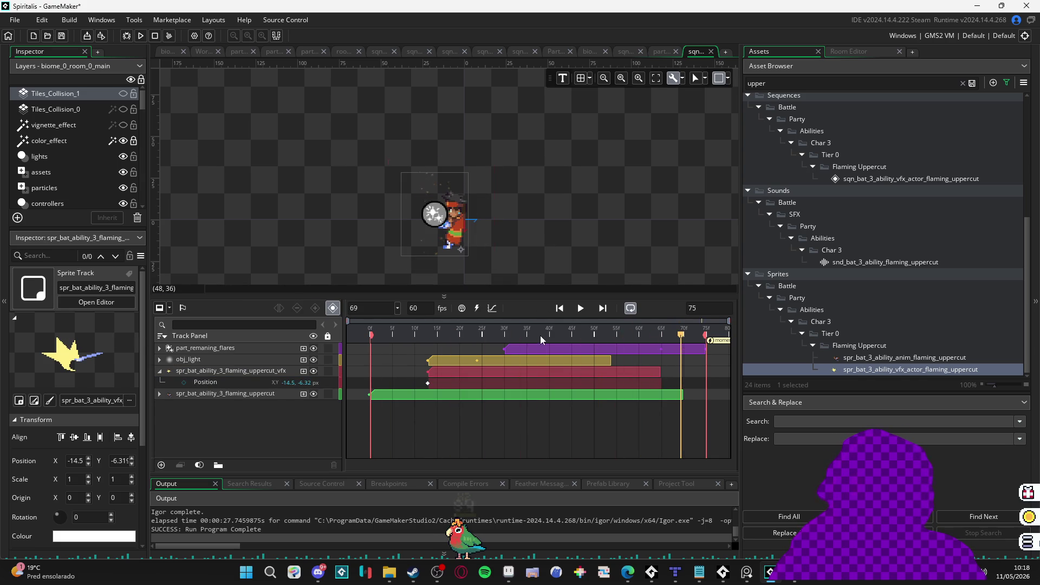
{"action": "key", "text": "space"}
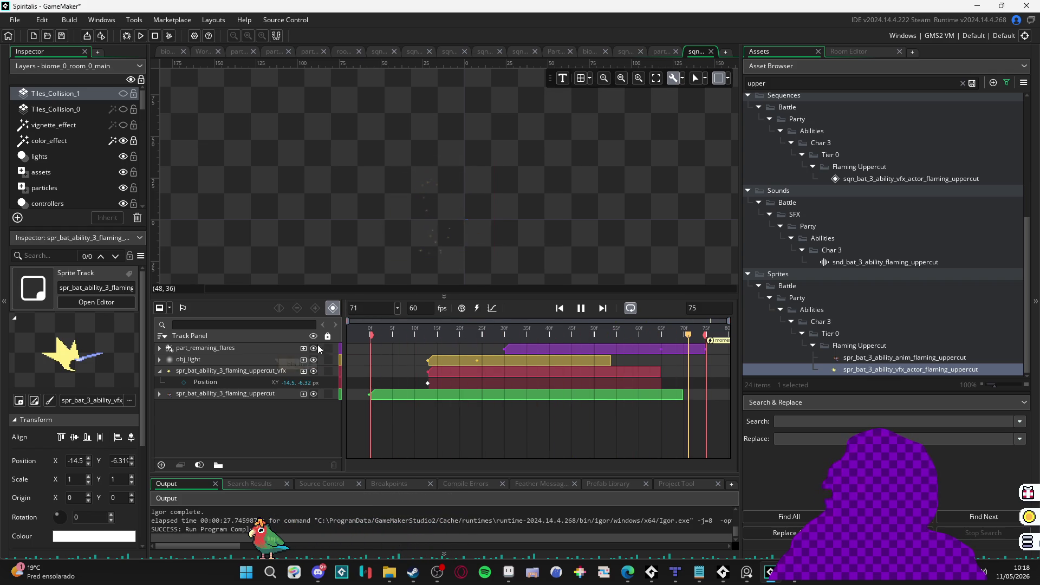
{"action": "left_click", "coordinate": [579, 308]}
{"action": "scroll", "coordinate": [573, 237], "scroll_direction": "down", "scroll_amount": 2}
{"action": "left_click", "coordinate": [159, 371]}
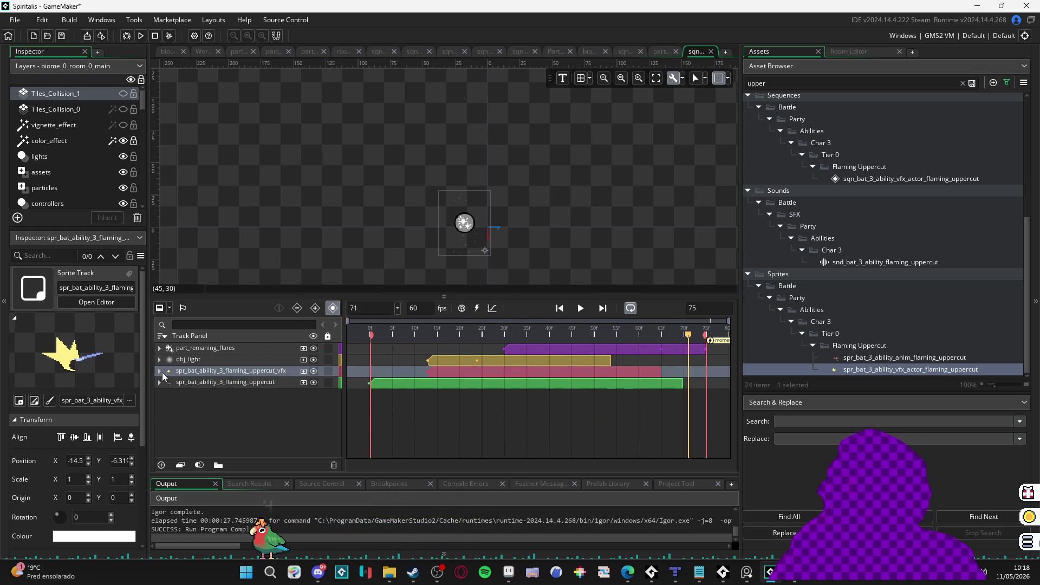
Step: Find spr_enemy_1 in the Asset Browser and drop it onto the sequence canvas
{"action": "mouse_move", "coordinate": [321, 239]}
{"action": "left_mouse_down"}
{"action": "mouse_move", "coordinate": [392, 239]}
{"action": "mouse_move", "coordinate": [436, 205]}
{"action": "left_mouse_up"}
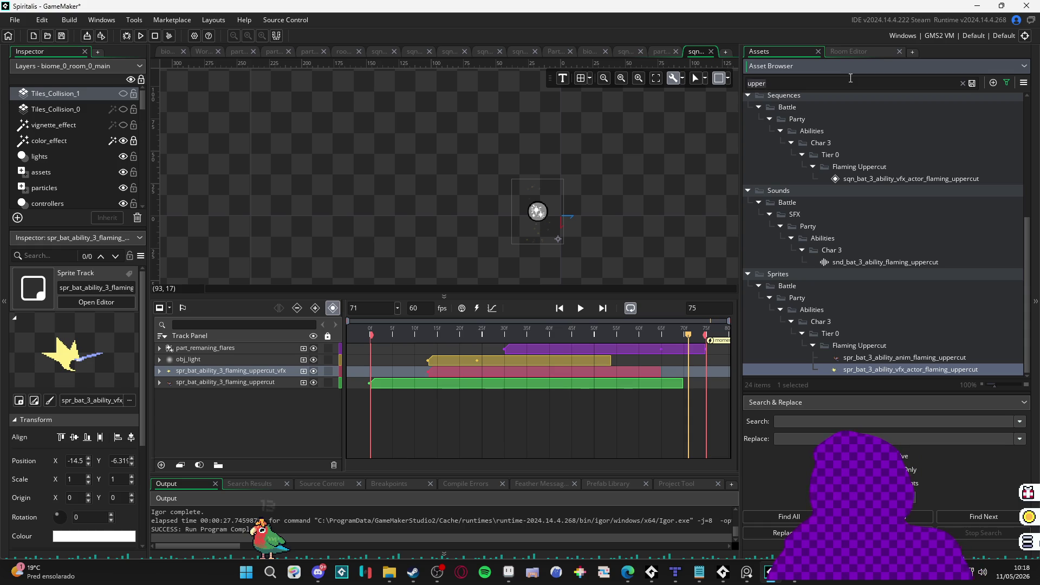
{"action": "type", "text": "enemy"}
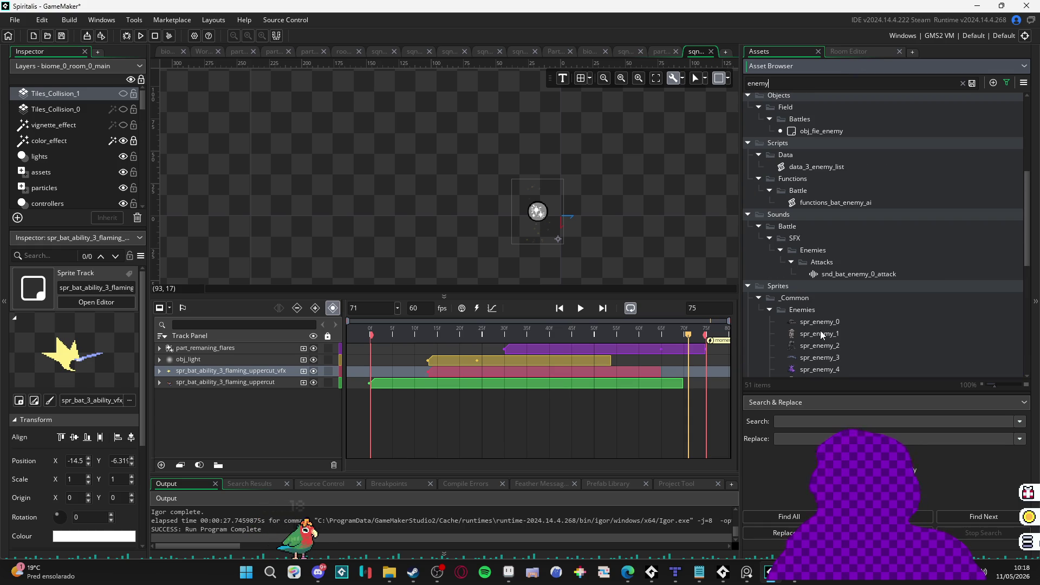
{"action": "left_click", "coordinate": [820, 333]}
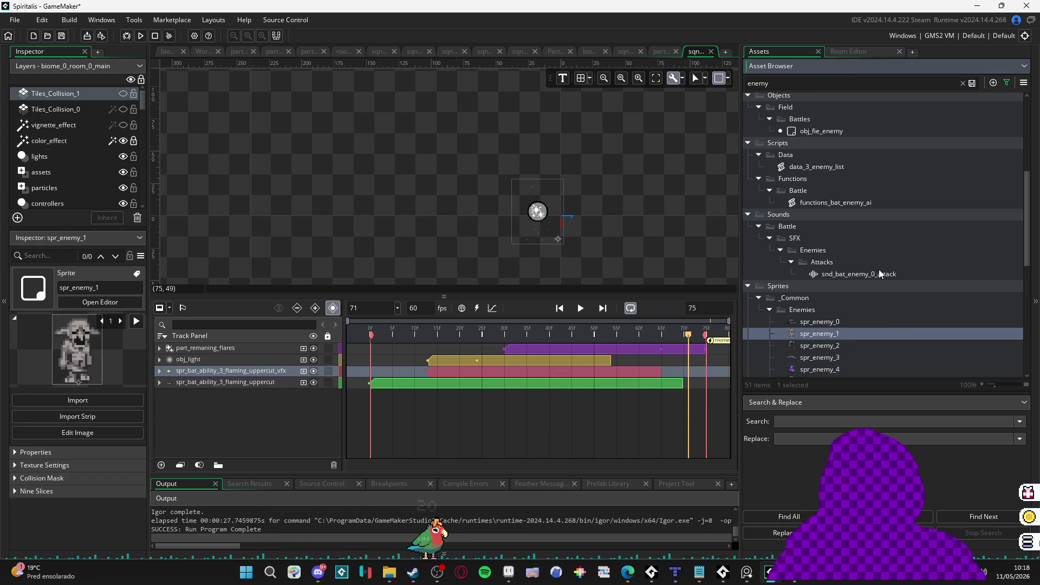
{"action": "mouse_move", "coordinate": [822, 336]}
{"action": "left_mouse_down"}
{"action": "mouse_move", "coordinate": [383, 223]}
{"action": "mouse_move", "coordinate": [439, 238]}
{"action": "mouse_move", "coordinate": [495, 226]}
{"action": "left_mouse_up"}
{"action": "left_click_drag", "start_coordinate": [688, 334], "coordinate": [145, 336]}
{"action": "key", "text": "space"}
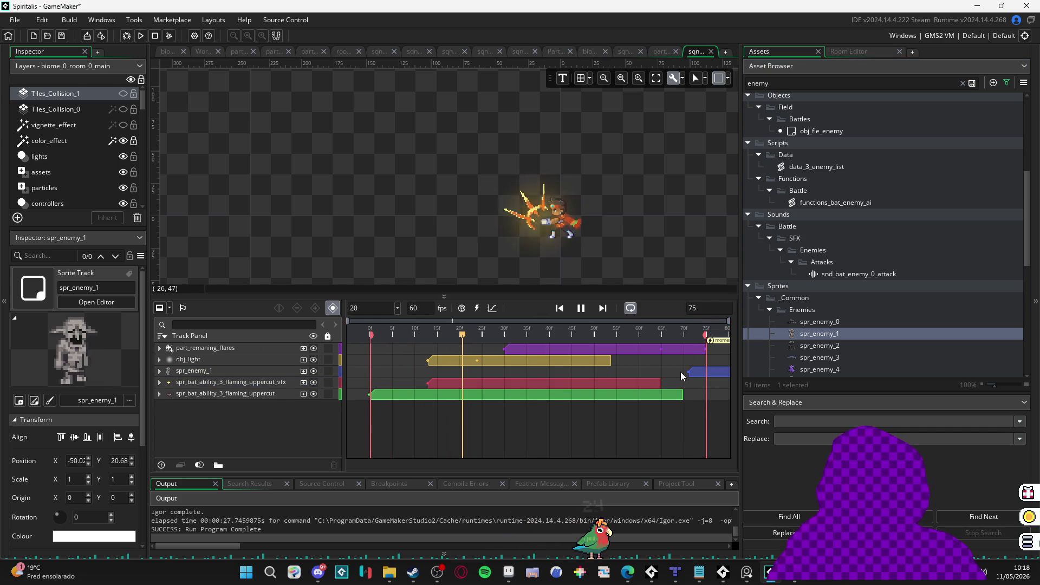
Step: Stretch the enemy clip to the sequence end and move the enemy nearer the character
{"action": "left_click_drag", "start_coordinate": [703, 374], "coordinate": [396, 378]}
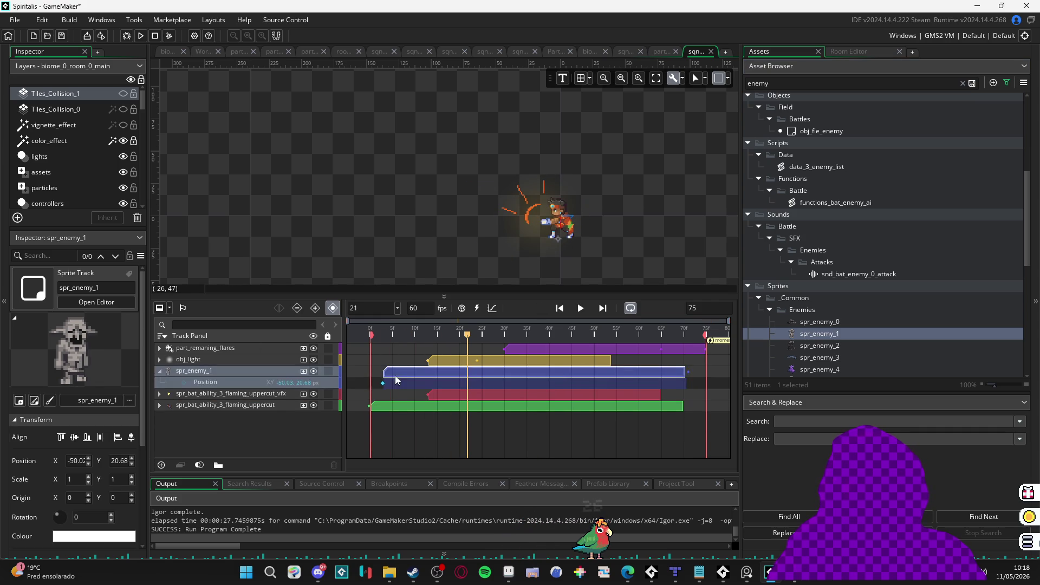
{"action": "left_click_drag", "start_coordinate": [671, 371], "coordinate": [705, 371]}
{"action": "left_click", "coordinate": [388, 332]}
{"action": "key", "text": "space"}
{"action": "key", "text": "space"}
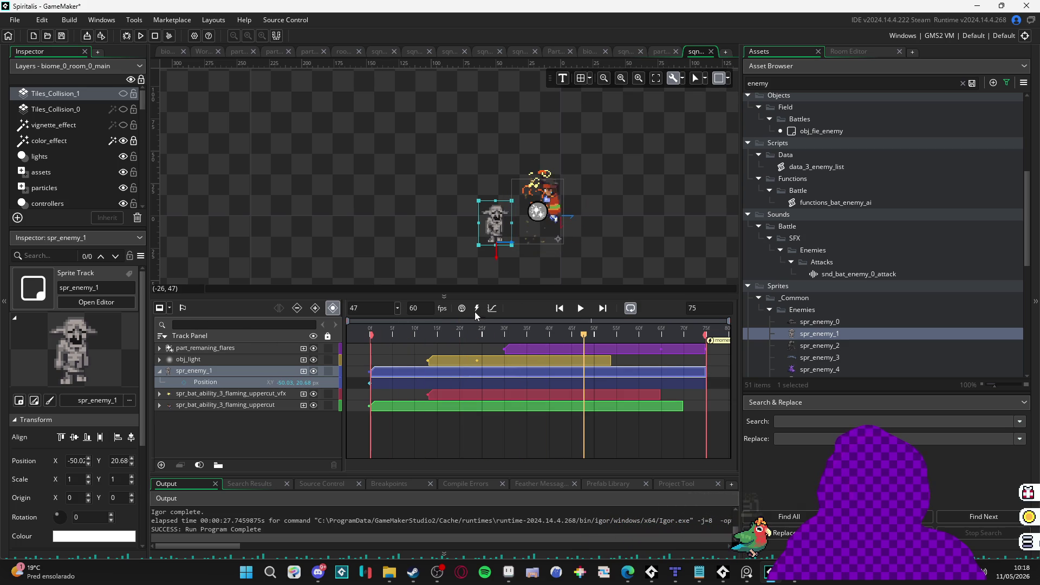
{"action": "left_click_drag", "start_coordinate": [518, 229], "coordinate": [528, 217]}
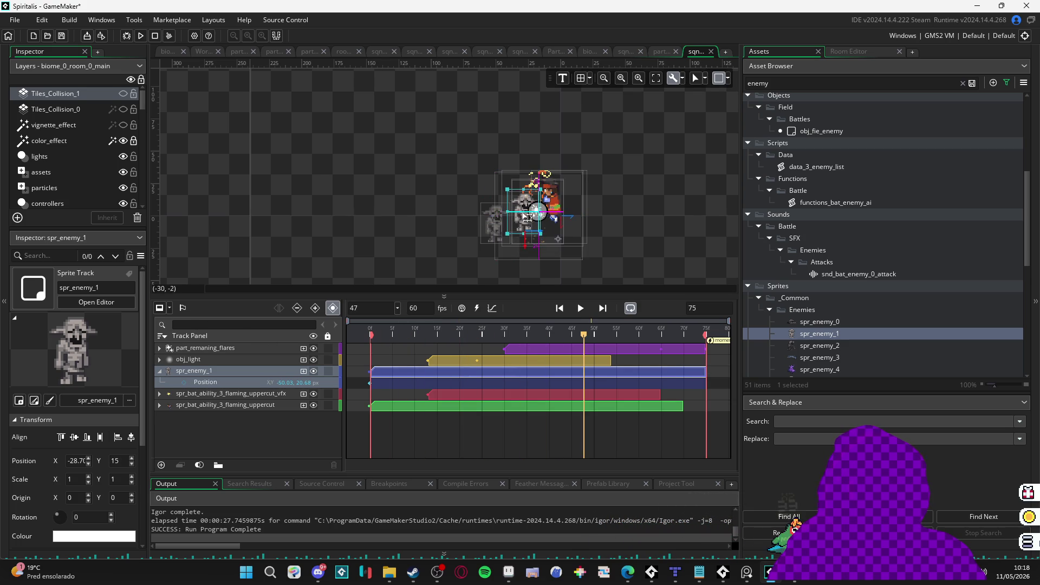
Step: Delete the enemy's first Position keyframe and move the remaining one onto frame 0
{"action": "key", "text": "Home"}
{"action": "key", "text": "Right"}
{"action": "key", "text": "Right"}
{"action": "key", "text": "Right"}
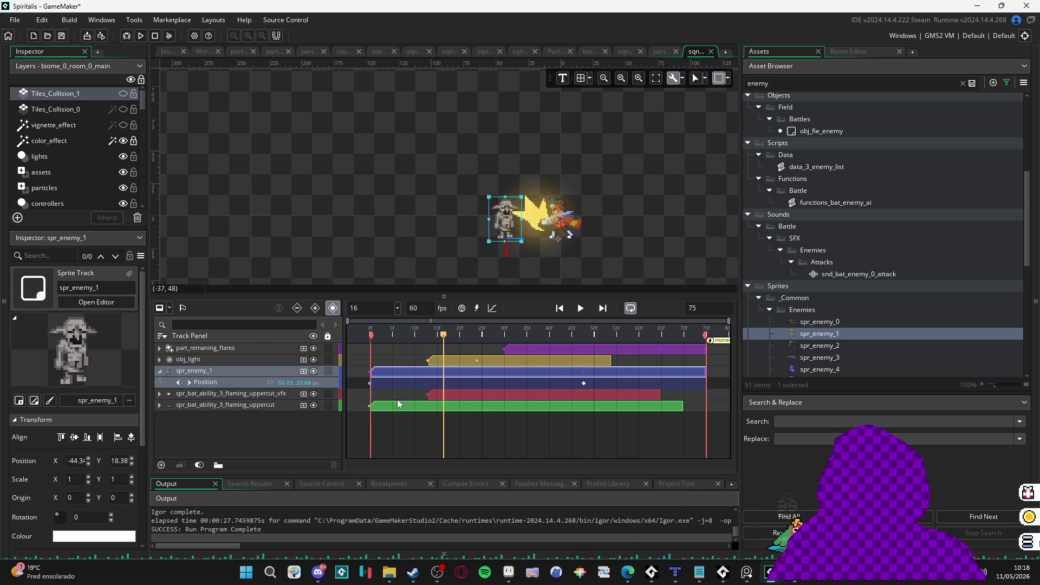
{"action": "left_click", "coordinate": [370, 384]}
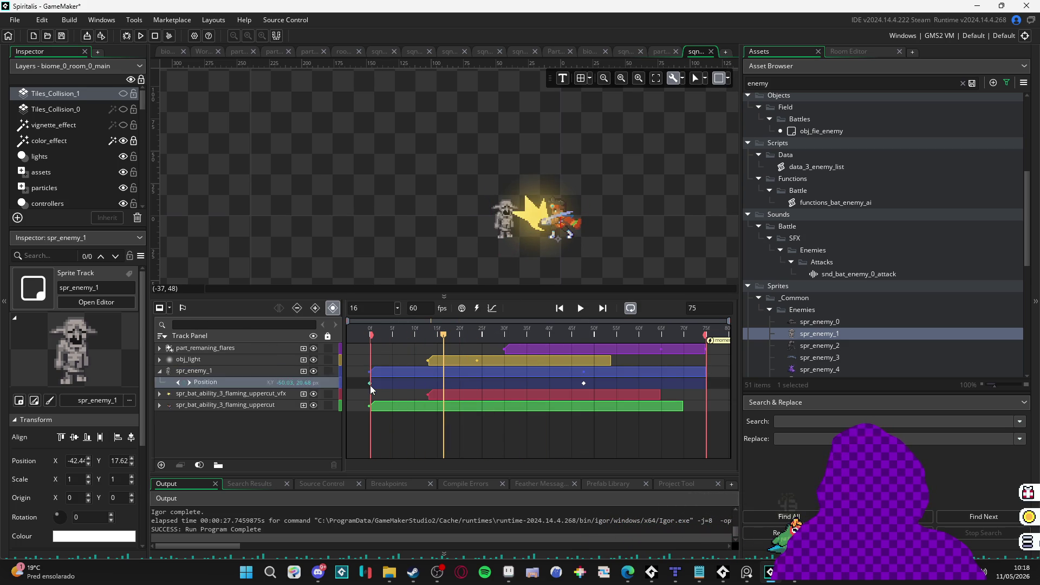
{"action": "key", "text": "Delete"}
{"action": "left_click", "coordinate": [583, 383]}
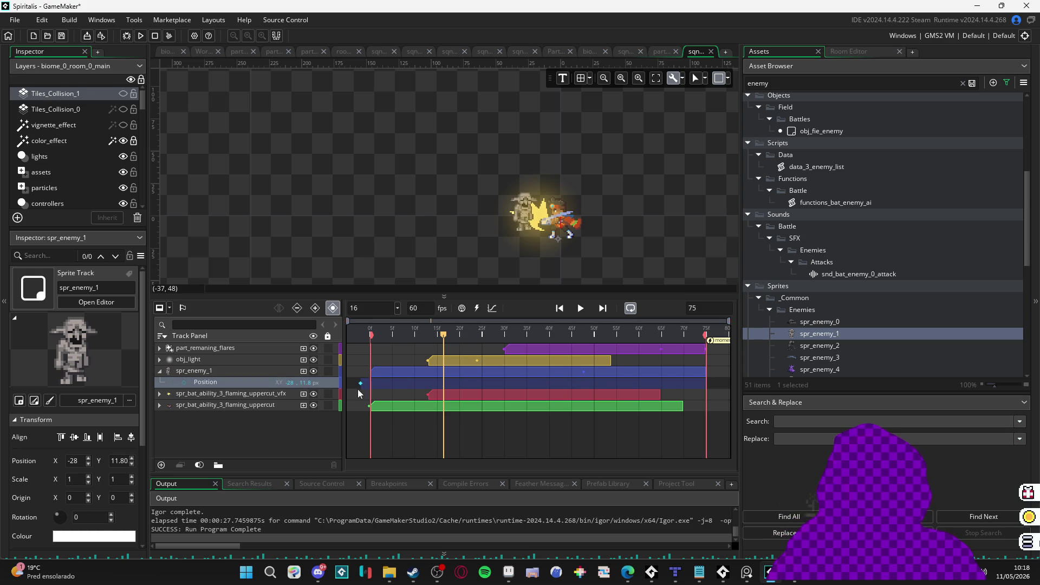
{"action": "left_click_drag", "start_coordinate": [364, 388], "coordinate": [368, 387]}
{"action": "key", "text": "space"}
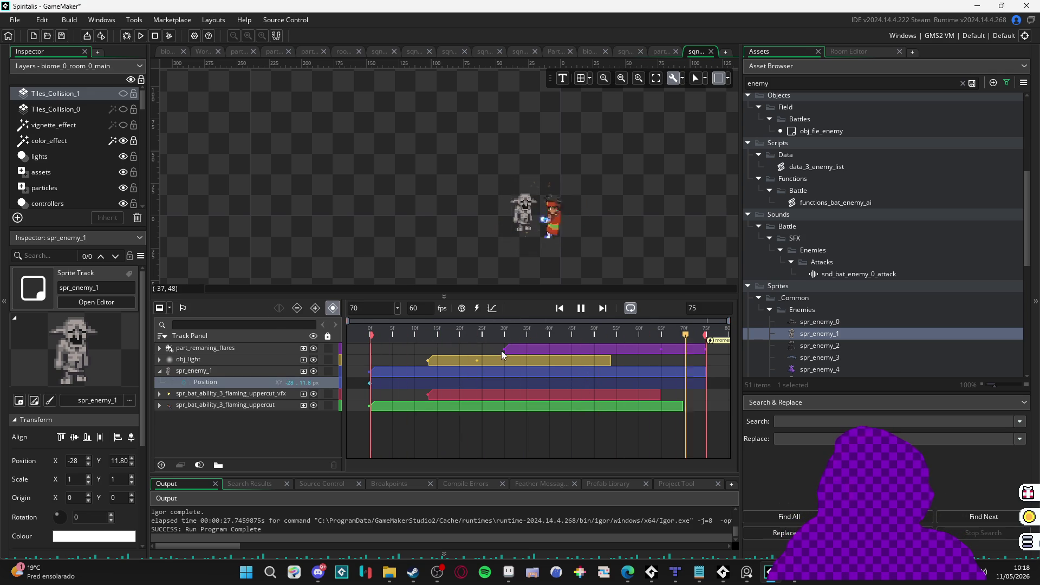
{"action": "key", "text": "space"}
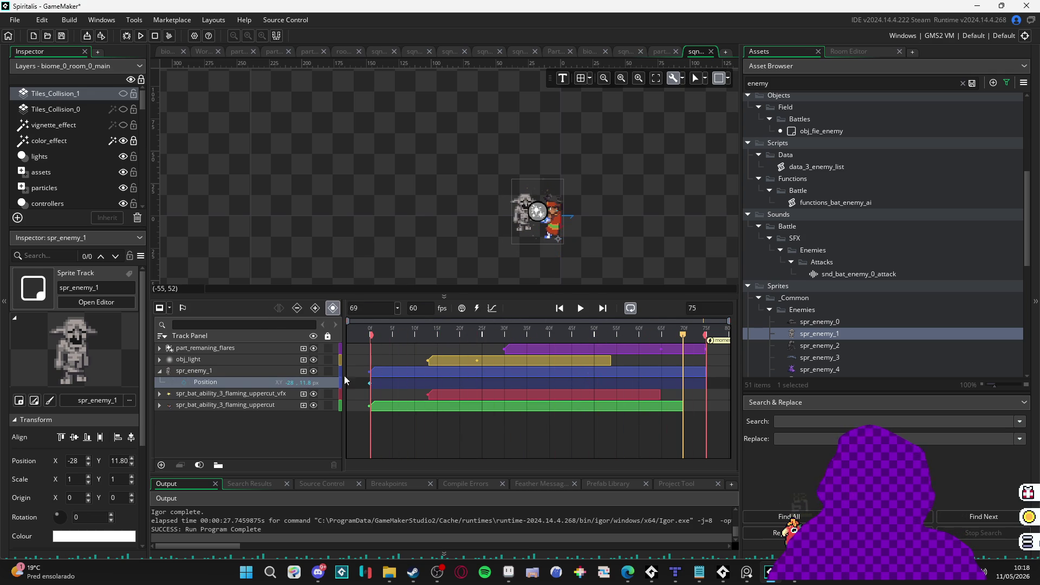
Step: Collapse the spr_enemy_1 track and move it to the bottom of the track list
{"action": "left_click", "coordinate": [189, 372]}
{"action": "left_click", "coordinate": [160, 371]}
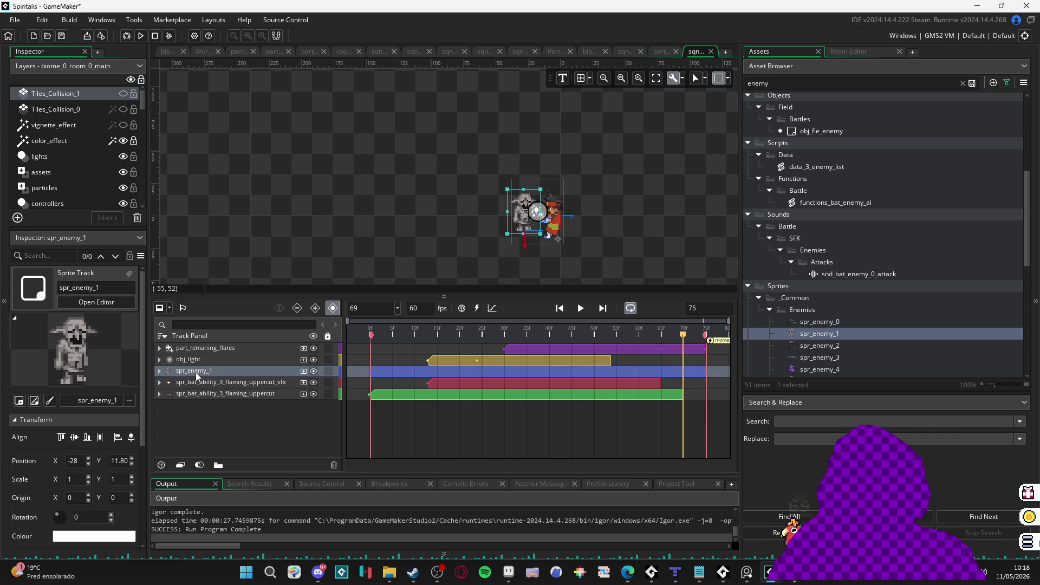
{"action": "mouse_move", "coordinate": [196, 374]}
{"action": "left_mouse_down"}
{"action": "mouse_move", "coordinate": [223, 372]}
{"action": "mouse_move", "coordinate": [247, 401]}
{"action": "left_mouse_up"}
{"action": "key", "text": "space"}
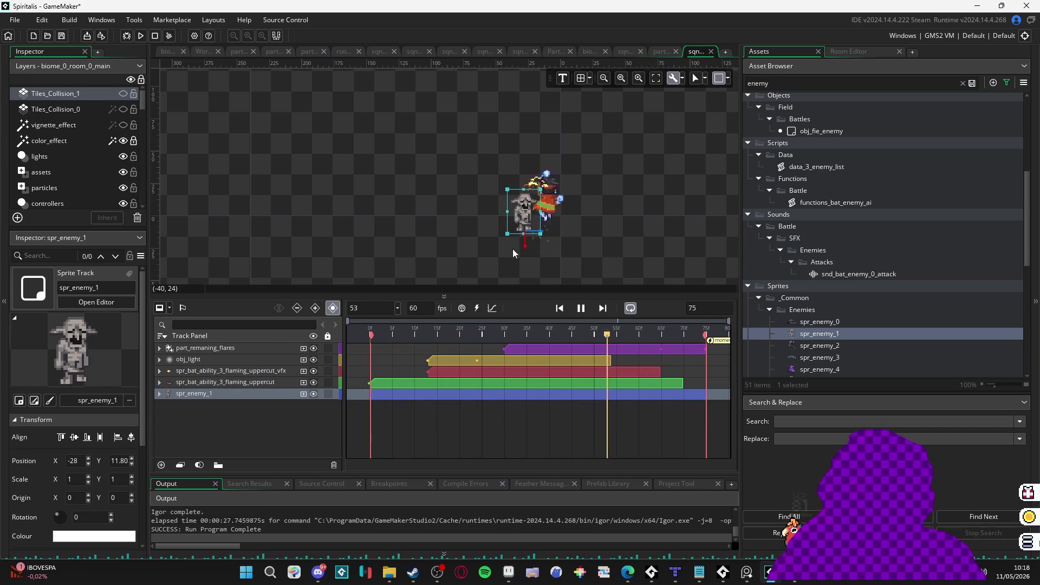
{"action": "key", "text": "space"}
Step: Lower the enemy slightly to -22, 20.68 and play the finished sequence
{"action": "left_click", "coordinate": [559, 308]}
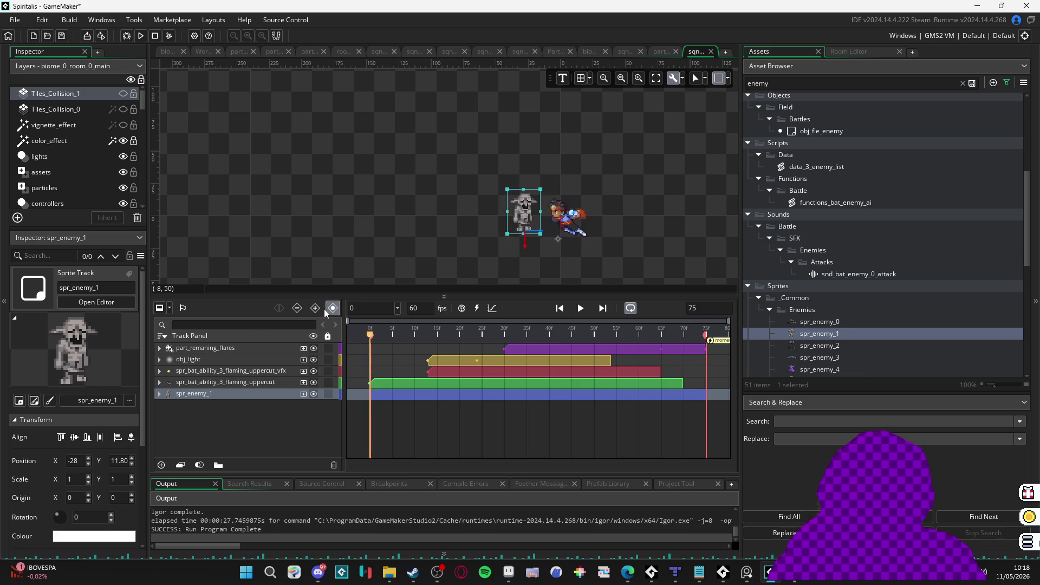
{"action": "left_click_drag", "start_coordinate": [528, 222], "coordinate": [534, 229]}
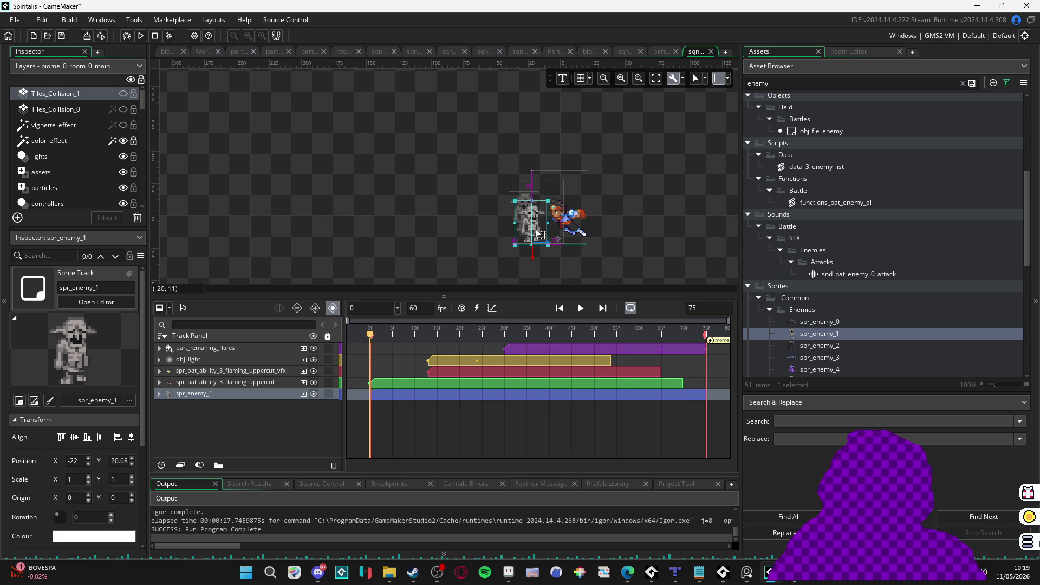
{"action": "left_click", "coordinate": [641, 248]}
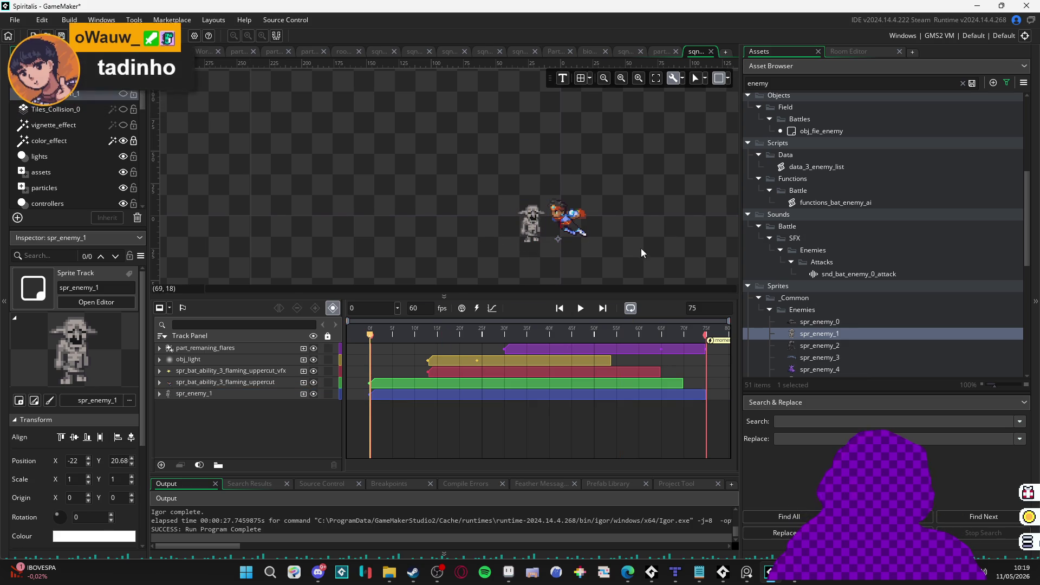
{"action": "left_click", "coordinate": [160, 395]}
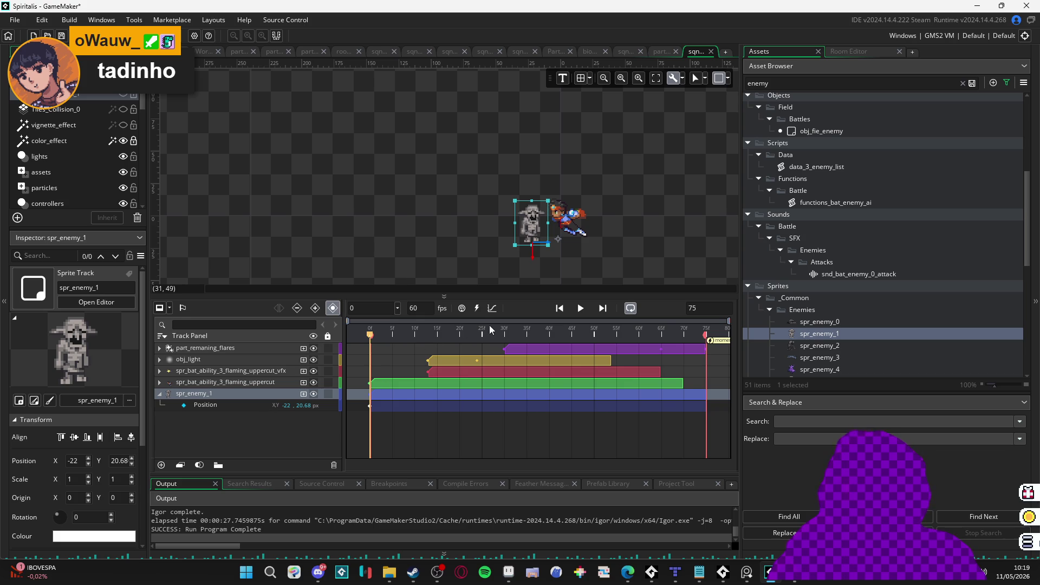
{"action": "key", "text": "space"}
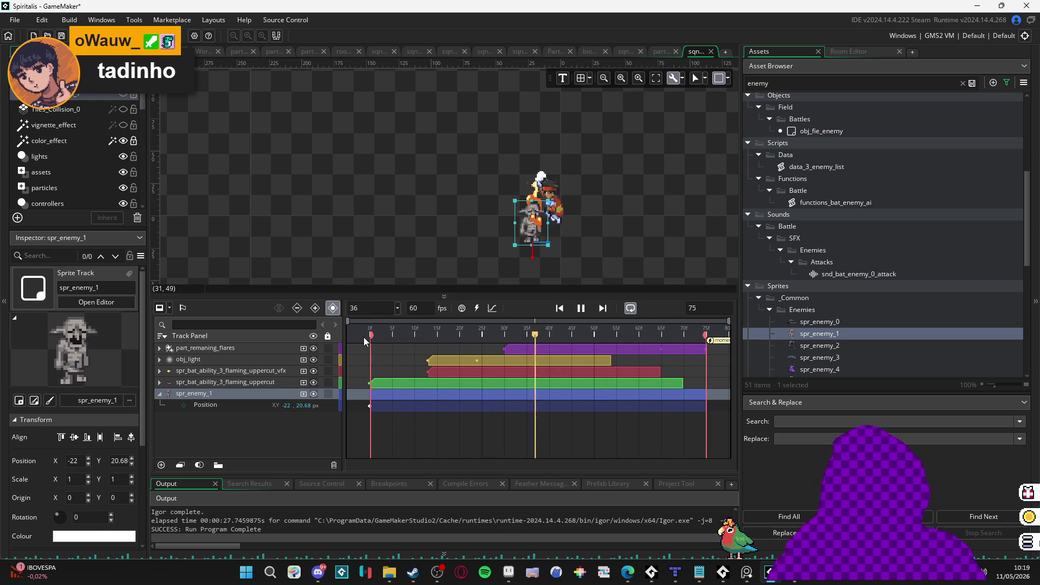
{"action": "left_click", "coordinate": [642, 274]}
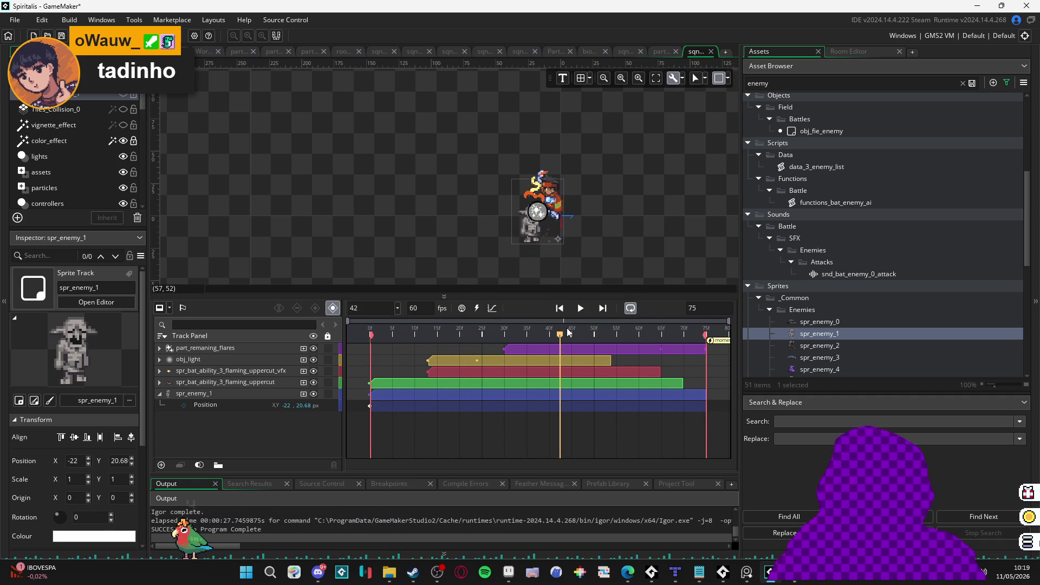
{"action": "mouse_move", "coordinate": [347, 342]}
{"action": "left_mouse_down"}
{"action": "mouse_move", "coordinate": [605, 339]}
{"action": "mouse_move", "coordinate": [427, 337]}
{"action": "mouse_move", "coordinate": [499, 335]}
{"action": "left_mouse_up"}
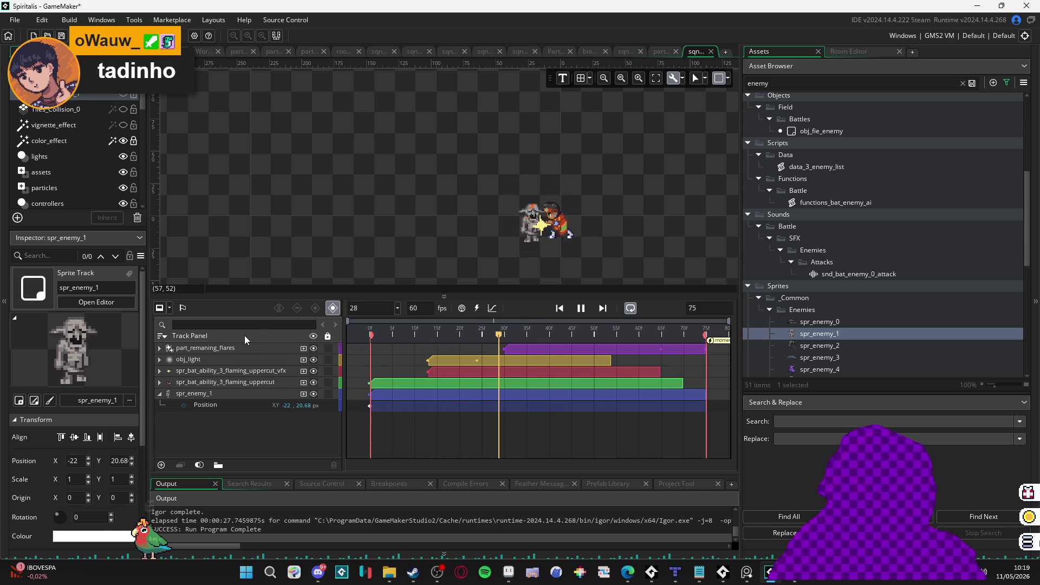
{"action": "left_click_drag", "start_coordinate": [413, 339], "coordinate": [476, 335]}
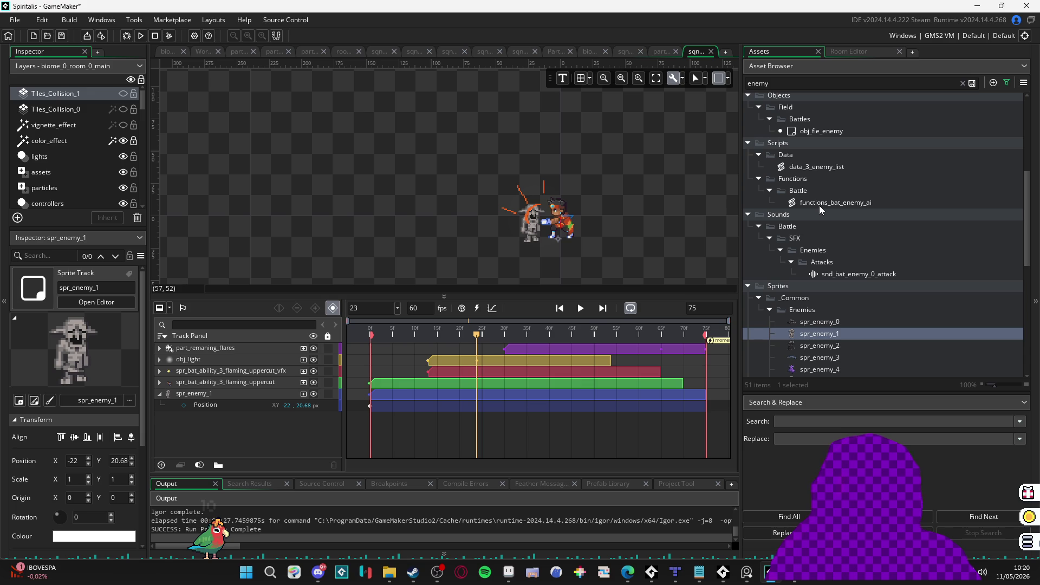
Step: Filter the assets by 'part' and select the part_constant_wind particle system
{"action": "scroll", "coordinate": [819, 205], "scroll_direction": "up", "scroll_amount": 5}
{"action": "scroll", "coordinate": [827, 200], "scroll_direction": "down", "scroll_amount": 3}
{"action": "scroll", "coordinate": [831, 199], "scroll_direction": "down", "scroll_amount": 5}
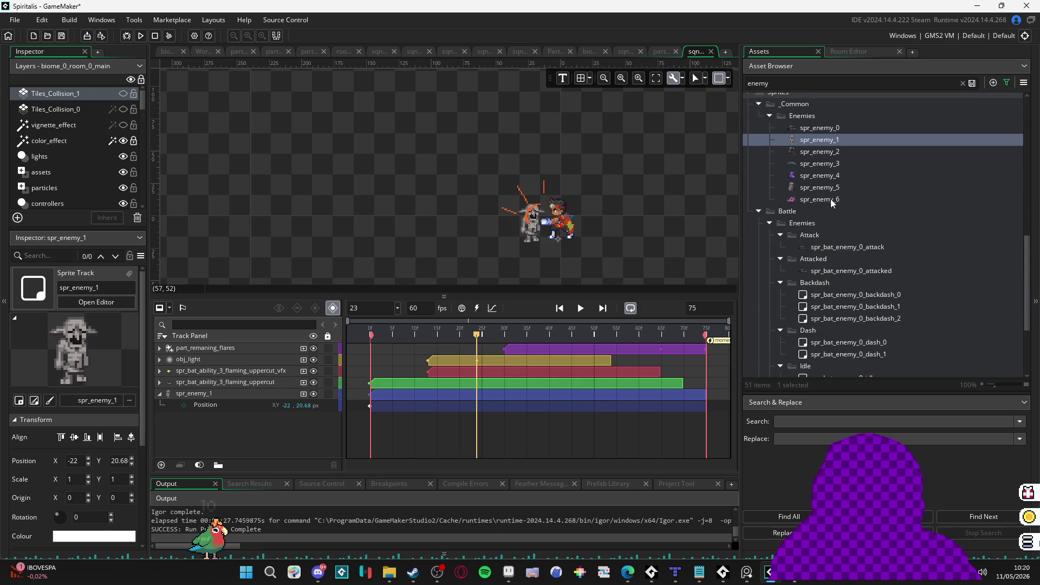
{"action": "scroll", "coordinate": [831, 200], "scroll_direction": "down", "scroll_amount": 2}
{"action": "scroll", "coordinate": [833, 198], "scroll_direction": "up", "scroll_amount": 4}
{"action": "double_click", "coordinate": [758, 83]}
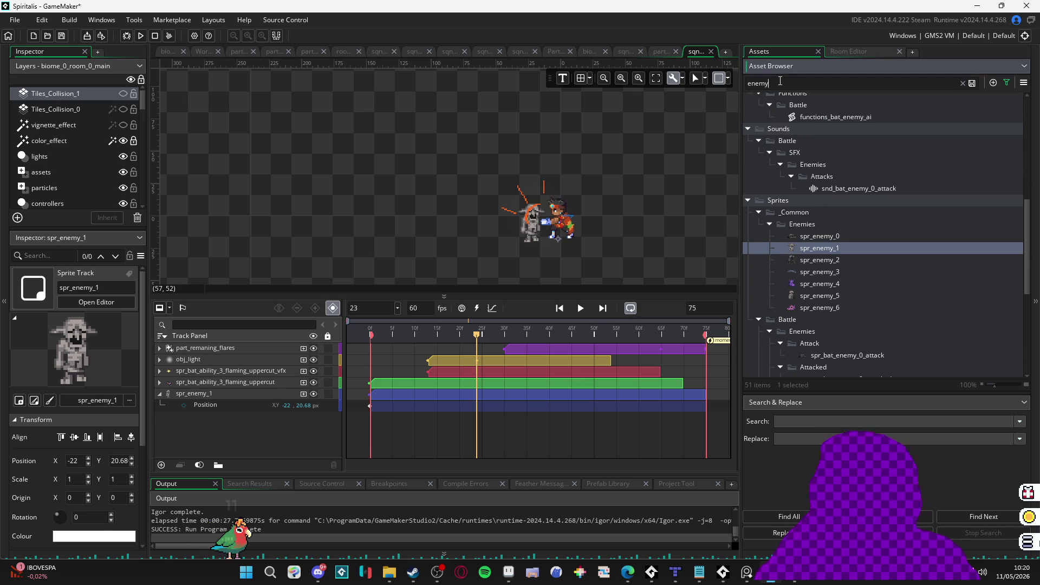
{"action": "type", "text": "part"}
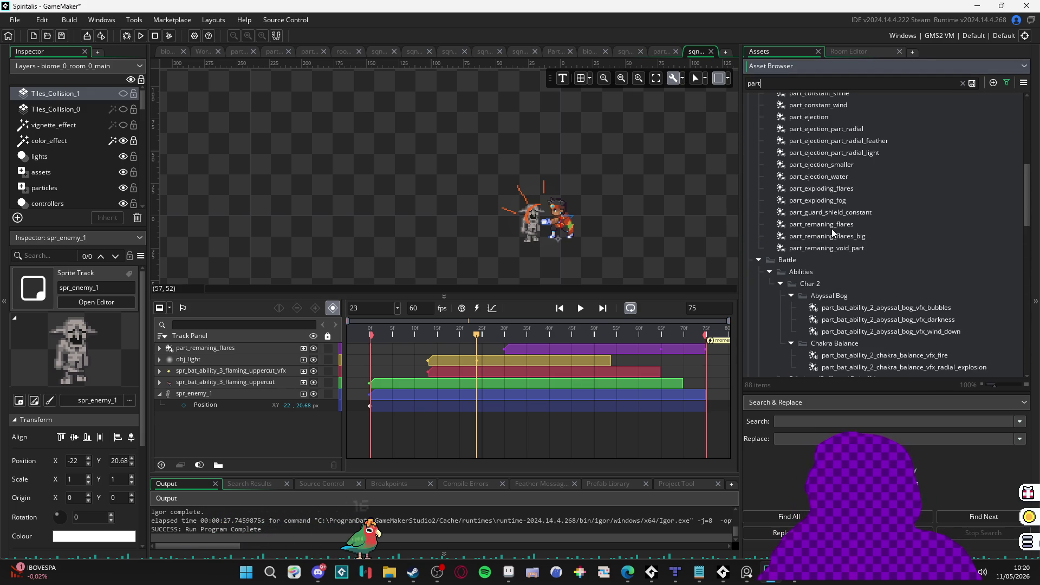
{"action": "scroll", "coordinate": [861, 249], "scroll_direction": "up", "scroll_amount": 5}
{"action": "left_click", "coordinate": [872, 210]}
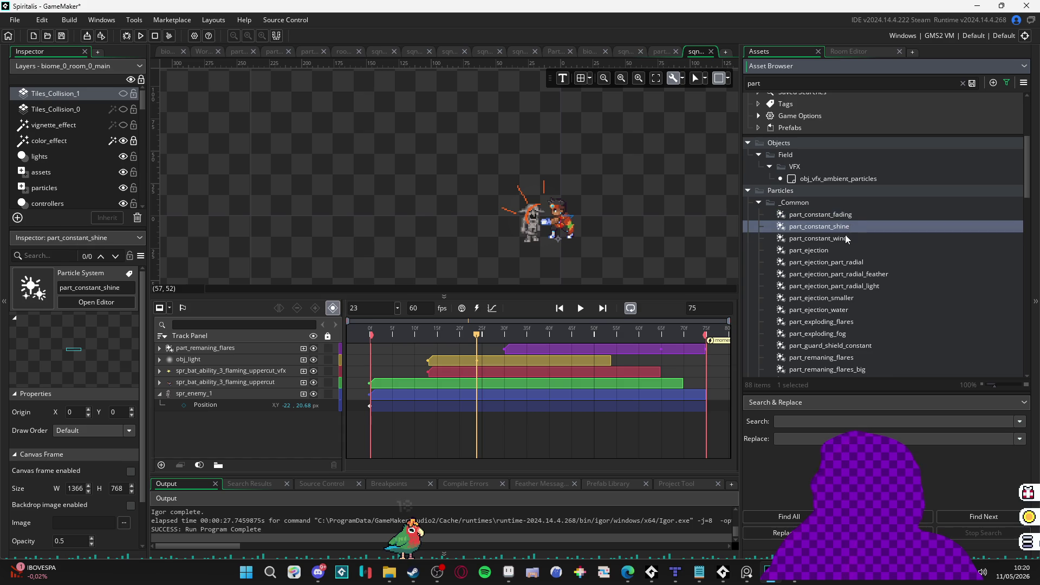
{"action": "left_click", "coordinate": [844, 238]}
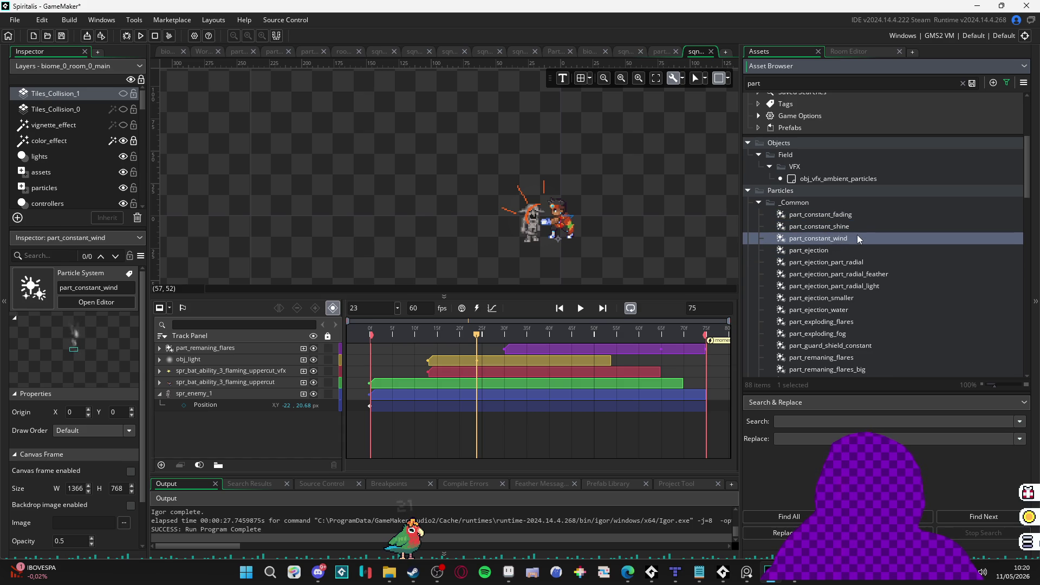
Step: Duplicate part_constant_wind and rename the copy part_constant_fire_ejection
{"action": "key", "text": "ctrl+d"}
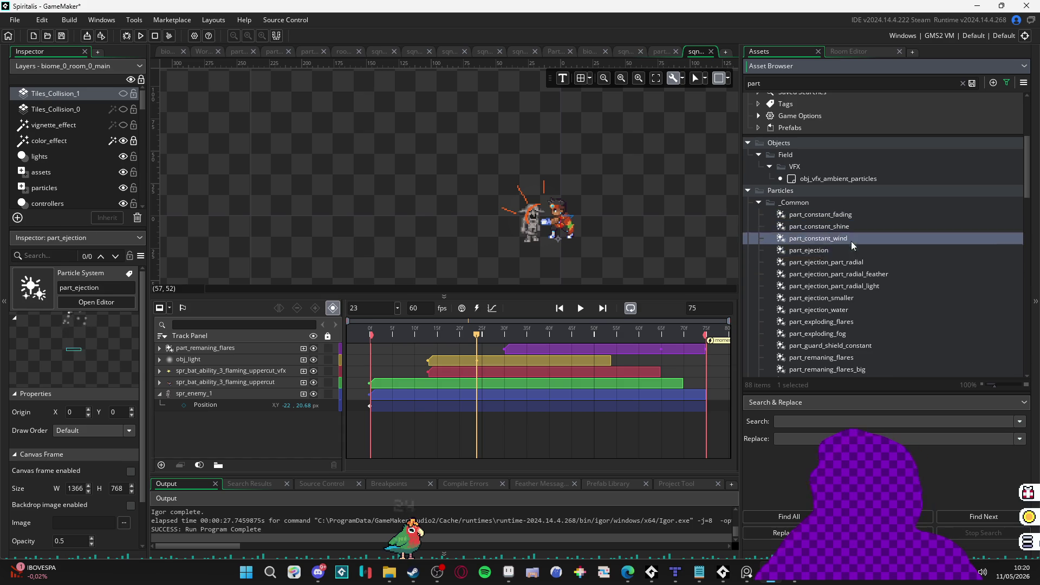
{"action": "key", "text": "Return"}
{"action": "key", "text": "BackSpace"}
{"action": "key", "text": "BackSpace"}
{"action": "key", "text": "BackSpace"}
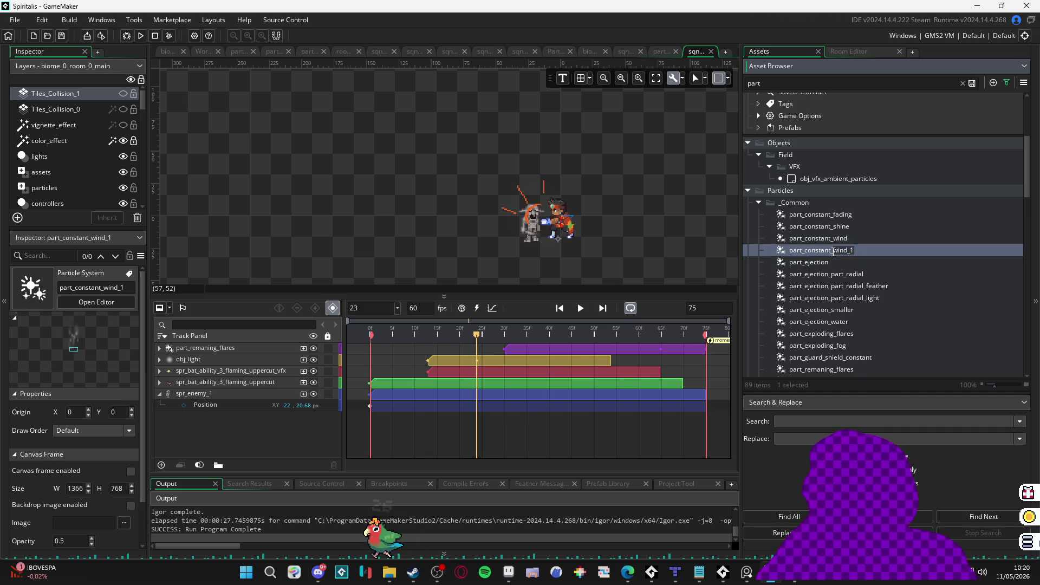
{"action": "type", "text": "fire_ejection"}
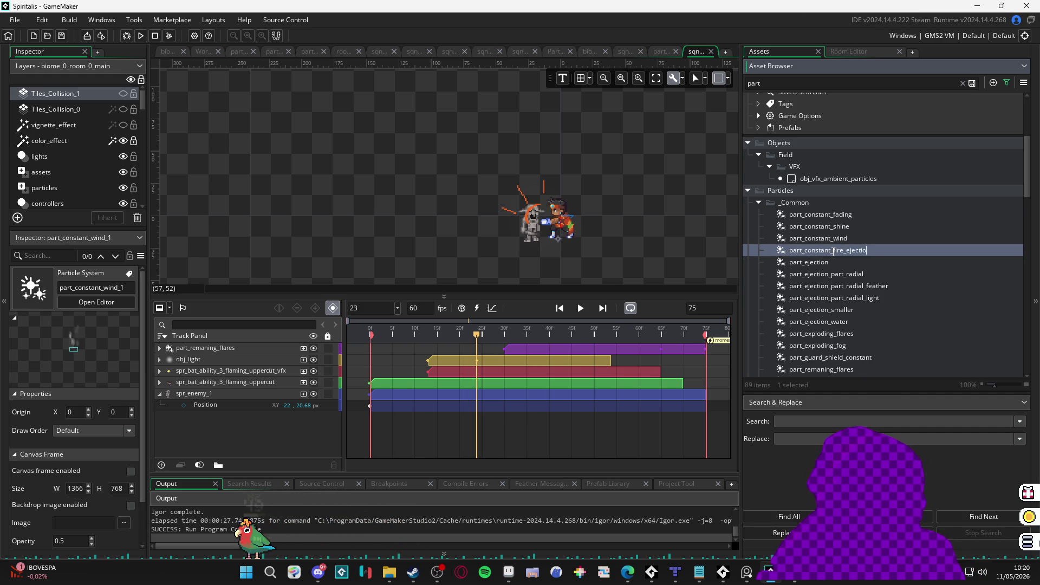
{"action": "key", "text": "Return"}
Step: Open part_constant_fire_ejection in the particle editor
{"action": "double_click", "coordinate": [883, 229]}
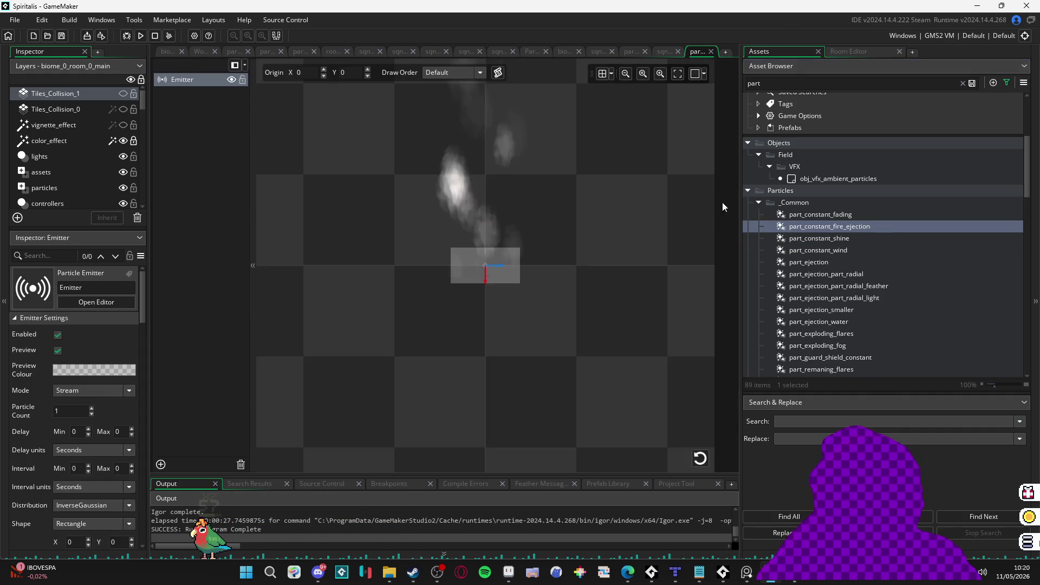
{"action": "scroll", "coordinate": [105, 402], "scroll_direction": "down", "scroll_amount": 5}
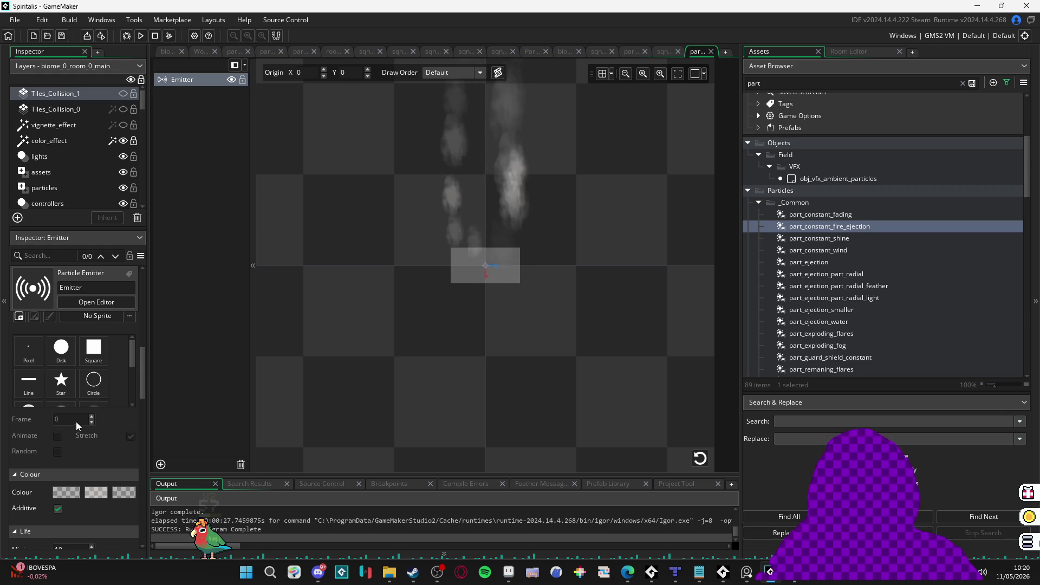
{"action": "scroll", "coordinate": [76, 421], "scroll_direction": "down", "scroll_amount": 2}
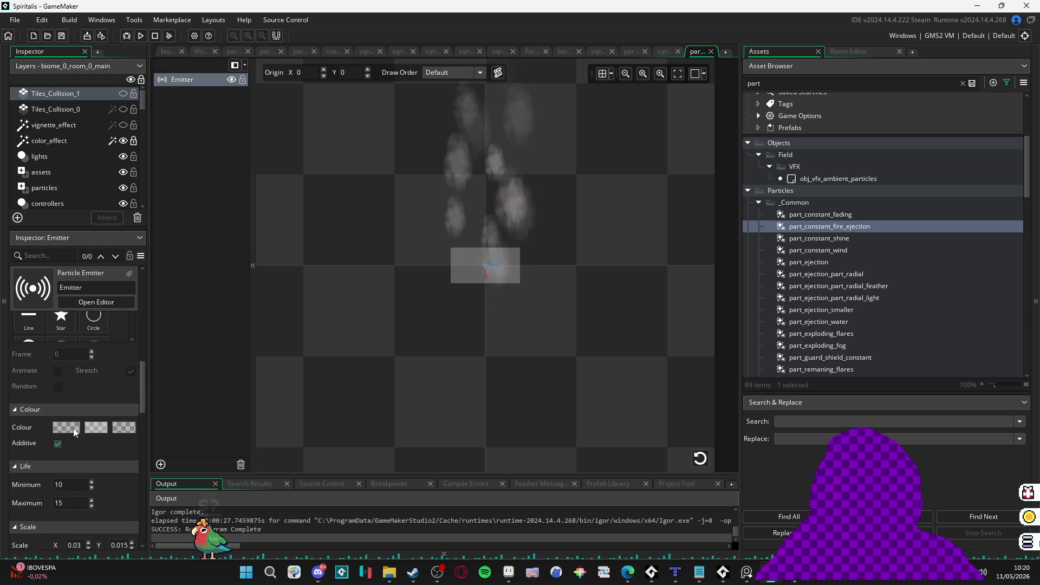
Step: Make the emitter's first particle colour solid white, then begin editing the second colour
{"action": "left_click", "coordinate": [60, 429]}
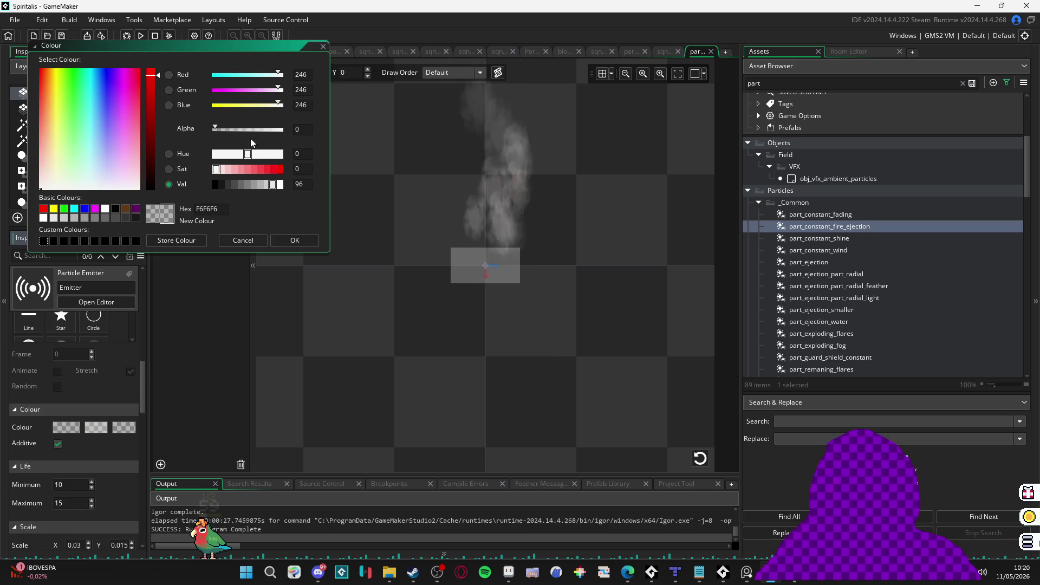
{"action": "left_click", "coordinate": [302, 243]}
{"action": "left_click", "coordinate": [98, 428]}
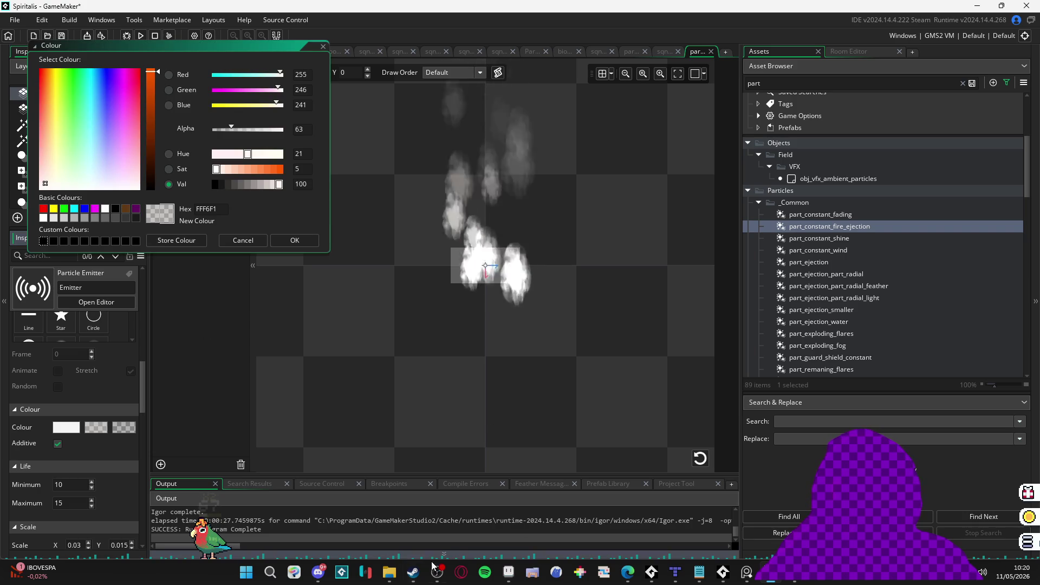
{"action": "key", "text": "alt+Tab"}
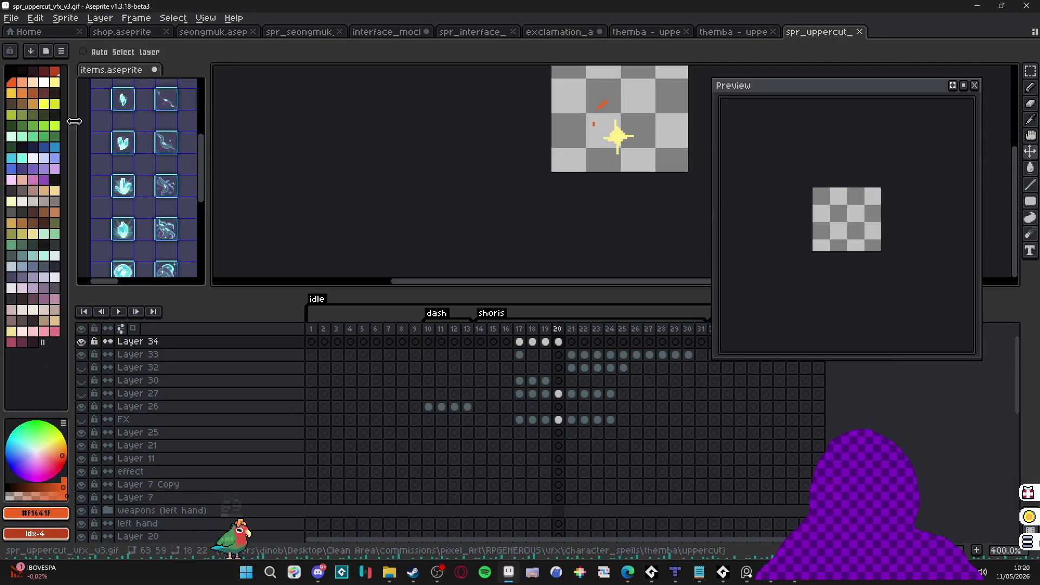
Step: Copy Aseprite's palette yellow f8c53a and apply it as the emitter's second particle colour
{"action": "left_click", "coordinate": [12, 93]}
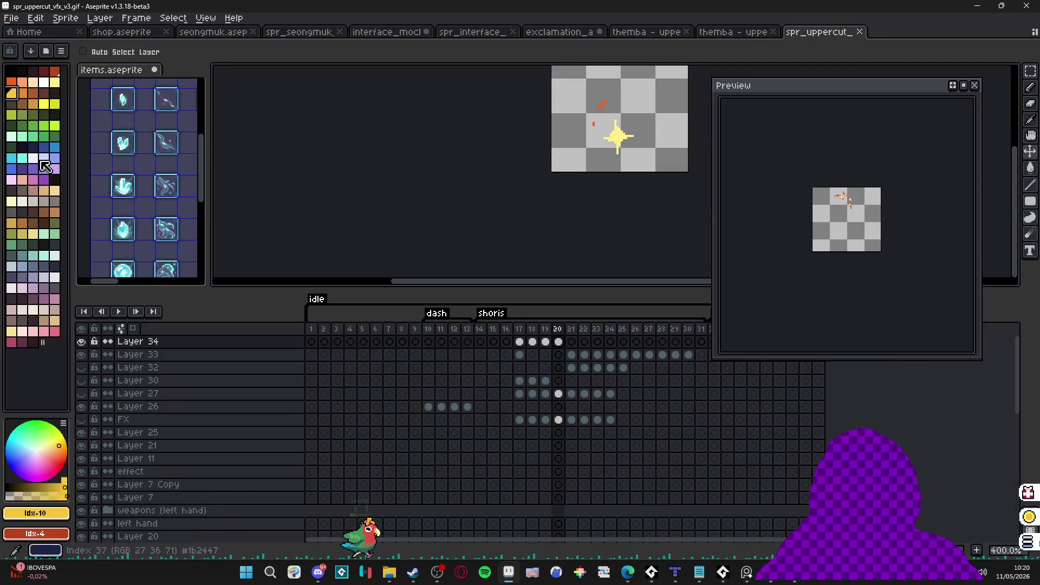
{"action": "left_click", "coordinate": [36, 512]}
{"action": "key", "text": "ctrl+c"}
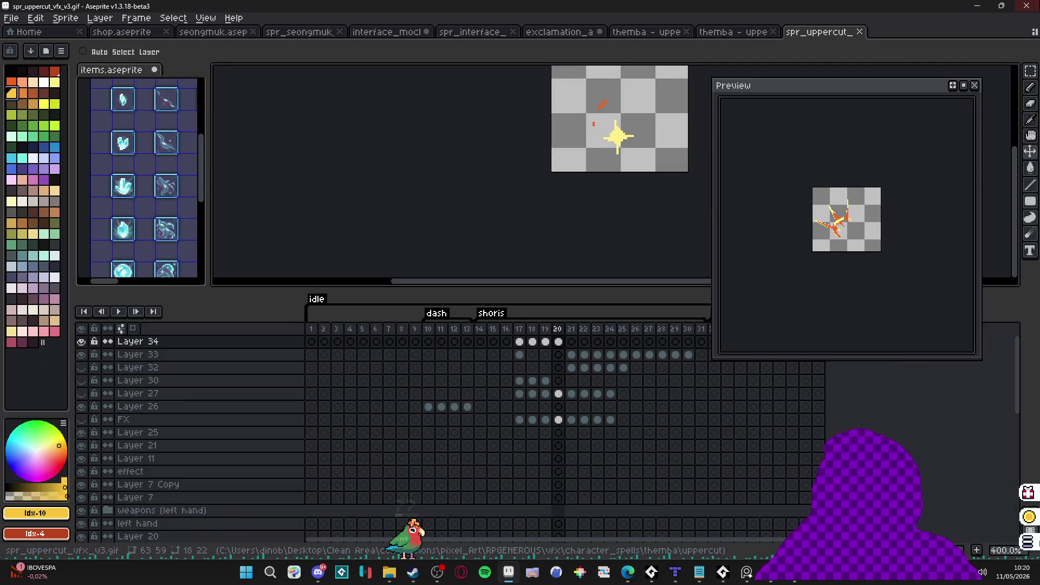
{"action": "key", "text": "alt+Tab"}
{"action": "double_click", "coordinate": [228, 207]}
{"action": "key", "text": "ctrl+v"}
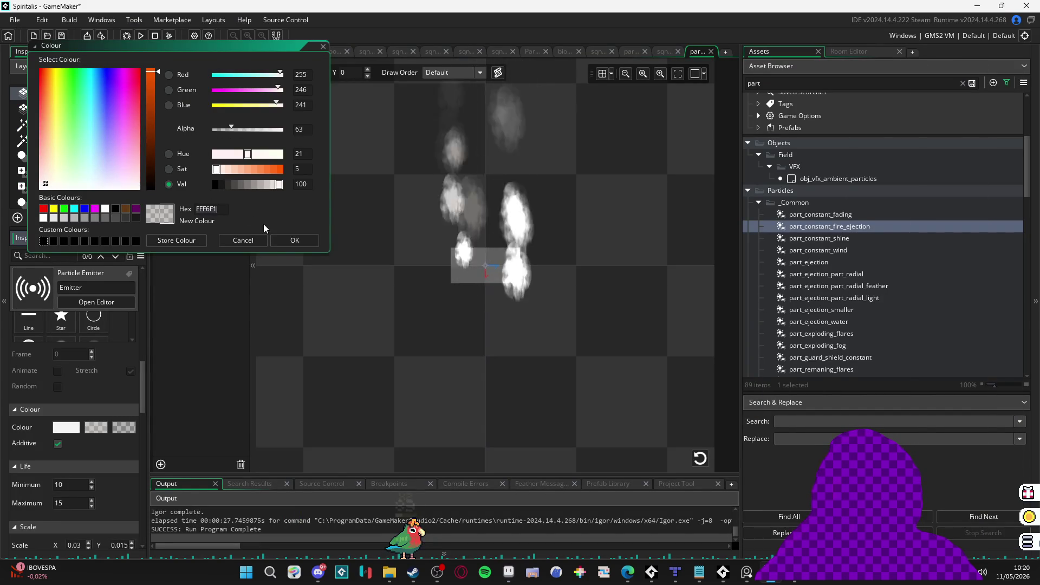
{"action": "left_click", "coordinate": [295, 241]}
Step: Fetch the dark red 612721 hex from Aseprite's palette for the third particle colour
{"action": "left_click", "coordinate": [118, 430]}
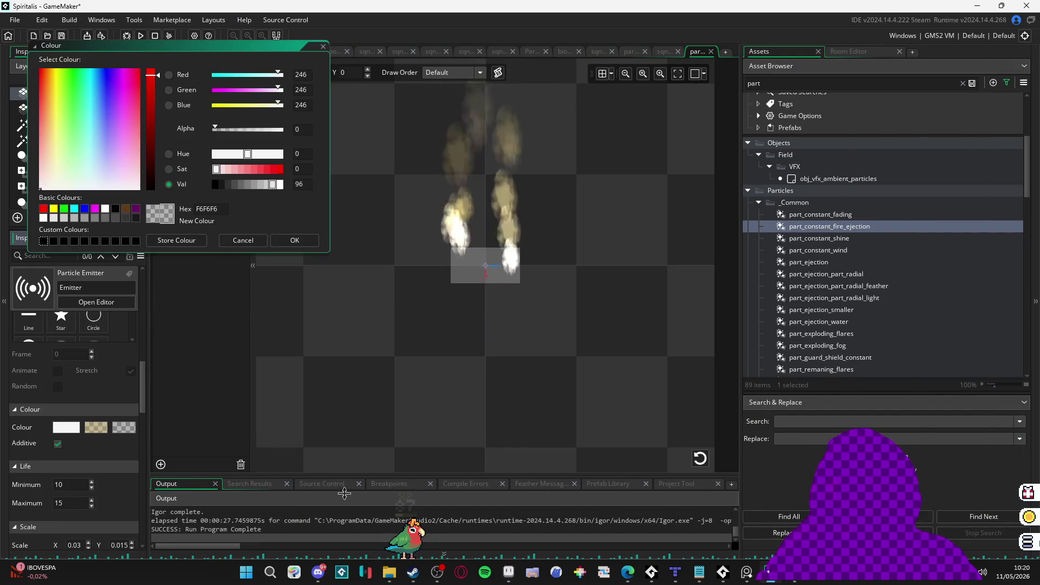
{"action": "key", "text": "alt+Tab"}
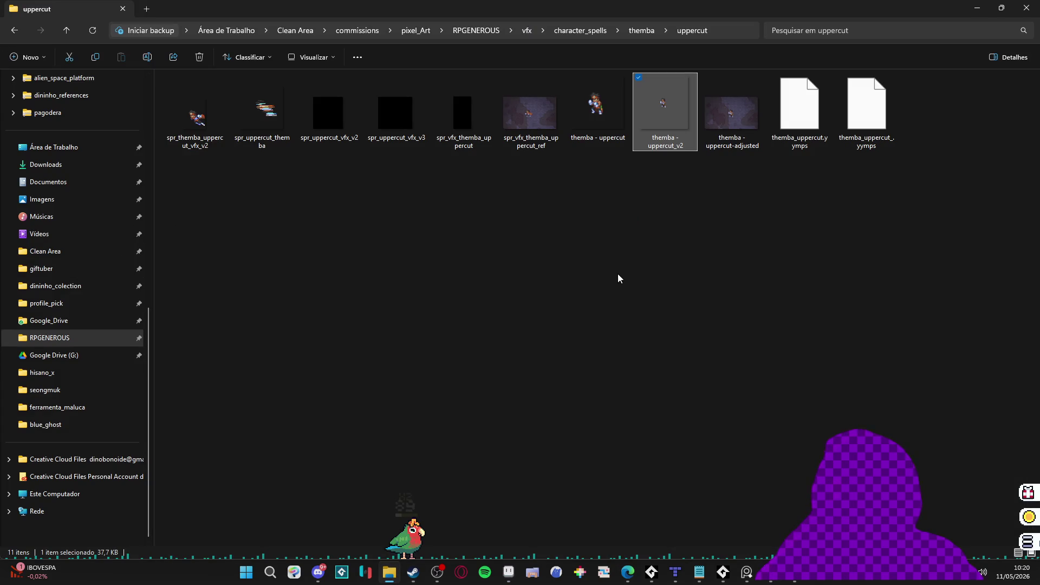
{"action": "key", "text": "alt+Tab"}
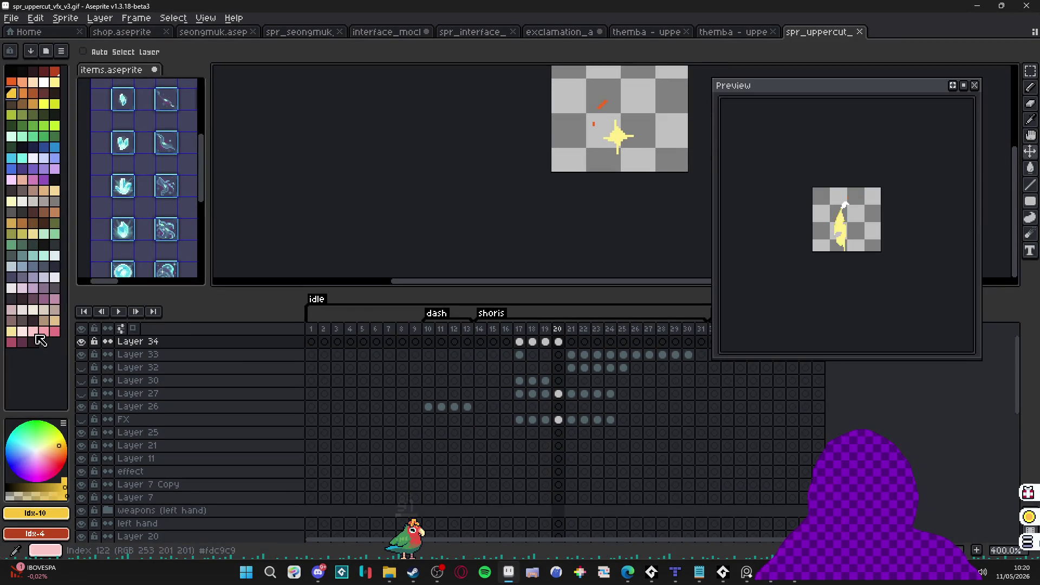
{"action": "left_click", "coordinate": [44, 71]}
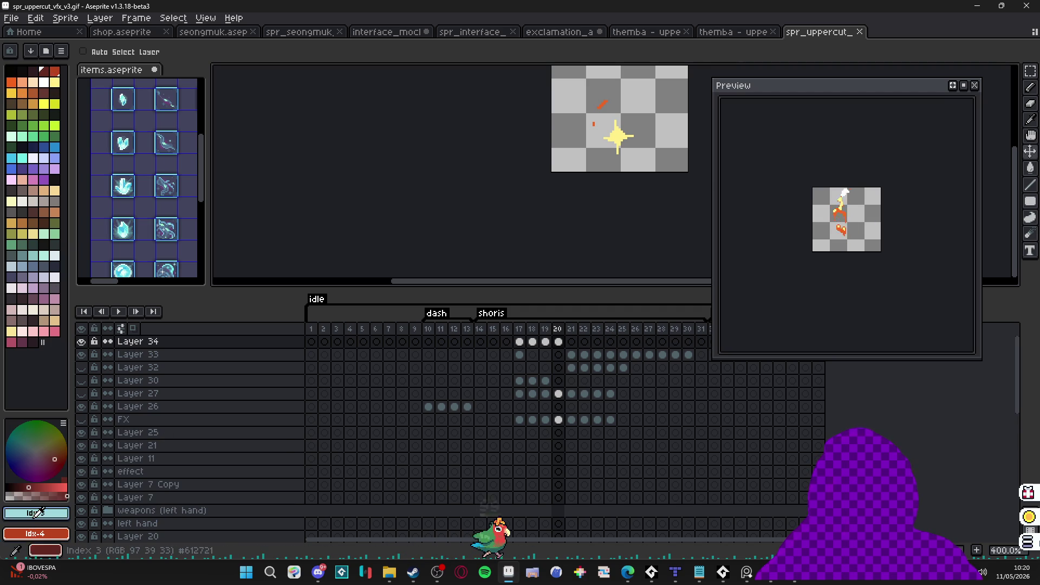
{"action": "left_click", "coordinate": [35, 513]}
{"action": "key", "text": "Escape"}
{"action": "key", "text": "alt+Tab"}
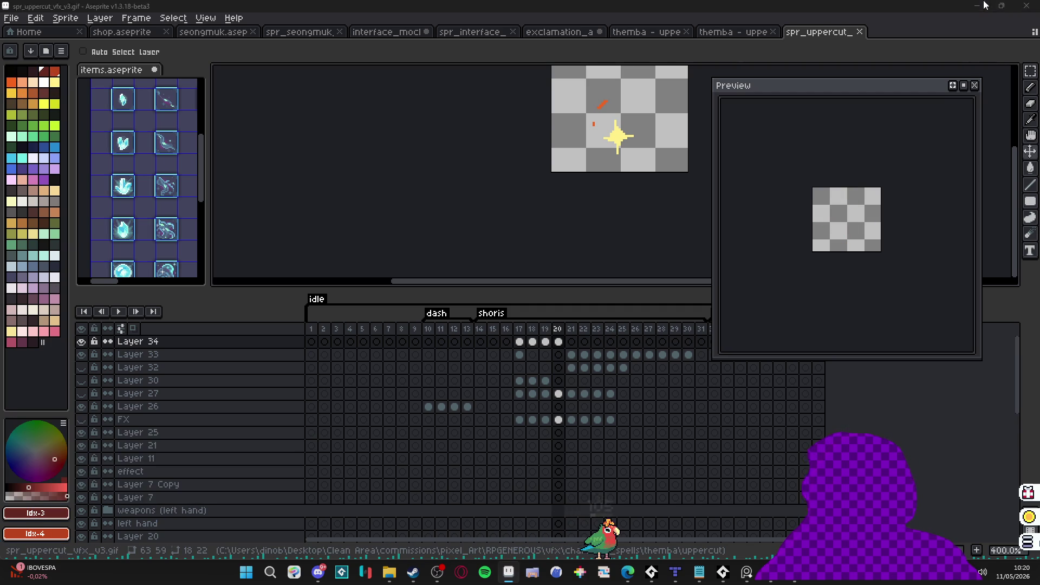
{"action": "left_click", "coordinate": [764, 580]}
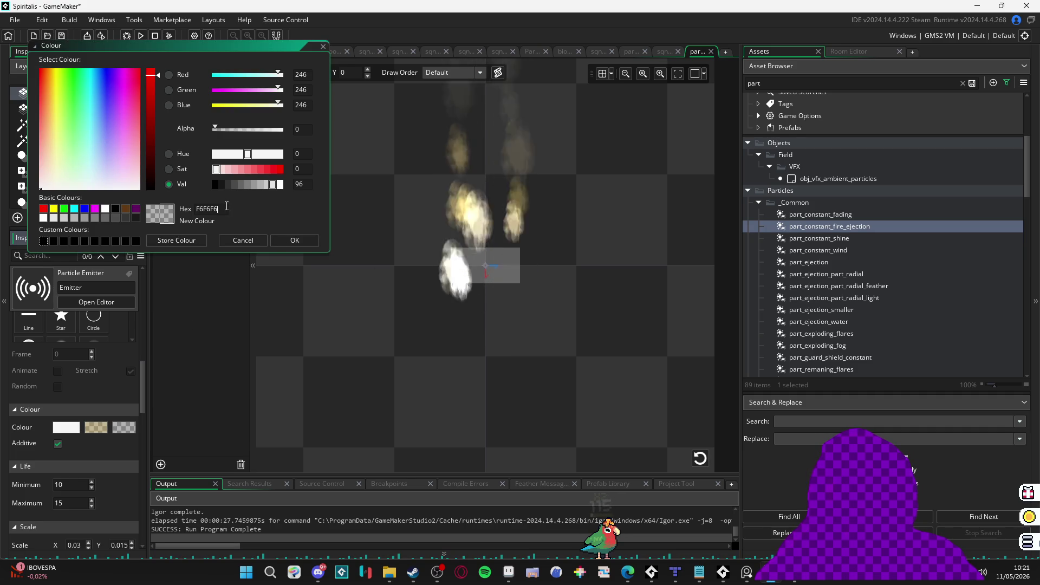
Step: Apply dark red 612721 as the third particle colour with alpha at 255
{"action": "left_click", "coordinate": [294, 241]}
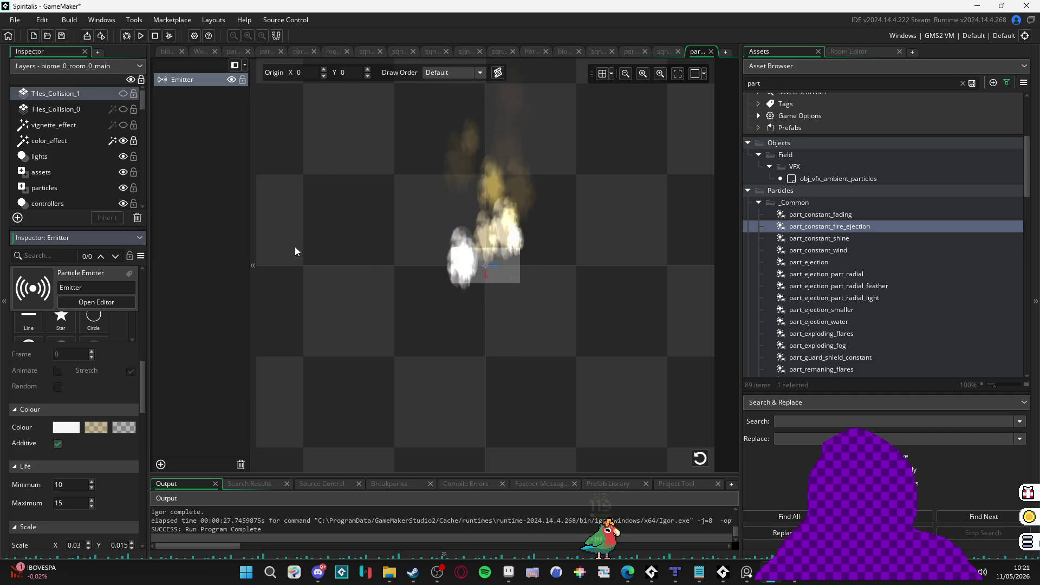
{"action": "left_click", "coordinate": [124, 428]}
{"action": "left_click", "coordinate": [278, 131]}
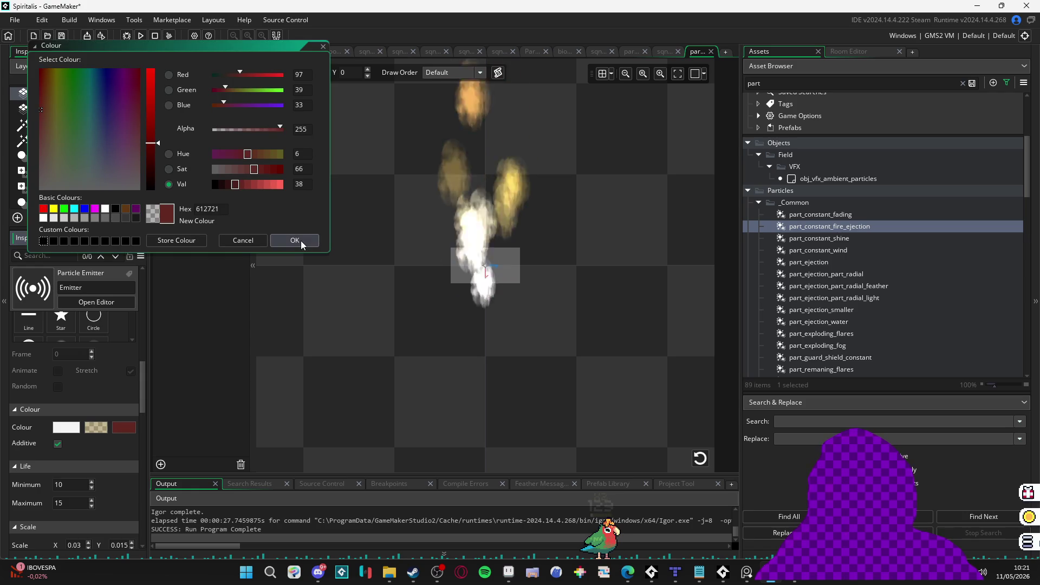